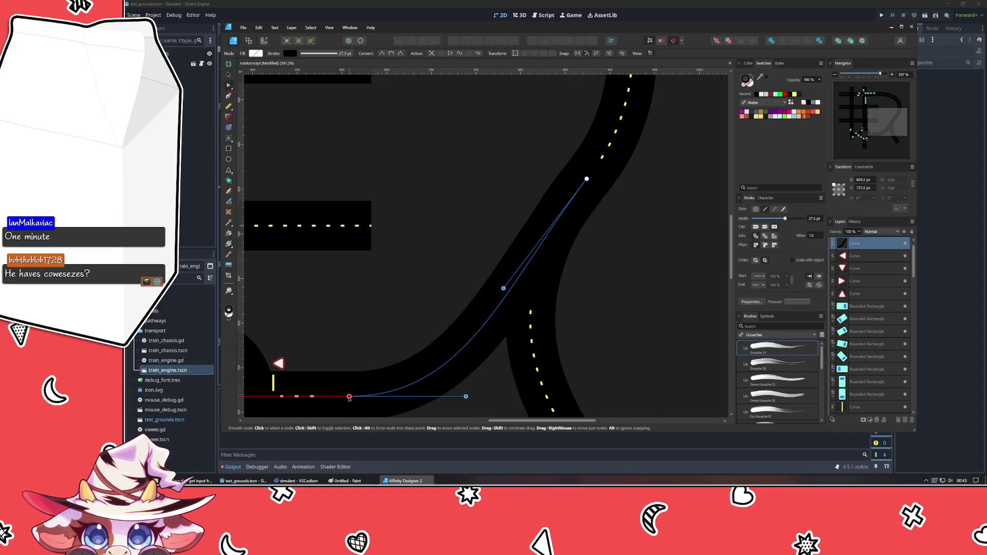
{"action": "scroll", "coordinate": [368, 321], "scroll_direction": "left", "scroll_amount": 1}
{"action": "scroll", "coordinate": [380, 289], "scroll_direction": "down", "scroll_amount": 2}
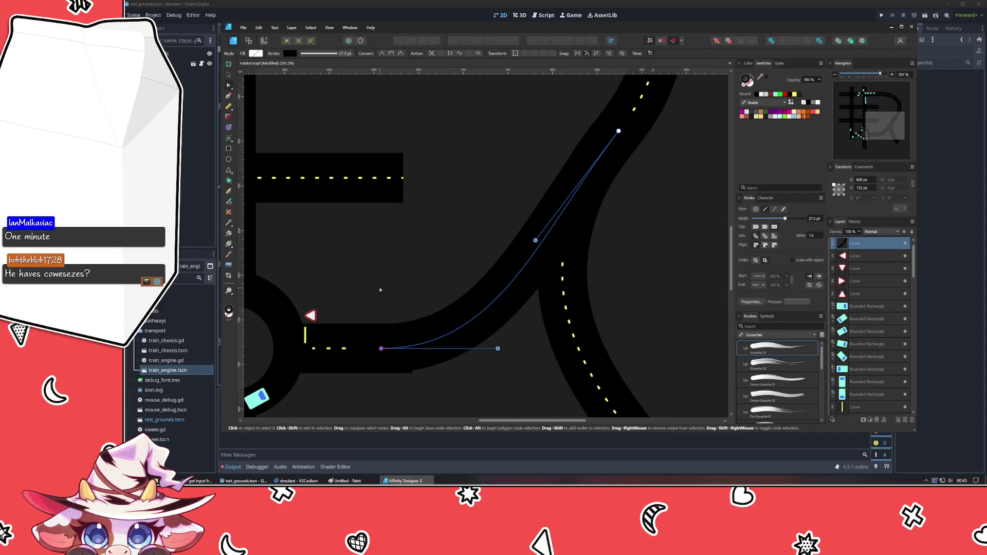
Narrow the short black road stub beside the yield sign by nudging its right edge left.
{"action": "left_click", "coordinate": [344, 367]}
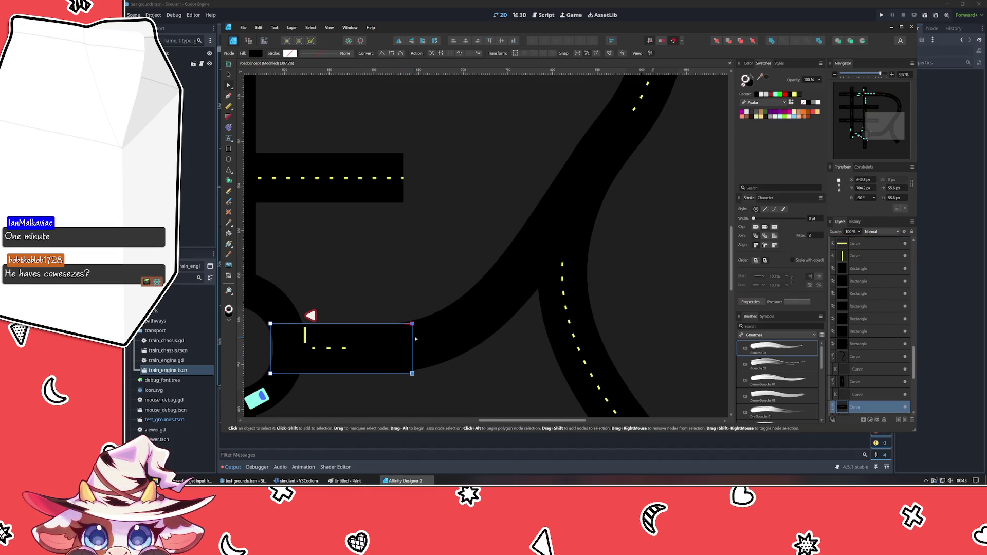
{"action": "key", "text": "Left"}
{"action": "key", "text": "Left"}
{"action": "key", "text": "Left"}
{"action": "key", "text": "Left"}
{"action": "key", "text": "Left"}
{"action": "key", "text": "Left"}
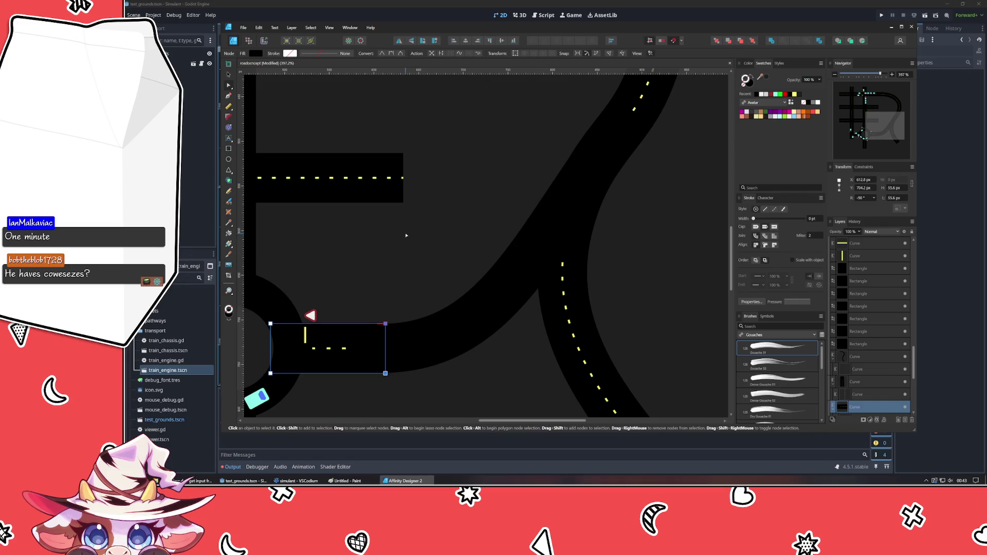
{"action": "key", "text": "Escape"}
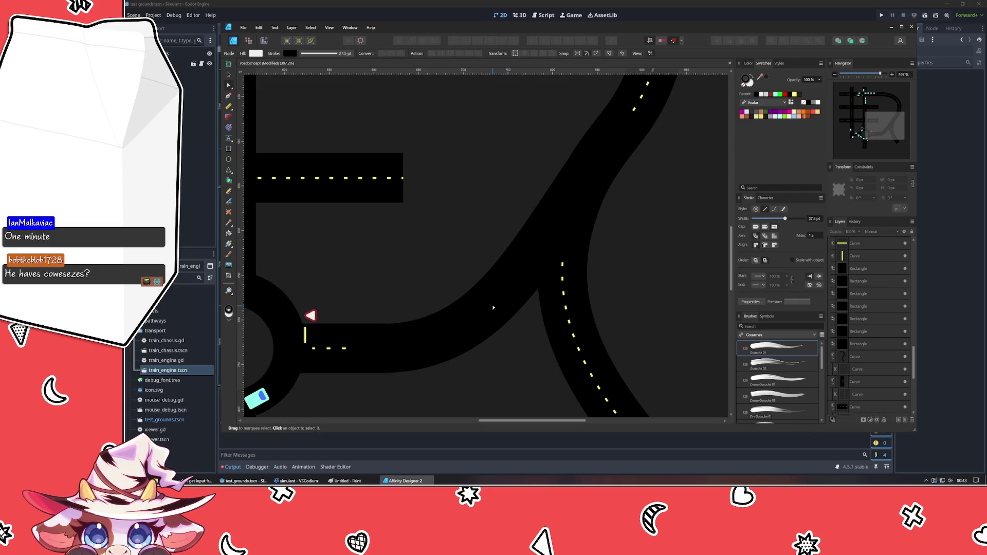
Reshape the curved road's upper end, pulling its top node down-left and smoothing the handle.
{"action": "double_click", "coordinate": [490, 291]}
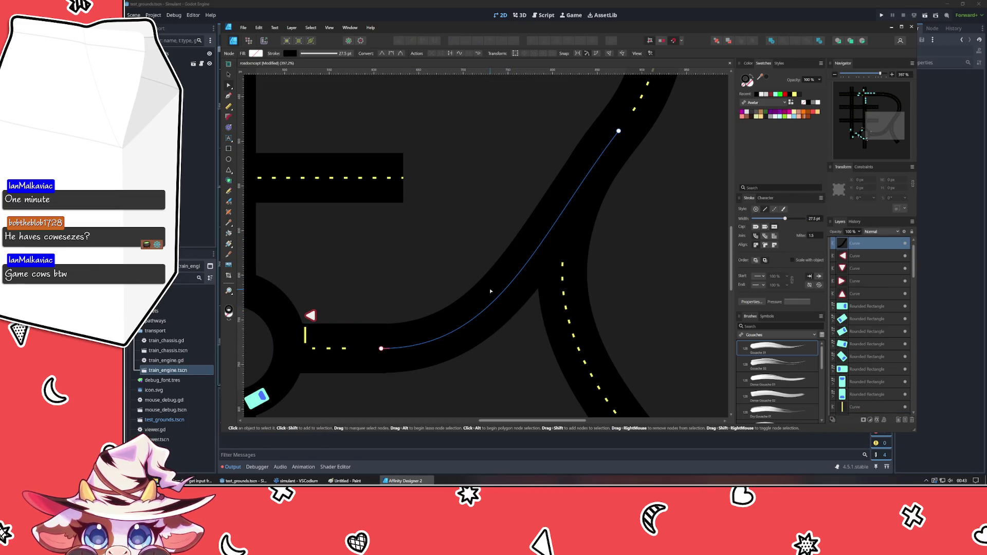
{"action": "left_click", "coordinate": [617, 132]}
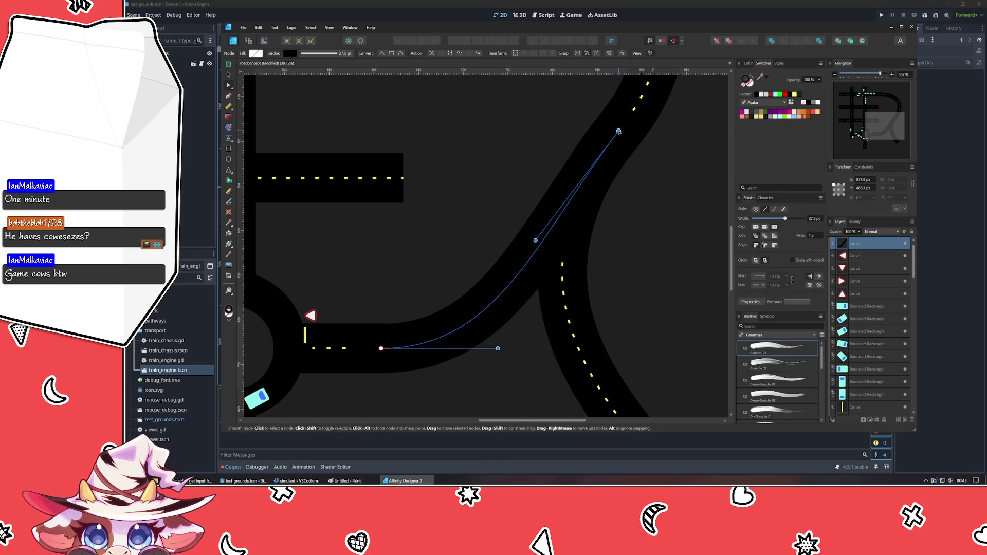
{"action": "left_click_drag", "start_coordinate": [618, 132], "coordinate": [586, 176]}
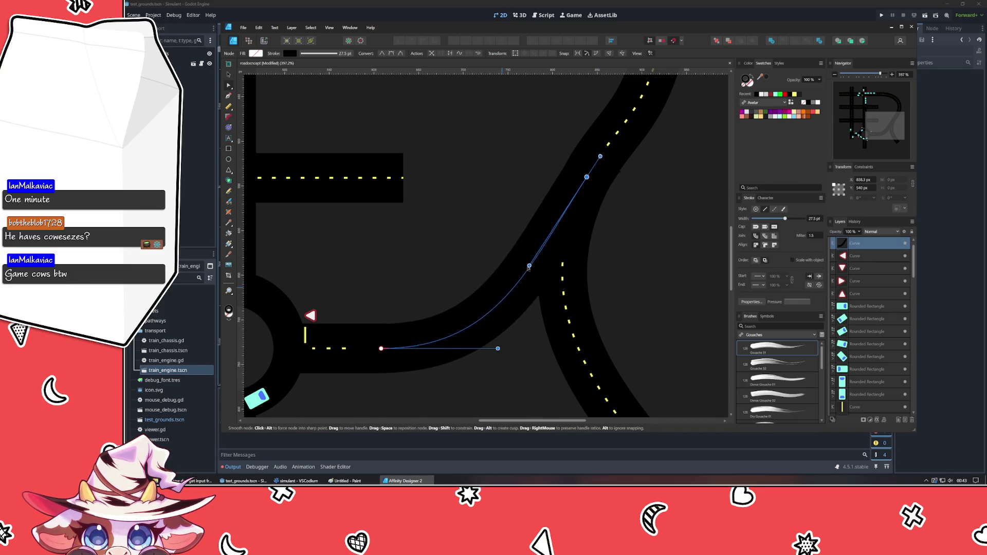
{"action": "left_click_drag", "start_coordinate": [505, 288], "coordinate": [561, 222]}
{"action": "scroll", "coordinate": [619, 145], "scroll_direction": "up", "scroll_amount": 5}
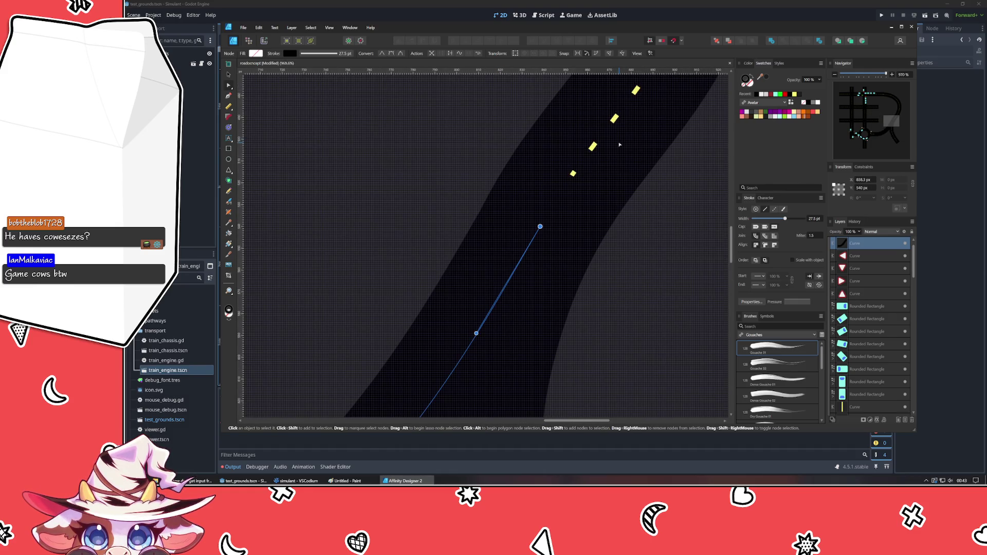
{"action": "scroll", "coordinate": [625, 153], "scroll_direction": "down", "scroll_amount": 5}
{"action": "left_click", "coordinate": [525, 263]}
{"action": "scroll", "coordinate": [525, 264], "scroll_direction": "up", "scroll_amount": 2}
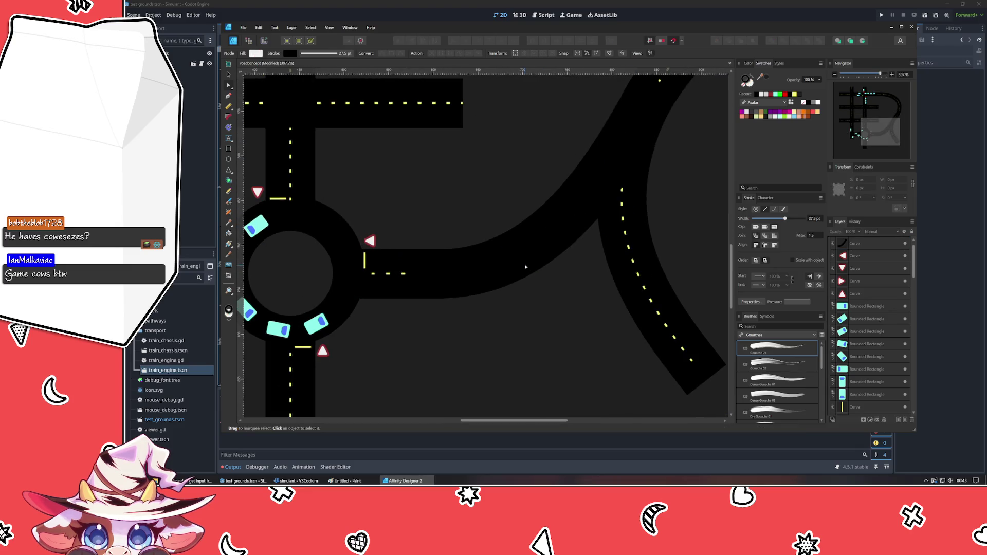
{"action": "scroll", "coordinate": [525, 264], "scroll_direction": "up", "scroll_amount": 2}
{"action": "scroll", "coordinate": [524, 264], "scroll_direction": "up", "scroll_amount": 2}
{"action": "scroll", "coordinate": [525, 263], "scroll_direction": "up", "scroll_amount": 3}
{"action": "scroll", "coordinate": [392, 231], "scroll_direction": "right", "scroll_amount": 3}
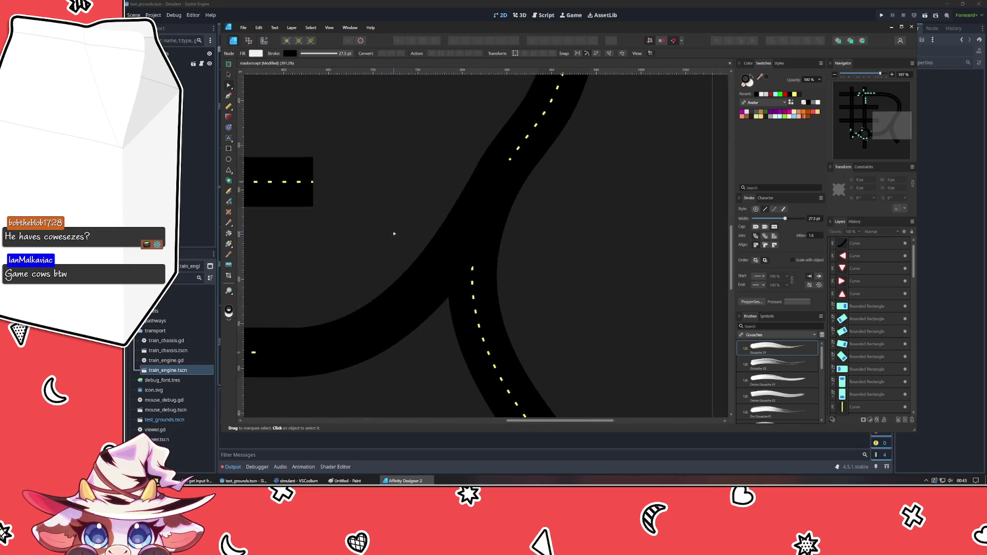
{"action": "scroll", "coordinate": [445, 257], "scroll_direction": "right", "scroll_amount": 2}
{"action": "mouse_move", "coordinate": [445, 257]}
{"action": "left_mouse_down"}
{"action": "mouse_move", "coordinate": [458, 253]}
{"action": "mouse_move", "coordinate": [445, 216]}
{"action": "left_mouse_up"}
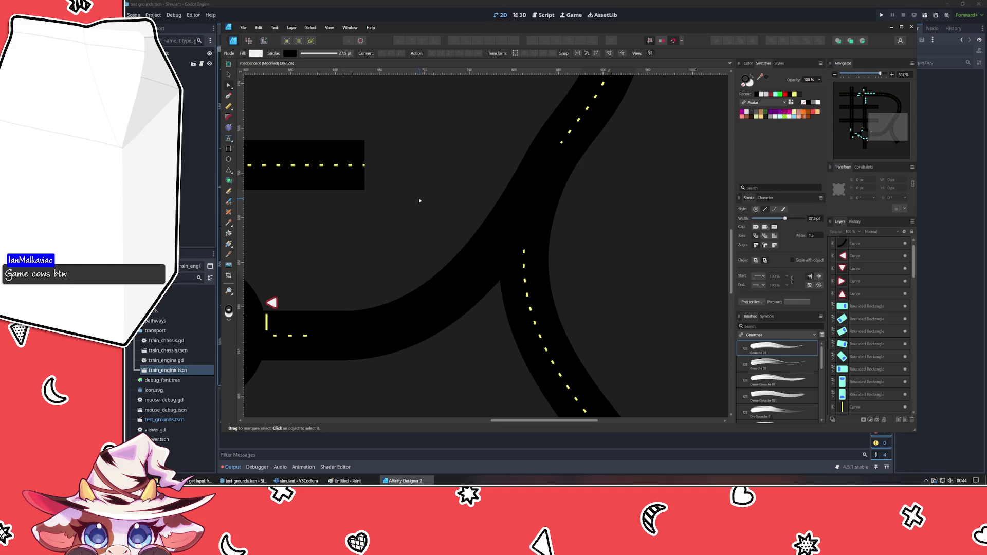
{"action": "left_click_drag", "start_coordinate": [420, 202], "coordinate": [418, 206]}
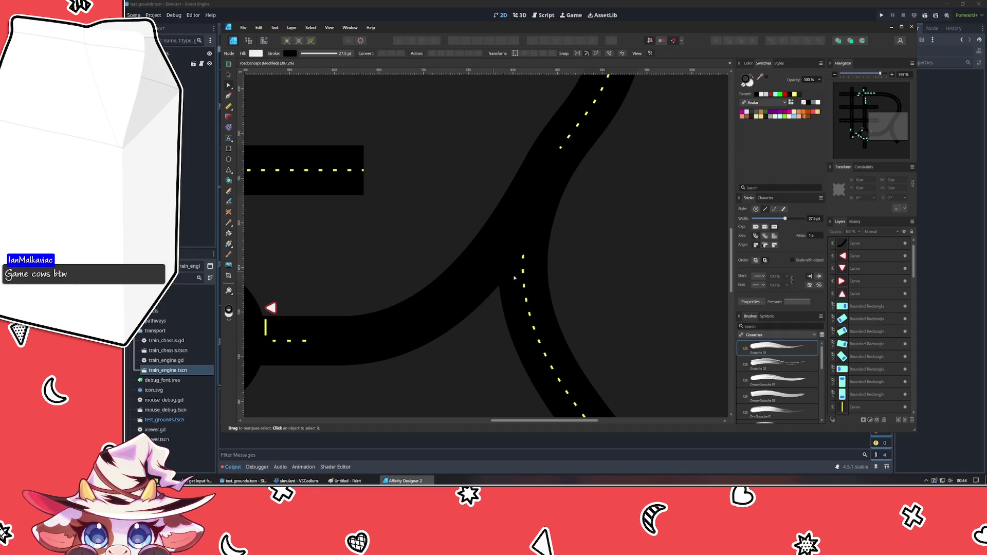
{"action": "mouse_move", "coordinate": [430, 307]}
{"action": "left_mouse_down"}
{"action": "mouse_move", "coordinate": [446, 171]}
{"action": "mouse_move", "coordinate": [388, 281]}
{"action": "mouse_move", "coordinate": [420, 392]}
{"action": "mouse_move", "coordinate": [364, 258]}
{"action": "mouse_move", "coordinate": [347, 330]}
{"action": "left_mouse_up"}
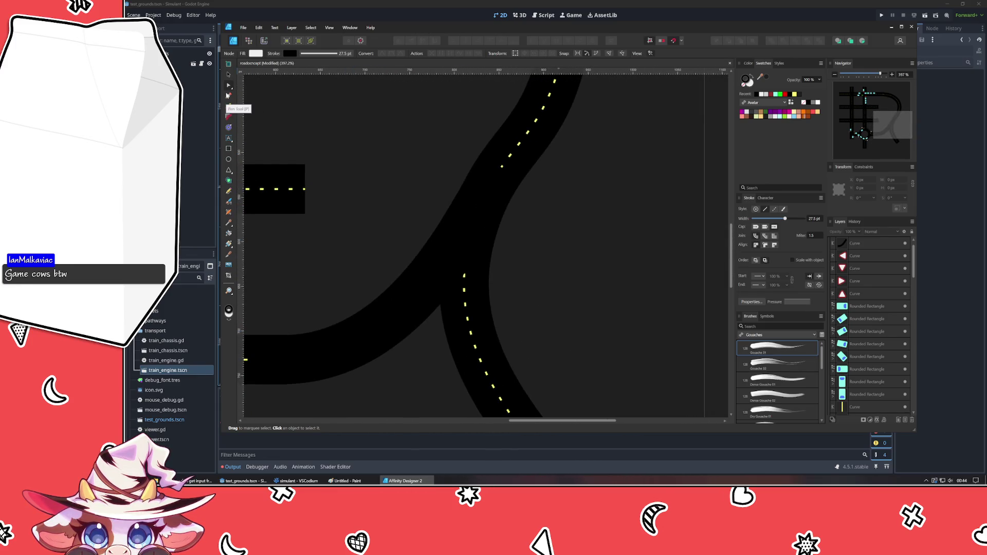
{"action": "scroll", "coordinate": [428, 211], "scroll_direction": "down", "scroll_amount": 2}
{"action": "scroll", "coordinate": [392, 221], "scroll_direction": "down", "scroll_amount": 3}
{"action": "scroll", "coordinate": [485, 187], "scroll_direction": "up", "scroll_amount": 2}
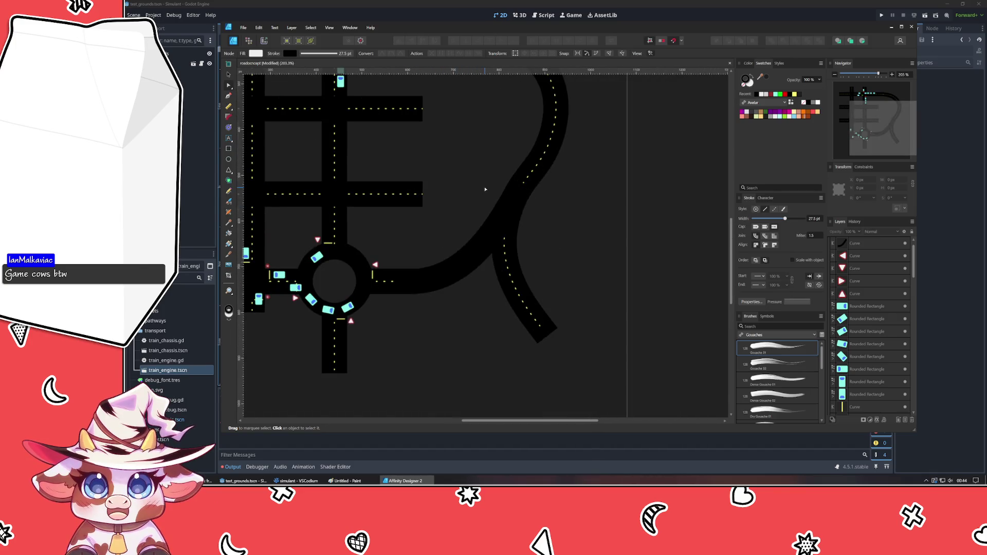
{"action": "scroll", "coordinate": [472, 161], "scroll_direction": "down", "scroll_amount": 2}
{"action": "scroll", "coordinate": [548, 229], "scroll_direction": "up", "scroll_amount": 2}
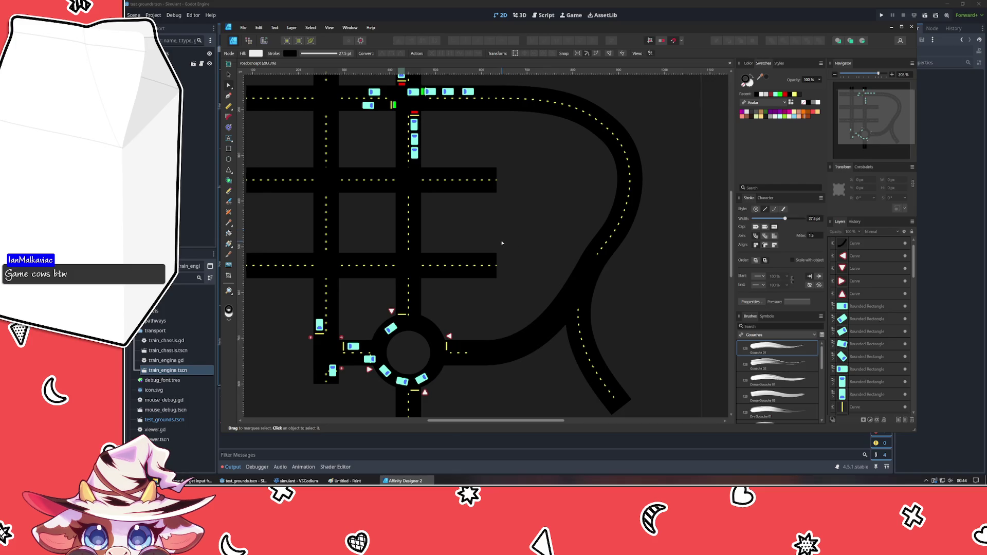
{"action": "scroll", "coordinate": [502, 243], "scroll_direction": "down", "scroll_amount": 2}
{"action": "scroll", "coordinate": [525, 224], "scroll_direction": "down", "scroll_amount": 2}
{"action": "scroll", "coordinate": [539, 201], "scroll_direction": "up", "scroll_amount": 1}
{"action": "scroll", "coordinate": [547, 190], "scroll_direction": "up", "scroll_amount": 2}
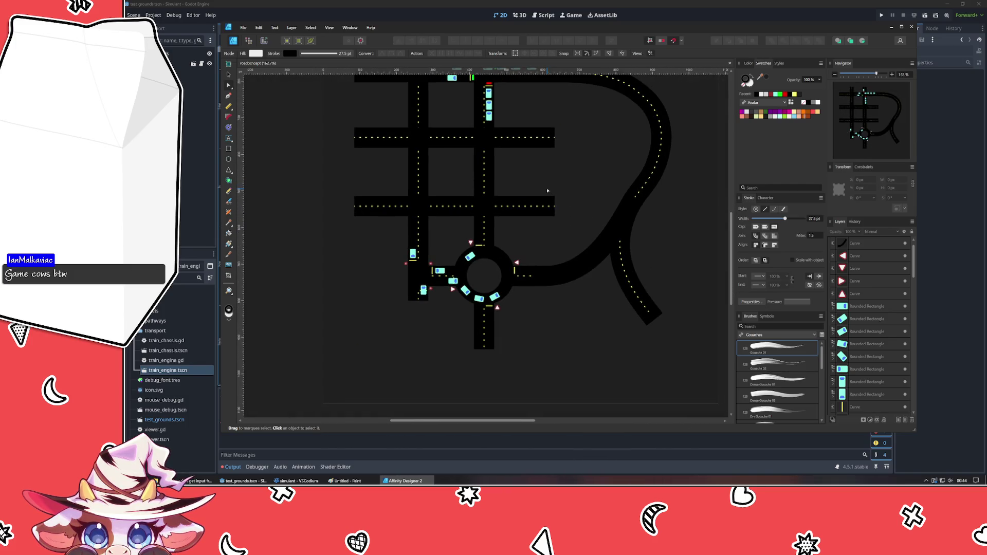
{"action": "scroll", "coordinate": [548, 191], "scroll_direction": "down", "scroll_amount": 1}
{"action": "scroll", "coordinate": [532, 248], "scroll_direction": "up", "scroll_amount": 1}
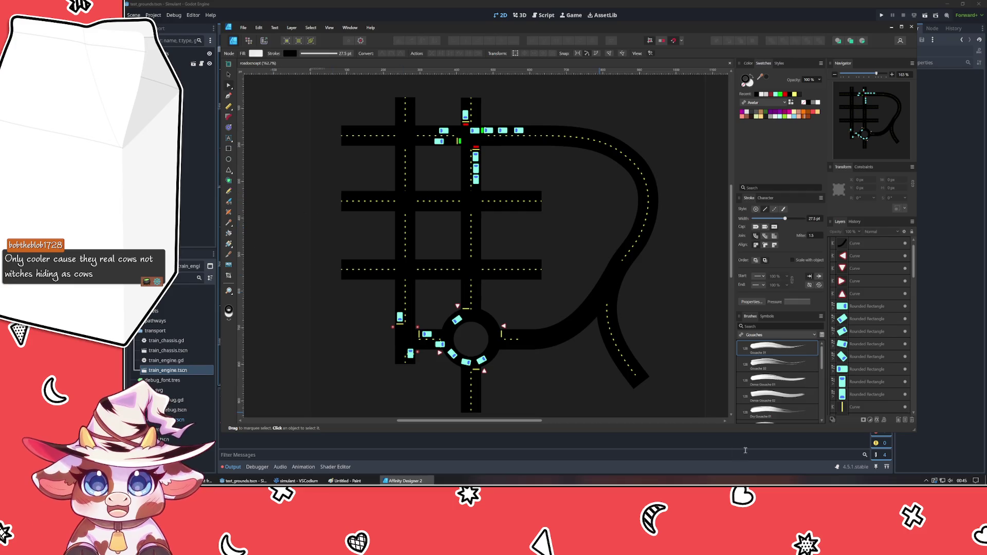
{"action": "scroll", "coordinate": [880, 346], "scroll_direction": "down", "scroll_amount": 3}
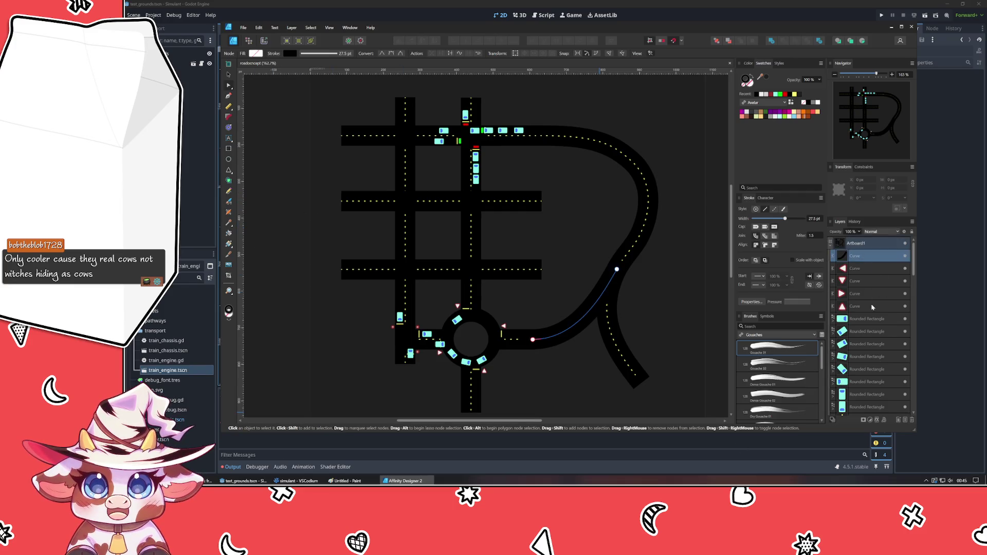
Select every road curve, group them into one group and hide it, leaving the artboard blank.
{"action": "left_click", "coordinate": [872, 306]}
{"action": "key", "text": "a"}
{"action": "scroll", "coordinate": [872, 308], "scroll_direction": "down", "scroll_amount": 3}
{"action": "scroll", "coordinate": [863, 332], "scroll_direction": "down", "scroll_amount": 3}
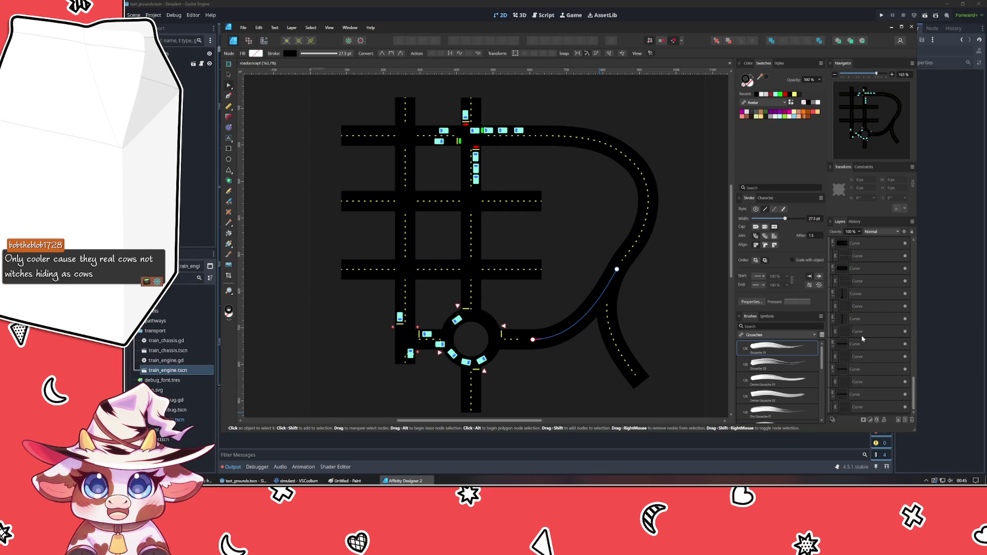
{"action": "key", "text": "ctrl+a"}
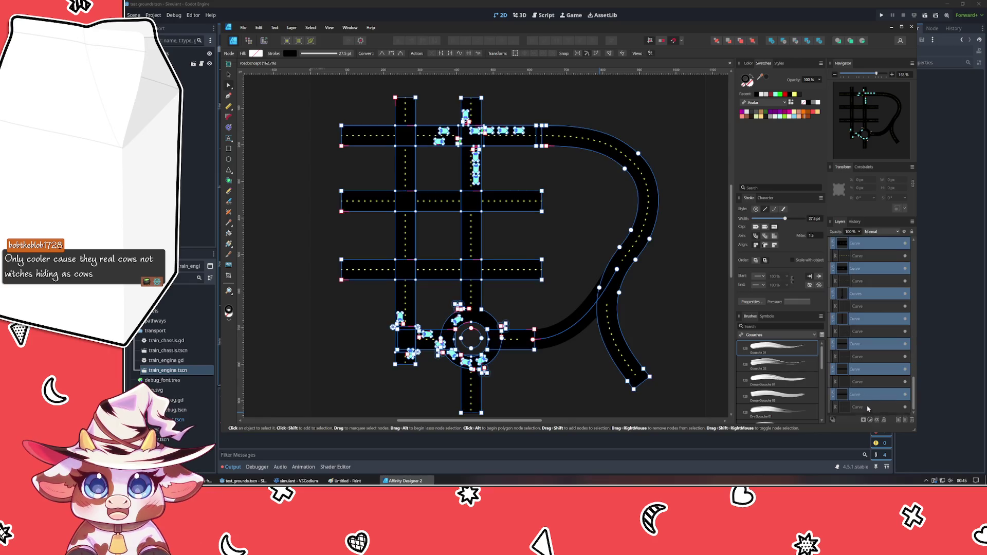
{"action": "left_click", "coordinate": [887, 420]}
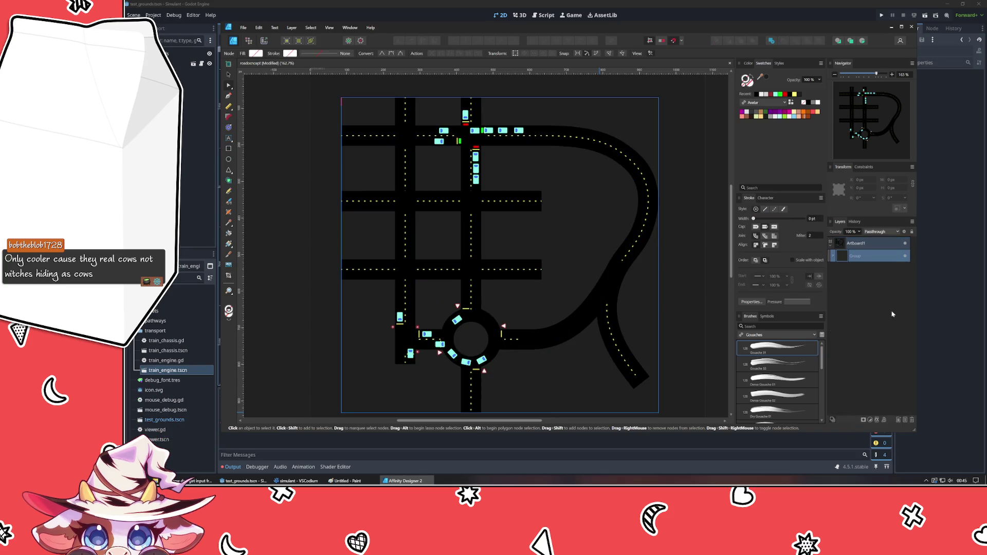
{"action": "left_click", "coordinate": [906, 257]}
{"action": "left_click", "coordinate": [704, 288]}
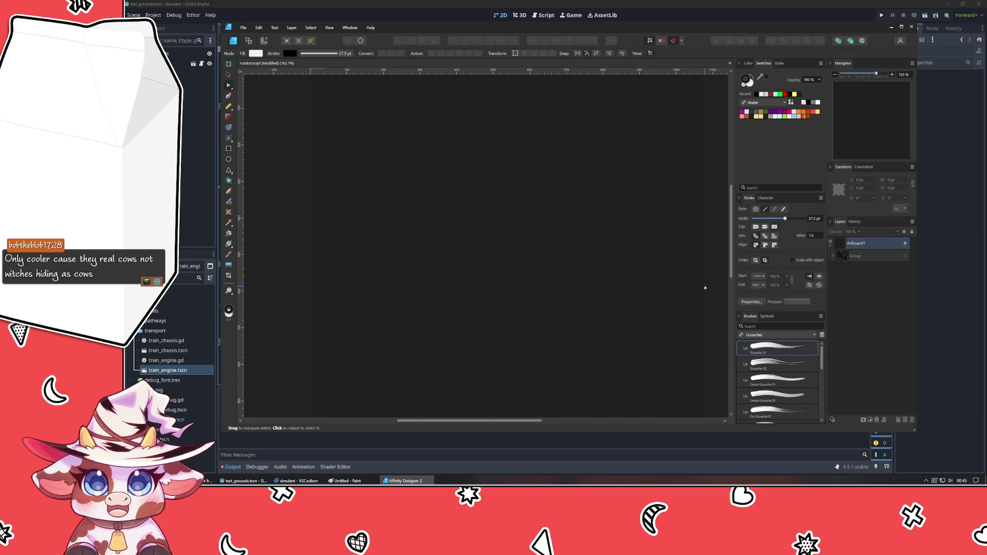
{"action": "scroll", "coordinate": [595, 268], "scroll_direction": "up", "scroll_amount": 2}
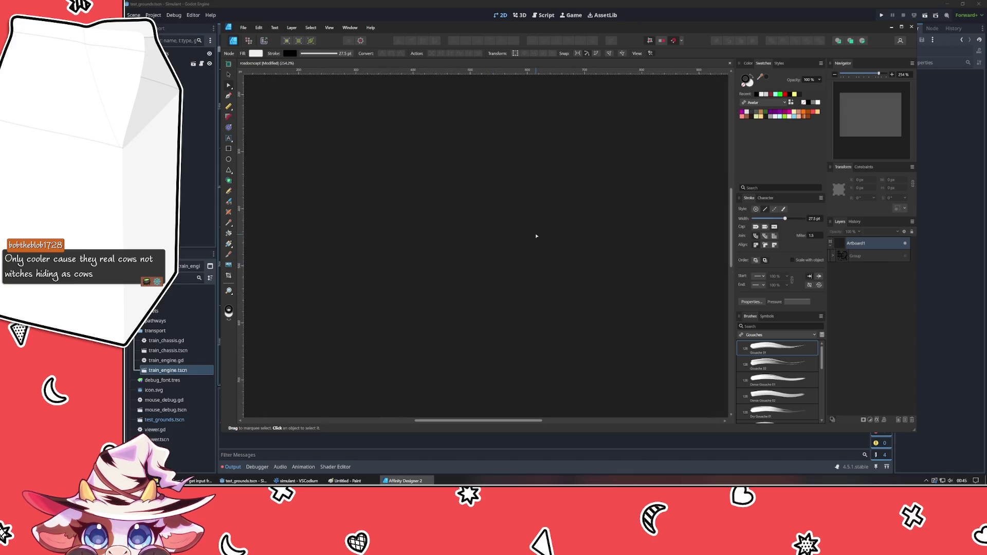
{"action": "left_click", "coordinate": [228, 148]}
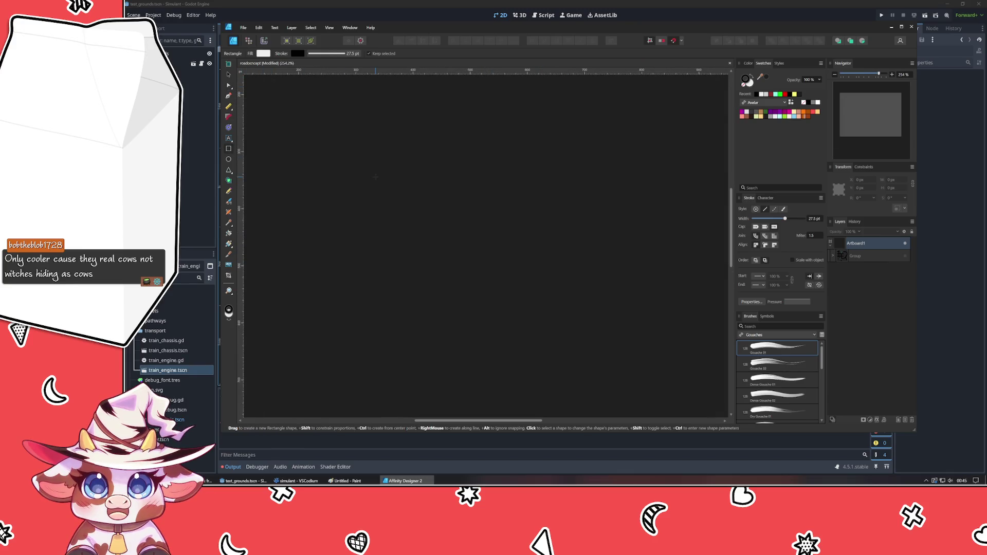
{"action": "scroll", "coordinate": [576, 209], "scroll_direction": "left", "scroll_amount": 2}
{"action": "scroll", "coordinate": [576, 210], "scroll_direction": "right", "scroll_amount": 2}
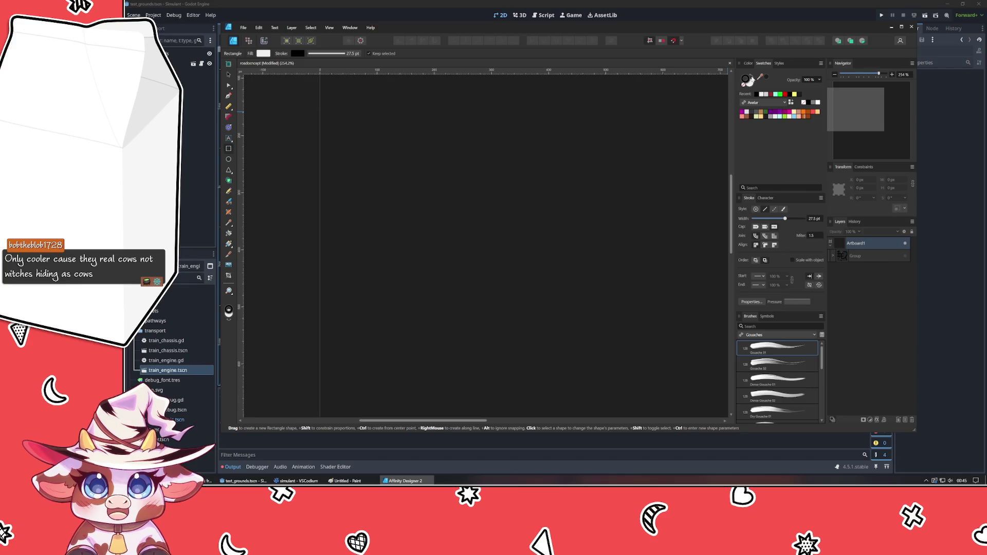
Draw a tall black-filled rectangle on the artboard and narrow it slightly from its right edge.
{"action": "left_click", "coordinate": [744, 81]}
{"action": "mouse_move", "coordinate": [359, 117]}
{"action": "left_mouse_down"}
{"action": "mouse_move", "coordinate": [407, 385]}
{"action": "mouse_move", "coordinate": [448, 383]}
{"action": "left_mouse_up"}
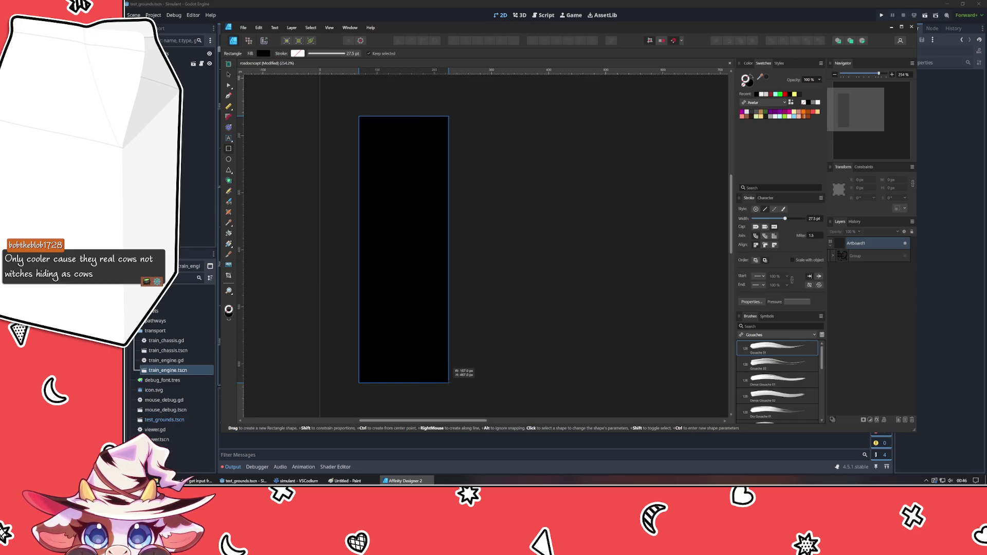
{"action": "left_click_drag", "start_coordinate": [448, 383], "coordinate": [448, 382]}
{"action": "key", "text": "ctrl+d"}
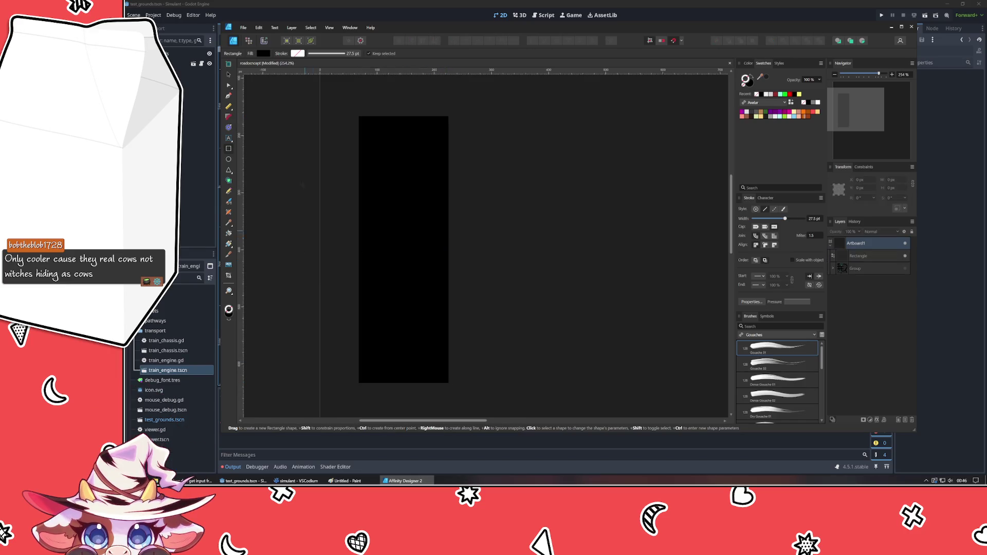
{"action": "left_click", "coordinate": [228, 95]}
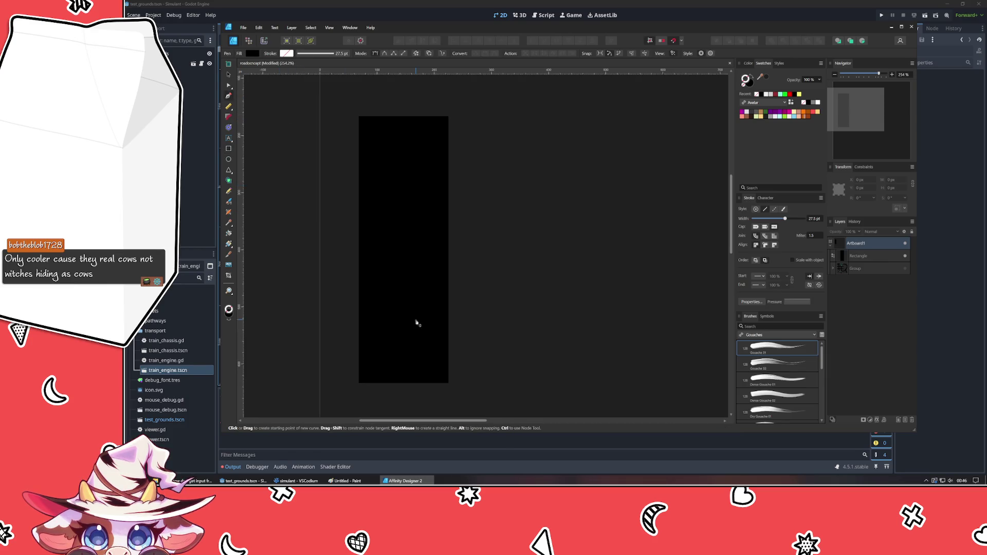
{"action": "left_click", "coordinate": [228, 64]}
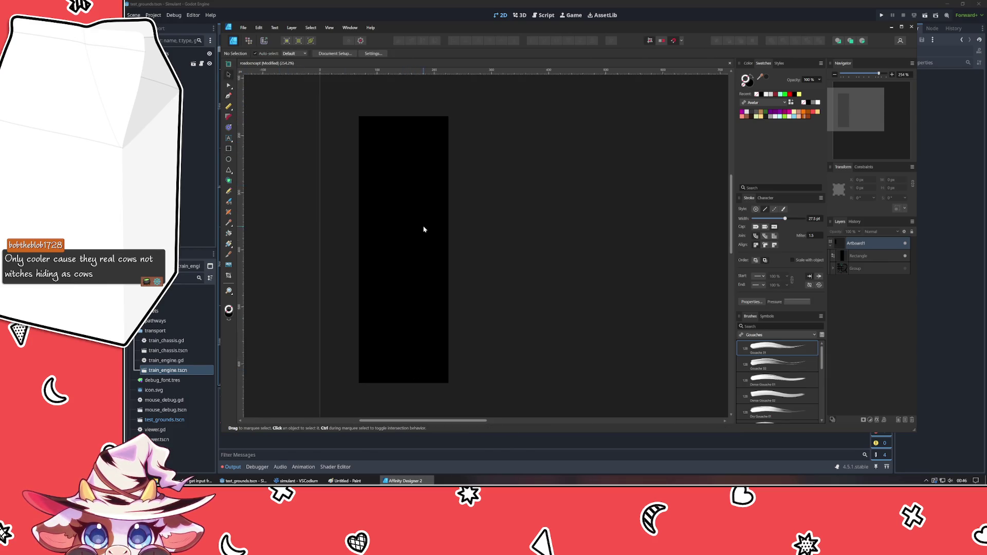
{"action": "left_click", "coordinate": [423, 227]}
{"action": "left_click_drag", "start_coordinate": [447, 242], "coordinate": [436, 244]}
{"action": "left_click", "coordinate": [514, 243]}
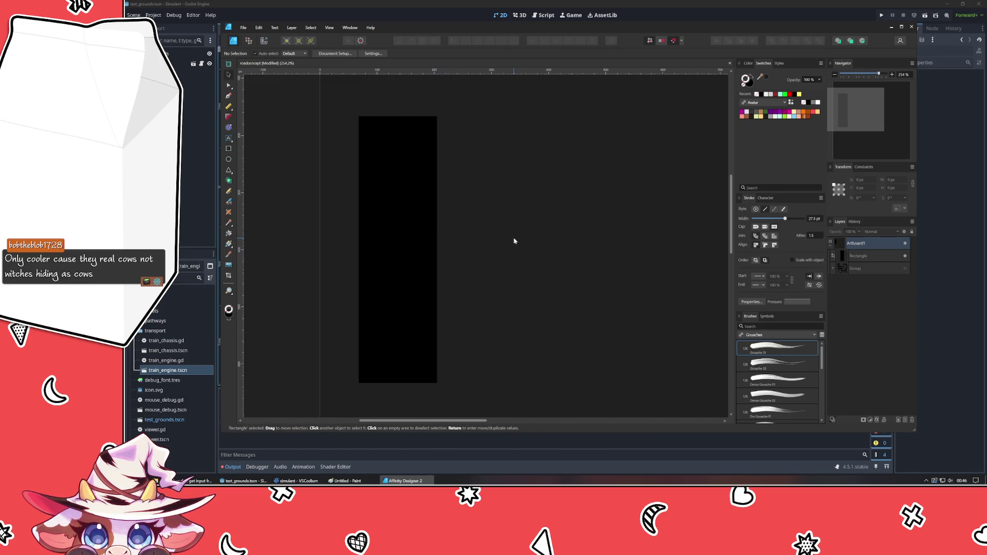
Draw a vertical line down the rectangle with the Pen, thin its stroke, then revert the width.
{"action": "left_click", "coordinate": [228, 96]}
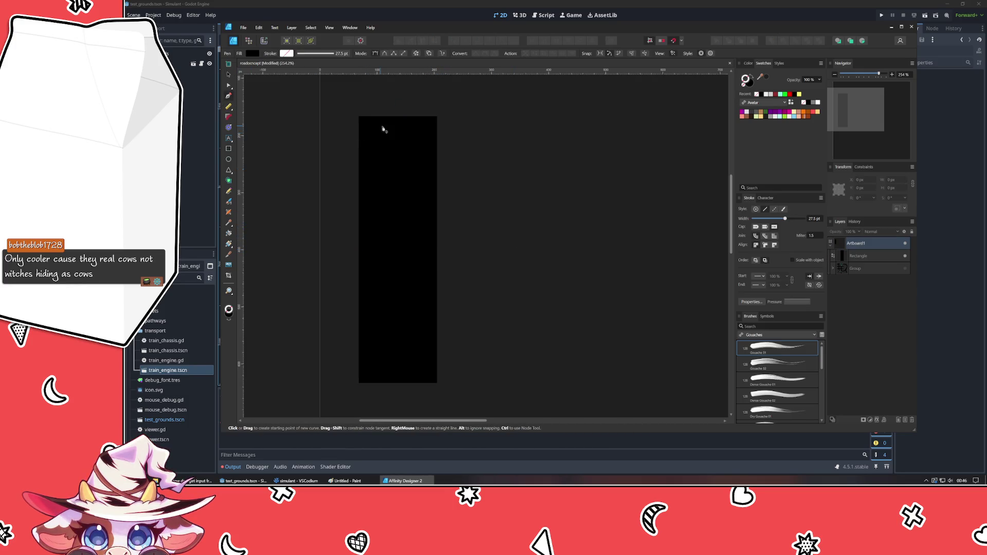
{"action": "left_click", "coordinate": [398, 125]}
{"action": "left_click", "coordinate": [398, 366]}
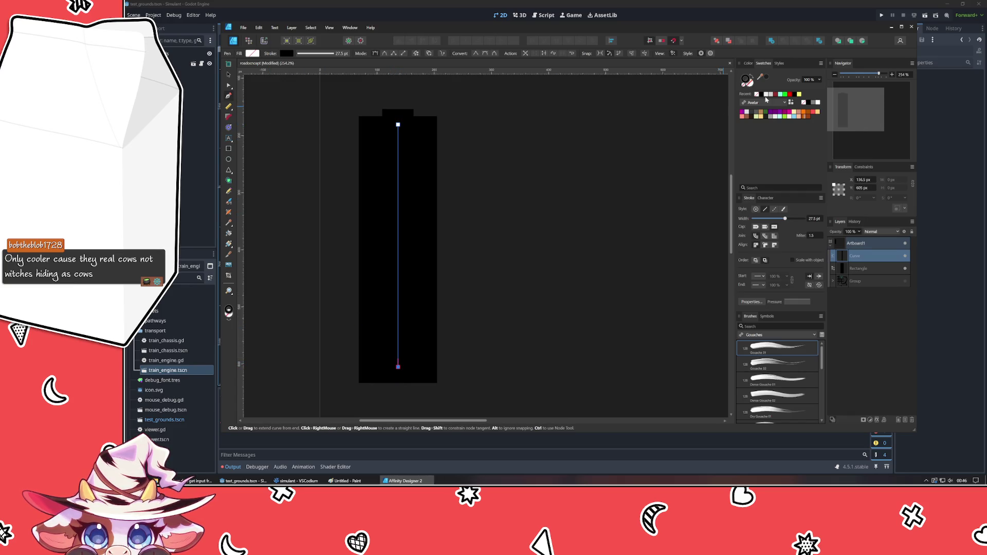
{"action": "left_click_drag", "start_coordinate": [786, 221], "coordinate": [759, 221]}
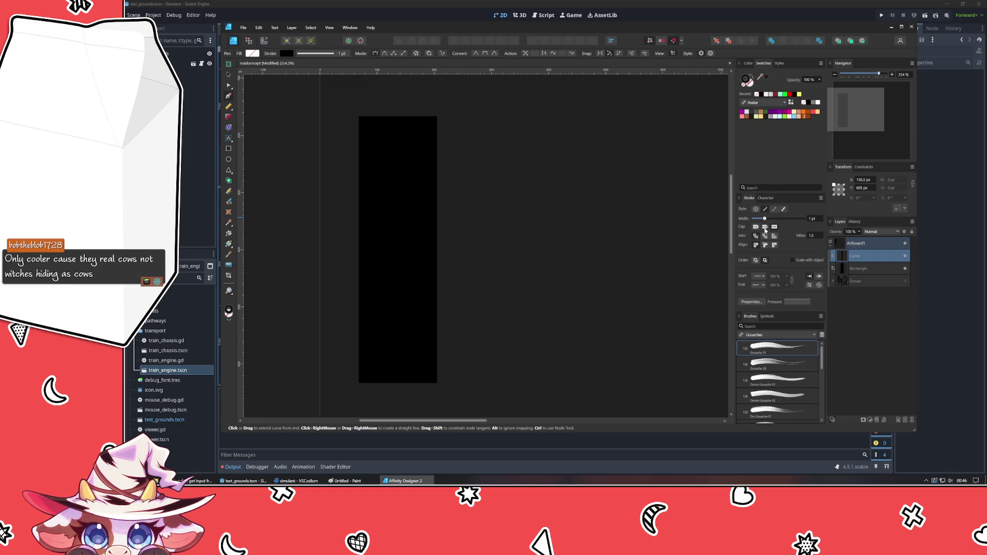
{"action": "key", "text": "ctrl+z"}
{"action": "key", "text": "ctrl+z"}
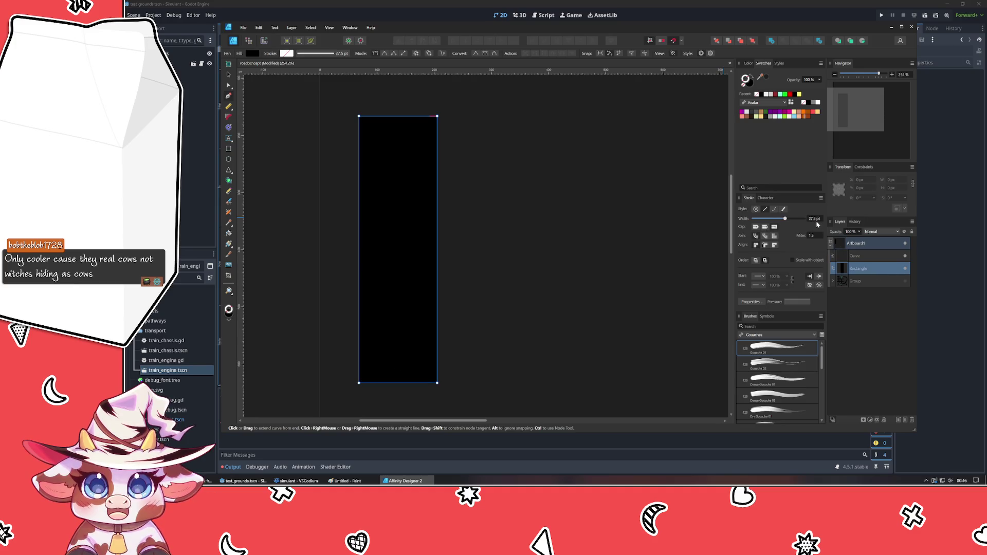
Try a thick rounded outline on the black rectangle, then remove it so it stays plain.
{"action": "left_click", "coordinate": [816, 224]}
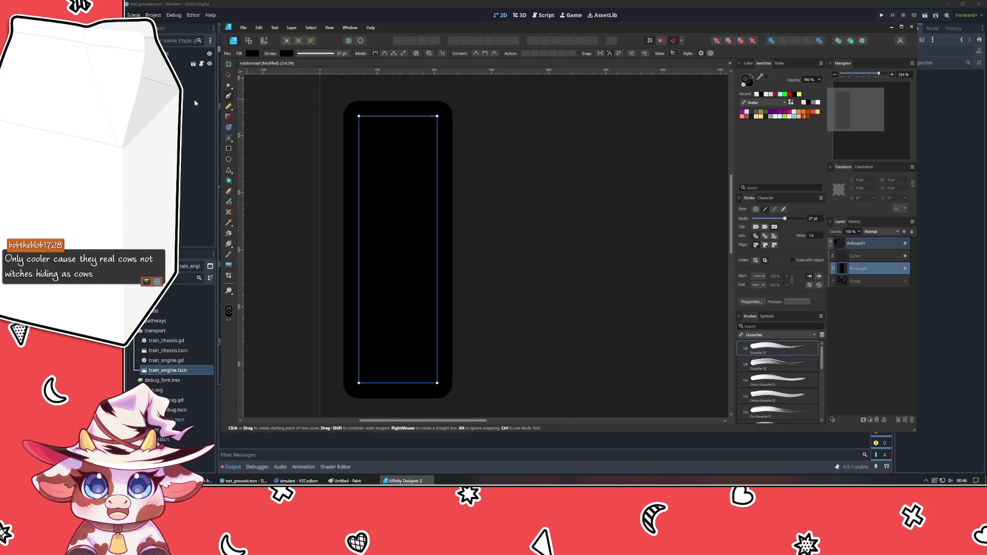
{"action": "key", "text": "v"}
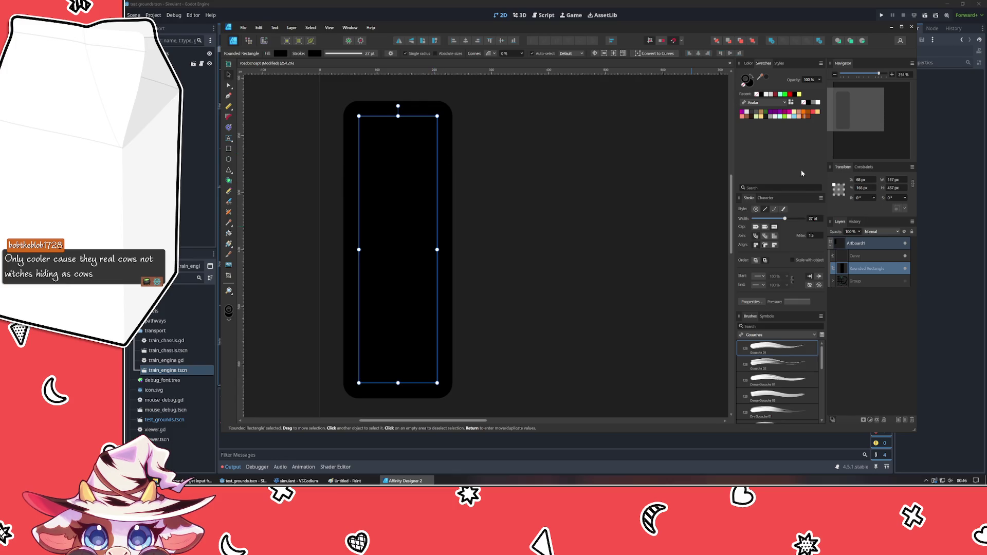
{"action": "left_click", "coordinate": [756, 93]}
{"action": "left_click", "coordinate": [603, 225]}
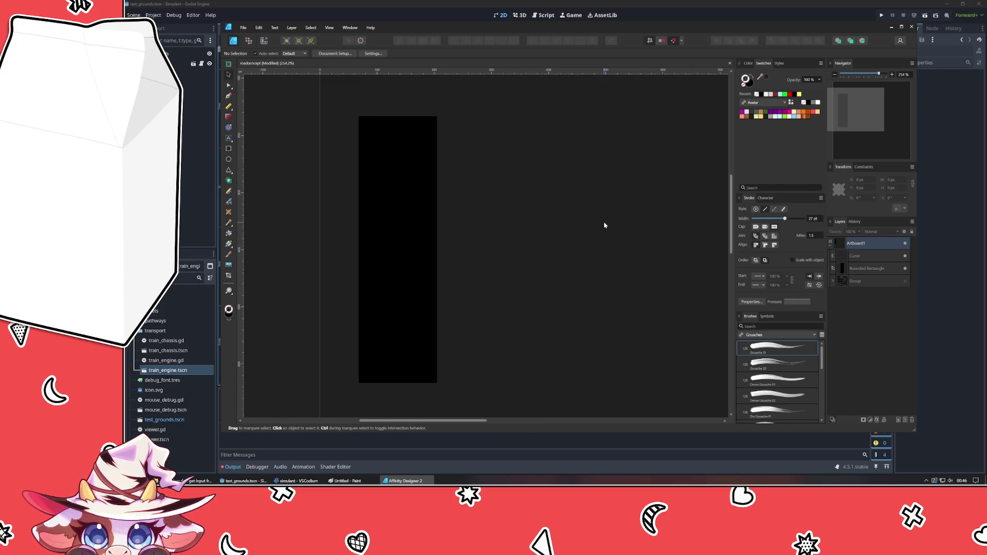
Colour the thin vertical centre line yellow from the Recent swatch and check it on the black strip.
{"action": "left_click", "coordinate": [860, 256]}
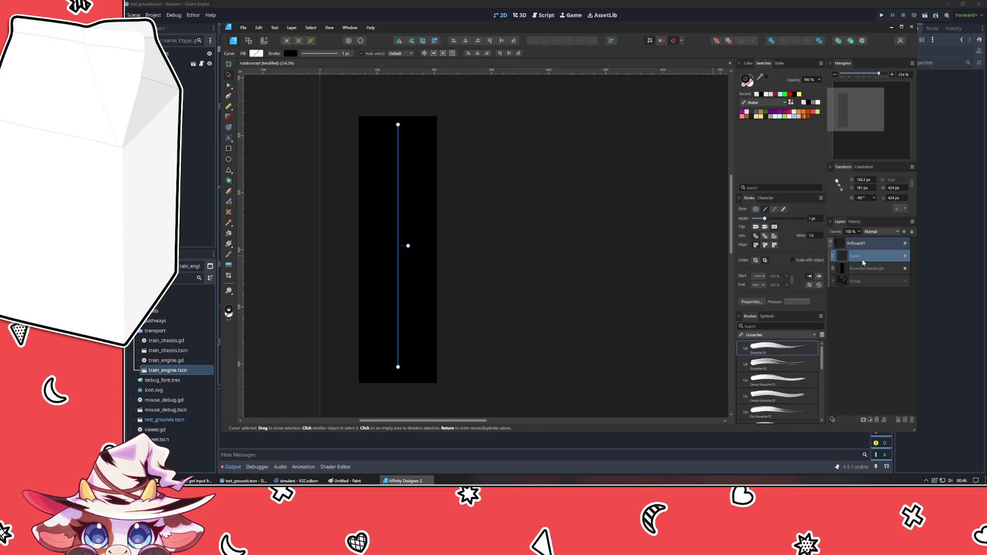
{"action": "left_click", "coordinate": [798, 94]}
{"action": "left_click", "coordinate": [544, 248]}
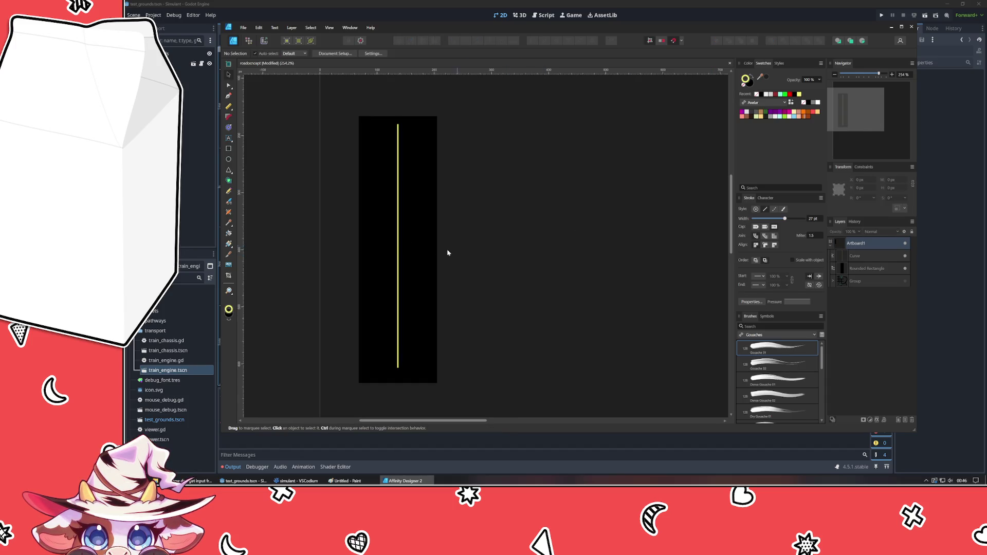
{"action": "left_click", "coordinate": [398, 239]}
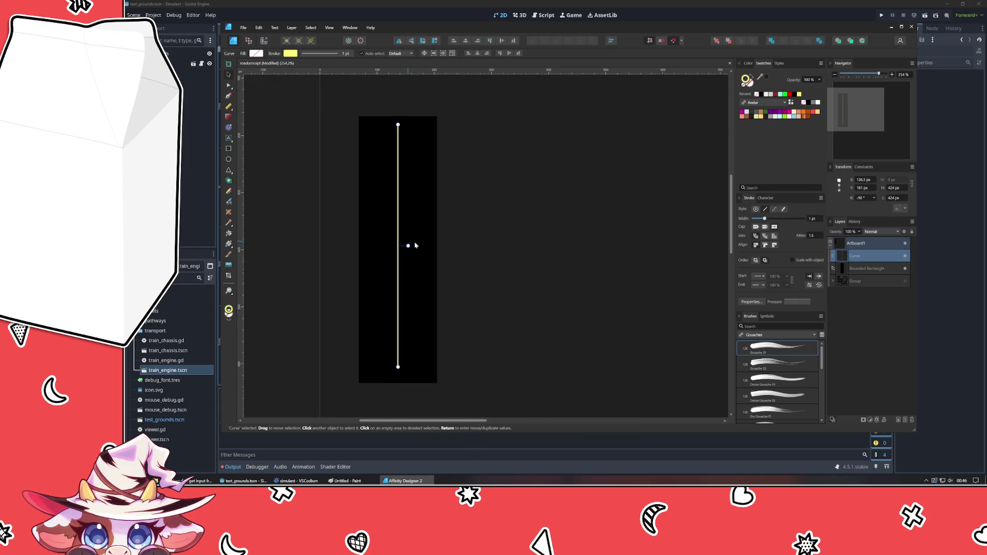
{"action": "scroll", "coordinate": [394, 231], "scroll_direction": "up", "scroll_amount": 3}
{"action": "scroll", "coordinate": [393, 232], "scroll_direction": "down", "scroll_amount": 5}
{"action": "scroll", "coordinate": [394, 230], "scroll_direction": "up", "scroll_amount": 1}
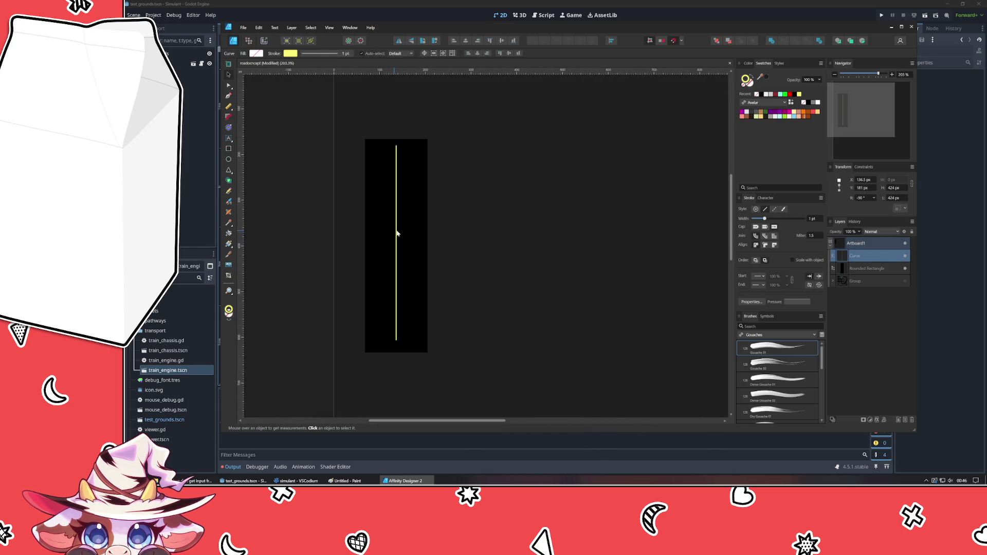
{"action": "left_click", "coordinate": [455, 246]}
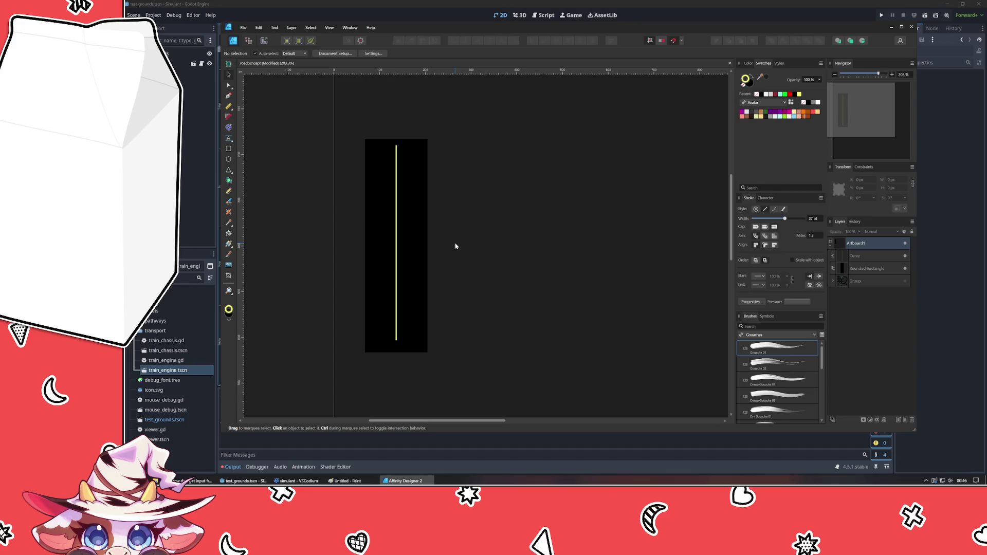
{"action": "scroll", "coordinate": [455, 245], "scroll_direction": "up", "scroll_amount": 1}
{"action": "scroll", "coordinate": [448, 248], "scroll_direction": "up", "scroll_amount": 1}
{"action": "left_click", "coordinate": [363, 258]}
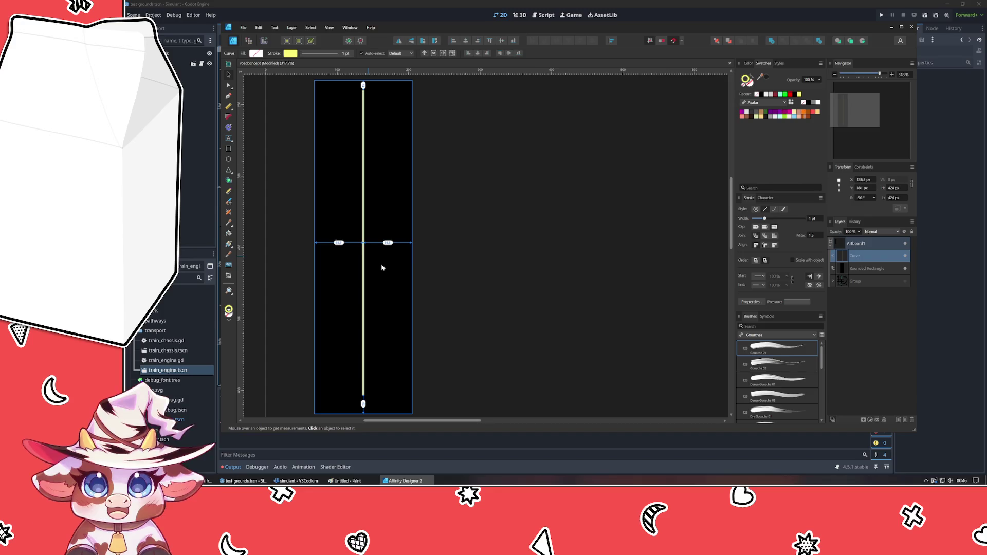
{"action": "left_click", "coordinate": [461, 284]}
{"action": "scroll", "coordinate": [460, 288], "scroll_direction": "down", "scroll_amount": 2}
{"action": "left_click_drag", "start_coordinate": [460, 286], "coordinate": [485, 293]}
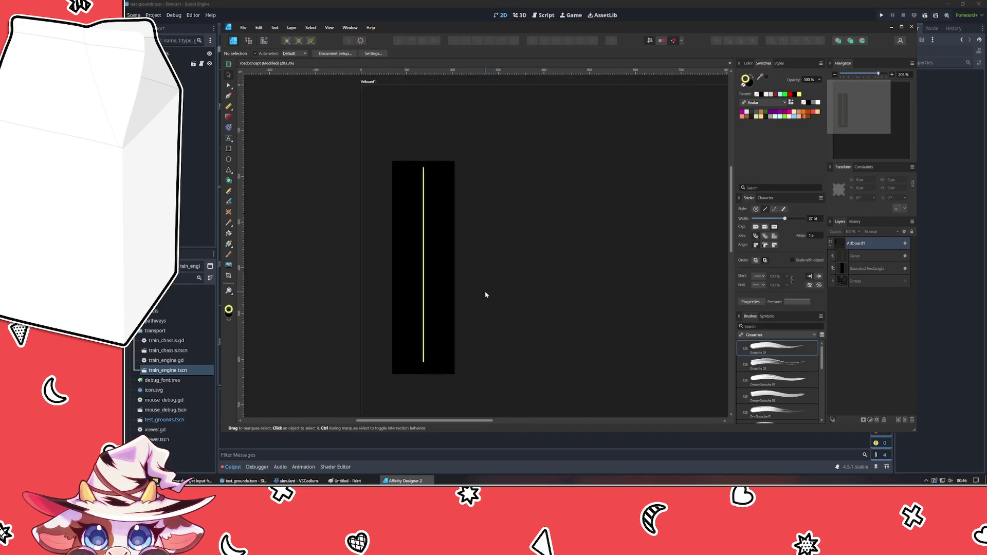
Copy a cyan rounded-rectangle sprite out of the hidden group, paste it and rotate it 90°.
{"action": "left_click", "coordinate": [834, 281]}
{"action": "left_click", "coordinate": [870, 358]}
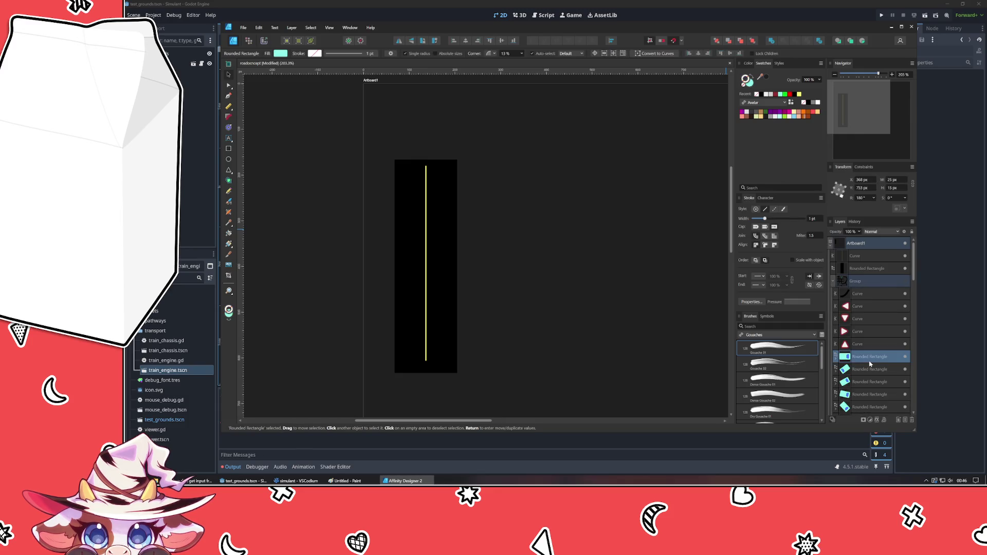
{"action": "left_click", "coordinate": [834, 281]}
{"action": "key", "text": "ctrl+v"}
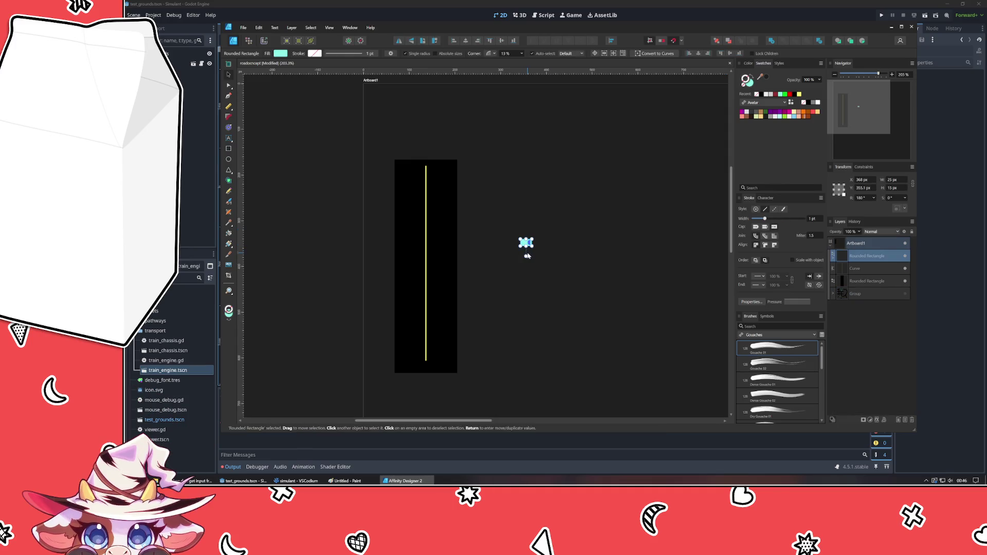
{"action": "mouse_move", "coordinate": [527, 256]}
{"action": "left_mouse_down"}
{"action": "mouse_move", "coordinate": [539, 243]}
{"action": "mouse_move", "coordinate": [439, 332]}
{"action": "mouse_move", "coordinate": [456, 357]}
{"action": "mouse_move", "coordinate": [388, 264]}
{"action": "mouse_move", "coordinate": [410, 283]}
{"action": "mouse_move", "coordinate": [326, 286]}
{"action": "left_mouse_up"}
{"action": "left_click", "coordinate": [510, 286]}
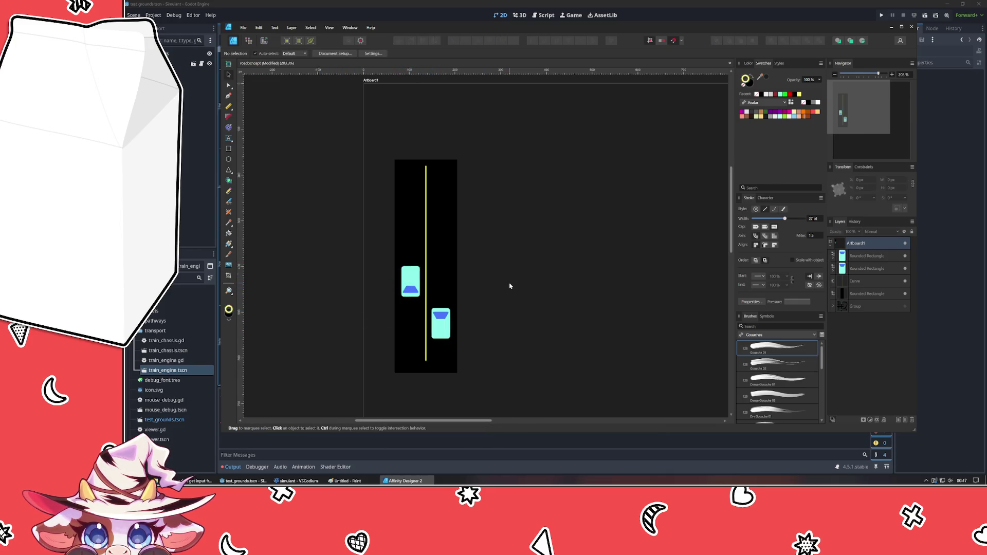
{"action": "scroll", "coordinate": [463, 232], "scroll_direction": "down", "scroll_amount": 2}
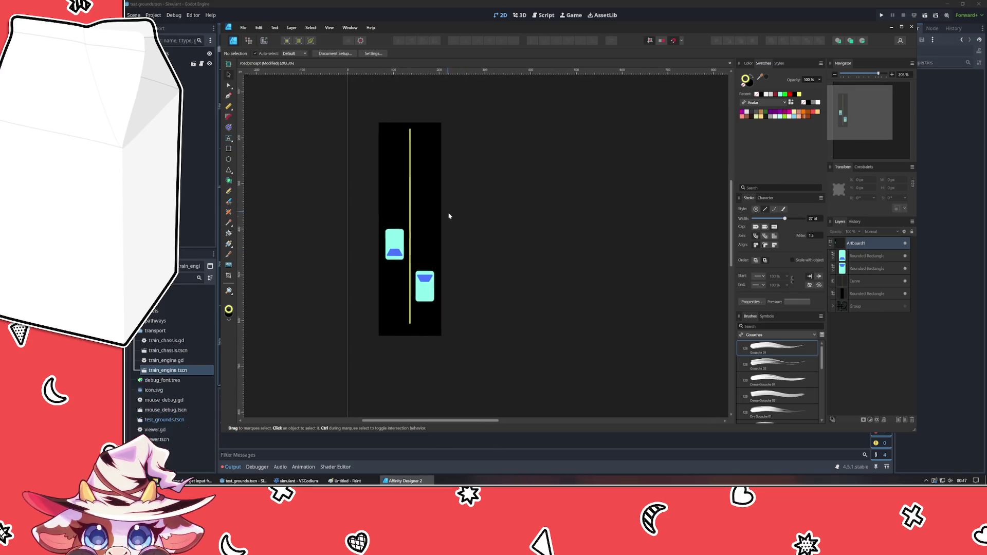
Nudge both cyan car sprites upward into place beside the yellow line, then bring up the browser.
{"action": "left_click", "coordinate": [395, 245]}
{"action": "left_click", "coordinate": [420, 290], "text": "shift"}
{"action": "key", "text": "shift+Up"}
{"action": "key", "text": "shift+Up"}
{"action": "key", "text": "shift+Up"}
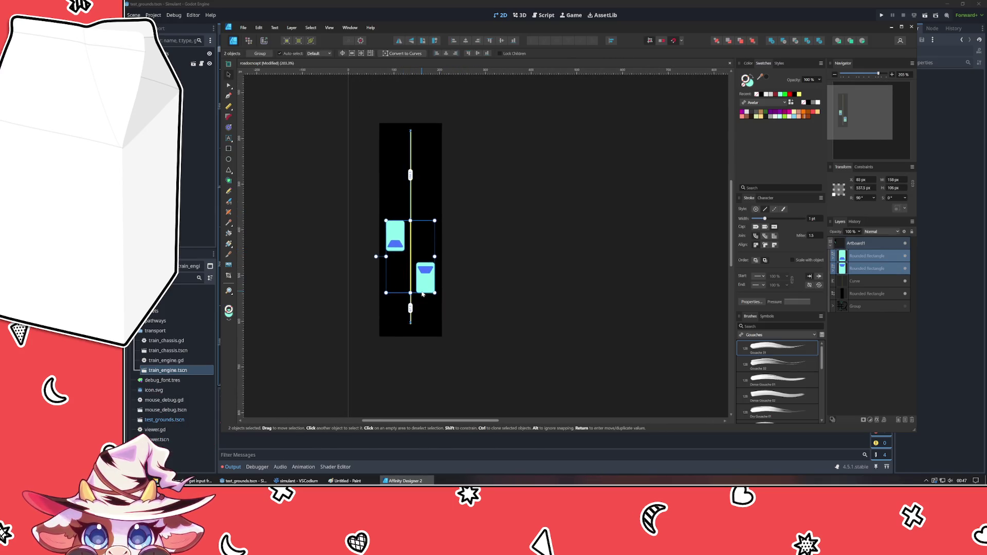
{"action": "key", "text": "shift+Up"}
{"action": "key", "text": "shift+Up"}
{"action": "key", "text": "shift+Up"}
{"action": "key", "text": "shift+Up"}
{"action": "key", "text": "shift+Up"}
{"action": "key", "text": "shift+Up"}
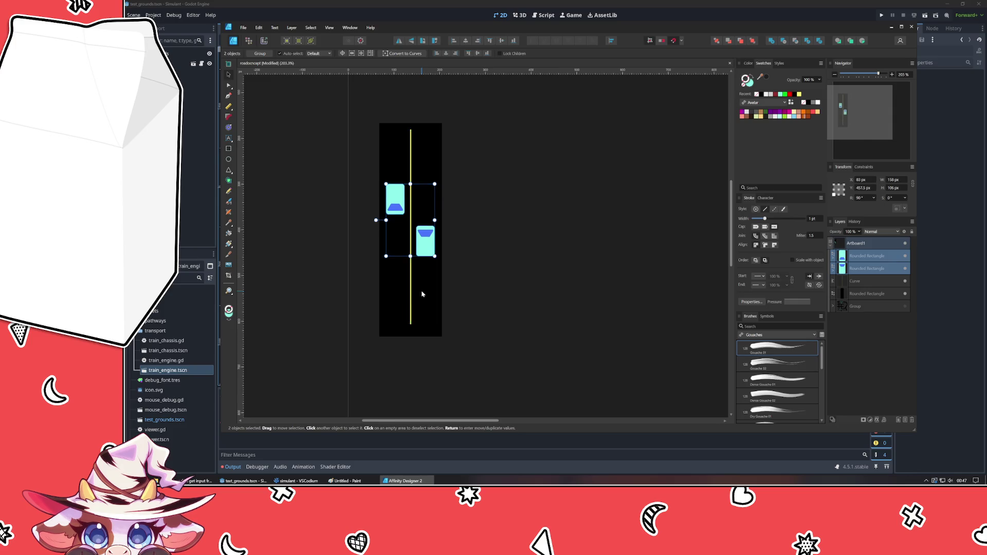
{"action": "key", "text": "shift+Down"}
{"action": "left_click", "coordinate": [486, 262]}
{"action": "left_click_drag", "start_coordinate": [487, 262], "coordinate": [430, 293]}
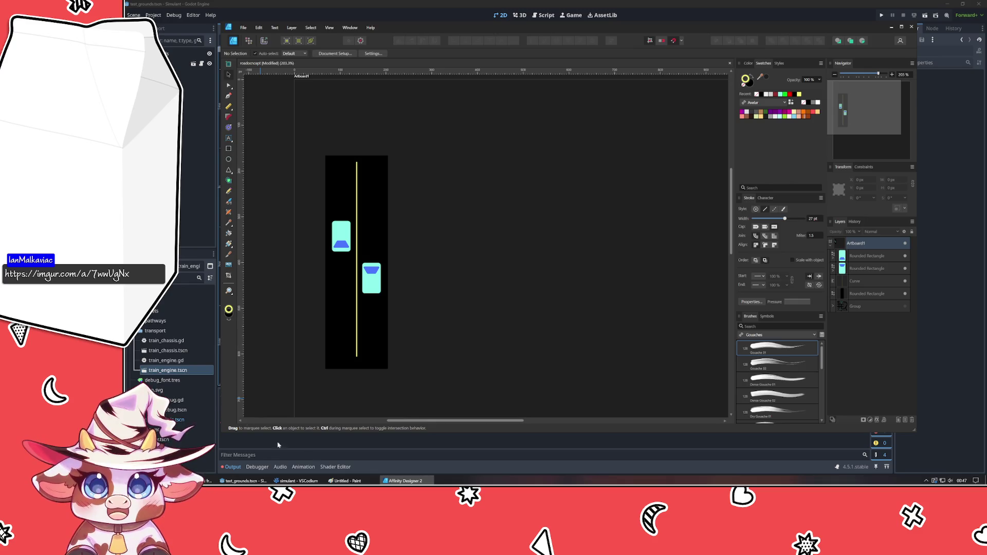
{"action": "left_click", "coordinate": [202, 480]}
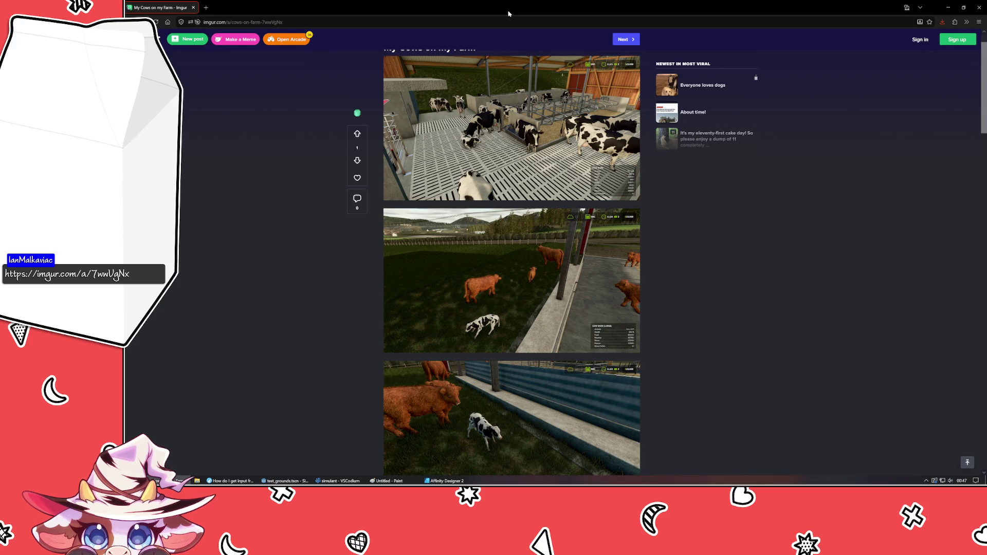
{"action": "scroll", "coordinate": [293, 182], "scroll_direction": "down", "scroll_amount": 1}
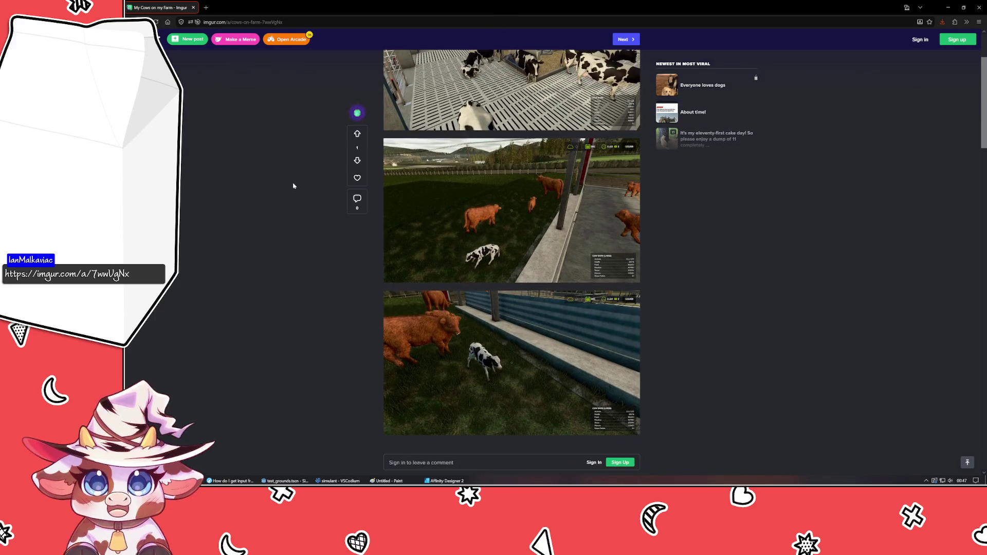
{"action": "scroll", "coordinate": [291, 182], "scroll_direction": "up", "scroll_amount": 2}
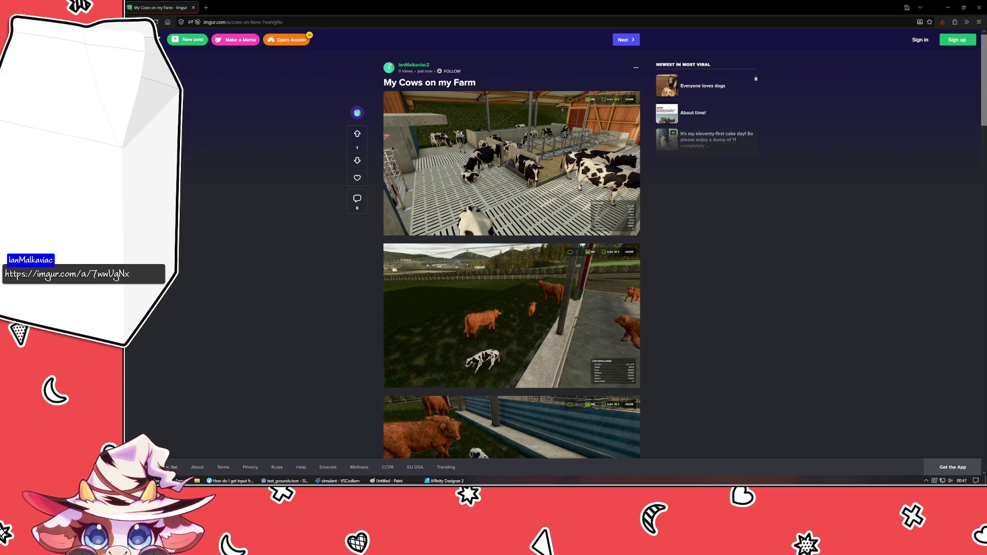
{"action": "left_click", "coordinate": [558, 158]}
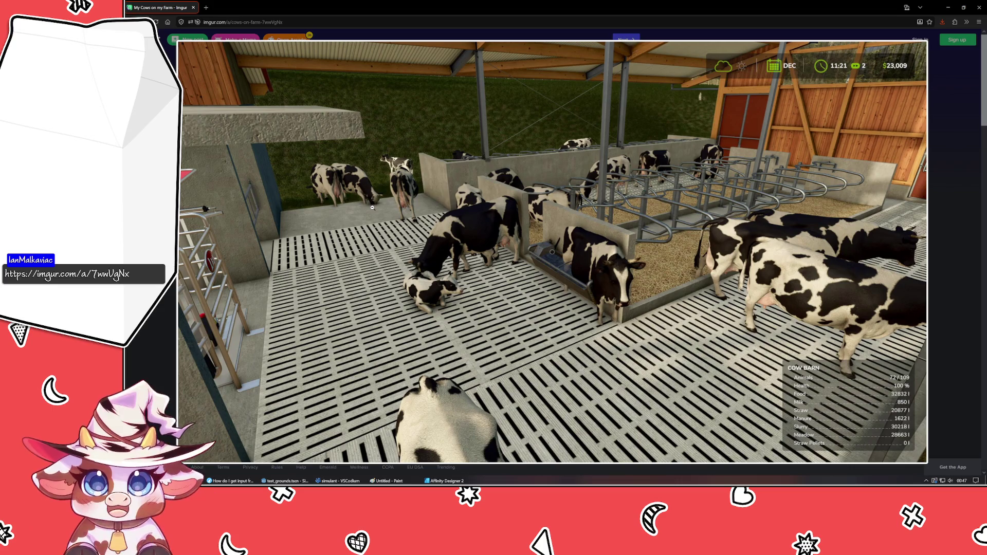
{"action": "left_click", "coordinate": [373, 208]}
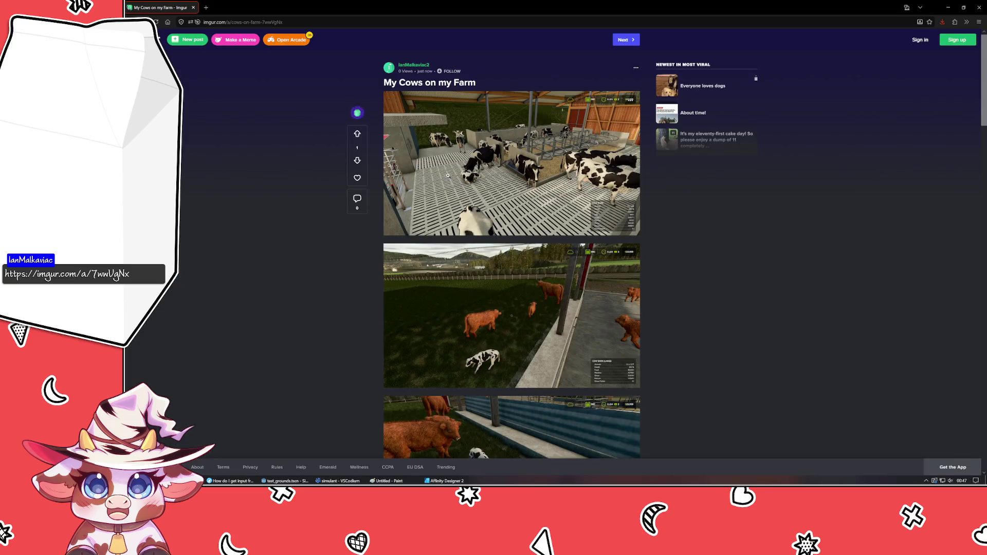
{"action": "left_click", "coordinate": [375, 207]}
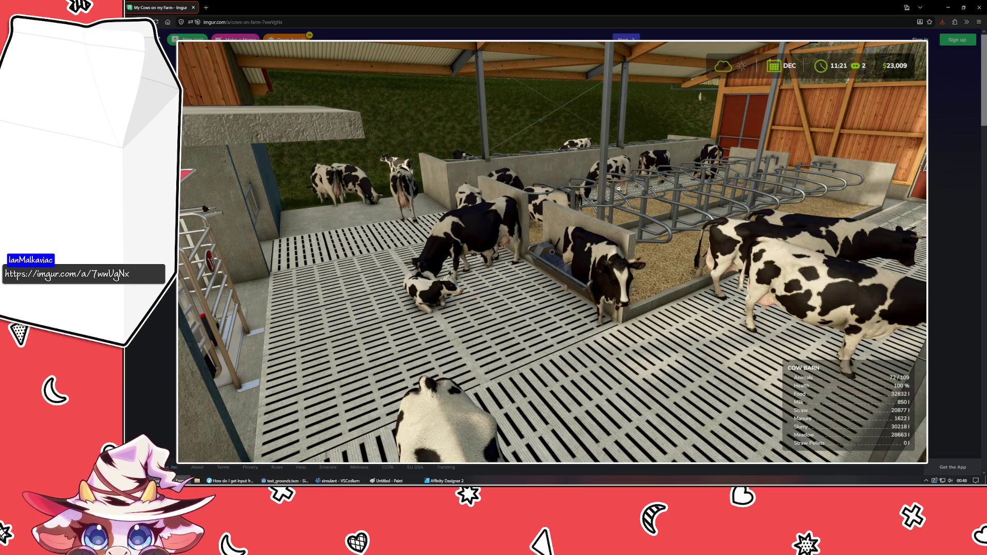
{"action": "left_click", "coordinate": [538, 353]}
{"action": "left_click", "coordinate": [523, 318]}
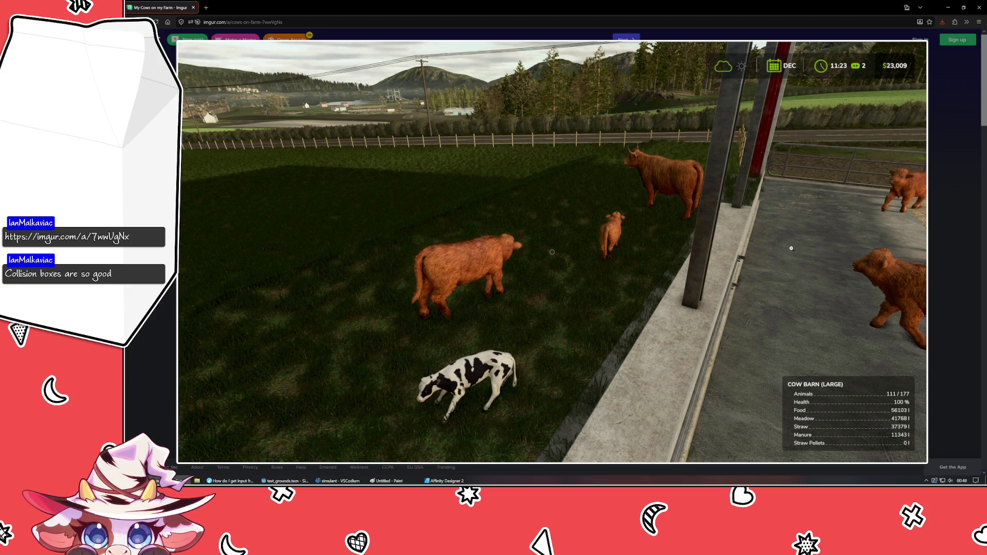
{"action": "left_click", "coordinate": [497, 400]}
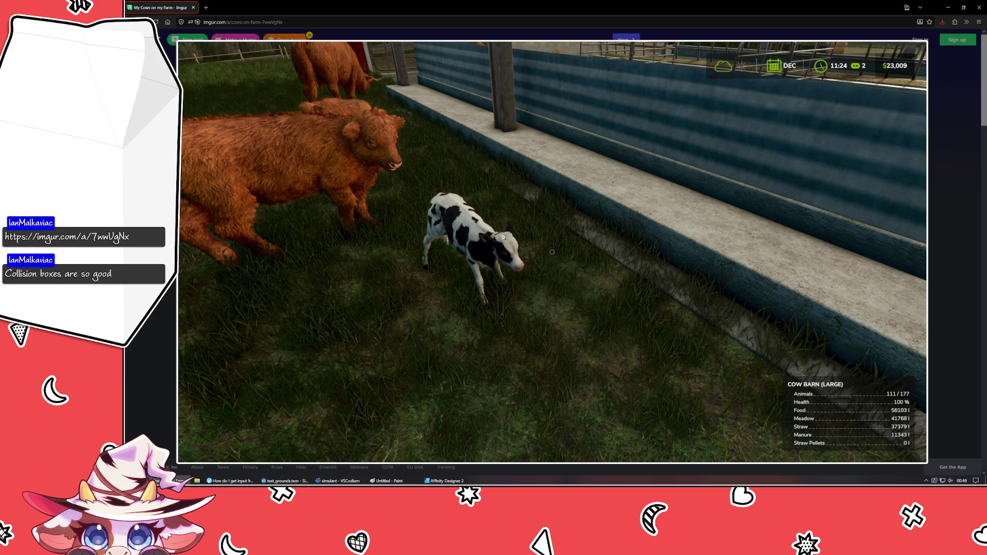
{"action": "left_click", "coordinate": [595, 317]}
{"action": "scroll", "coordinate": [655, 255], "scroll_direction": "down", "scroll_amount": 2}
{"action": "scroll", "coordinate": [722, 201], "scroll_direction": "up", "scroll_amount": 2}
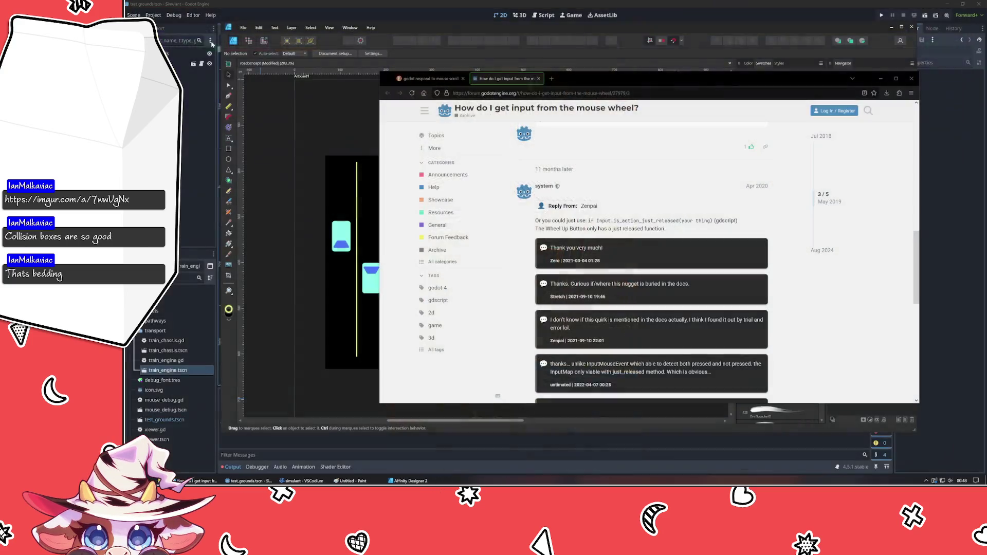
{"action": "left_click", "coordinate": [194, 6]}
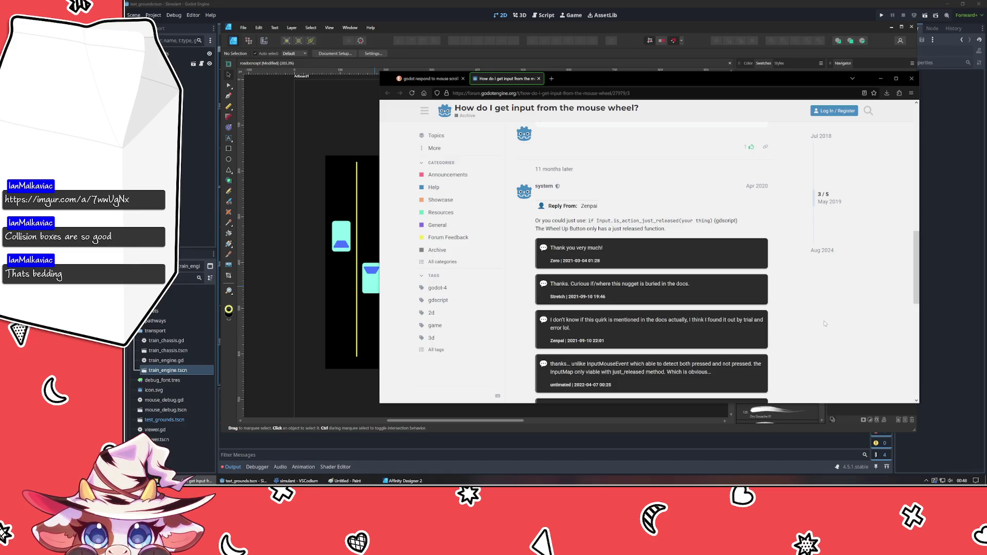
{"action": "left_click", "coordinate": [880, 78]}
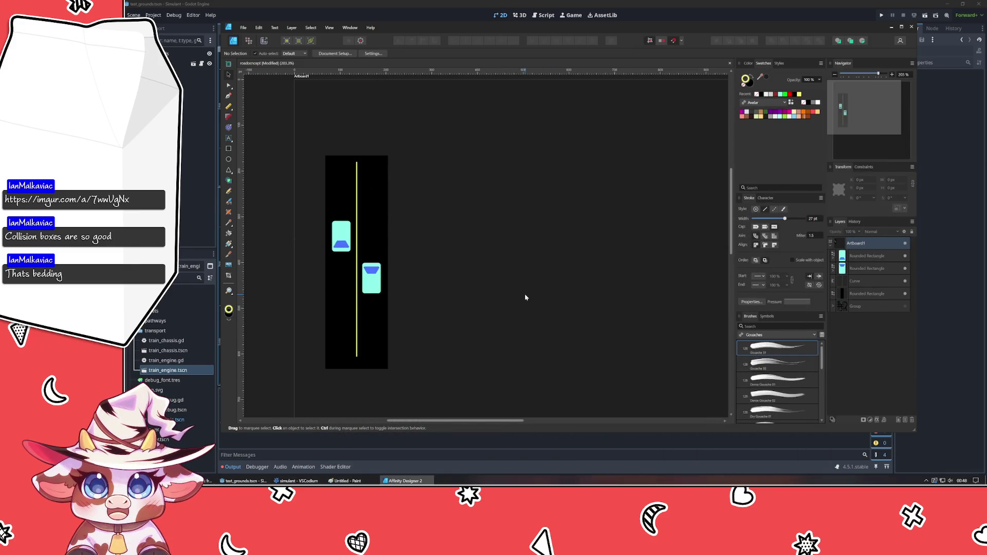
Shorten the black strip vertically from both ends and check the yellow centre line against it.
{"action": "left_click", "coordinate": [370, 185]}
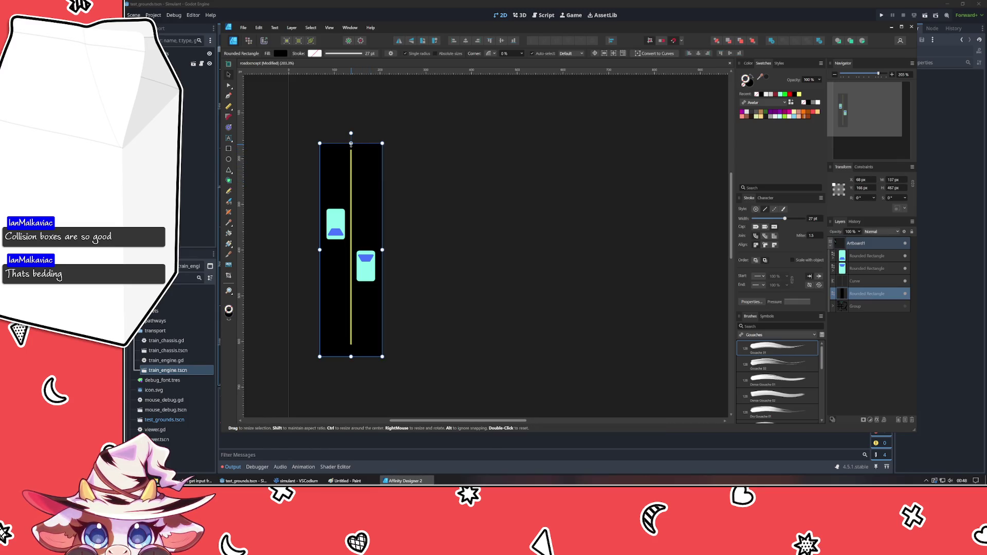
{"action": "left_click_drag", "start_coordinate": [350, 143], "coordinate": [351, 188]}
{"action": "left_click", "coordinate": [352, 246]}
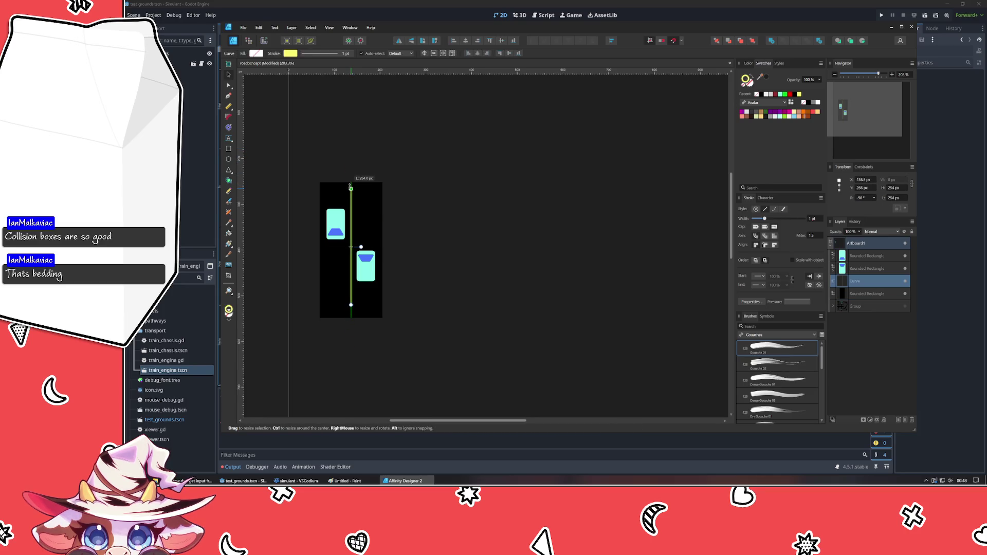
{"action": "left_click", "coordinate": [432, 201]}
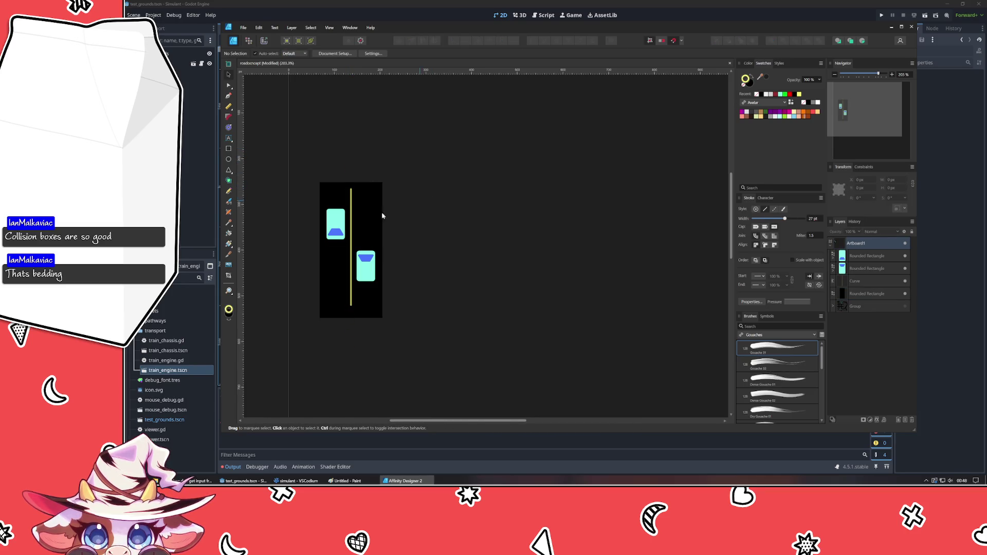
Marquee-select all four pieces of the road tile together as one set.
{"action": "left_click", "coordinate": [351, 276]}
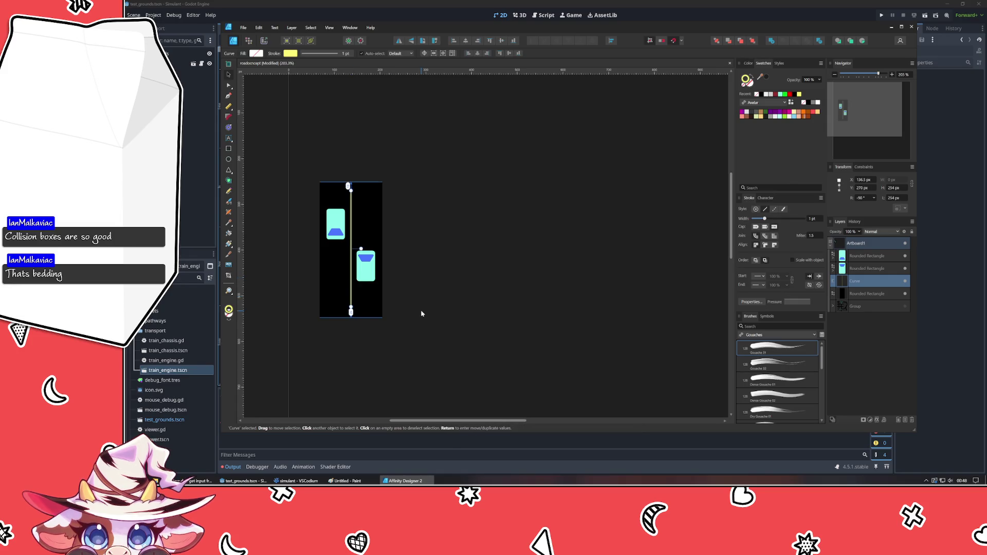
{"action": "left_click", "coordinate": [420, 309]}
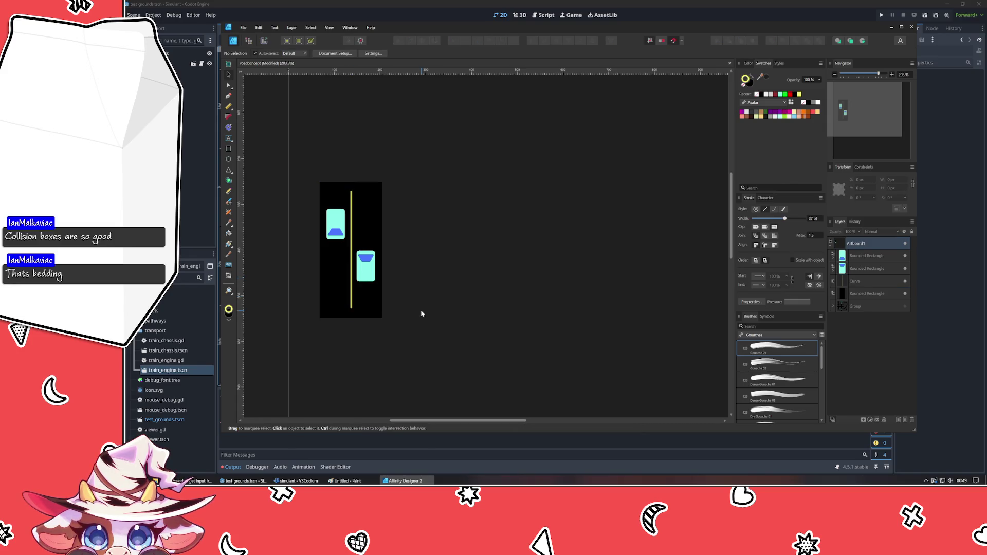
{"action": "left_click_drag", "start_coordinate": [417, 353], "coordinate": [293, 131]}
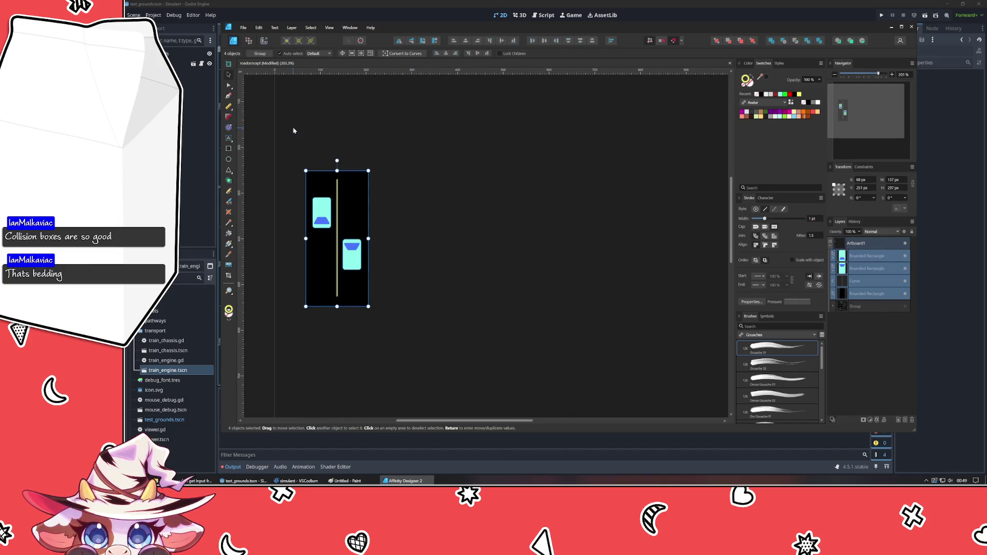
Ctrl-drag a copy of the whole tile to the right and widen its black background evenly.
{"action": "left_click_drag", "start_coordinate": [337, 245], "coordinate": [445, 245], "text": "ctrl"}
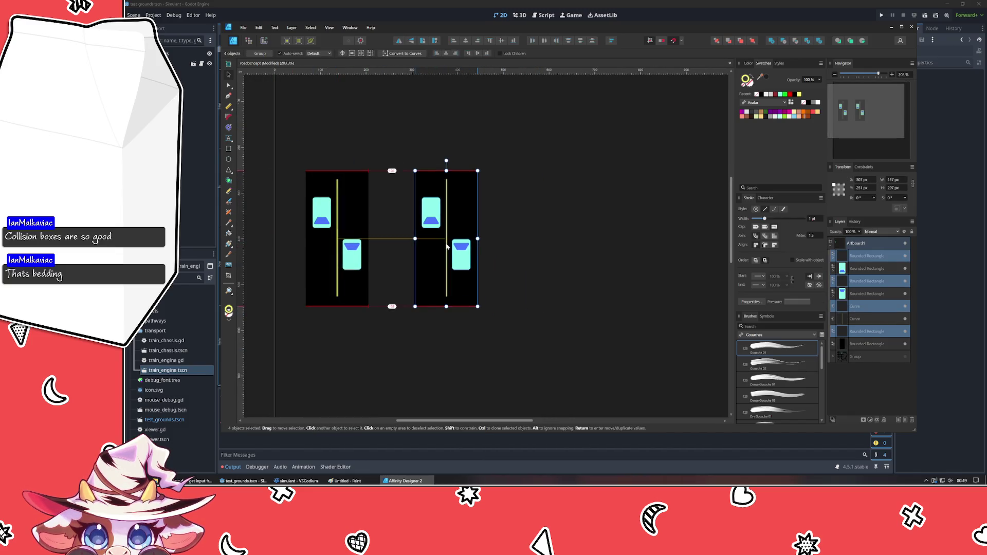
{"action": "left_click", "coordinate": [520, 244]}
{"action": "left_click", "coordinate": [470, 218]}
{"action": "key", "text": "a"}
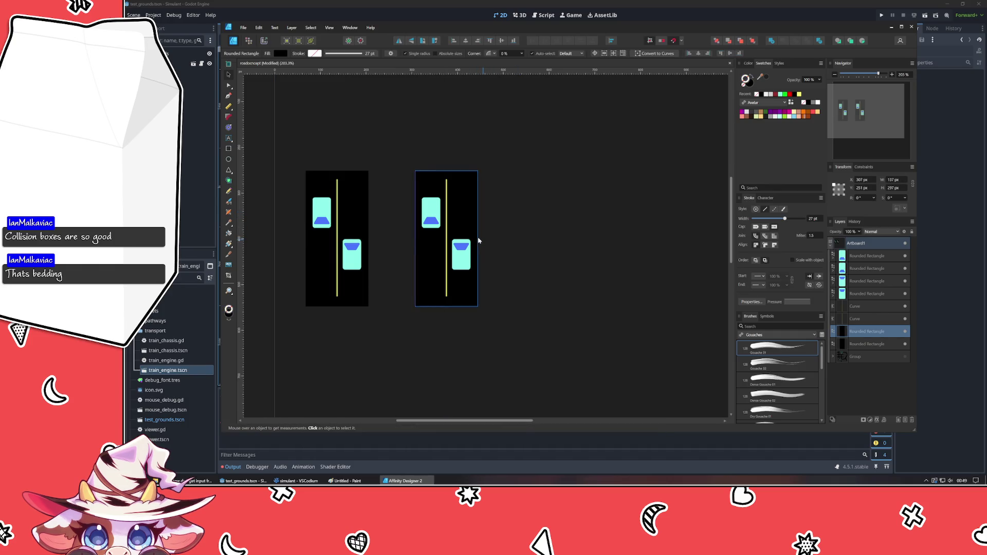
{"action": "left_click_drag", "start_coordinate": [478, 238], "coordinate": [498, 238], "text": "ctrl"}
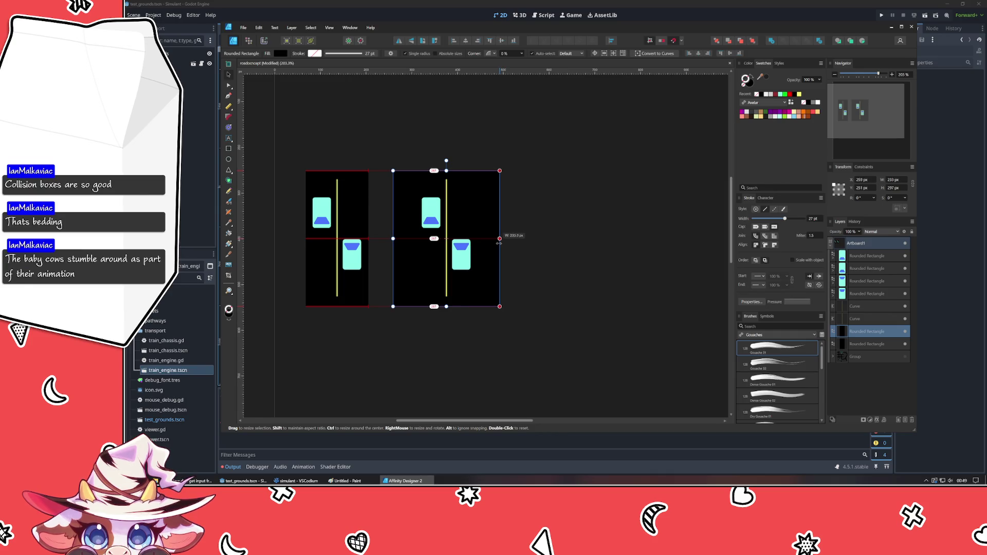
{"action": "left_click", "coordinate": [374, 228]}
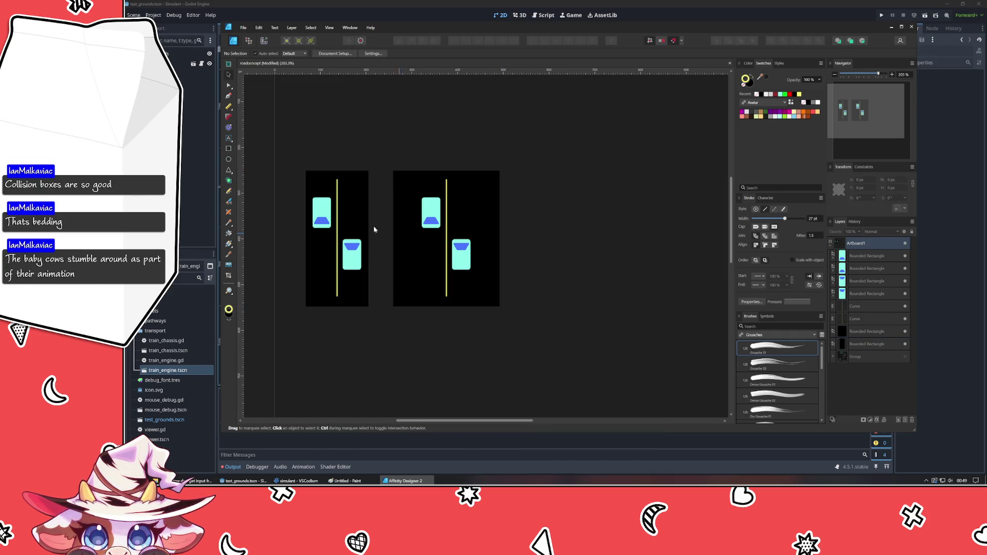
Clone the centre line right as a white dashed lane line, tune its dashes, then clone it to the left.
{"action": "left_click", "coordinate": [446, 224]}
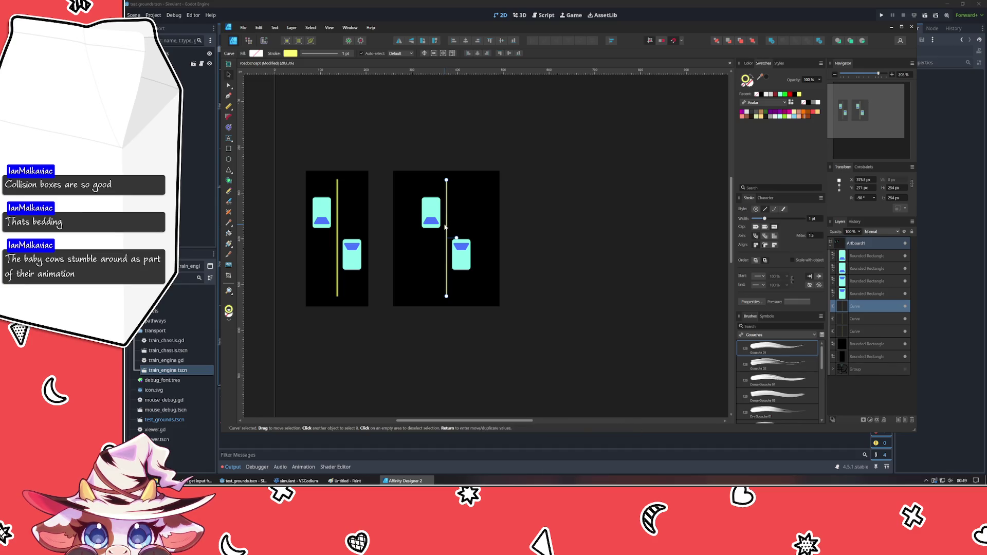
{"action": "left_click_drag", "start_coordinate": [445, 226], "coordinate": [483, 235], "text": "ctrl"}
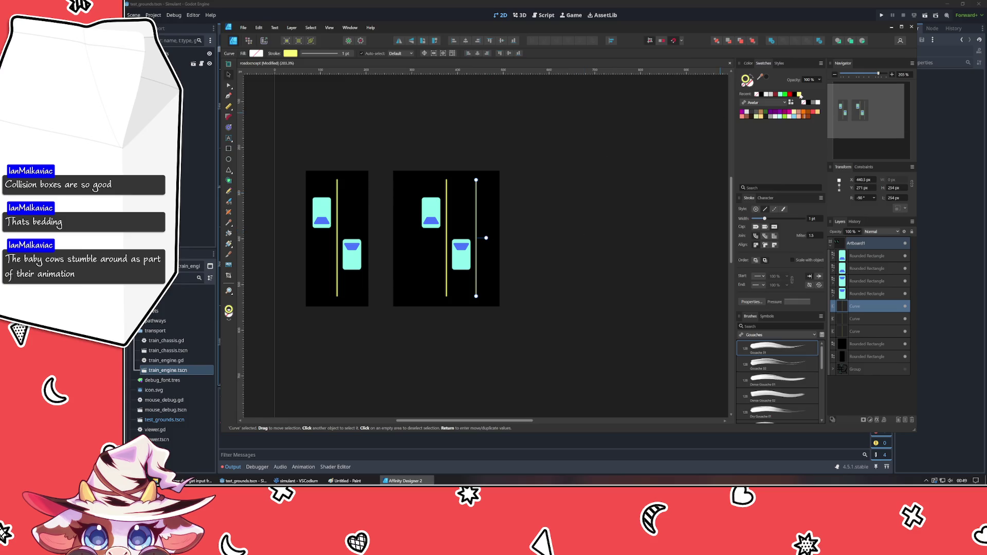
{"action": "left_click", "coordinate": [766, 95]}
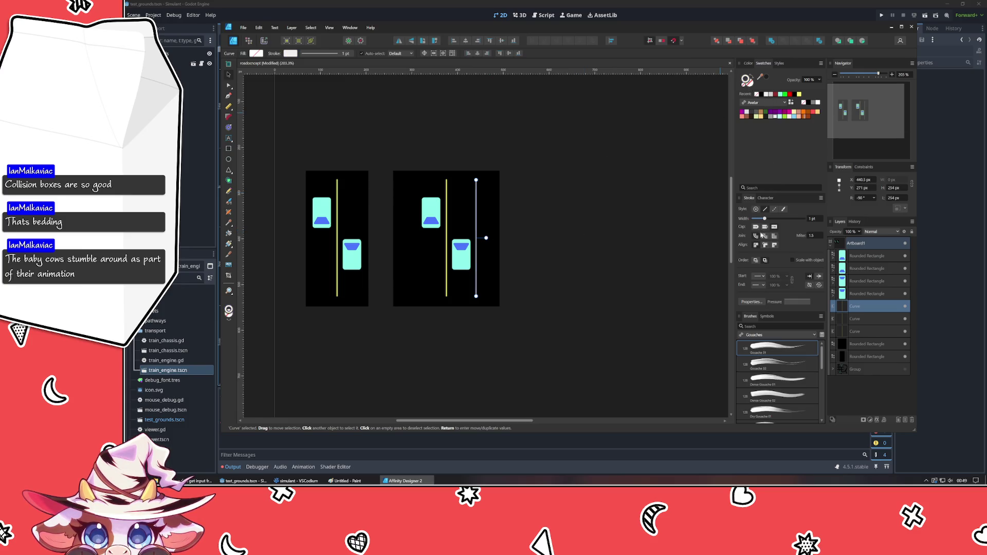
{"action": "left_click", "coordinate": [774, 209]}
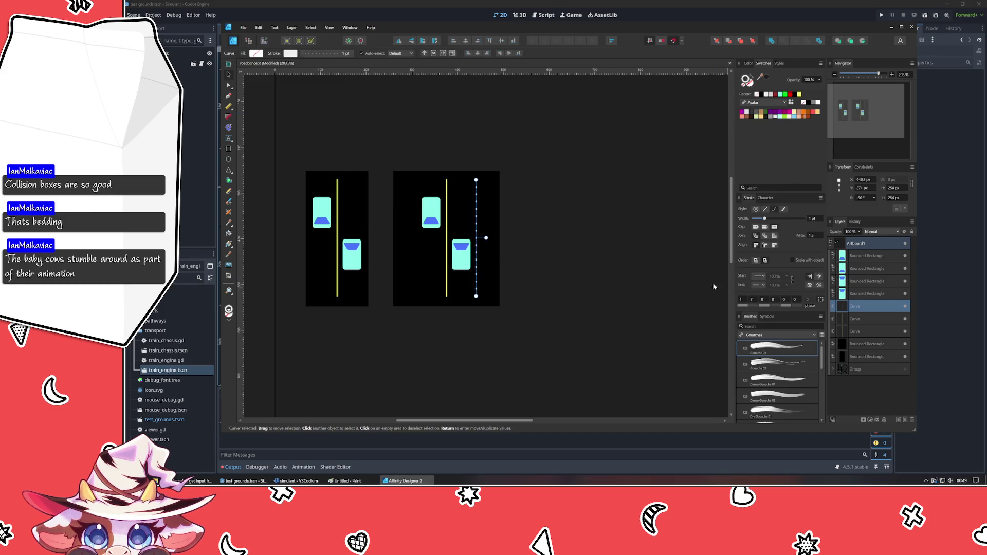
{"action": "left_click", "coordinate": [588, 283]}
{"action": "left_click", "coordinate": [476, 236]}
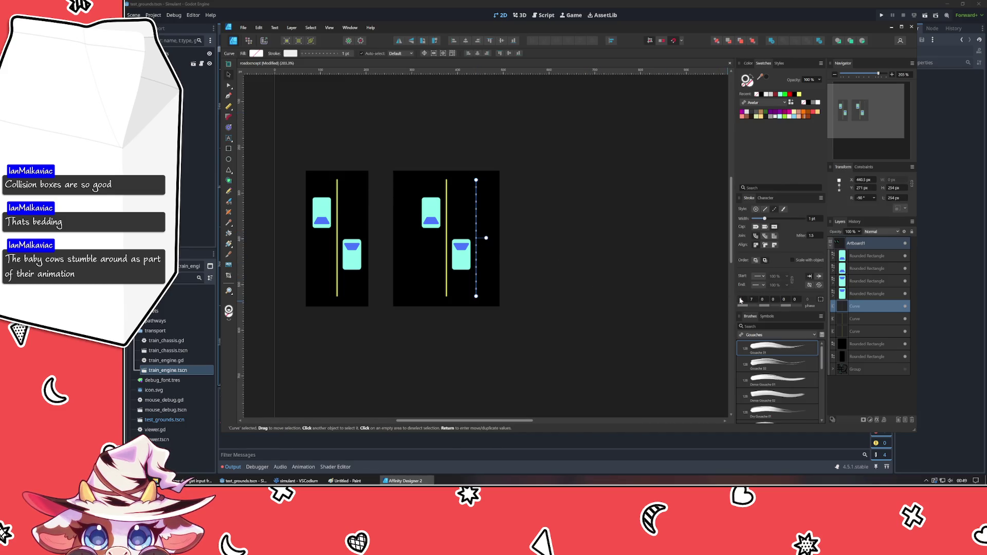
{"action": "scroll", "coordinate": [743, 302], "scroll_direction": "up", "scroll_amount": 2}
{"action": "scroll", "coordinate": [743, 302], "scroll_direction": "up", "scroll_amount": 1}
{"action": "scroll", "coordinate": [743, 302], "scroll_direction": "down", "scroll_amount": 1}
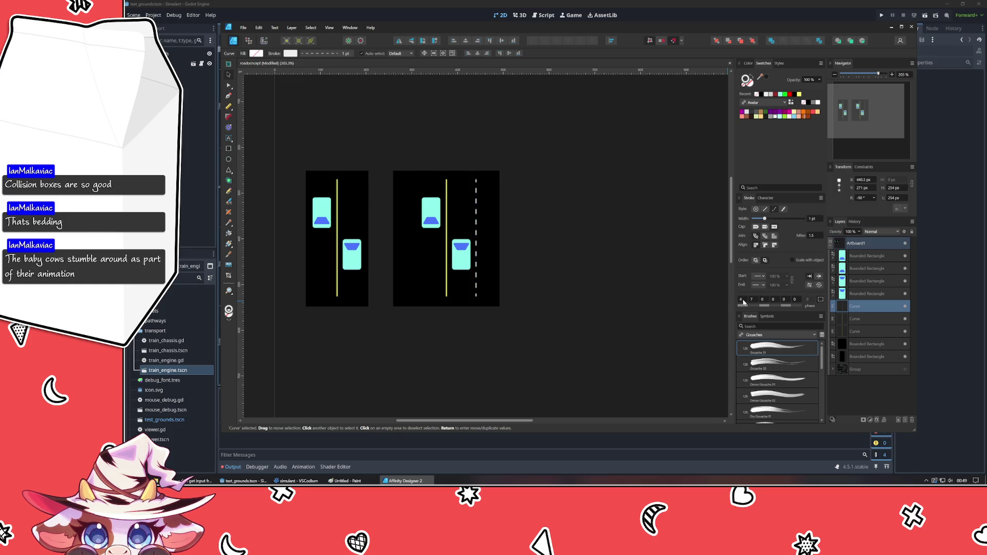
{"action": "left_click_drag", "start_coordinate": [742, 302], "coordinate": [764, 306]}
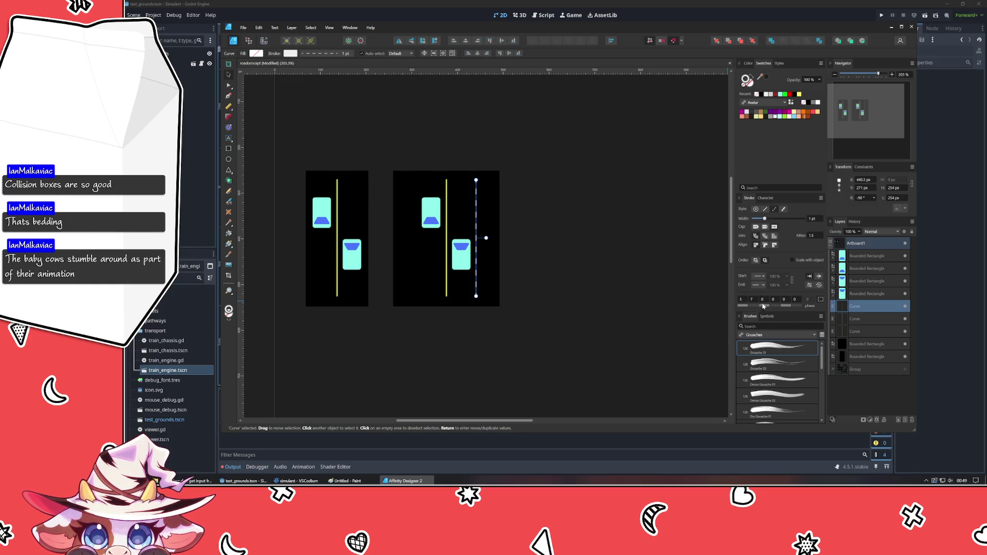
{"action": "scroll", "coordinate": [757, 303], "scroll_direction": "up", "scroll_amount": 2}
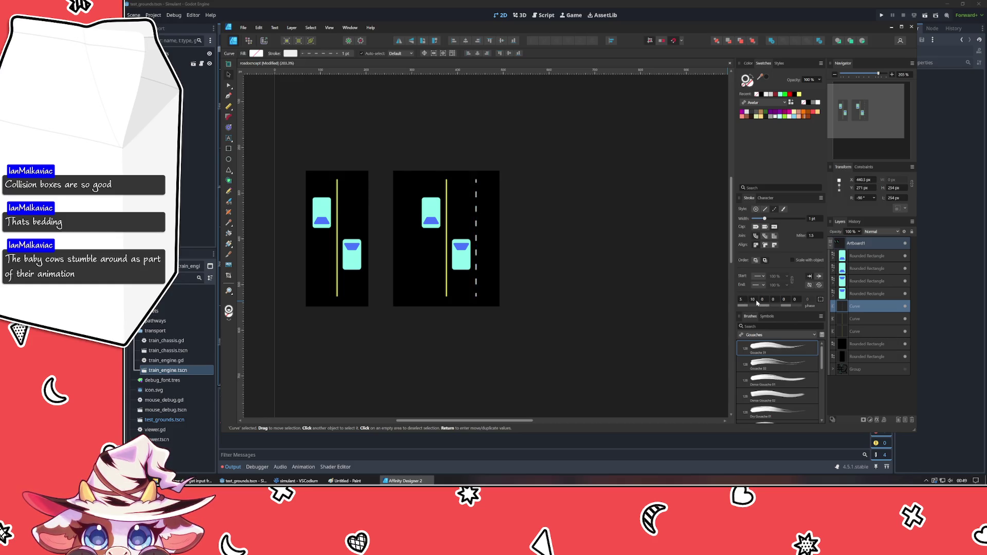
{"action": "left_click", "coordinate": [604, 257]}
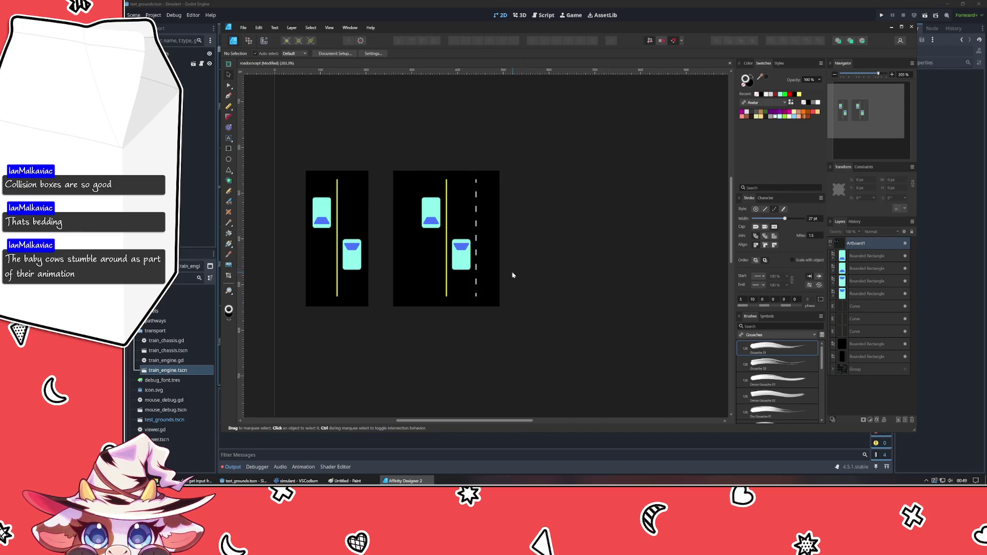
{"action": "left_click", "coordinate": [475, 232]}
{"action": "left_click_drag", "start_coordinate": [475, 232], "coordinate": [415, 233]}
Place the cloned dashed lane line left of the centre line and zoom in on the tiles.
{"action": "left_click", "coordinate": [542, 252]}
{"action": "left_click", "coordinate": [472, 257]}
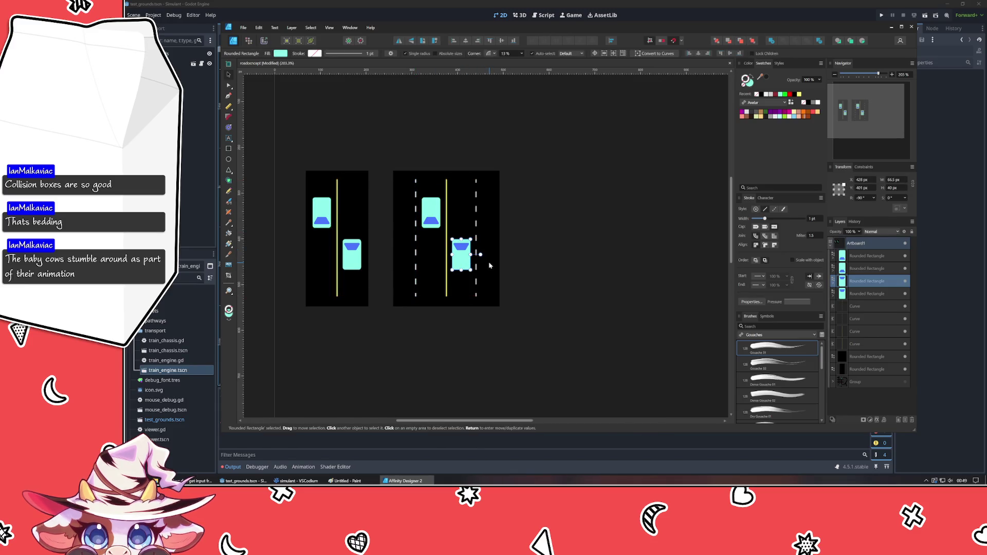
{"action": "left_click", "coordinate": [489, 265]}
{"action": "key", "text": "ctrl+d"}
{"action": "scroll", "coordinate": [455, 272], "scroll_direction": "up", "scroll_amount": 2}
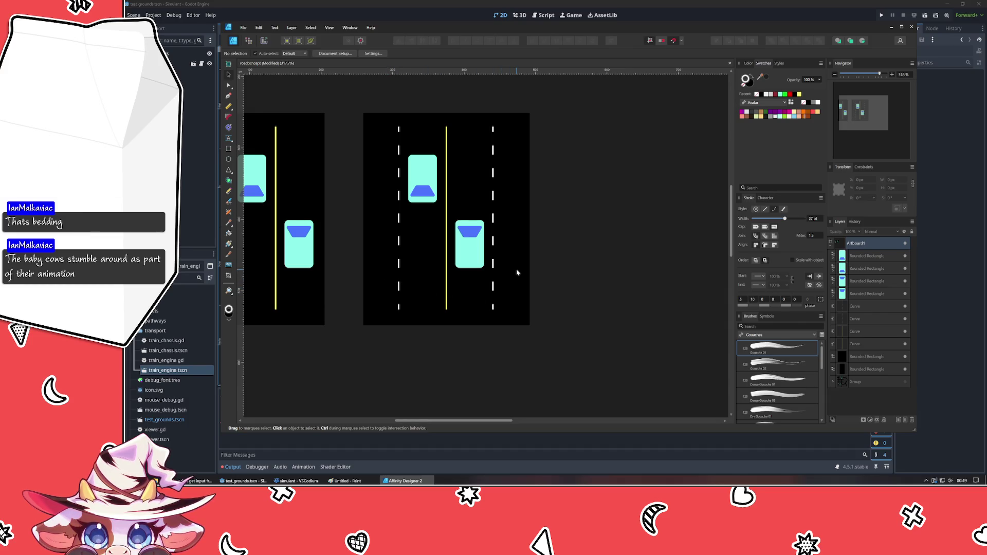
Widen the right tile's black background evenly to leave margin beyond both dashed lines.
{"action": "left_click", "coordinate": [494, 273]}
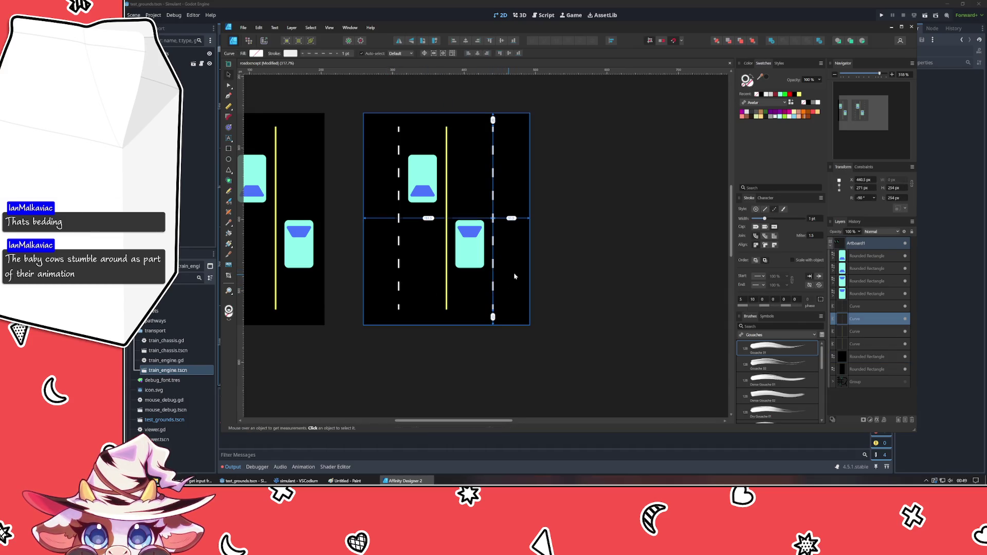
{"action": "left_click", "coordinate": [528, 232]}
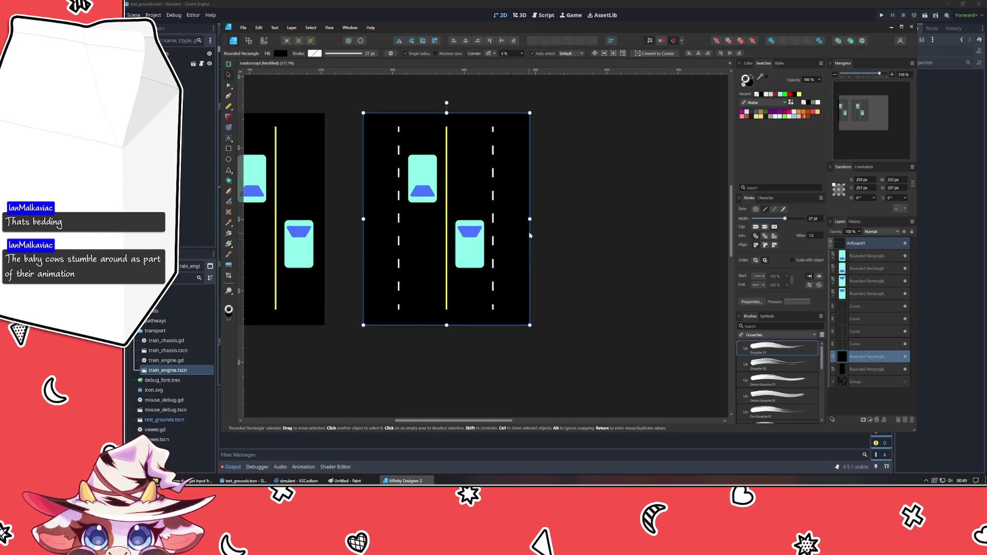
{"action": "left_click_drag", "start_coordinate": [530, 220], "coordinate": [536, 219]}
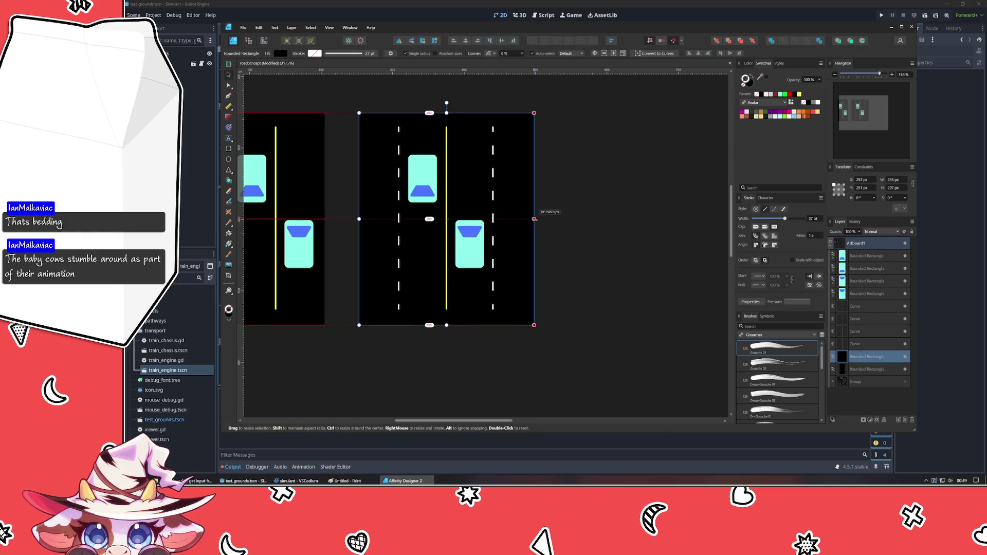
{"action": "left_click", "coordinate": [493, 224]}
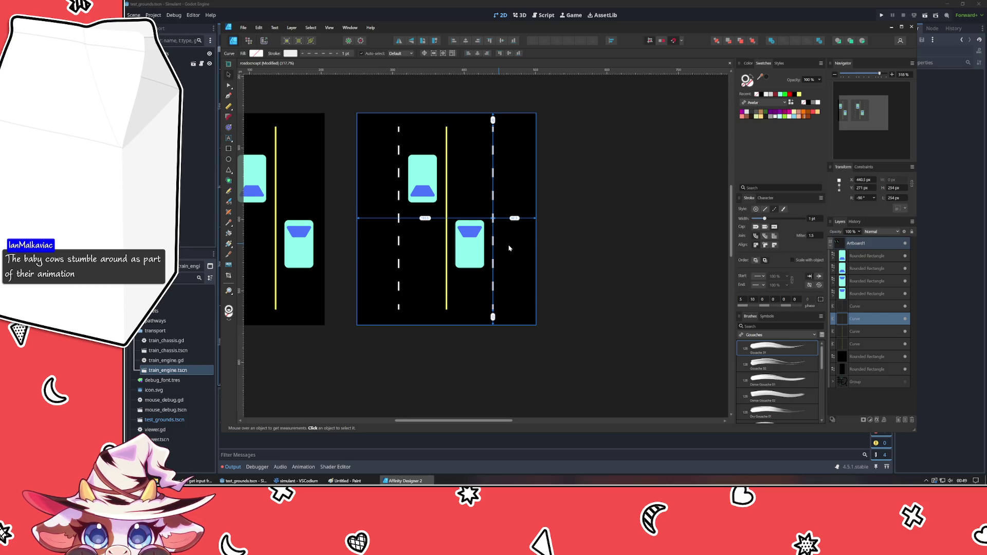
{"action": "key", "text": "Escape"}
{"action": "left_click", "coordinate": [298, 244]}
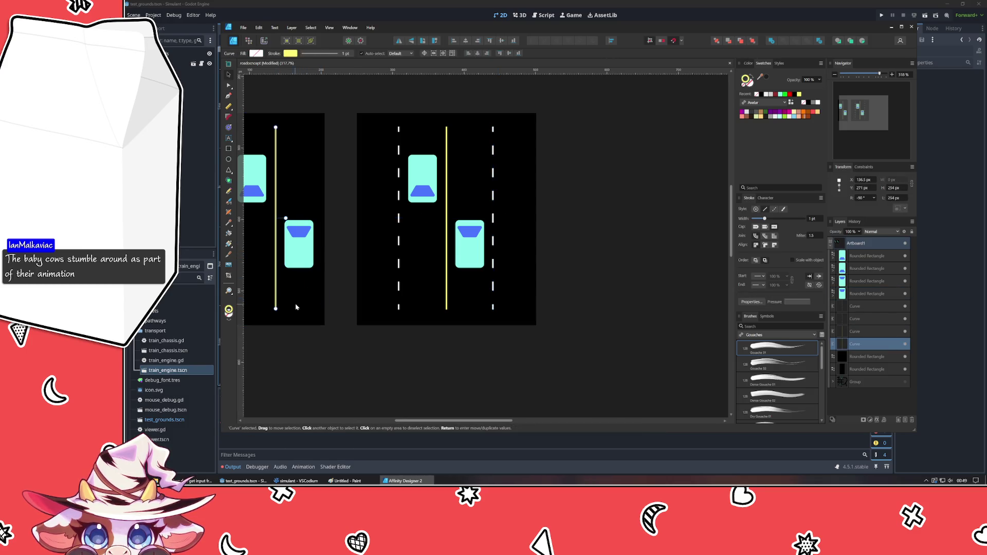
Nudge the two cars on the narrow left tile into better lane positions.
{"action": "left_click", "coordinate": [297, 296]}
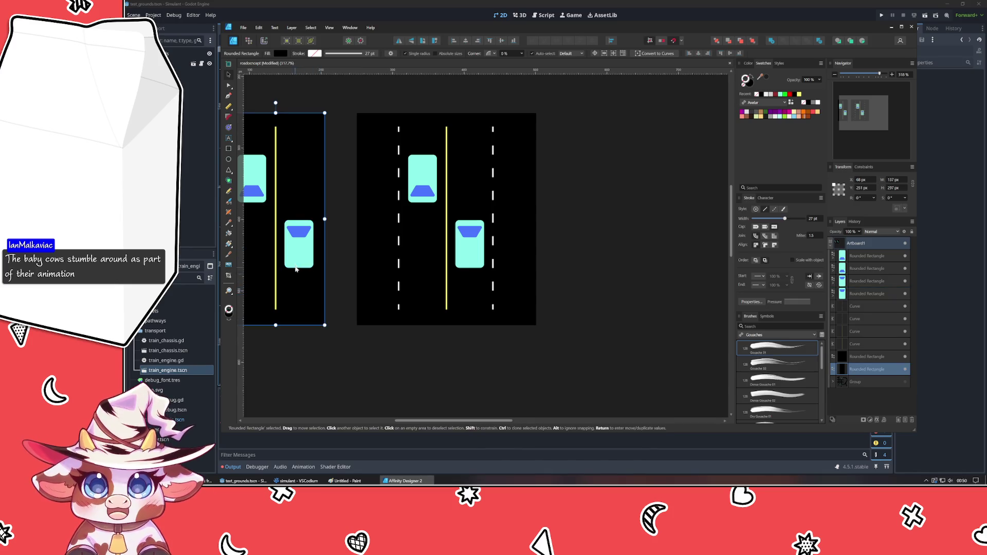
{"action": "left_click_drag", "start_coordinate": [300, 252], "coordinate": [400, 264]}
{"action": "left_click_drag", "start_coordinate": [339, 190], "coordinate": [342, 186]}
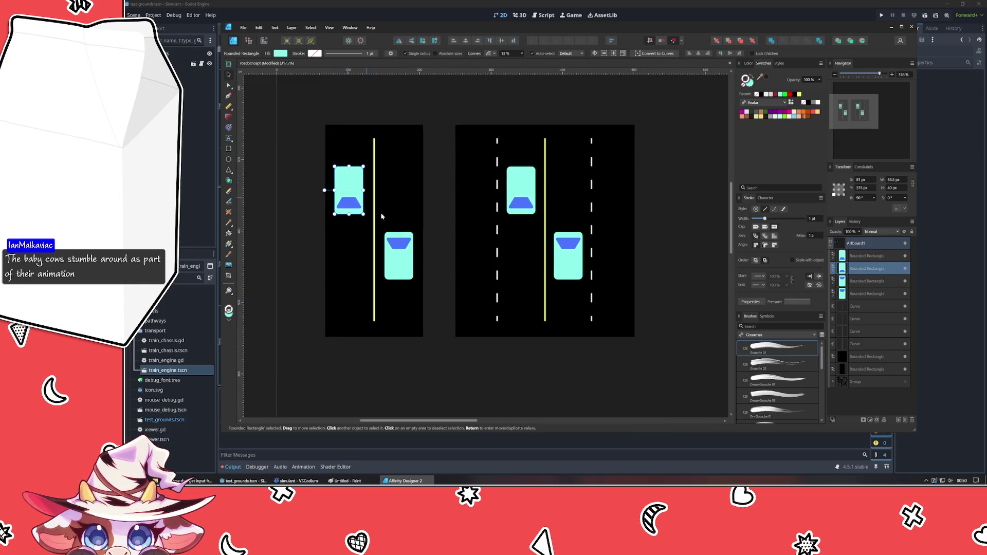
{"action": "left_click", "coordinate": [509, 368]}
{"action": "left_click_drag", "start_coordinate": [503, 371], "coordinate": [419, 368]}
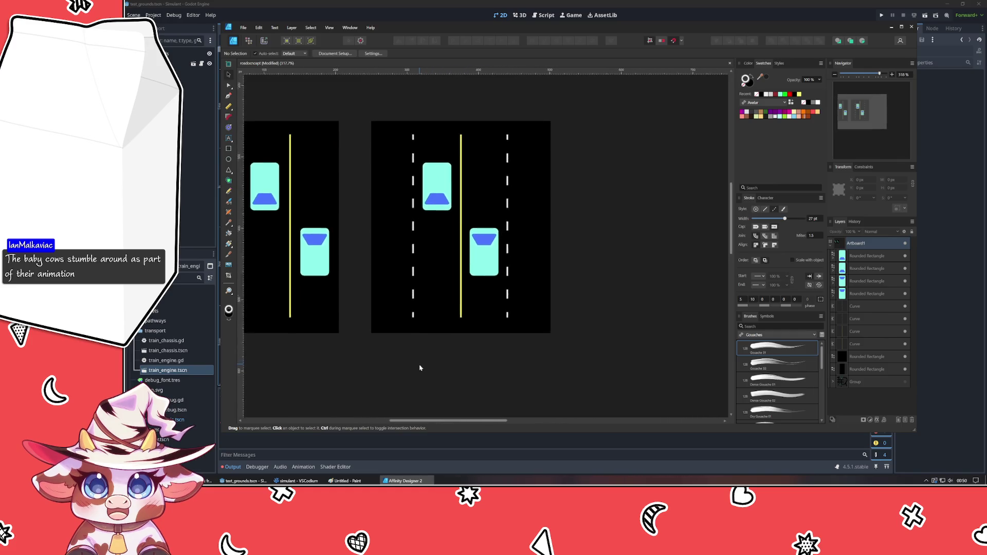
Duplicate cyan cars into the right and lower-left lanes of the multi-lane tile.
{"action": "left_click", "coordinate": [490, 271]}
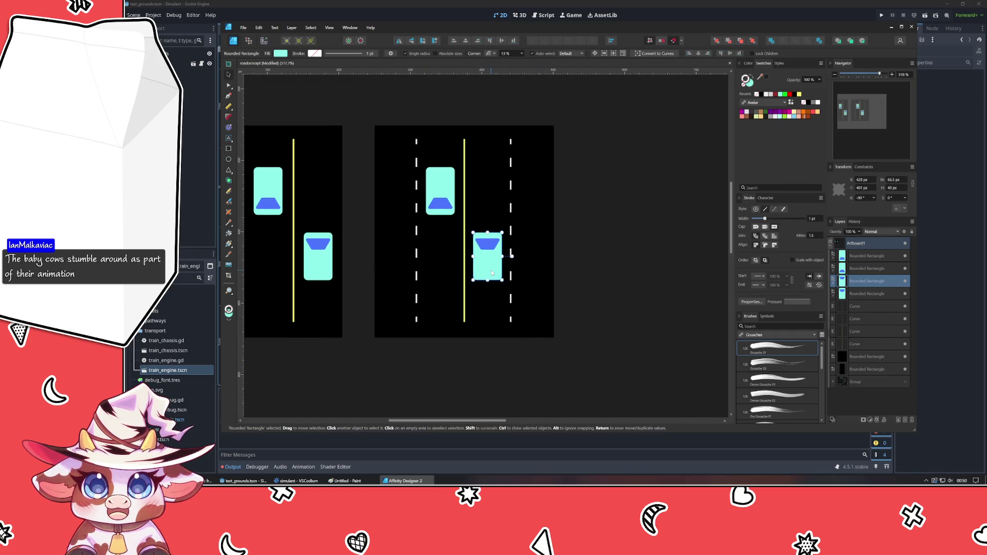
{"action": "mouse_move", "coordinate": [492, 272]}
{"action": "left_mouse_down", "text": "ctrl"}
{"action": "mouse_move", "coordinate": [555, 236]}
{"action": "mouse_move", "coordinate": [536, 173]}
{"action": "mouse_move", "coordinate": [553, 168]}
{"action": "left_mouse_up", "text": "ctrl"}
{"action": "left_click", "coordinate": [581, 294]}
{"action": "left_click", "coordinate": [538, 251]}
{"action": "left_click", "coordinate": [553, 254]}
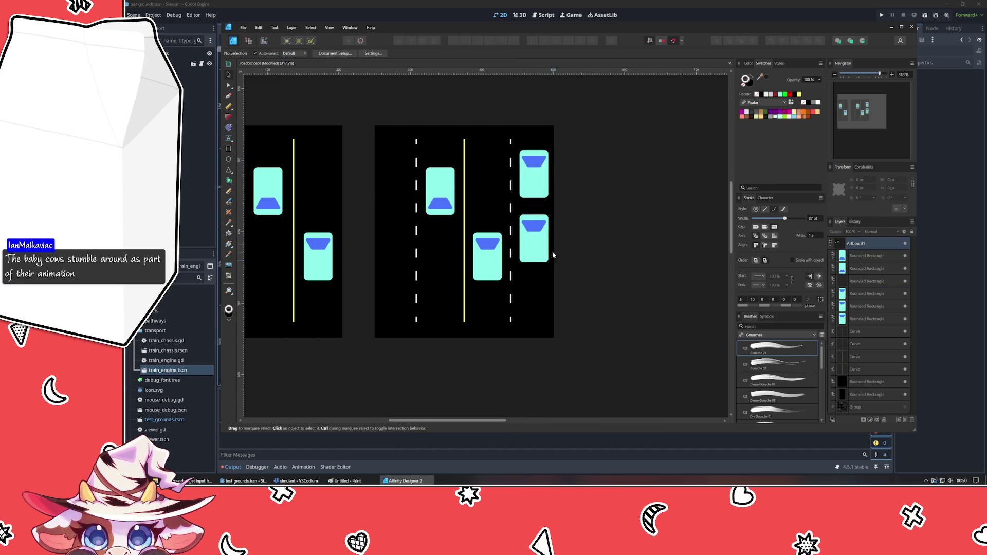
{"action": "left_click", "coordinate": [439, 189]}
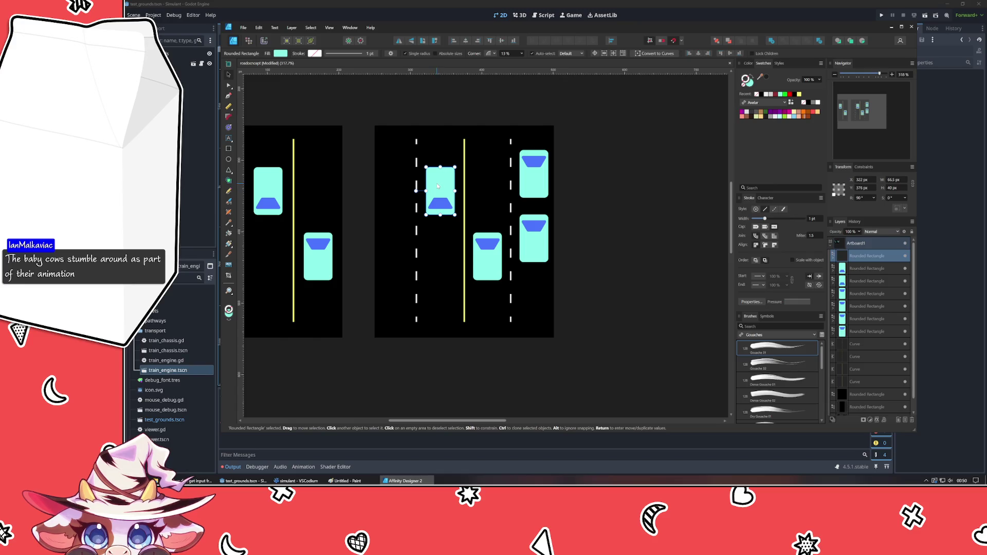
{"action": "left_click_drag", "start_coordinate": [439, 192], "coordinate": [391, 281], "text": "ctrl"}
{"action": "left_click", "coordinate": [668, 302]}
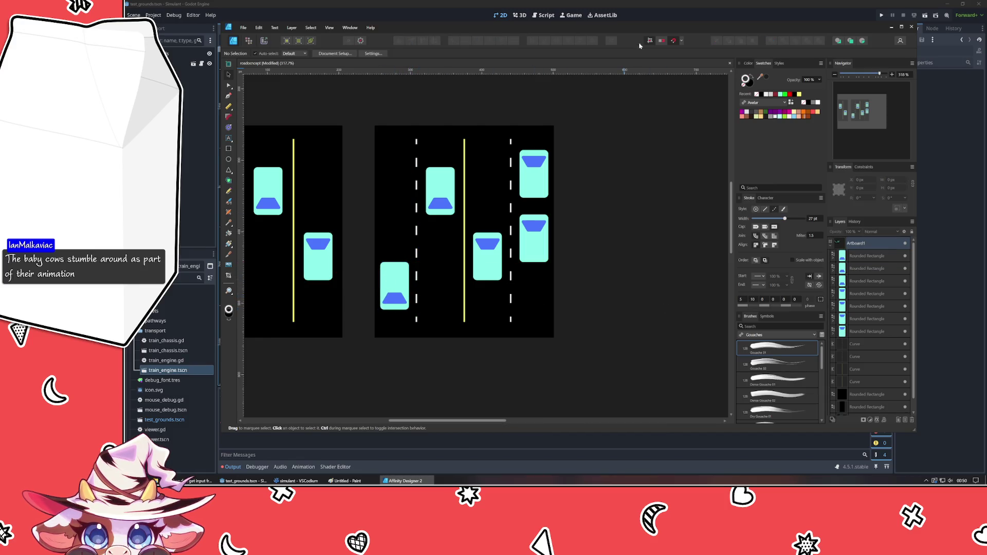
Drag out one more car copy into another lane so the tiles hold three and five cars.
{"action": "left_click", "coordinate": [397, 285]}
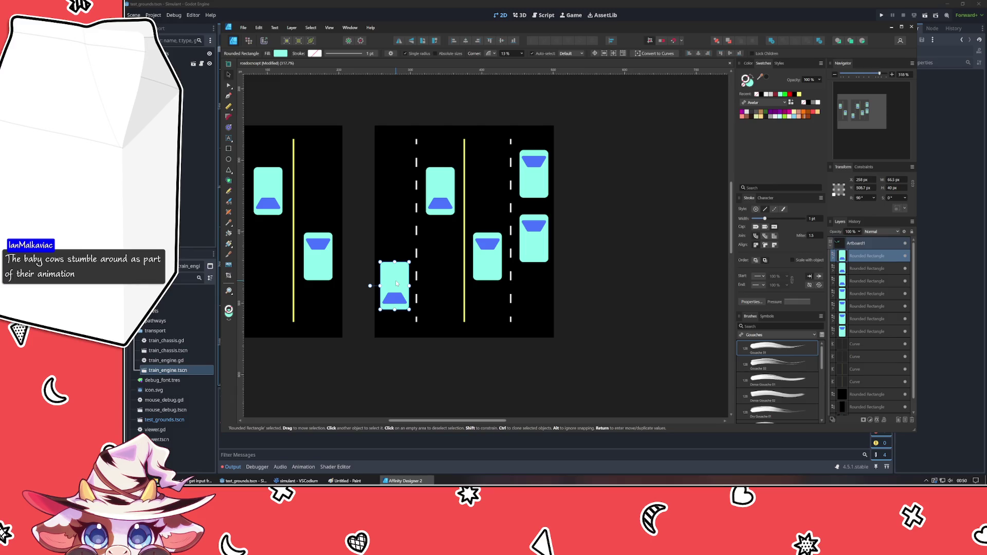
{"action": "left_click_drag", "start_coordinate": [396, 282], "coordinate": [396, 279]}
{"action": "left_click", "coordinate": [354, 339]}
{"action": "scroll", "coordinate": [457, 351], "scroll_direction": "left", "scroll_amount": 3}
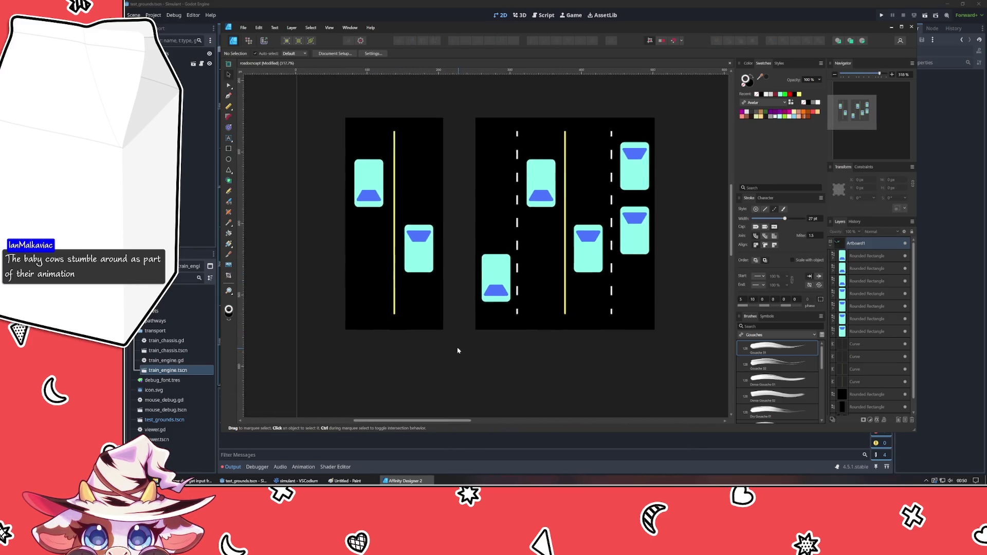
{"action": "left_click", "coordinate": [414, 247]}
{"action": "mouse_move", "coordinate": [414, 246]}
{"action": "left_mouse_down"}
{"action": "mouse_move", "coordinate": [413, 299]}
{"action": "mouse_move", "coordinate": [410, 173]}
{"action": "left_mouse_up"}
{"action": "left_click", "coordinate": [453, 205]}
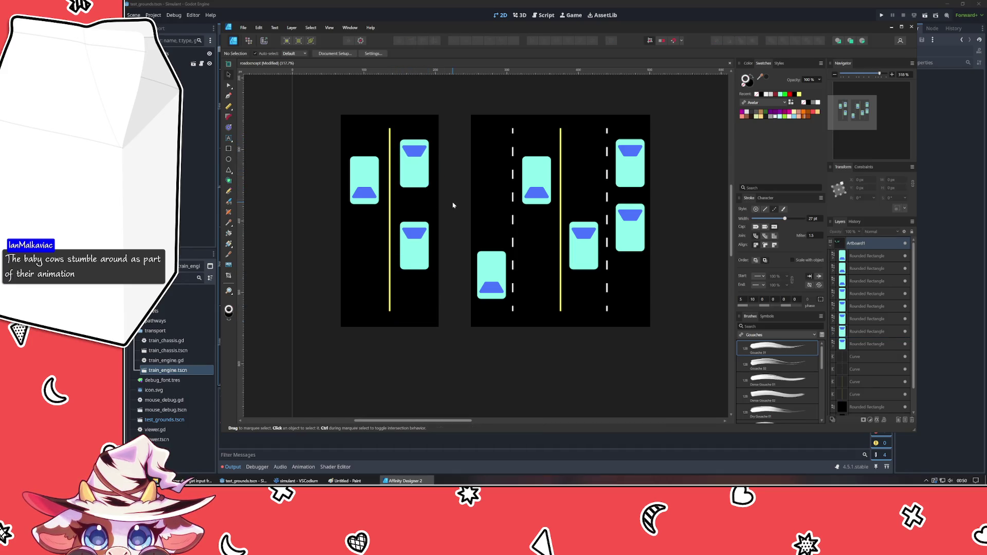
{"action": "scroll", "coordinate": [396, 368], "scroll_direction": "down", "scroll_amount": 3}
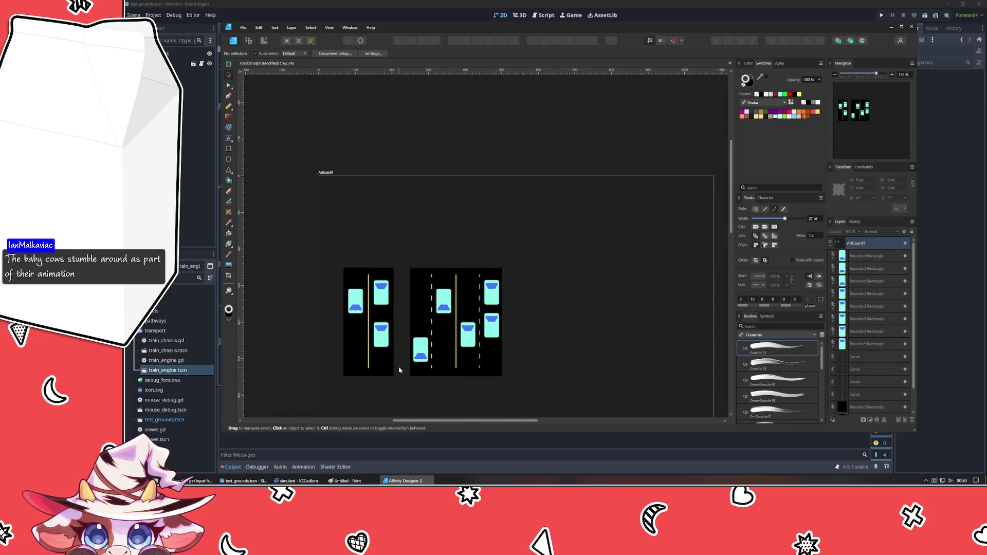
{"action": "scroll", "coordinate": [396, 368], "scroll_direction": "up", "scroll_amount": 2}
{"action": "scroll", "coordinate": [416, 318], "scroll_direction": "down", "scroll_amount": 1}
Marquee-select all the road artwork and move it upward on the canvas.
{"action": "left_click_drag", "start_coordinate": [282, 150], "coordinate": [624, 363]}
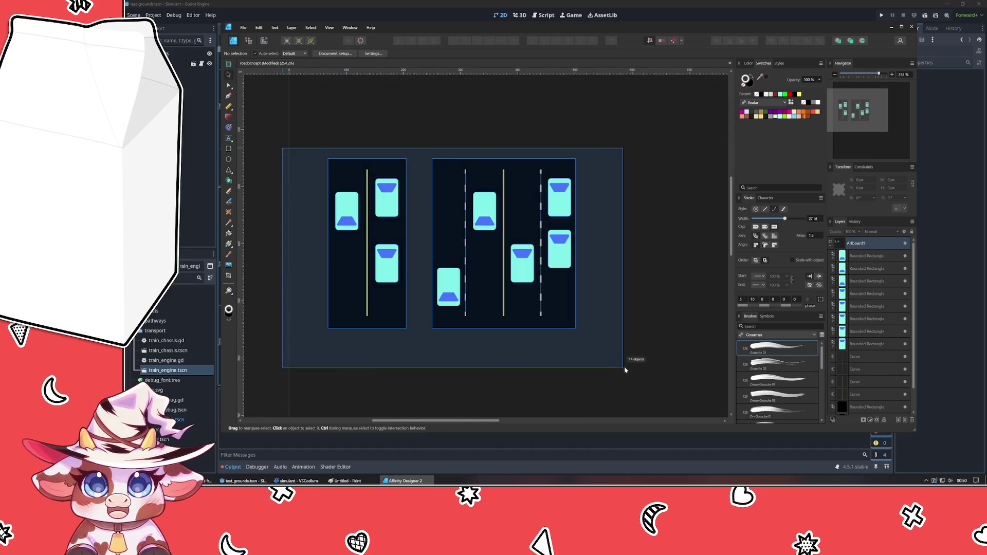
{"action": "left_click_drag", "start_coordinate": [503, 316], "coordinate": [496, 237]}
{"action": "scroll", "coordinate": [496, 237], "scroll_direction": "up", "scroll_amount": 3}
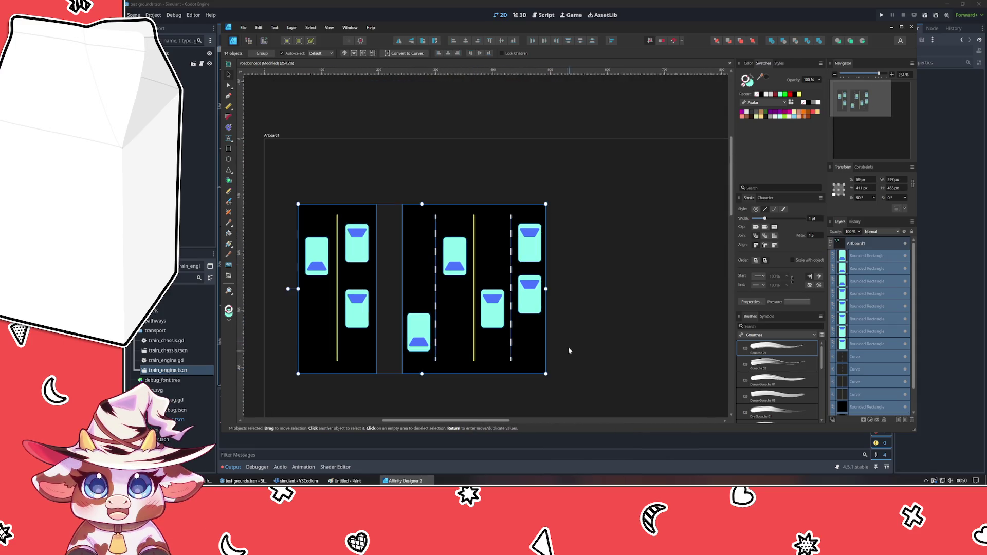
{"action": "scroll", "coordinate": [399, 300], "scroll_direction": "down", "scroll_amount": 1}
{"action": "left_click", "coordinate": [267, 314]}
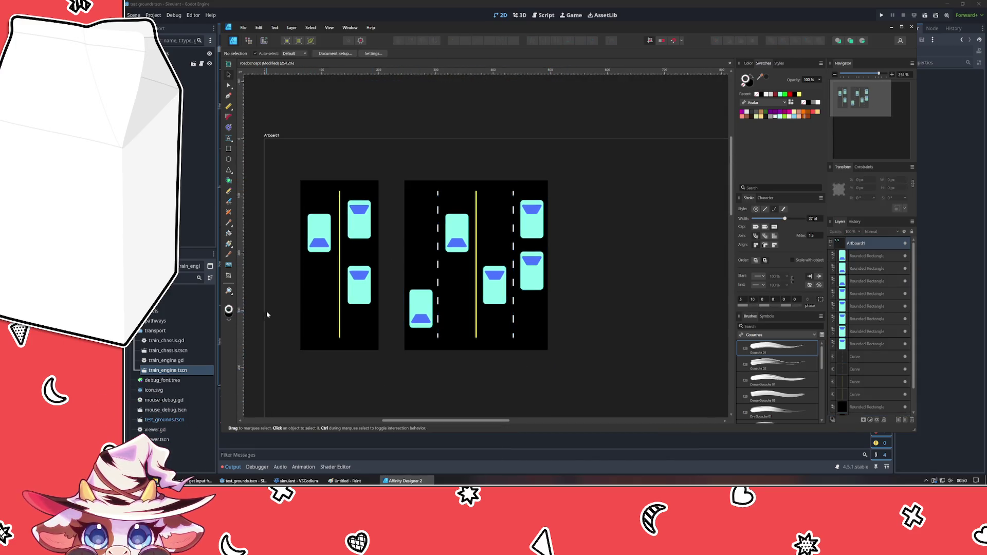
Nudge the multi-lane tile's left dashed lane line slightly right to align with the other.
{"action": "left_click", "coordinate": [454, 336]}
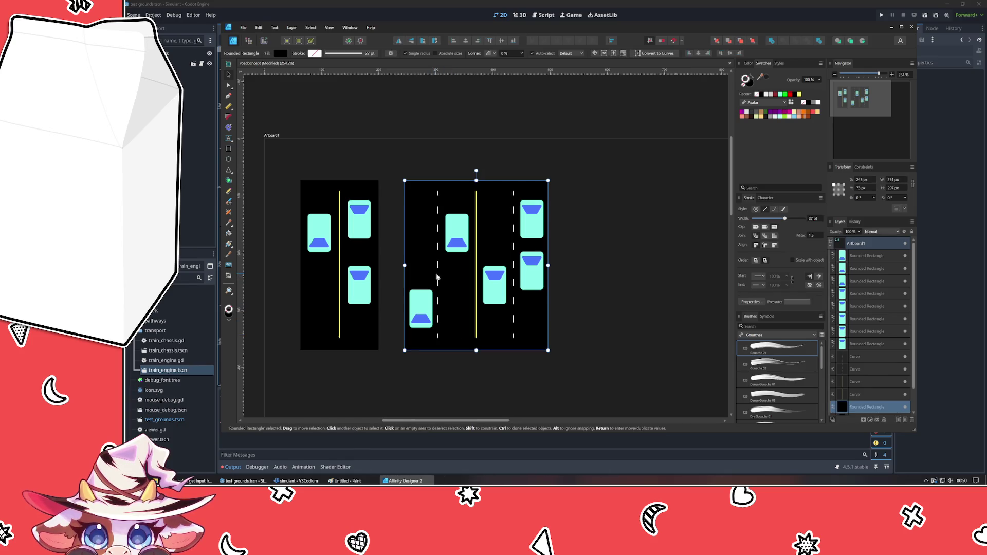
{"action": "left_click", "coordinate": [437, 276]}
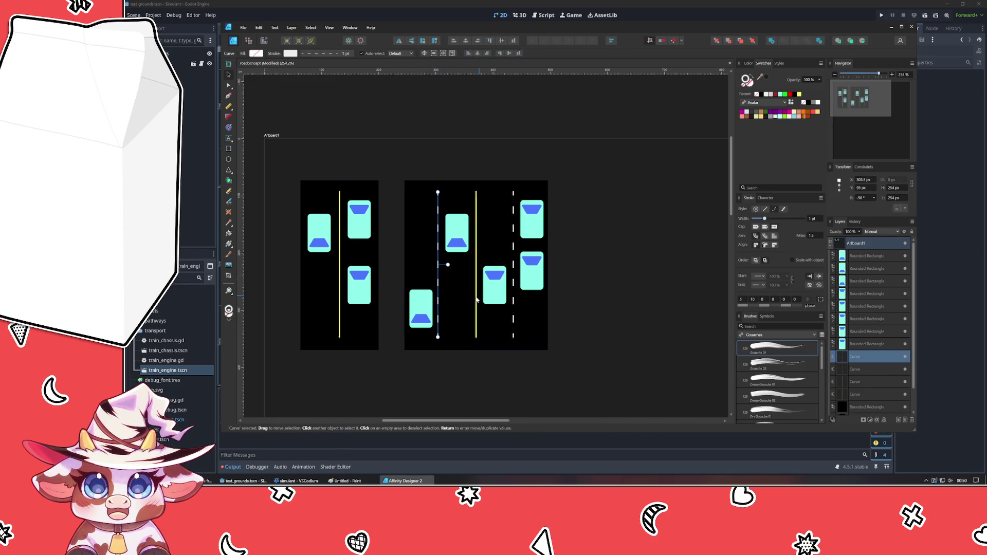
{"action": "left_click", "coordinate": [513, 309]}
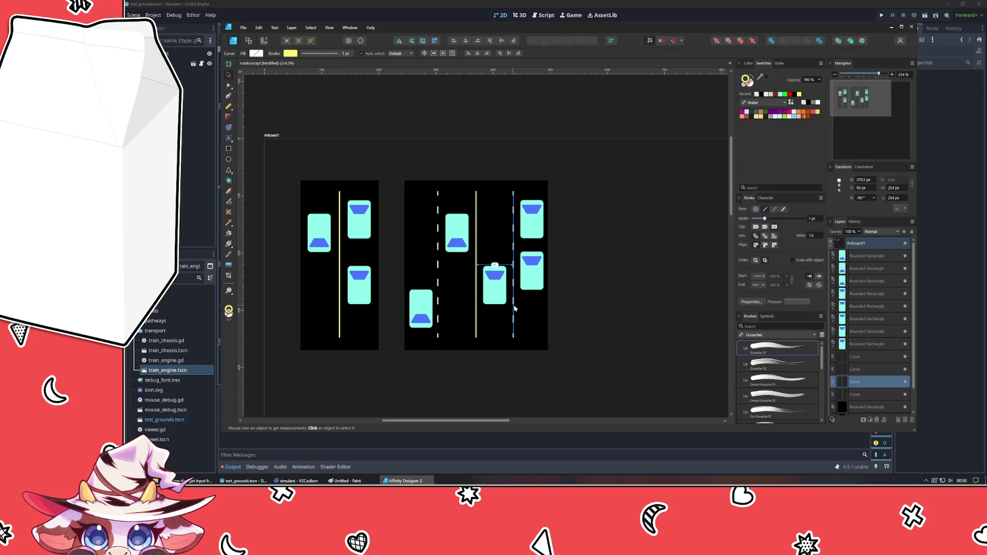
{"action": "left_click", "coordinate": [438, 299]}
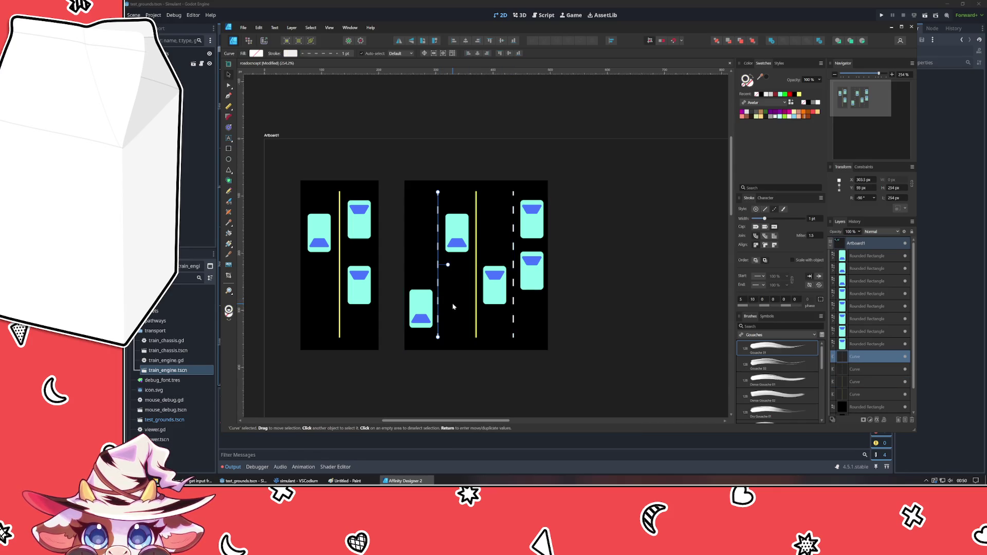
{"action": "key", "text": "Right"}
{"action": "left_click", "coordinate": [656, 324]}
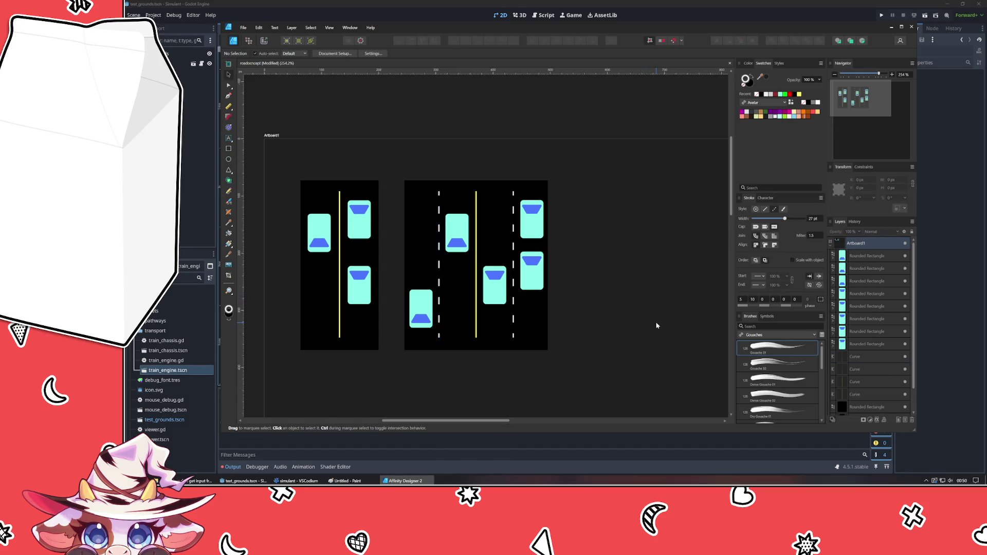
{"action": "left_click_drag", "start_coordinate": [656, 325], "coordinate": [645, 249]}
Widen the multi-lane background slightly on both sides and align the lower-left car.
{"action": "left_click", "coordinate": [526, 269]}
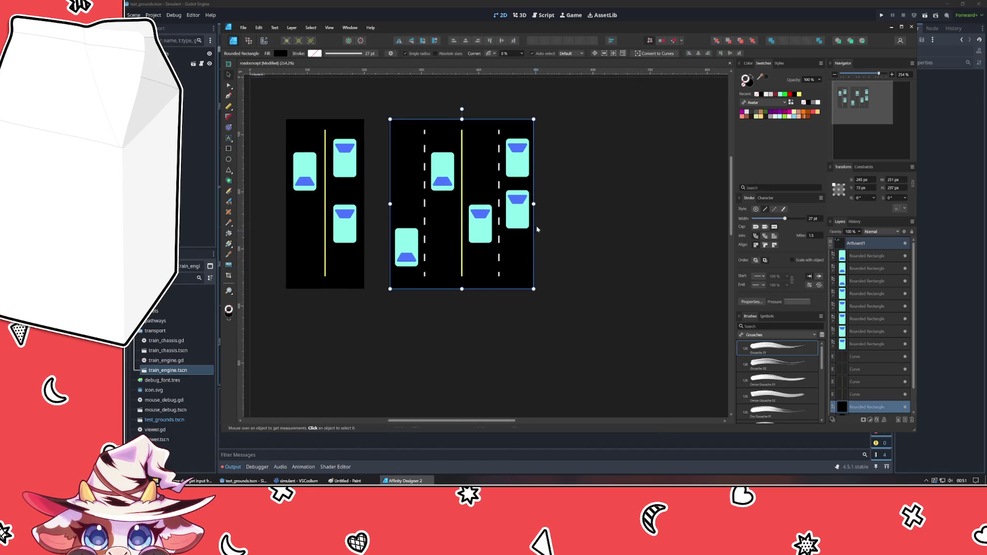
{"action": "mouse_move", "coordinate": [534, 203]}
{"action": "left_mouse_down", "text": "ctrl"}
{"action": "mouse_move", "coordinate": [502, 136]}
{"action": "mouse_move", "coordinate": [517, 151]}
{"action": "left_mouse_up", "text": "ctrl"}
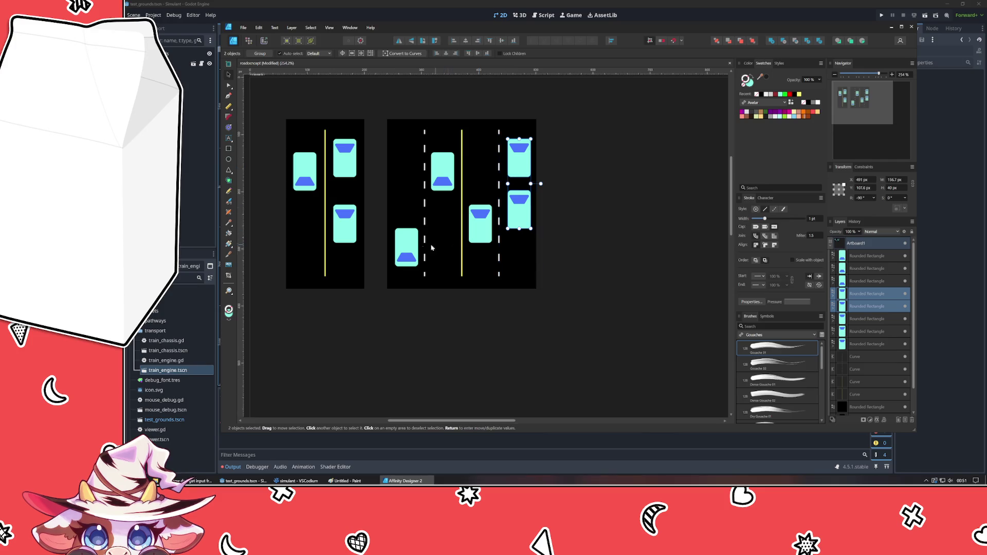
{"action": "left_click", "coordinate": [404, 251]}
{"action": "left_click_drag", "start_coordinate": [402, 250], "coordinate": [402, 251]}
{"action": "left_click", "coordinate": [431, 391]}
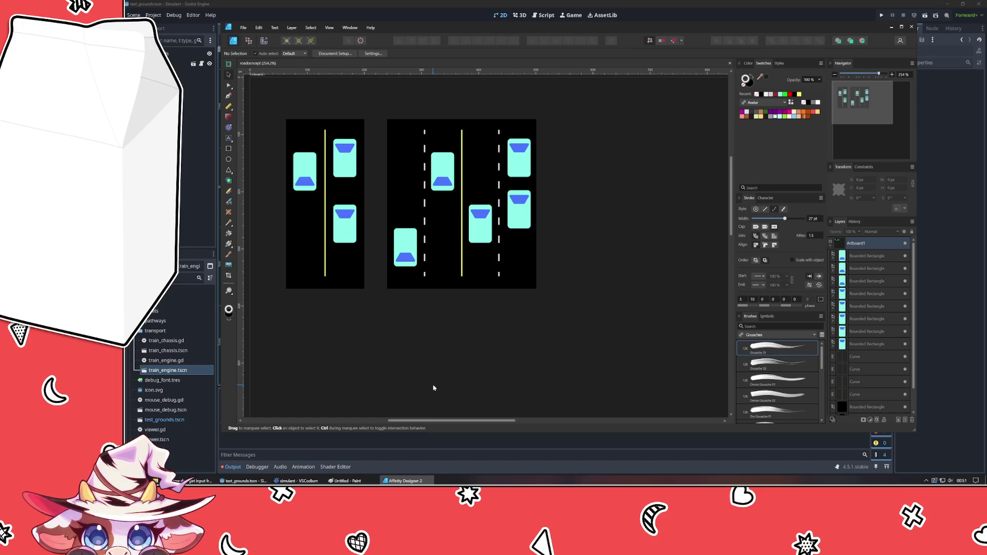
{"action": "mouse_move", "coordinate": [580, 269]}
{"action": "left_mouse_down"}
{"action": "mouse_move", "coordinate": [560, 297]}
{"action": "mouse_move", "coordinate": [363, 280]}
{"action": "mouse_move", "coordinate": [733, 216]}
{"action": "mouse_move", "coordinate": [649, 207]}
{"action": "mouse_move", "coordinate": [513, 311]}
{"action": "mouse_move", "coordinate": [471, 282]}
{"action": "mouse_move", "coordinate": [666, 200]}
{"action": "left_mouse_up"}
{"action": "scroll", "coordinate": [665, 201], "scroll_direction": "down", "scroll_amount": 1}
{"action": "scroll", "coordinate": [658, 188], "scroll_direction": "down", "scroll_amount": 3}
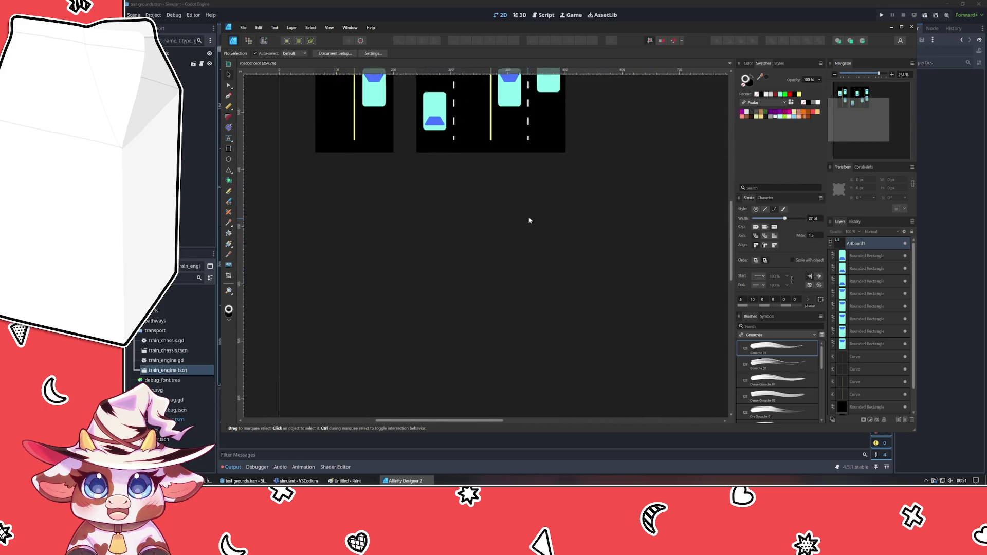
{"action": "scroll", "coordinate": [529, 218], "scroll_direction": "up", "scroll_amount": 2}
{"action": "scroll", "coordinate": [532, 251], "scroll_direction": "up", "scroll_amount": 1}
{"action": "left_click", "coordinate": [228, 148]}
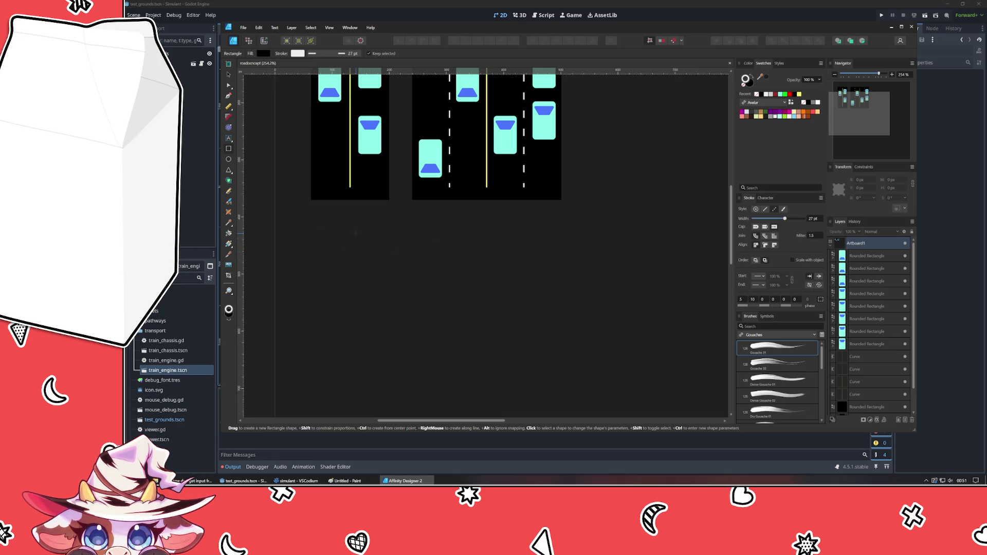
Draw a black bar below the road tiles and size it to 261 px wide.
{"action": "left_click_drag", "start_coordinate": [412, 225], "coordinate": [554, 266]}
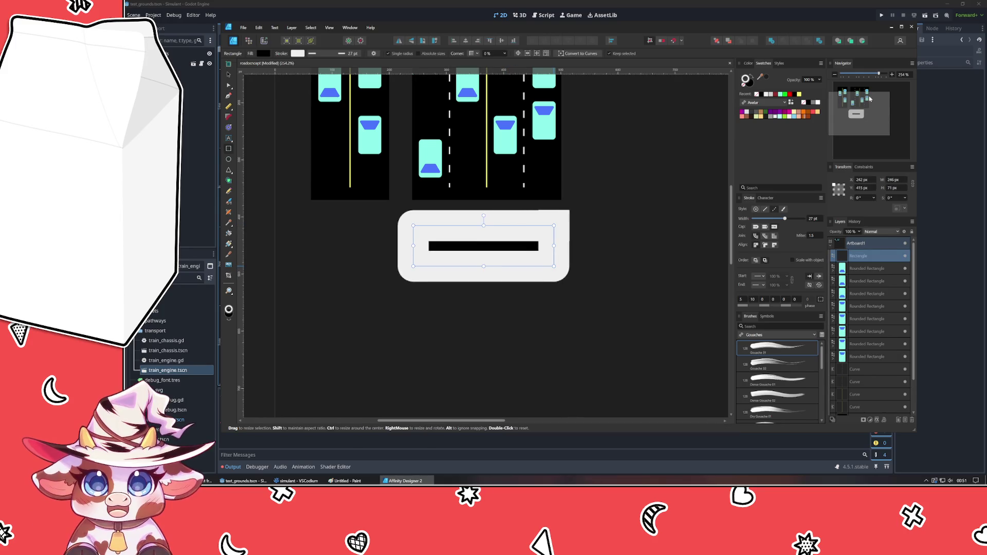
{"action": "left_click_drag", "start_coordinate": [554, 266], "coordinate": [554, 266]}
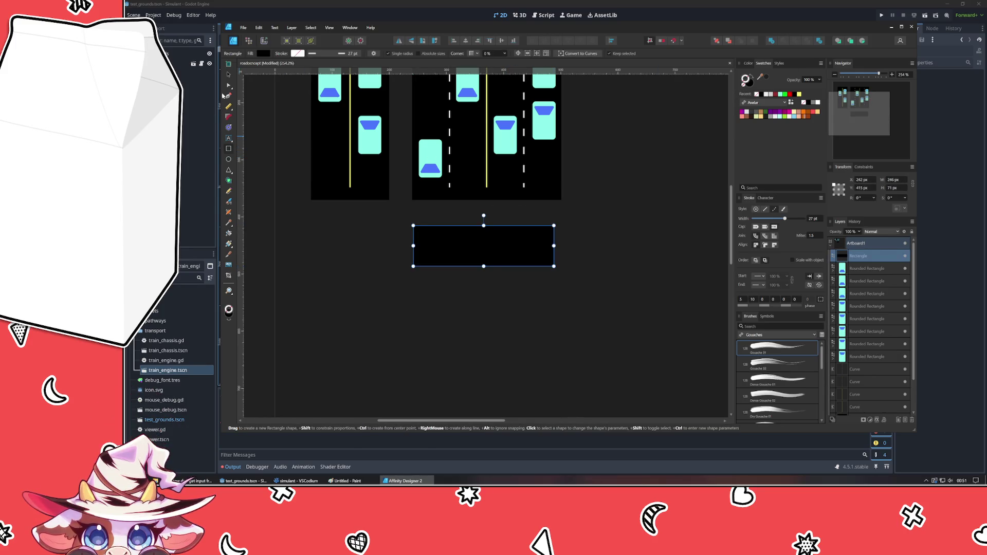
{"action": "key", "text": "v"}
{"action": "left_click_drag", "start_coordinate": [379, 278], "coordinate": [384, 250]}
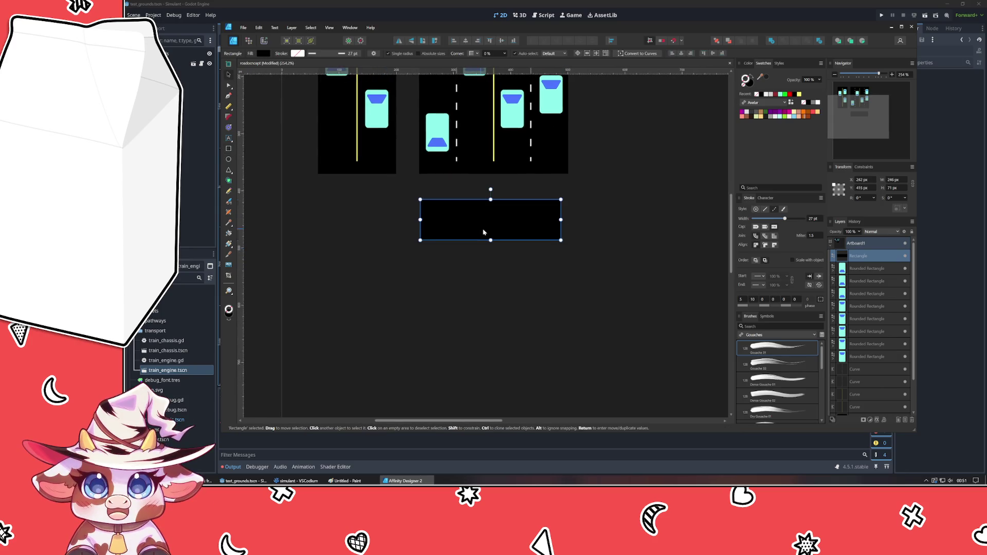
{"action": "left_click_drag", "start_coordinate": [481, 228], "coordinate": [479, 225]}
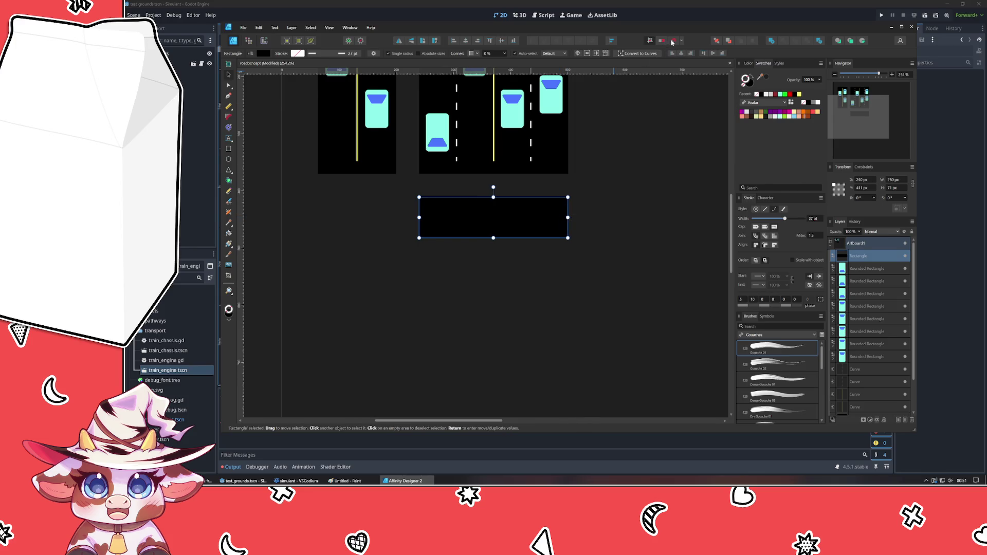
{"action": "left_click_drag", "start_coordinate": [568, 218], "coordinate": [567, 218]}
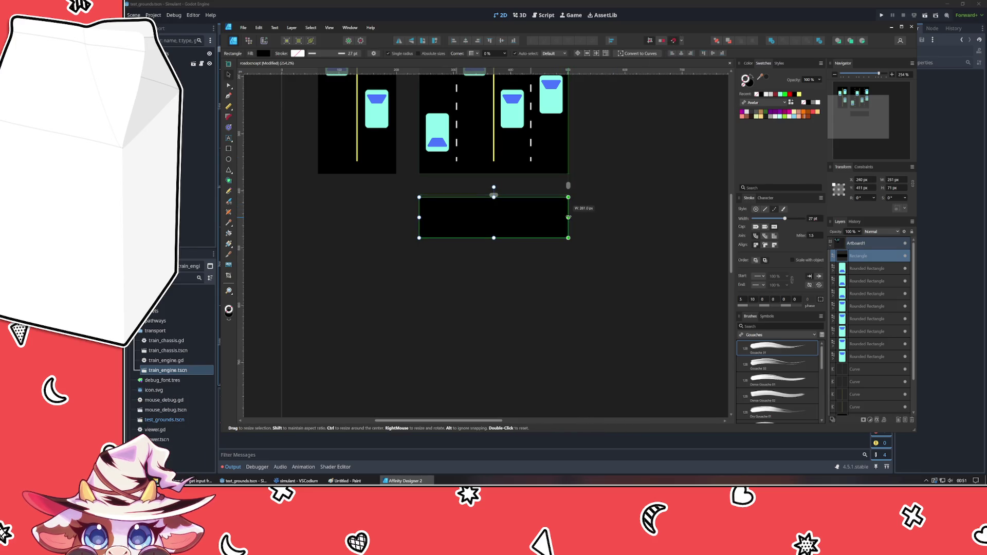
{"action": "left_click_drag", "start_coordinate": [419, 218], "coordinate": [427, 218]}
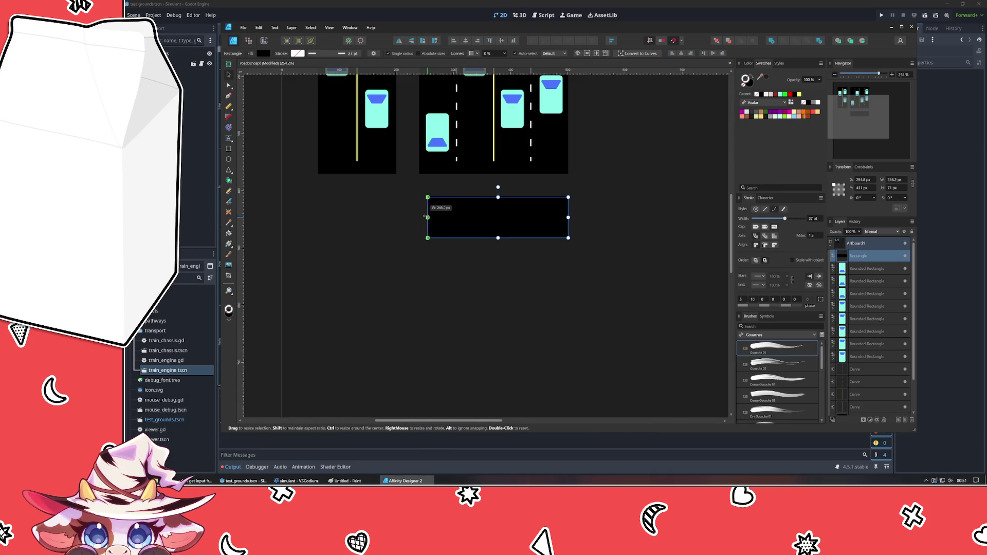
Rotate the bar into a vertical arm and duplicate arms to the bottom and right of the cross.
{"action": "left_click", "coordinate": [425, 308]}
{"action": "left_click_drag", "start_coordinate": [425, 308], "coordinate": [359, 260]}
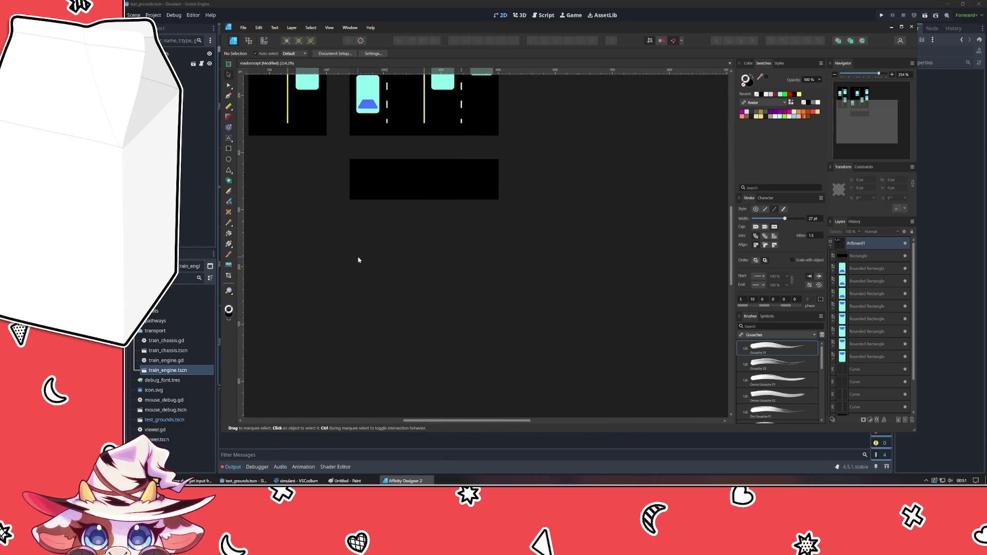
{"action": "left_click", "coordinate": [412, 171]}
{"action": "mouse_move", "coordinate": [412, 171]}
{"action": "left_mouse_down"}
{"action": "mouse_move", "coordinate": [439, 143]}
{"action": "mouse_move", "coordinate": [418, 287]}
{"action": "mouse_move", "coordinate": [452, 271]}
{"action": "mouse_move", "coordinate": [407, 271]}
{"action": "mouse_move", "coordinate": [455, 271]}
{"action": "left_mouse_up"}
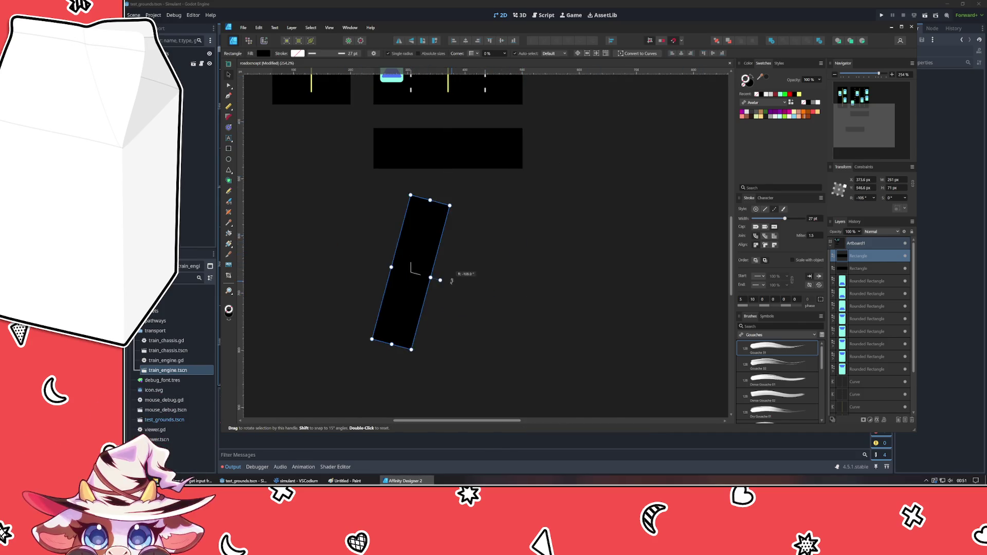
{"action": "mouse_move", "coordinate": [400, 232]}
{"action": "left_mouse_down"}
{"action": "mouse_move", "coordinate": [340, 222]}
{"action": "mouse_move", "coordinate": [346, 207]}
{"action": "left_mouse_up"}
{"action": "key", "text": "ctrl+v"}
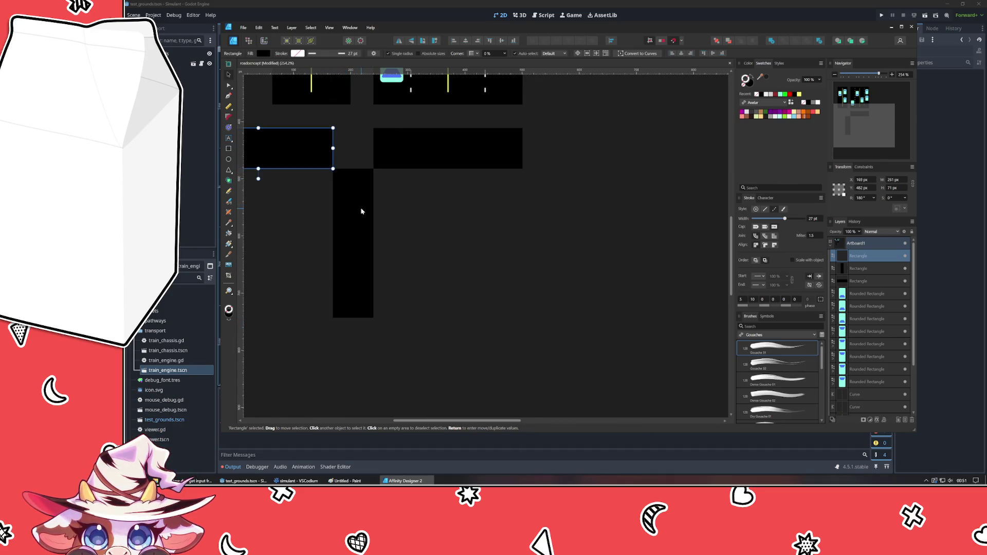
{"action": "left_click_drag", "start_coordinate": [301, 154], "coordinate": [486, 342]}
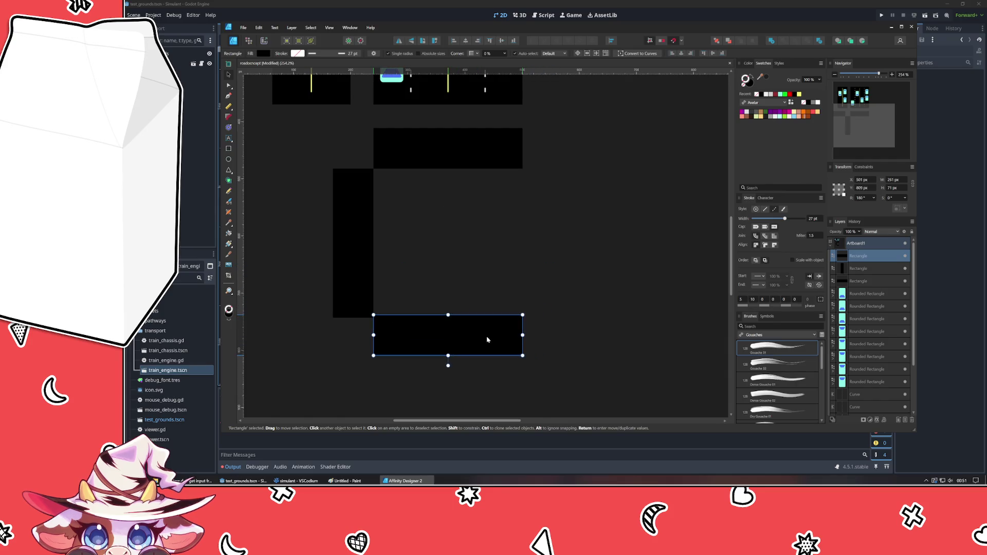
{"action": "key", "text": "ctrl+v"}
{"action": "mouse_move", "coordinate": [392, 375]}
{"action": "left_mouse_down"}
{"action": "mouse_move", "coordinate": [551, 215]}
{"action": "mouse_move", "coordinate": [542, 207]}
{"action": "left_mouse_up"}
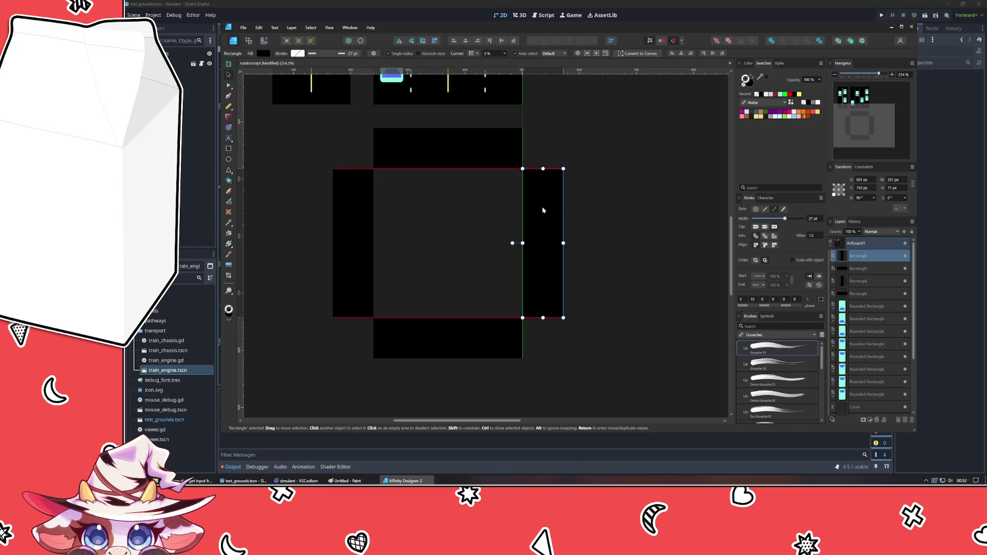
{"action": "left_click", "coordinate": [491, 209]}
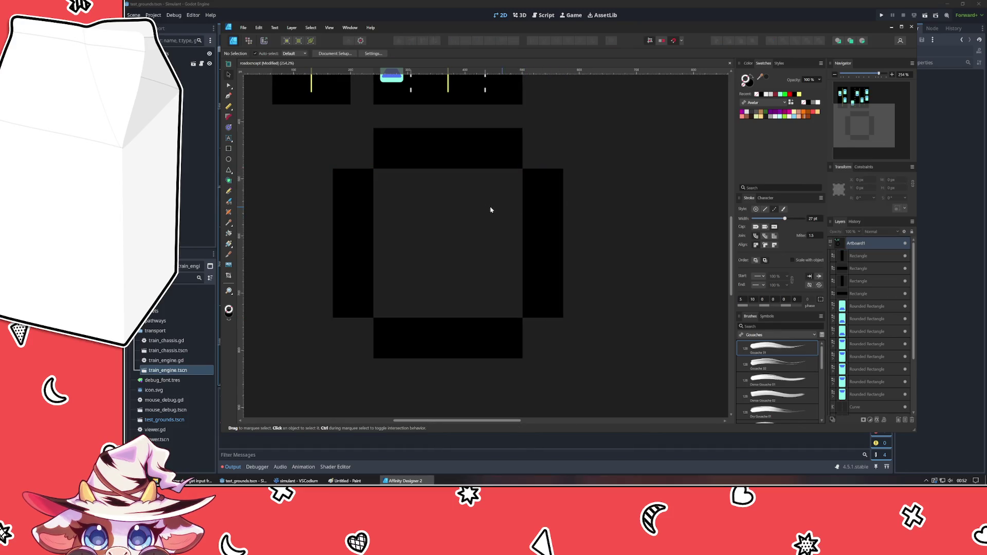
Draw the black centre square completing the plus-shaped intersection.
{"action": "left_click", "coordinate": [228, 147]}
{"action": "left_click_drag", "start_coordinate": [374, 171], "coordinate": [523, 317]}
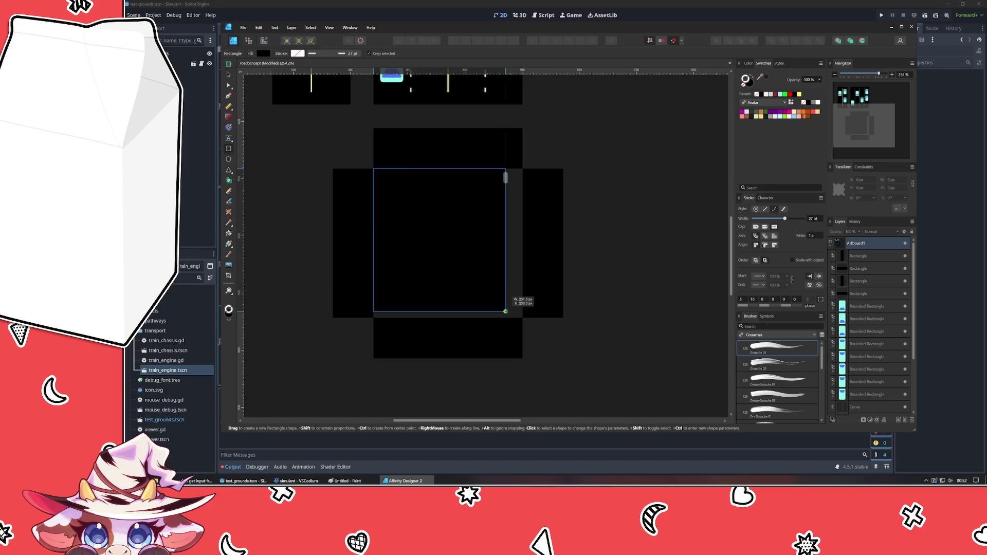
{"action": "left_click", "coordinate": [628, 260]}
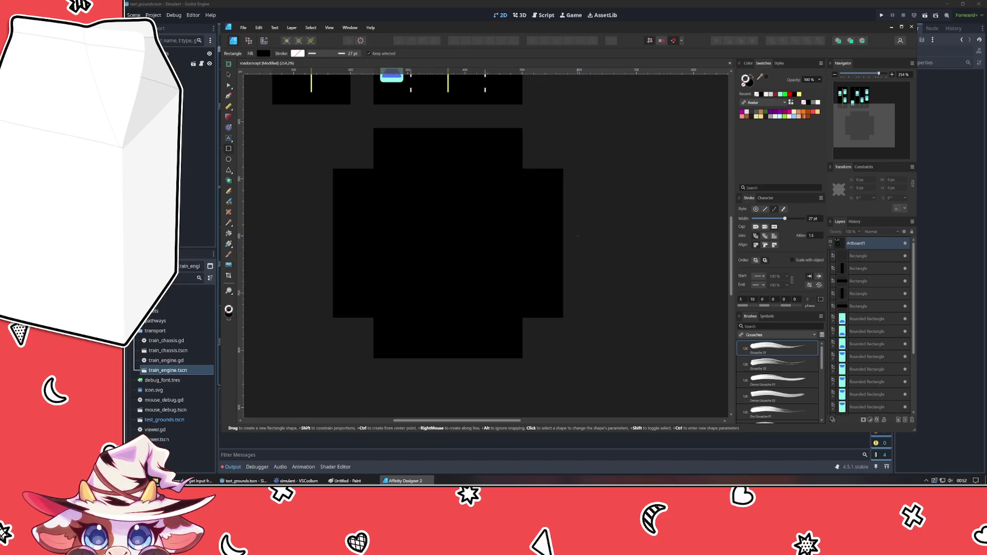
{"action": "scroll", "coordinate": [581, 322], "scroll_direction": "up", "scroll_amount": 3}
{"action": "scroll", "coordinate": [582, 322], "scroll_direction": "down", "scroll_amount": 2}
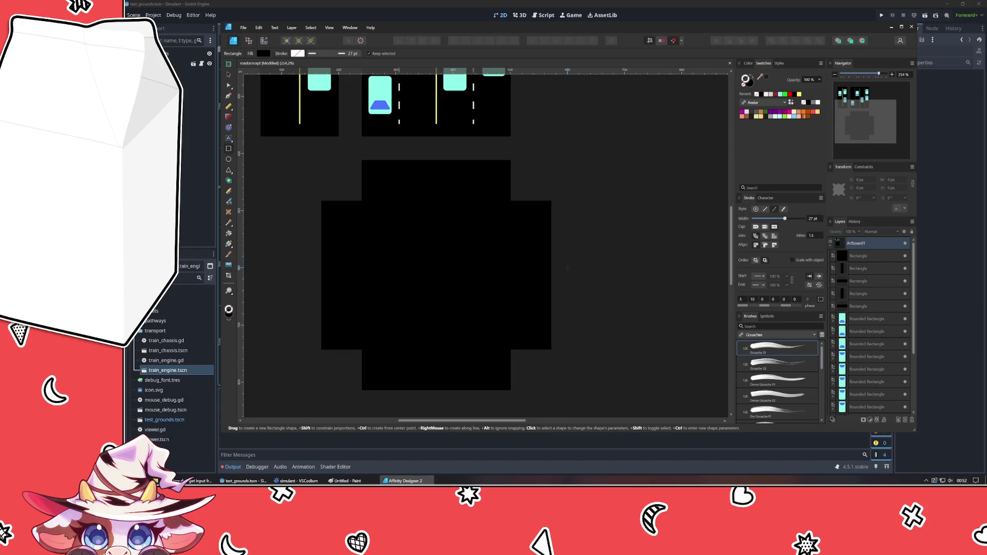
Draw a short vertical centre line on the top arm with a yellow 1 pt stroke.
{"action": "key", "text": "p"}
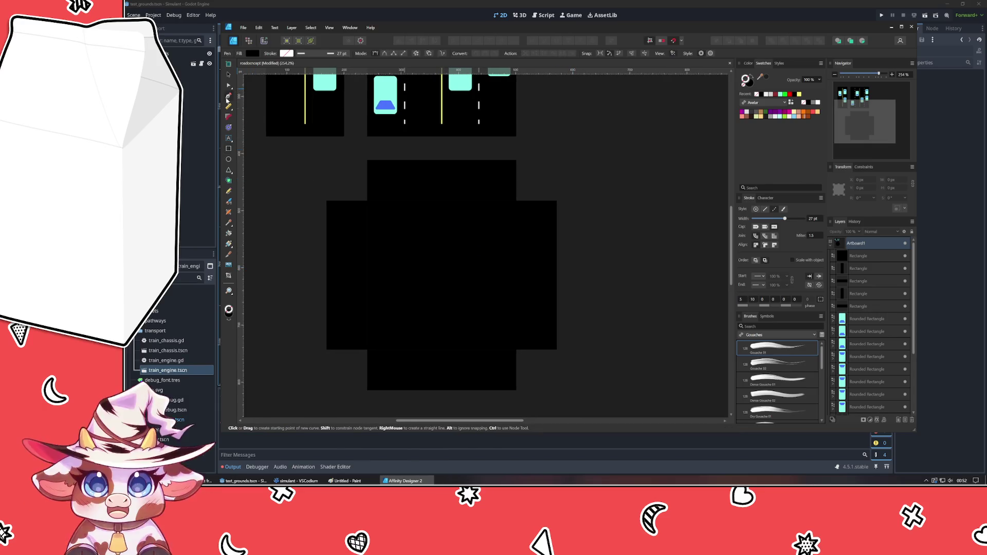
{"action": "left_click", "coordinate": [440, 165]}
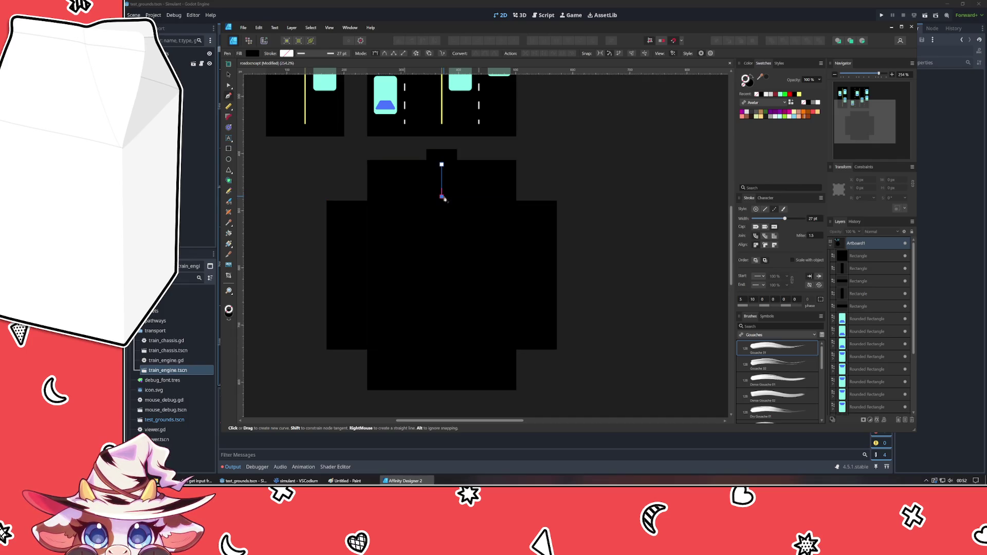
{"action": "left_click", "coordinate": [442, 197]}
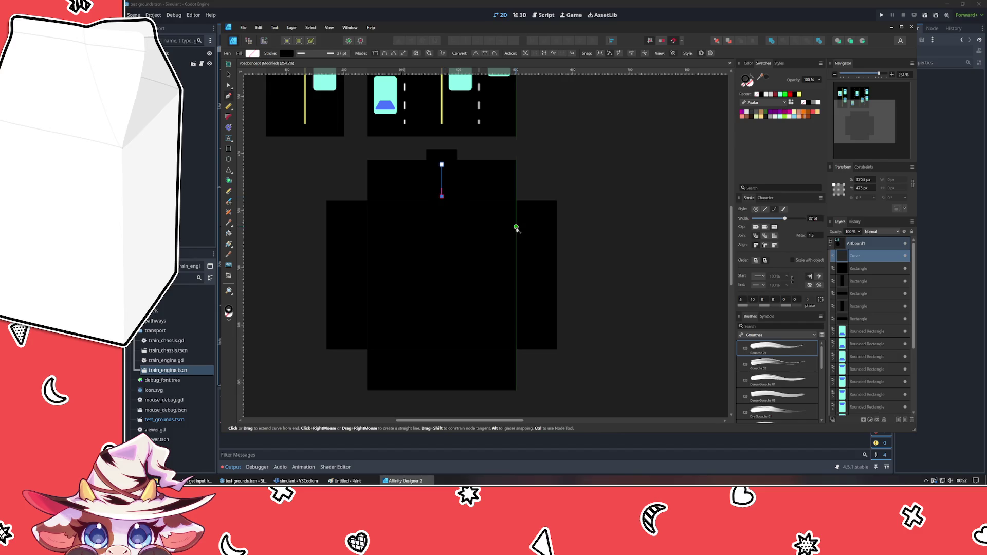
{"action": "left_click", "coordinate": [799, 94]}
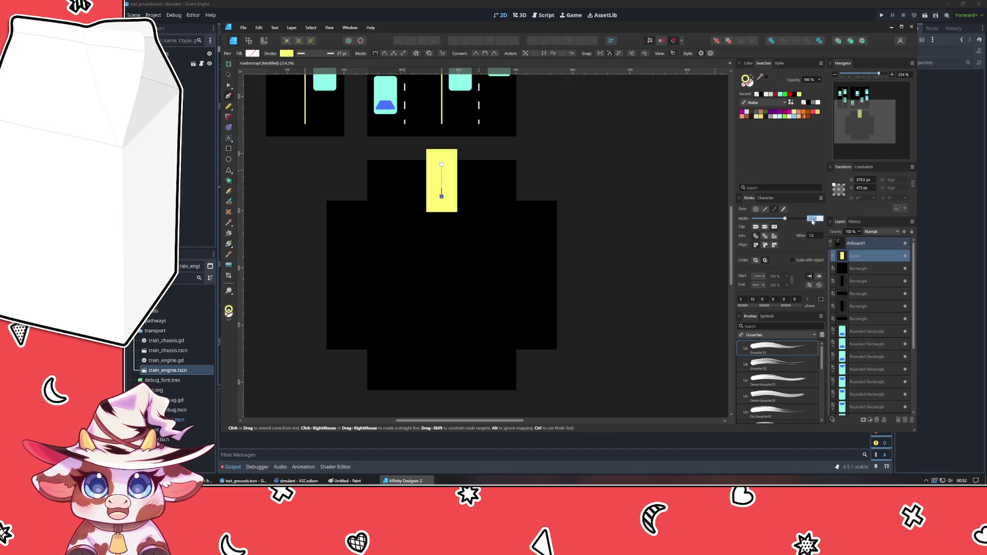
{"action": "type", "text": "1"}
{"action": "key", "text": "Return"}
{"action": "left_click", "coordinate": [663, 242]}
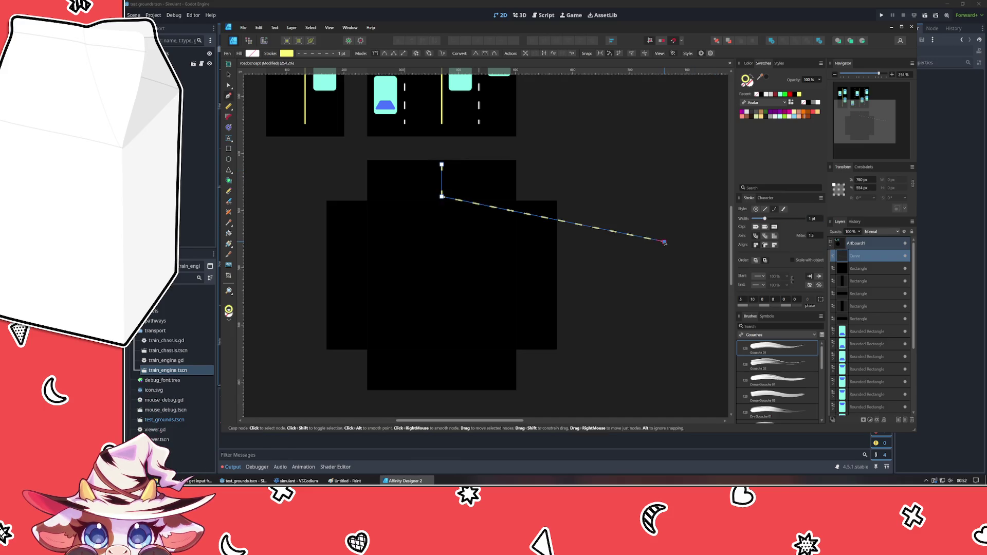
{"action": "key", "text": "ctrl+z"}
{"action": "key", "text": "v"}
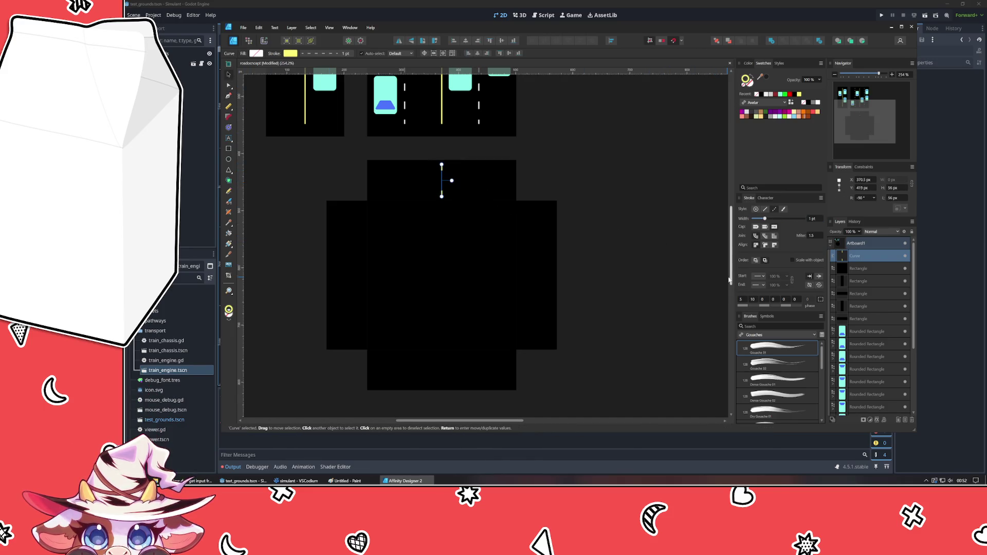
Duplicate and rotate the yellow line onto the left, bottom and right approaches.
{"action": "left_click", "coordinate": [552, 249]}
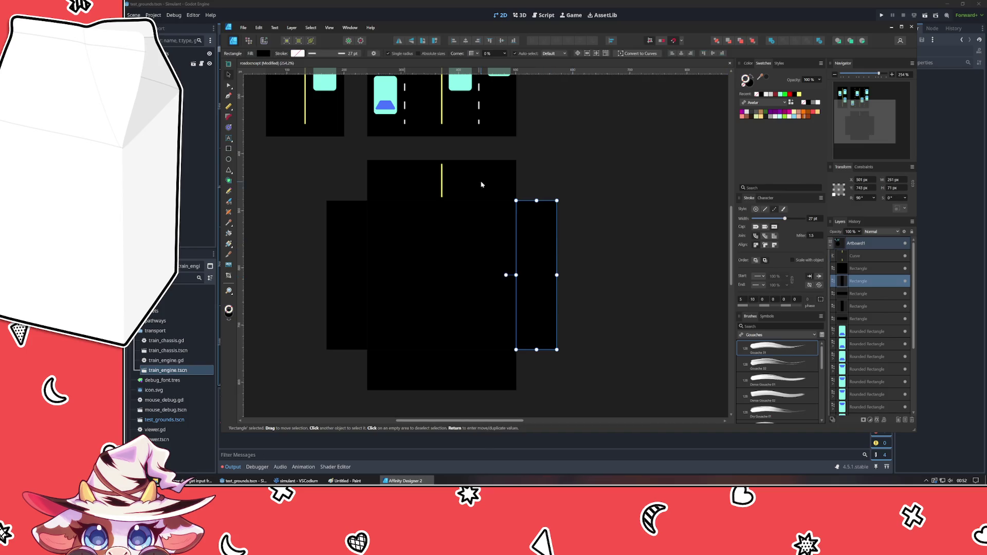
{"action": "left_click", "coordinate": [443, 184]}
{"action": "left_click_drag", "start_coordinate": [442, 181], "coordinate": [351, 272], "text": "ctrl"}
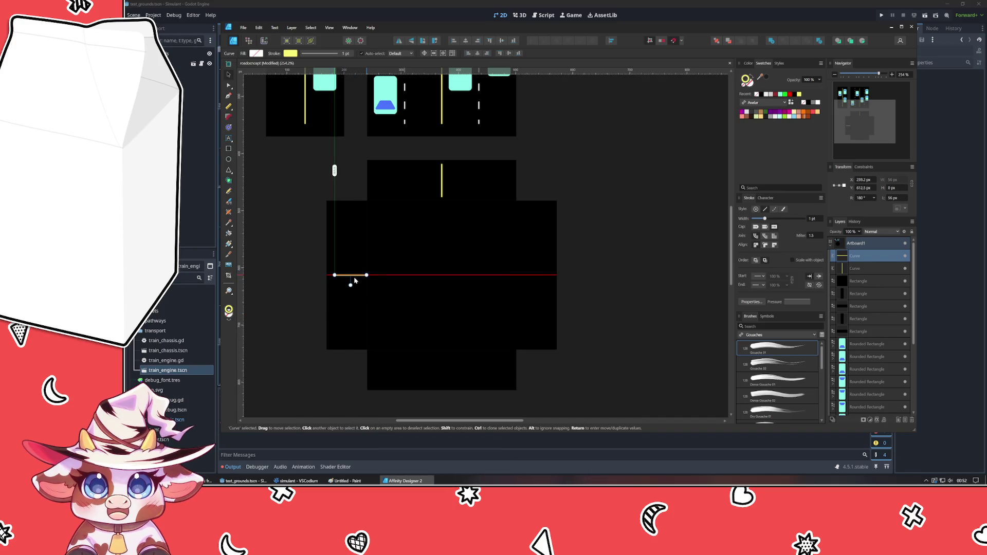
{"action": "left_click_drag", "start_coordinate": [355, 277], "coordinate": [354, 277]}
{"action": "key", "text": "ctrl+j"}
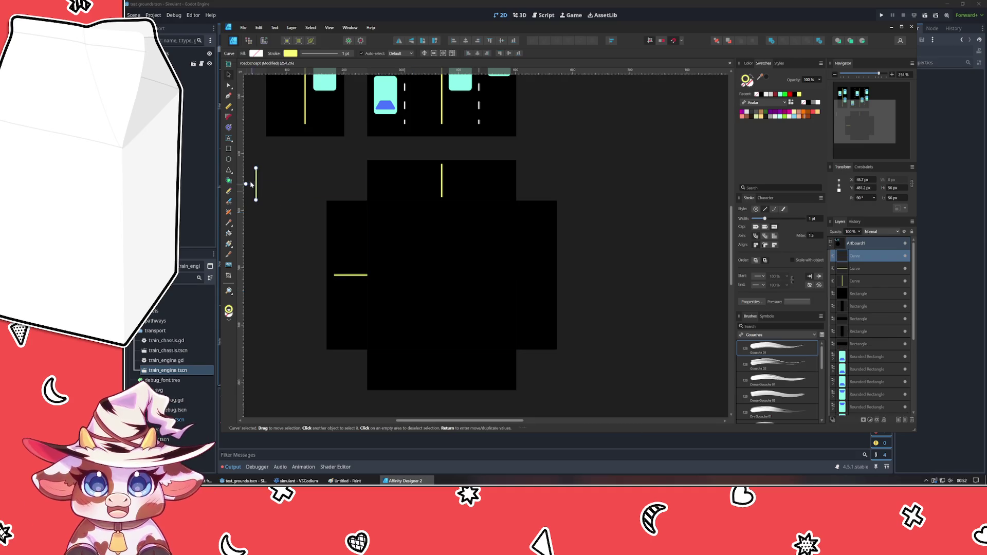
{"action": "mouse_move", "coordinate": [254, 187]}
{"action": "left_mouse_down"}
{"action": "mouse_move", "coordinate": [455, 358]}
{"action": "mouse_move", "coordinate": [440, 368]}
{"action": "left_mouse_up"}
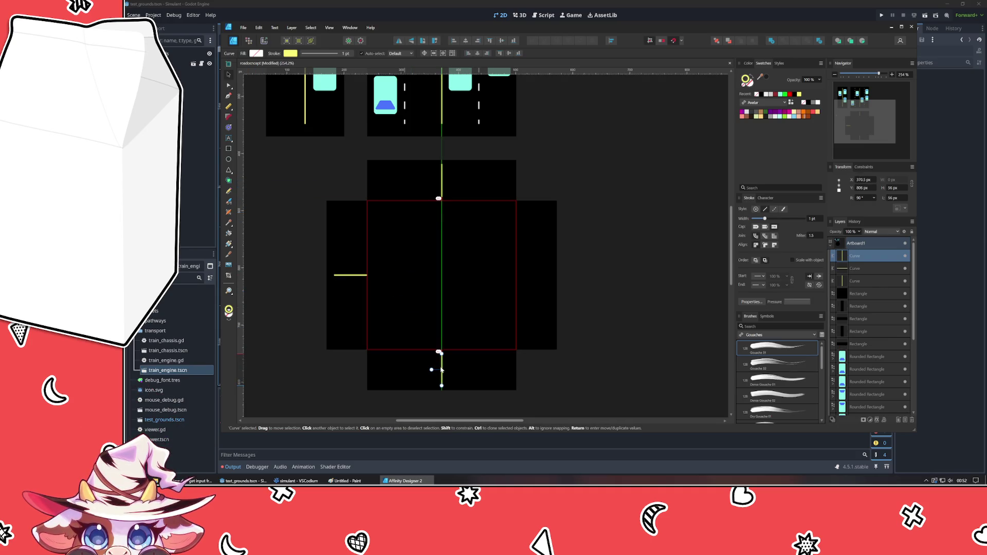
{"action": "scroll", "coordinate": [400, 334], "scroll_direction": "down", "scroll_amount": 3}
{"action": "left_click", "coordinate": [371, 396]}
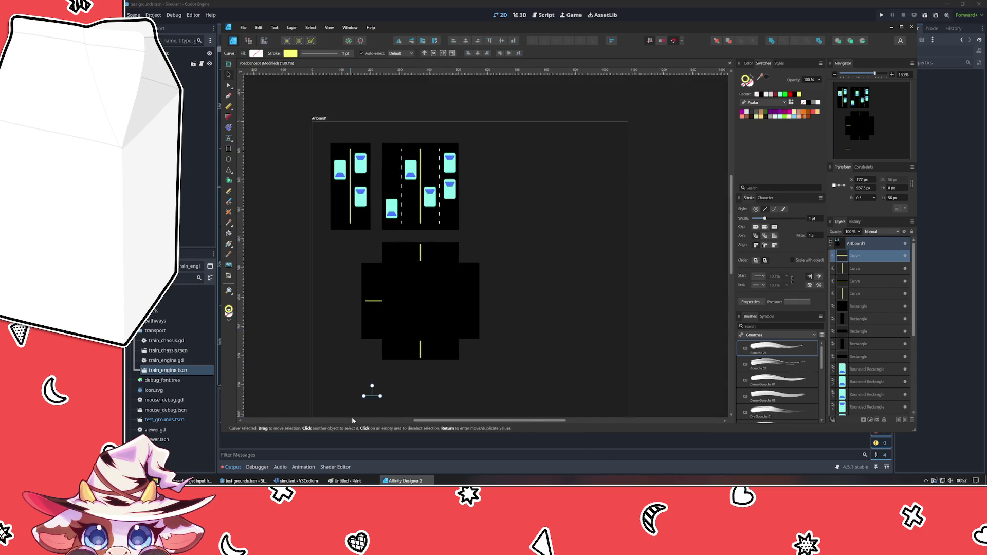
{"action": "left_click_drag", "start_coordinate": [371, 398], "coordinate": [477, 307]}
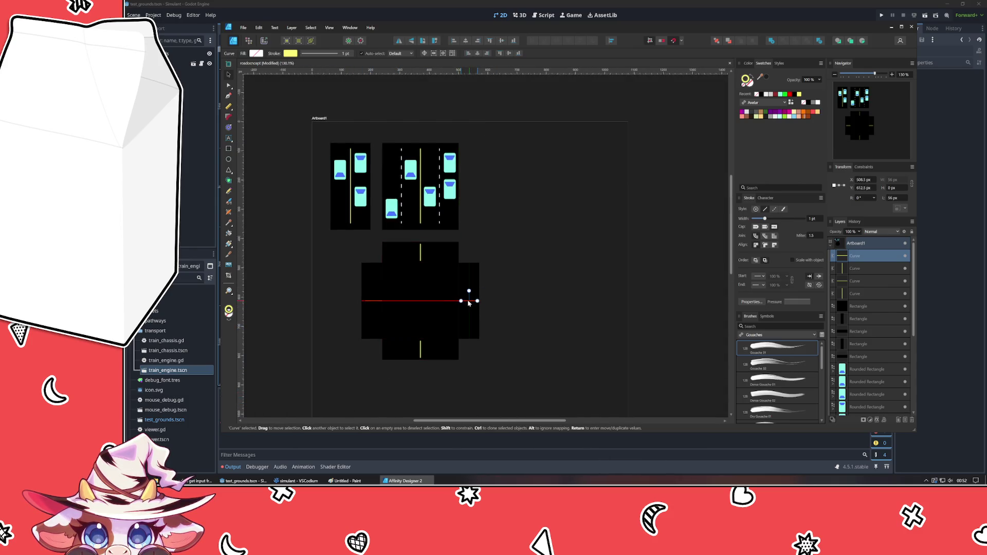
{"action": "key", "text": "Escape"}
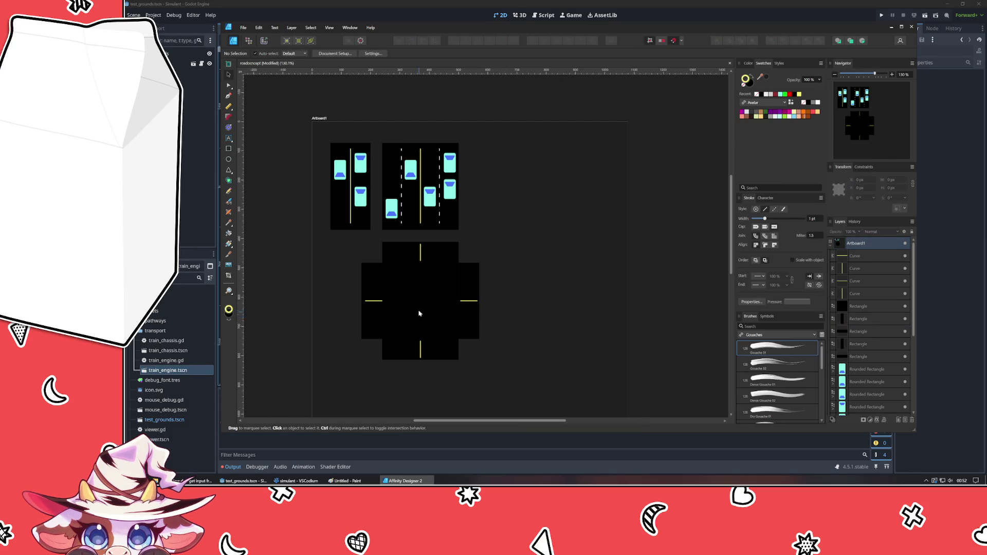
{"action": "scroll", "coordinate": [442, 296], "scroll_direction": "up", "scroll_amount": 4}
{"action": "left_click_drag", "start_coordinate": [441, 295], "coordinate": [509, 260]}
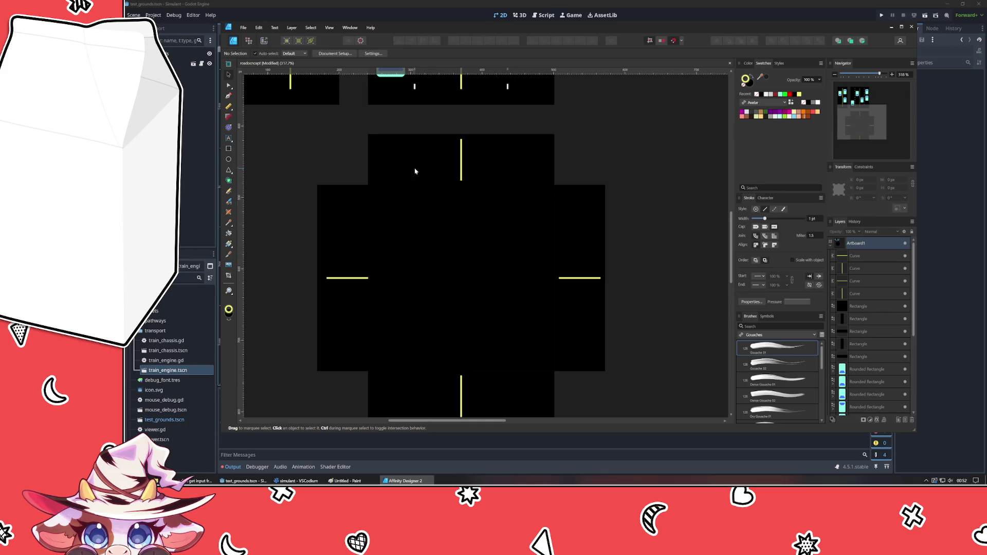
Draw a narrow yellow-filled bar across the right approach.
{"action": "left_click", "coordinate": [230, 158]}
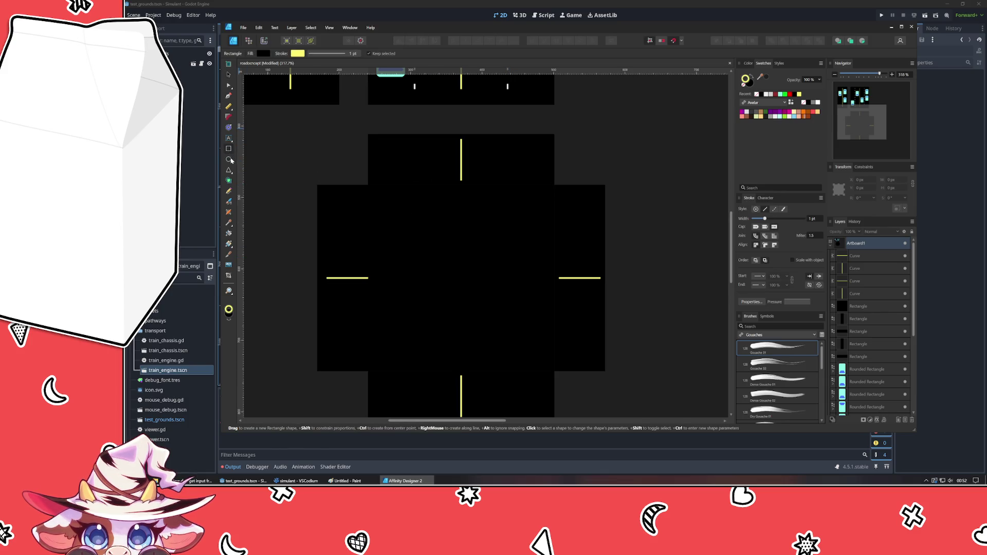
{"action": "left_click_drag", "start_coordinate": [553, 195], "coordinate": [565, 267]}
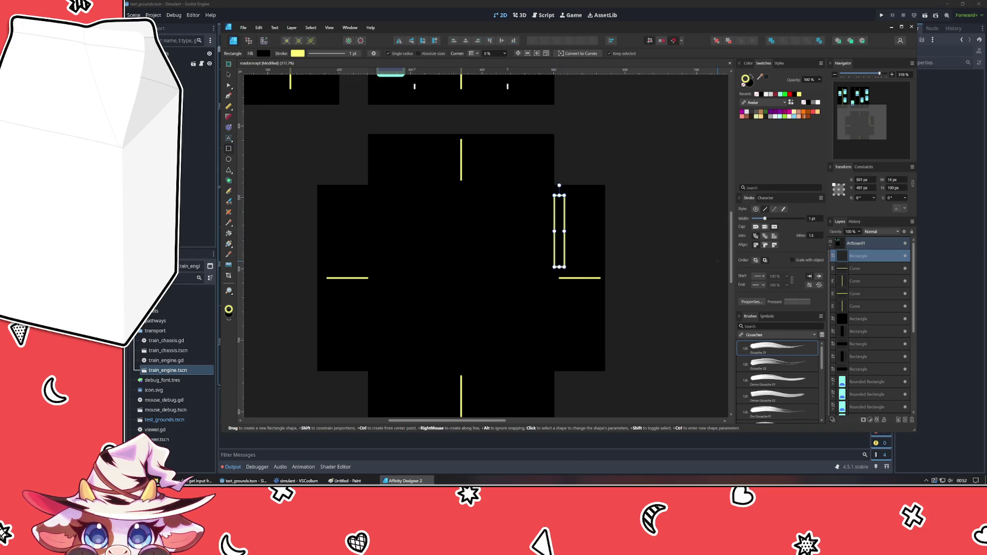
{"action": "left_click", "coordinate": [753, 78]}
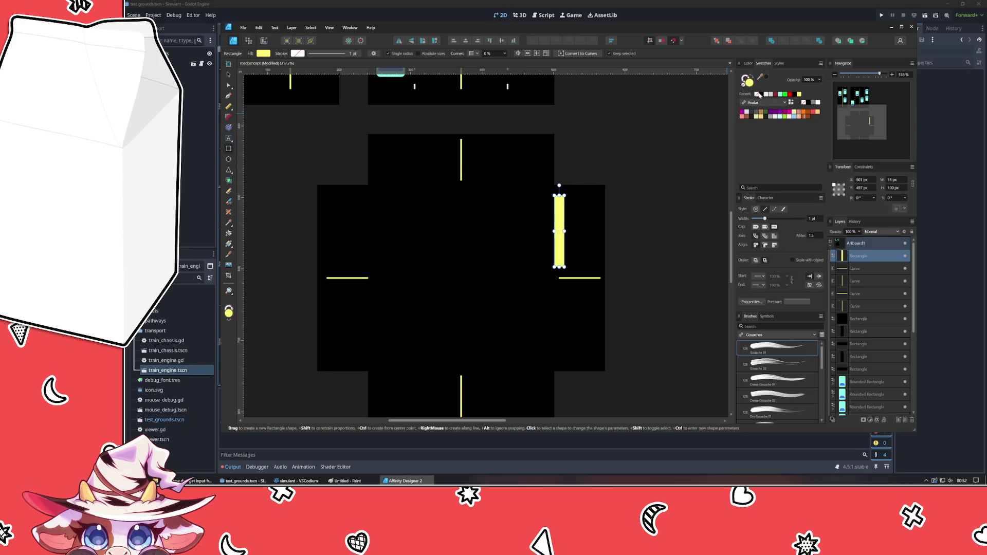
Duplicate the white stop bar, rotated as needed, across the top, left and bottom approaches.
{"action": "key", "text": "ctrl+d"}
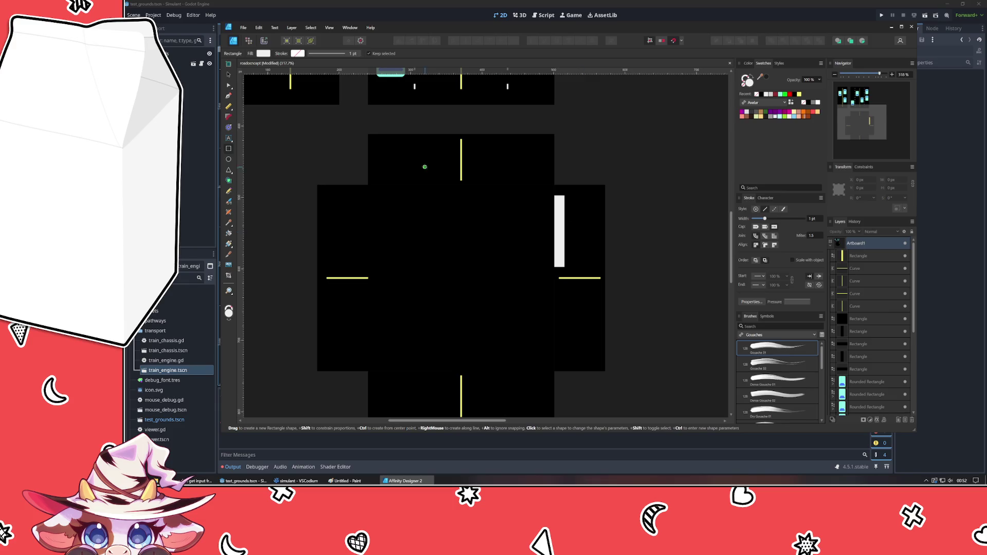
{"action": "left_click", "coordinate": [228, 77]}
{"action": "scroll", "coordinate": [398, 286], "scroll_direction": "up", "scroll_amount": 5}
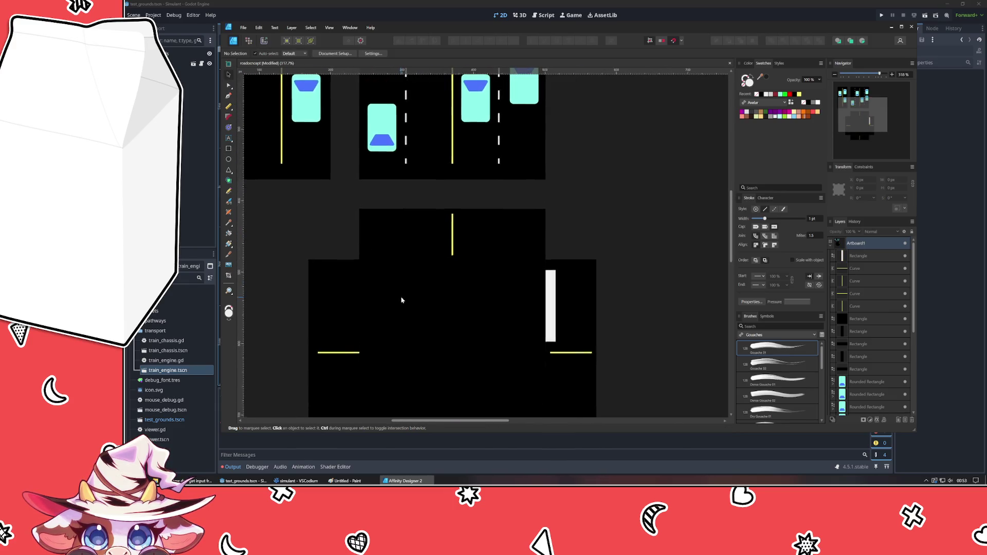
{"action": "scroll", "coordinate": [401, 299], "scroll_direction": "down", "scroll_amount": 2}
{"action": "scroll", "coordinate": [399, 275], "scroll_direction": "down", "scroll_amount": 1}
{"action": "scroll", "coordinate": [396, 267], "scroll_direction": "down", "scroll_amount": 1}
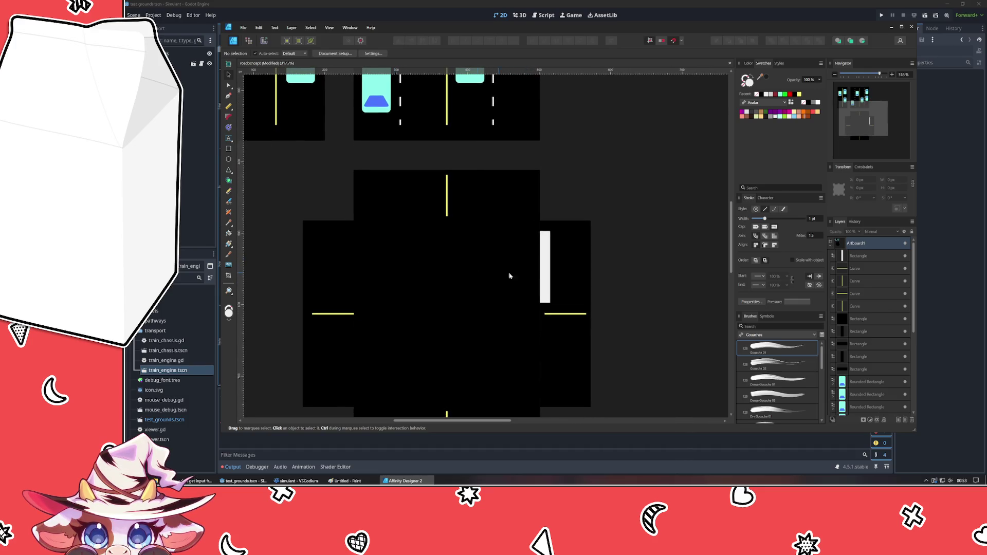
{"action": "left_click", "coordinate": [544, 268]}
{"action": "key", "text": "ctrl+j"}
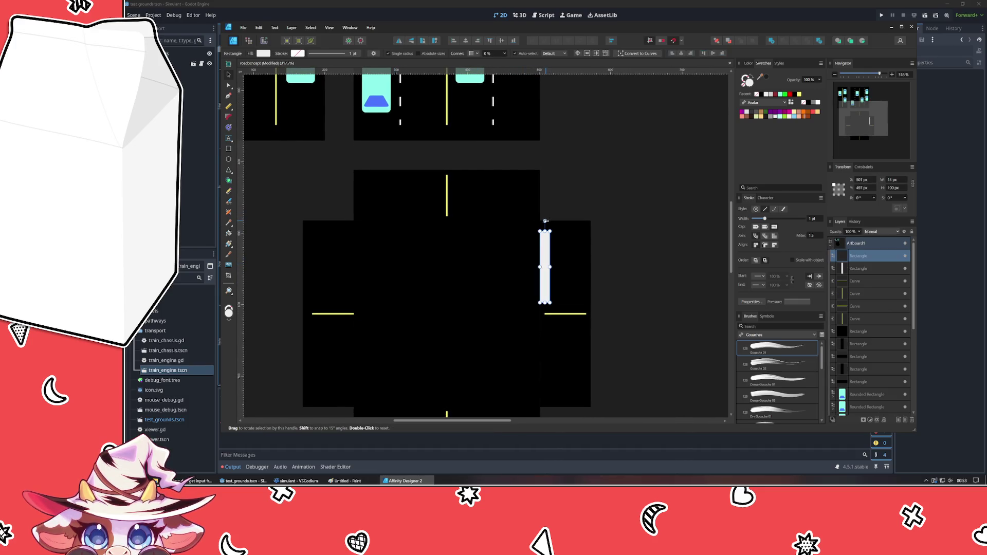
{"action": "mouse_move", "coordinate": [545, 222]}
{"action": "left_mouse_down"}
{"action": "mouse_move", "coordinate": [499, 267]}
{"action": "mouse_move", "coordinate": [390, 215]}
{"action": "mouse_move", "coordinate": [400, 218]}
{"action": "mouse_move", "coordinate": [412, 286]}
{"action": "left_mouse_up"}
{"action": "key", "text": "ctrl+j"}
{"action": "scroll", "coordinate": [690, 321], "scroll_direction": "down", "scroll_amount": 3}
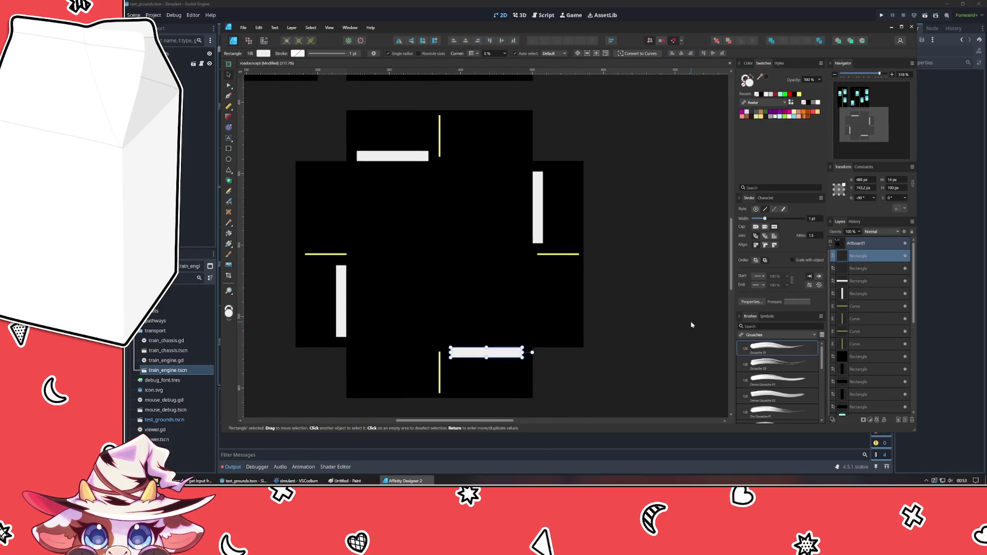
{"action": "left_click", "coordinate": [690, 322]}
{"action": "scroll", "coordinate": [624, 249], "scroll_direction": "up", "scroll_amount": 3}
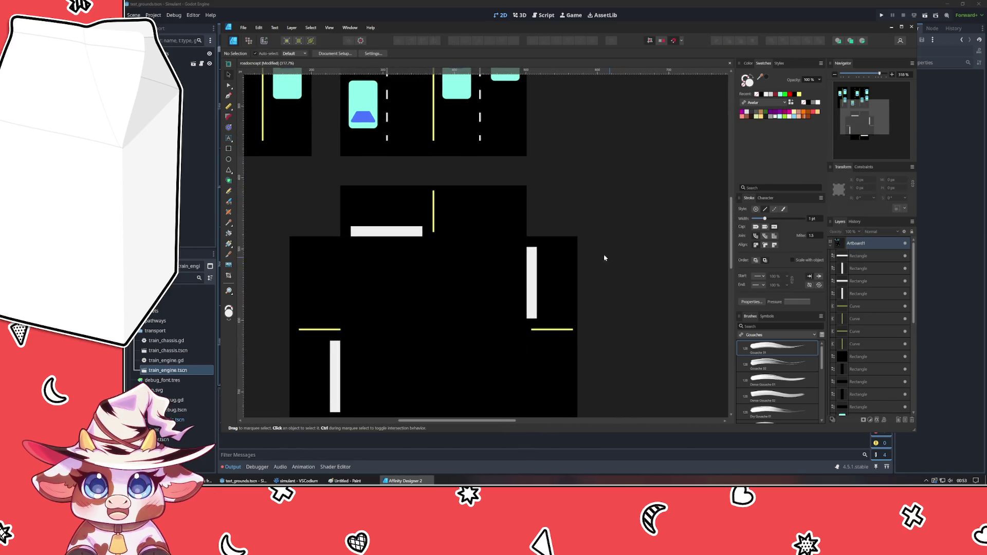
{"action": "left_click", "coordinate": [229, 97]}
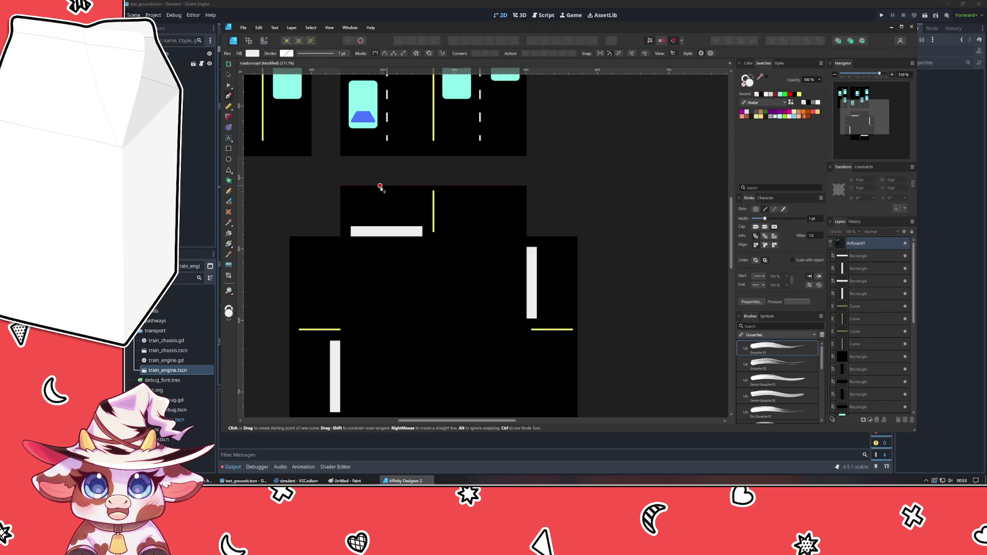
Draw a dashed white lane line on the top arm and place a horizontal copy on the left arm.
{"action": "left_click", "coordinate": [386, 189]}
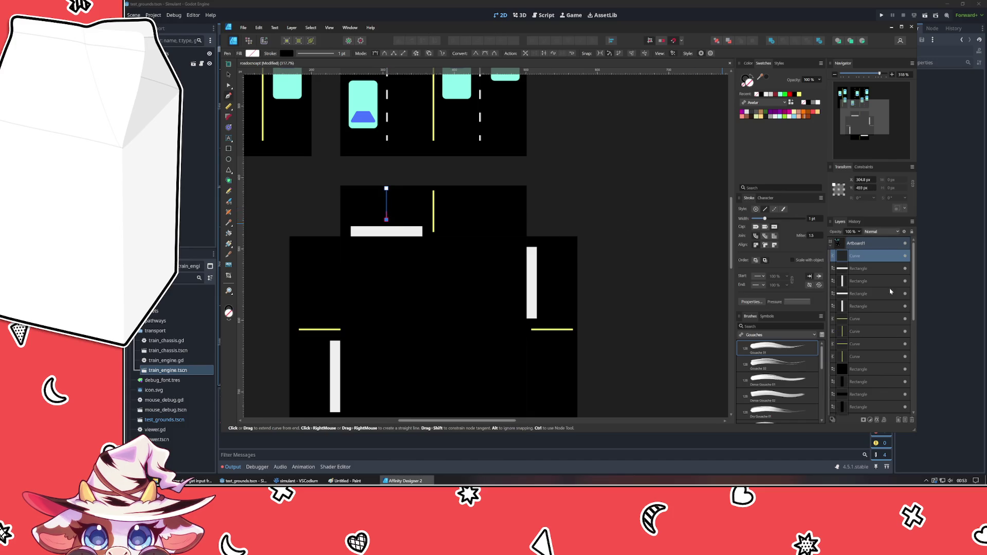
{"action": "left_click", "coordinate": [775, 209]}
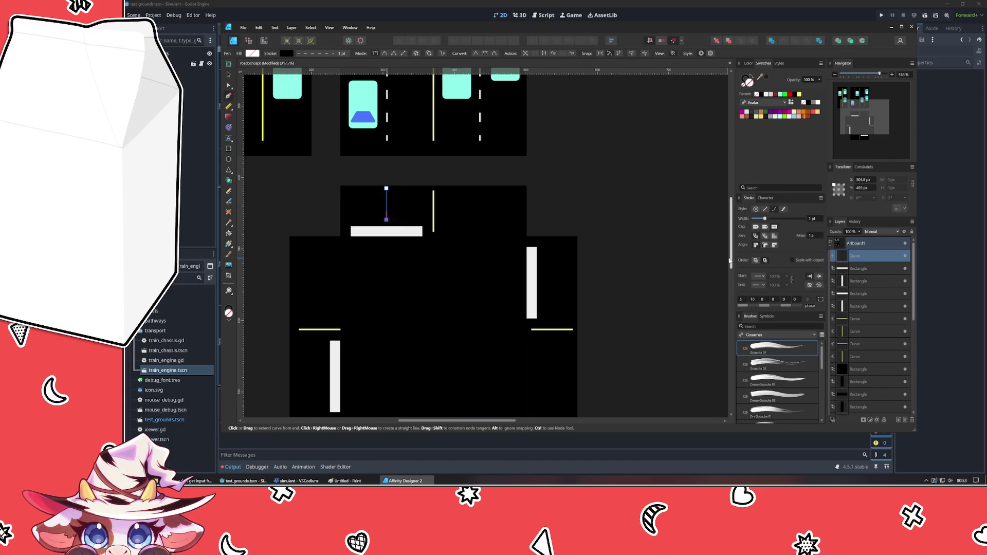
{"action": "left_click", "coordinate": [227, 75]}
{"action": "left_click", "coordinate": [592, 229]}
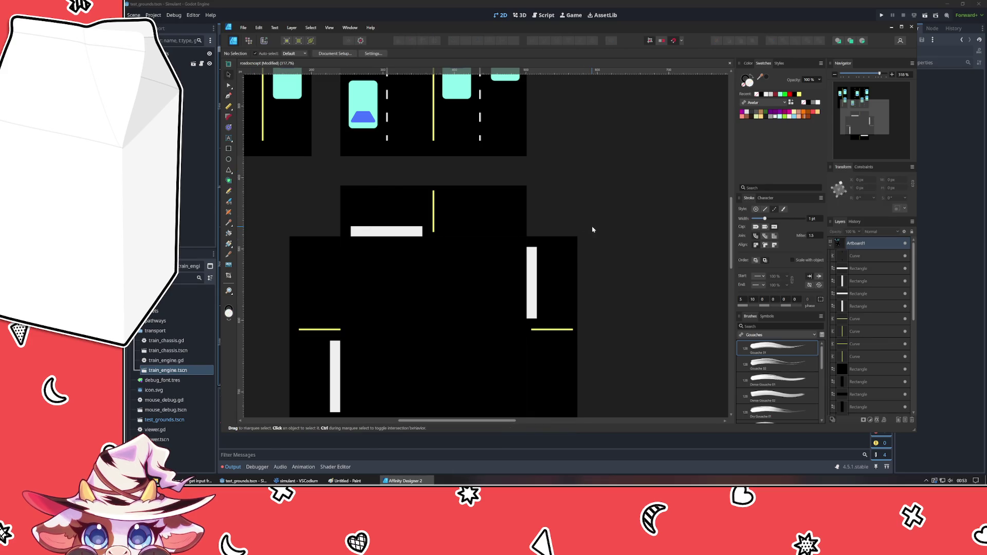
{"action": "left_click", "coordinate": [381, 209]}
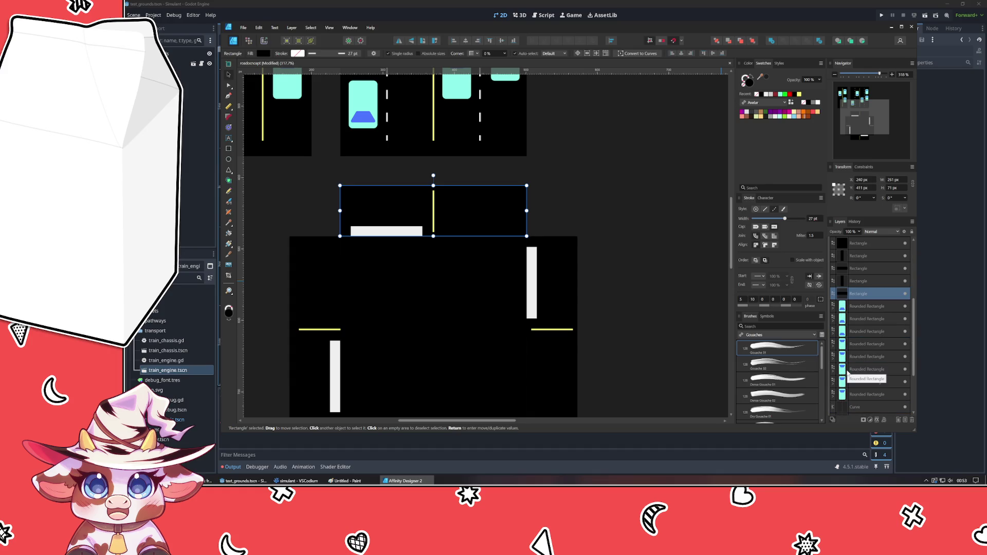
{"action": "key", "text": "ctrl+z"}
{"action": "key", "text": "ctrl+z"}
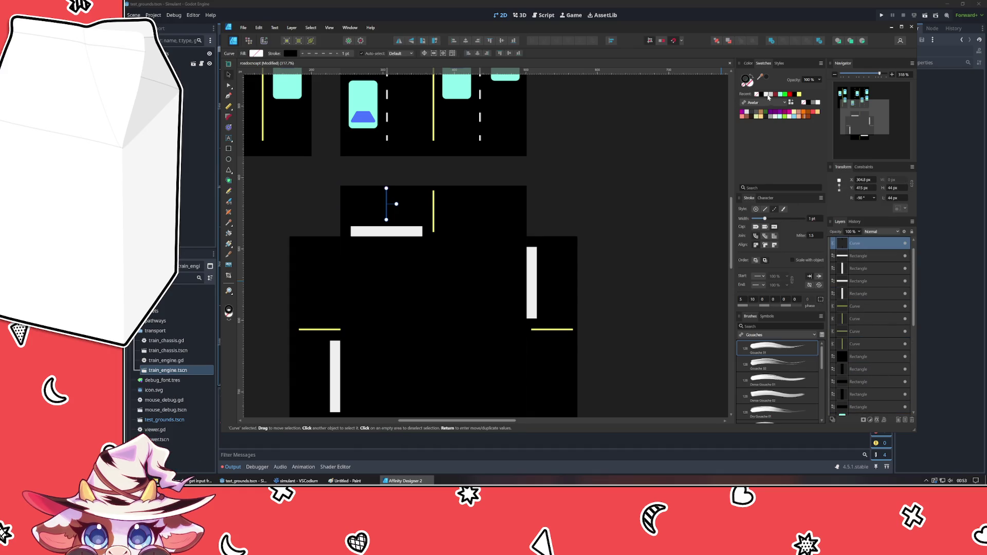
{"action": "left_click", "coordinate": [660, 161]}
{"action": "left_click", "coordinate": [387, 209]}
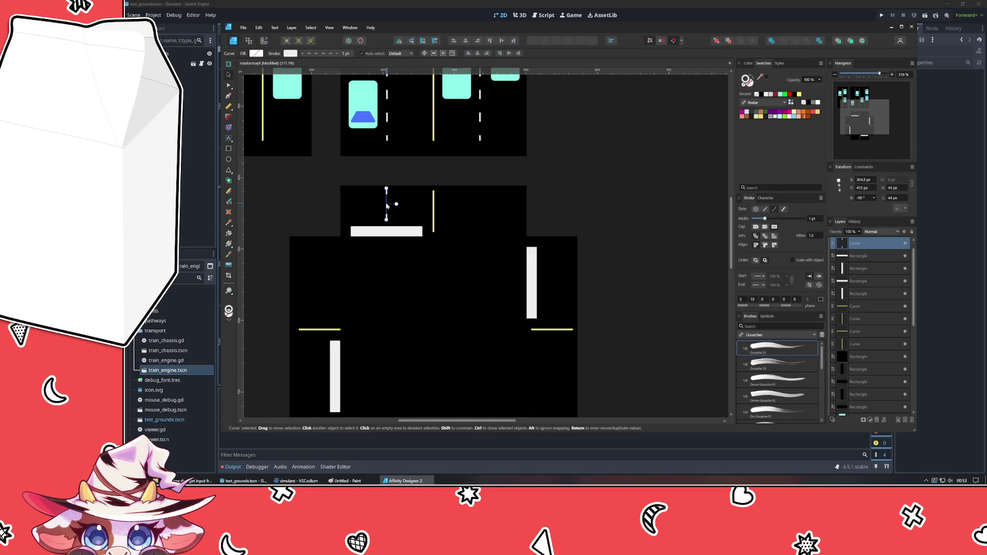
{"action": "key", "text": "ctrl+j"}
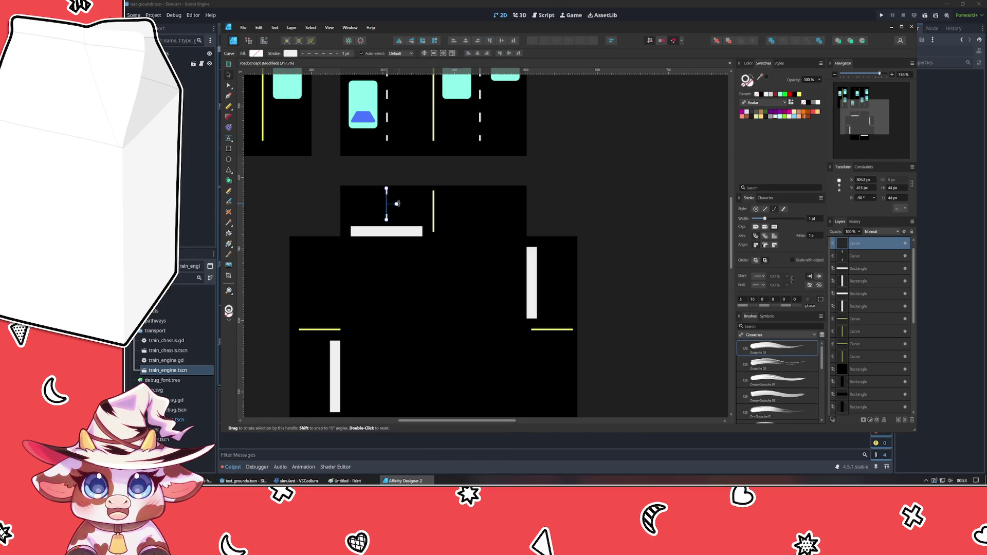
{"action": "mouse_move", "coordinate": [396, 204]}
{"action": "left_mouse_down"}
{"action": "mouse_move", "coordinate": [320, 378]}
{"action": "mouse_move", "coordinate": [289, 378]}
{"action": "left_mouse_up"}
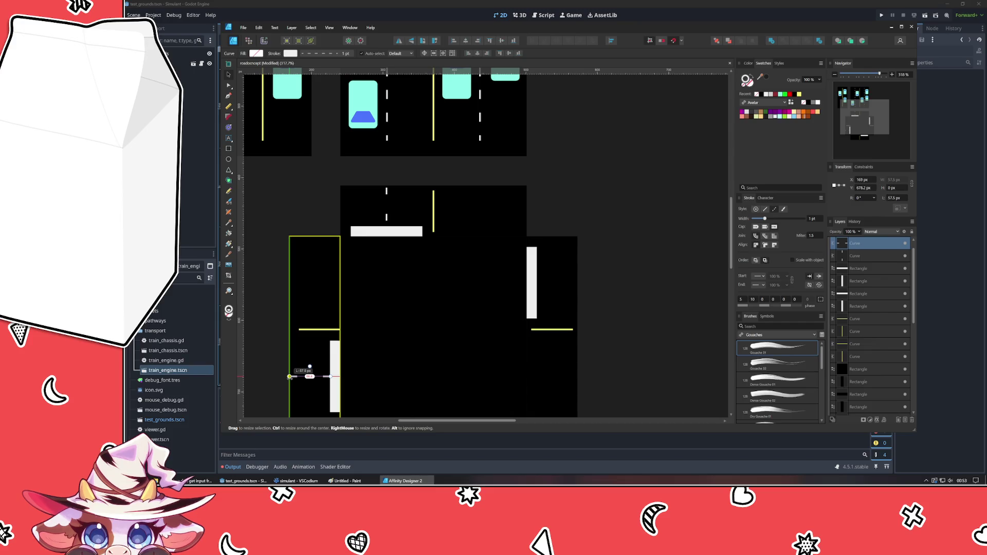
{"action": "left_click", "coordinate": [250, 317]}
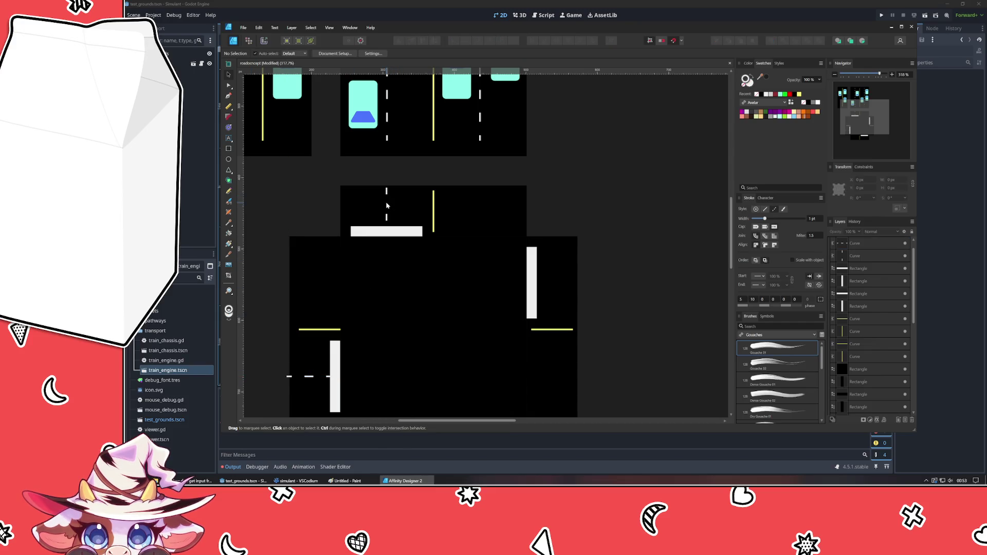
Extend the top dashed line to the tile edge and copy dashed lines to the bottom and right arms.
{"action": "left_click", "coordinate": [387, 206]}
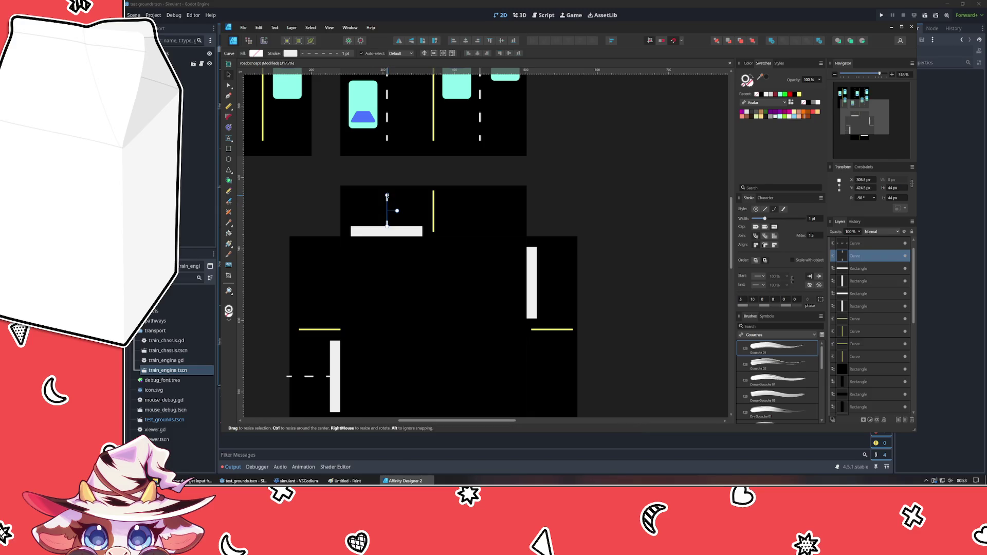
{"action": "left_click_drag", "start_coordinate": [386, 189], "coordinate": [386, 162]}
{"action": "left_click", "coordinate": [562, 215]}
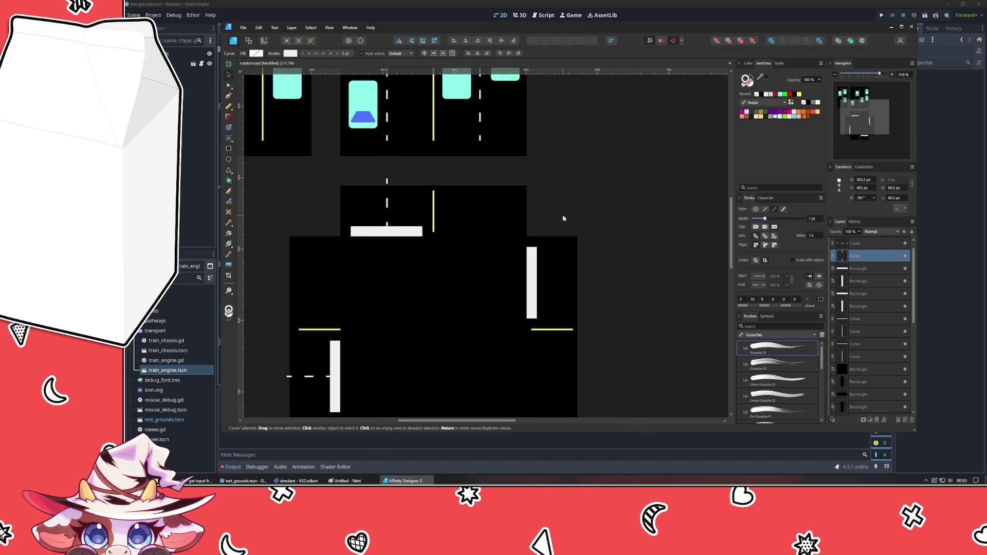
{"action": "scroll", "coordinate": [562, 214], "scroll_direction": "down", "scroll_amount": 2}
{"action": "scroll", "coordinate": [557, 140], "scroll_direction": "down", "scroll_amount": 2}
{"action": "left_click", "coordinate": [291, 311]}
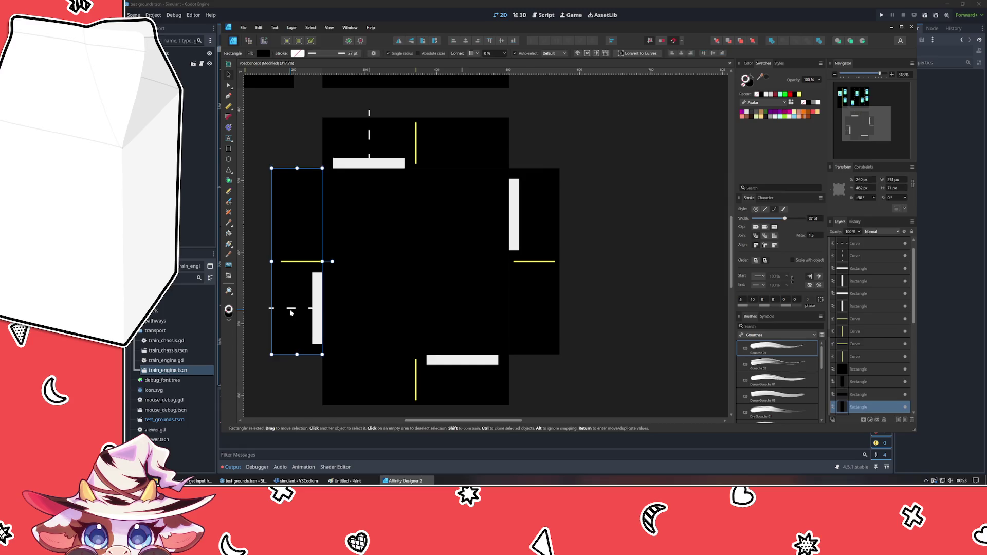
{"action": "left_click", "coordinate": [290, 311]}
{"action": "key", "text": "ctrl+j"}
{"action": "mouse_move", "coordinate": [290, 312]}
{"action": "left_mouse_down"}
{"action": "mouse_move", "coordinate": [461, 387]}
{"action": "mouse_move", "coordinate": [433, 385]}
{"action": "left_mouse_up"}
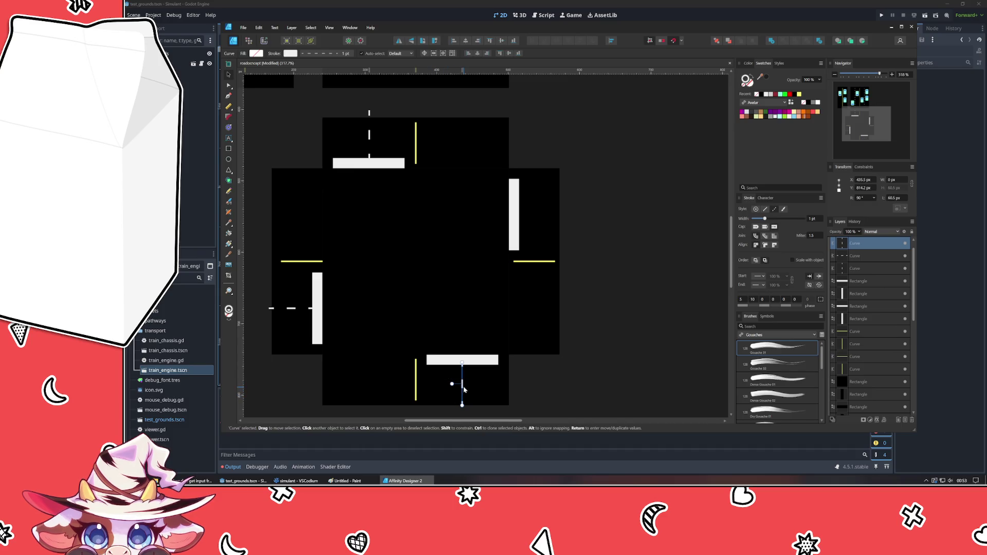
{"action": "key", "text": "ctrl+v"}
{"action": "left_click", "coordinate": [648, 274]}
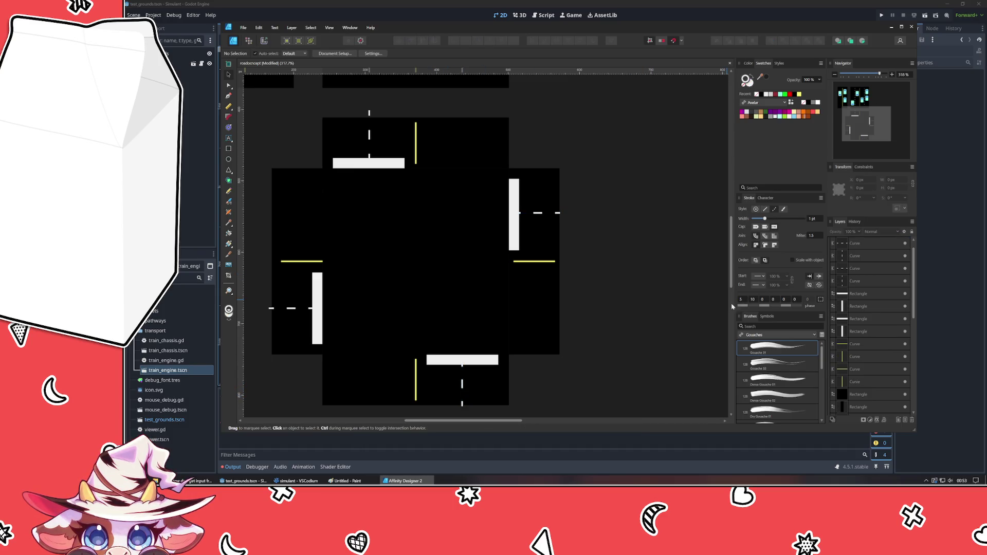
{"action": "scroll", "coordinate": [633, 285], "scroll_direction": "left", "scroll_amount": 2}
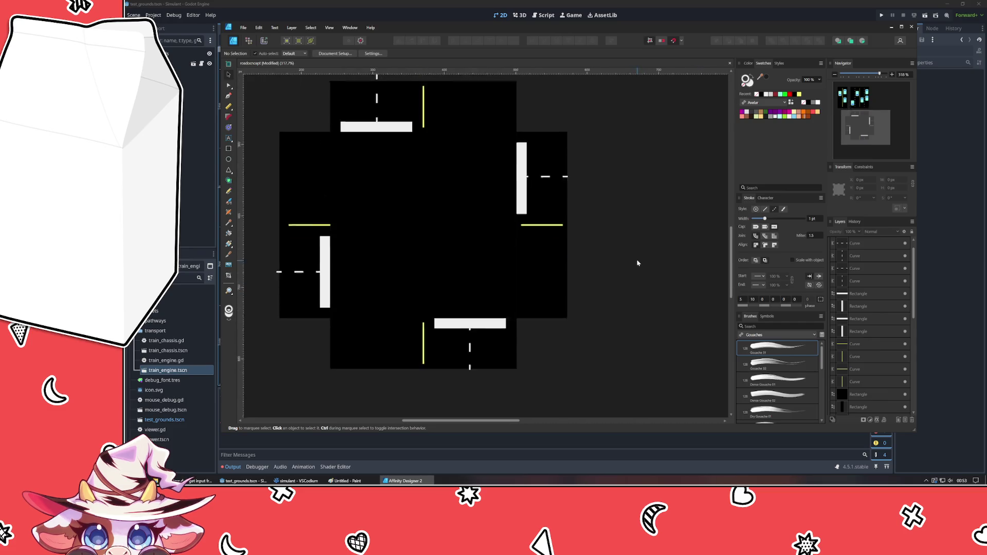
Move the top, left and bottom dashed Curve layers beneath the stop-bar rectangles in the Layers panel.
{"action": "left_click", "coordinate": [858, 285]}
{"action": "scroll", "coordinate": [856, 339], "scroll_direction": "down", "scroll_amount": 3}
{"action": "scroll", "coordinate": [871, 309], "scroll_direction": "up", "scroll_amount": 3}
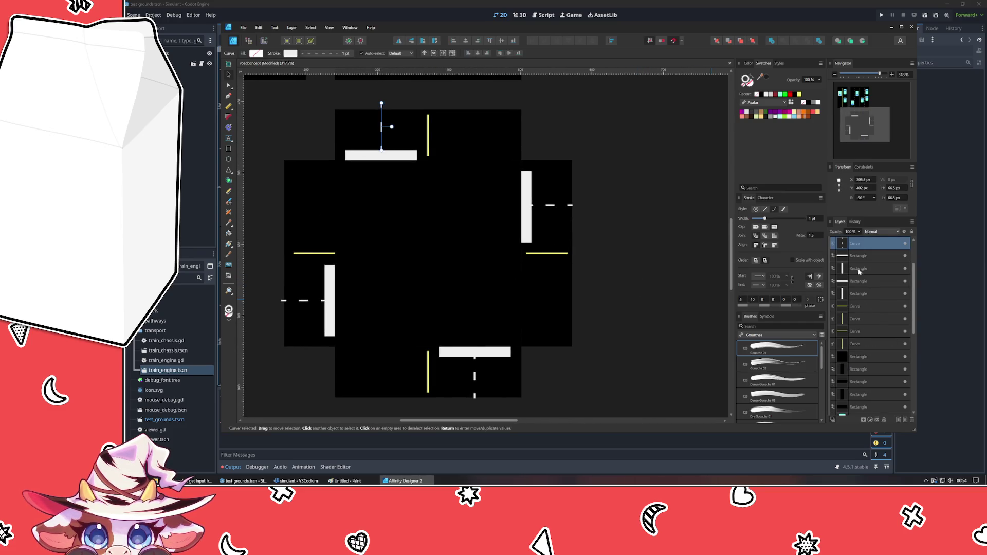
{"action": "scroll", "coordinate": [862, 309], "scroll_direction": "down", "scroll_amount": 1}
{"action": "scroll", "coordinate": [862, 363], "scroll_direction": "down", "scroll_amount": 1}
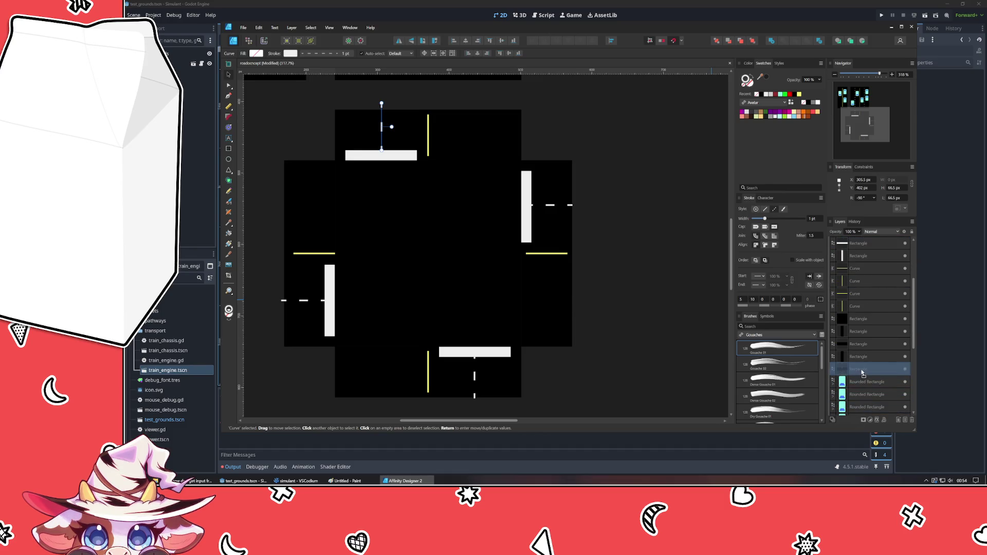
{"action": "scroll", "coordinate": [864, 355], "scroll_direction": "up", "scroll_amount": 2}
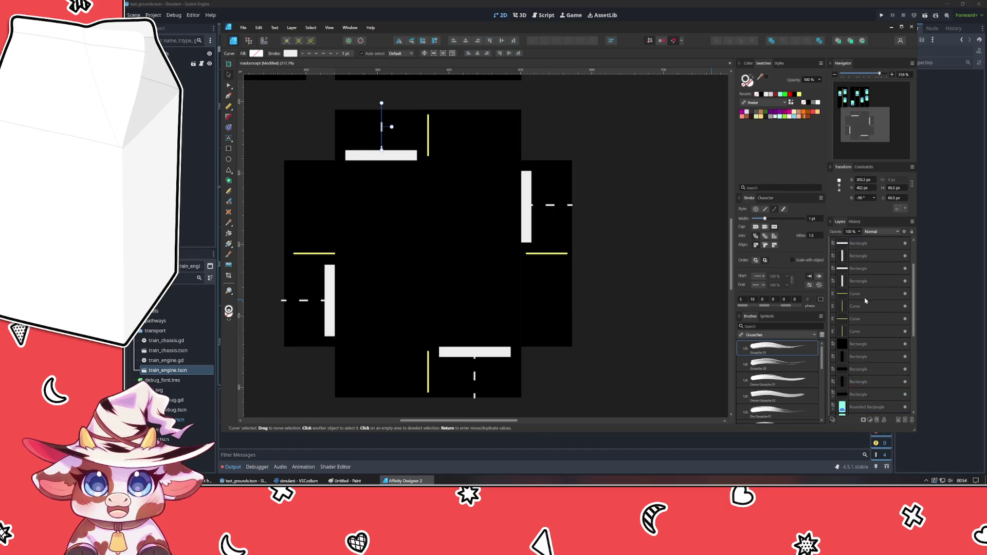
{"action": "scroll", "coordinate": [862, 285], "scroll_direction": "up", "scroll_amount": 2}
{"action": "left_click", "coordinate": [865, 270]}
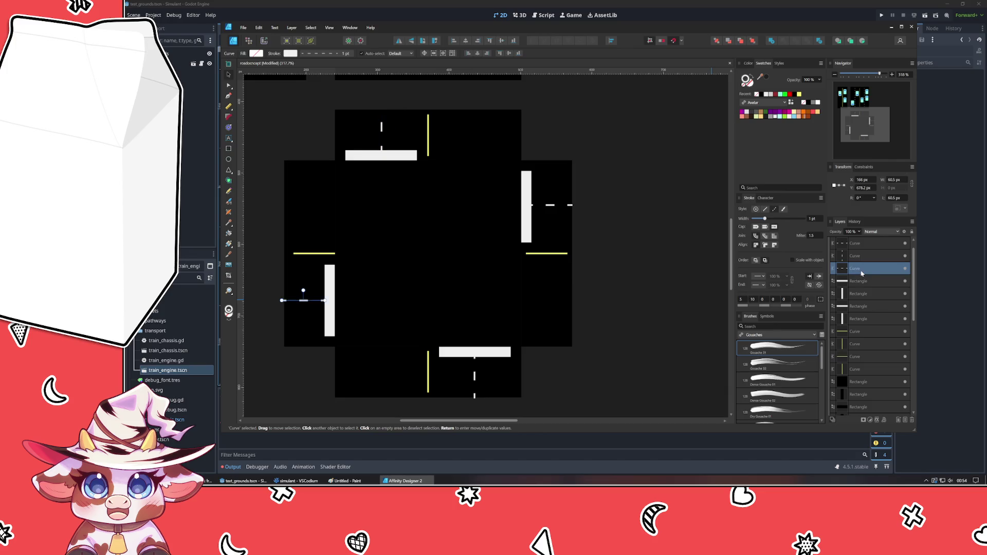
{"action": "scroll", "coordinate": [868, 384], "scroll_direction": "down", "scroll_amount": 2}
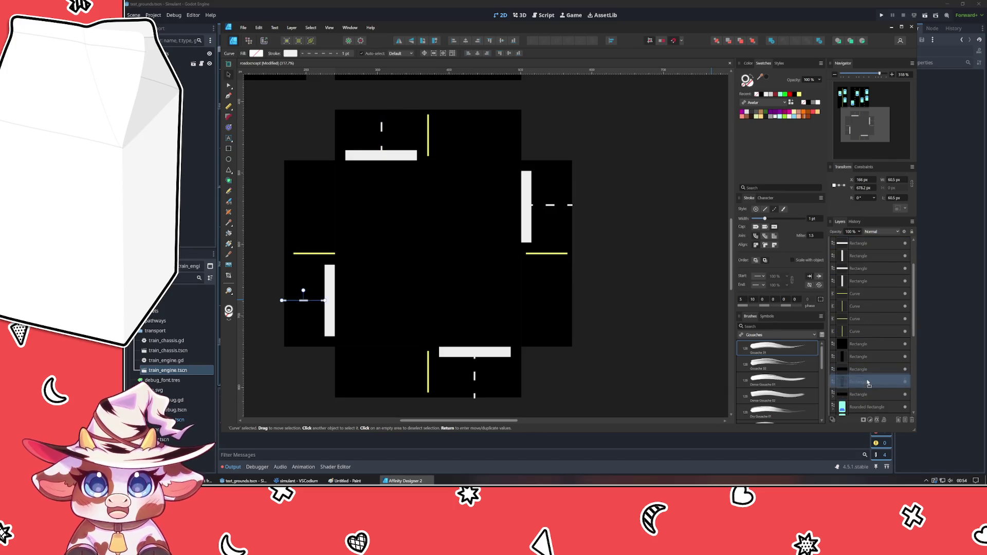
{"action": "scroll", "coordinate": [865, 367], "scroll_direction": "down", "scroll_amount": 1}
{"action": "scroll", "coordinate": [855, 345], "scroll_direction": "up", "scroll_amount": 3}
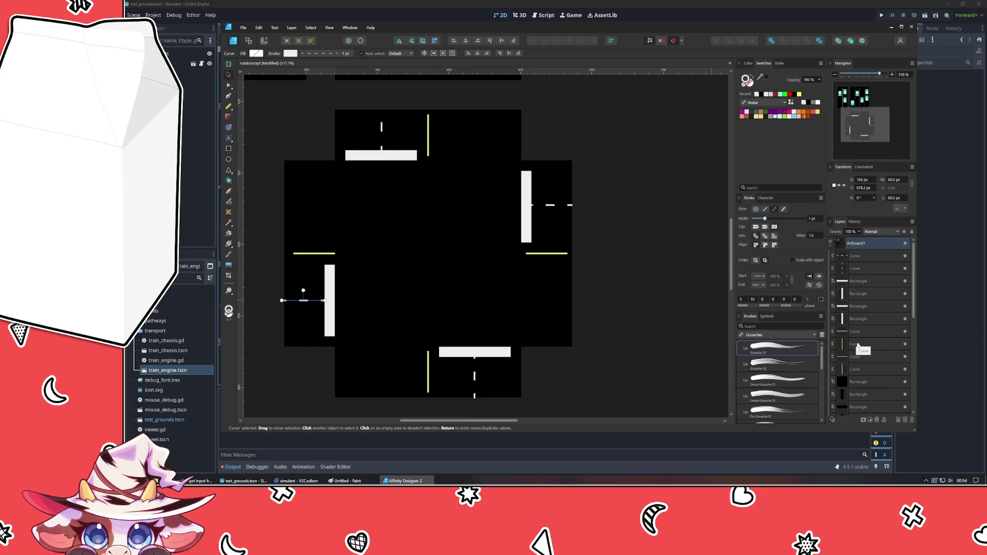
{"action": "left_click", "coordinate": [864, 267]}
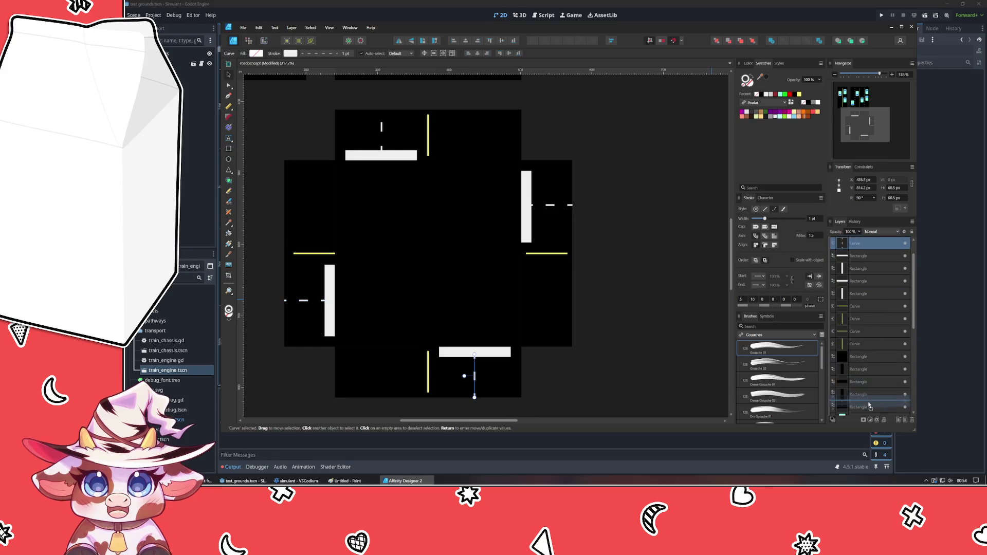
{"action": "scroll", "coordinate": [866, 362], "scroll_direction": "down", "scroll_amount": 3}
{"action": "scroll", "coordinate": [858, 320], "scroll_direction": "up", "scroll_amount": 3}
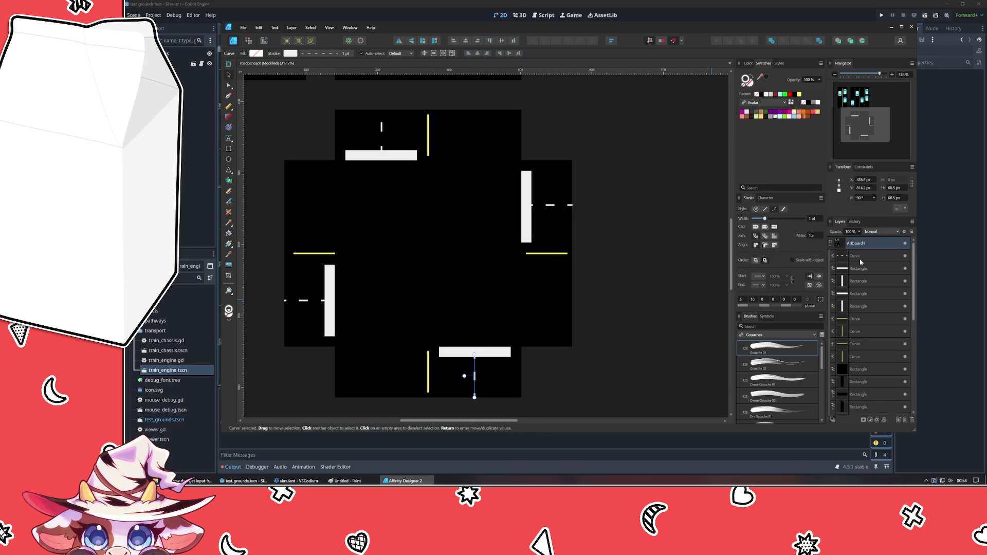
{"action": "left_click_drag", "start_coordinate": [862, 256], "coordinate": [871, 380]}
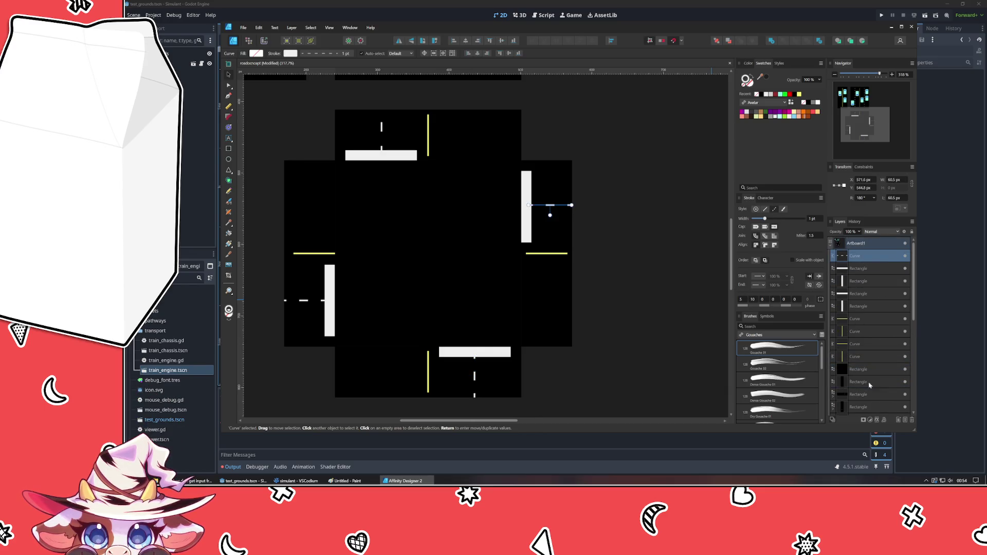
{"action": "left_click", "coordinate": [698, 314]}
{"action": "scroll", "coordinate": [502, 301], "scroll_direction": "down", "scroll_amount": 2}
{"action": "mouse_move", "coordinate": [499, 263]}
{"action": "left_mouse_down"}
{"action": "mouse_move", "coordinate": [519, 379]}
{"action": "mouse_move", "coordinate": [530, 287]}
{"action": "left_mouse_up"}
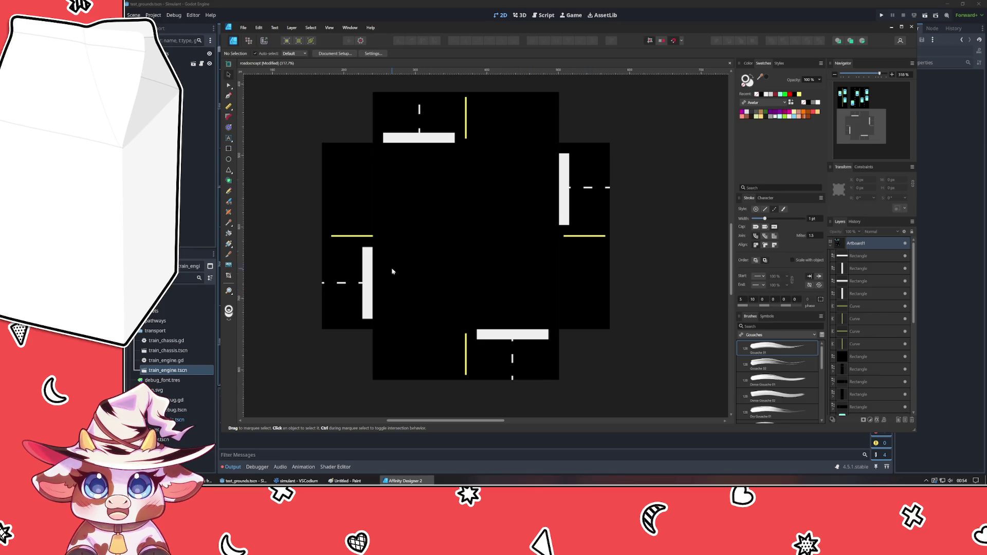
In a new Firefox tab, search DuckDuckGo for 'traffic intersection' and switch to image results.
{"action": "key", "text": "alt+Tab"}
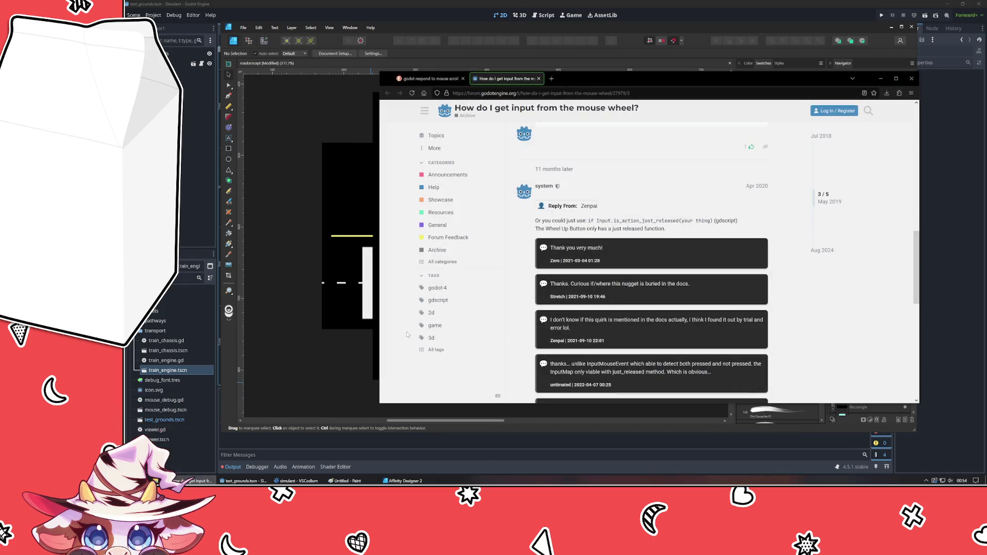
{"action": "key", "text": "ctrl+t"}
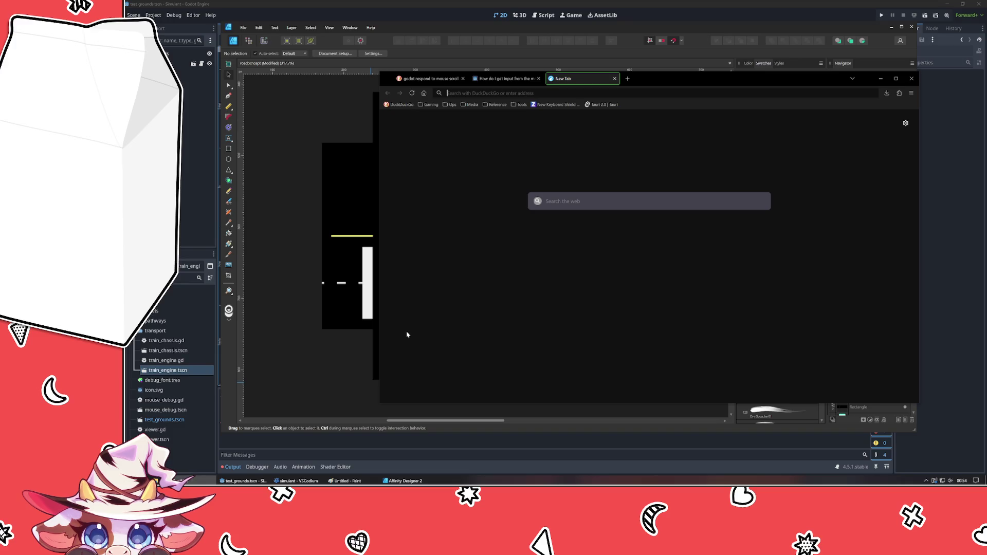
{"action": "type", "text": "traffic inter"}
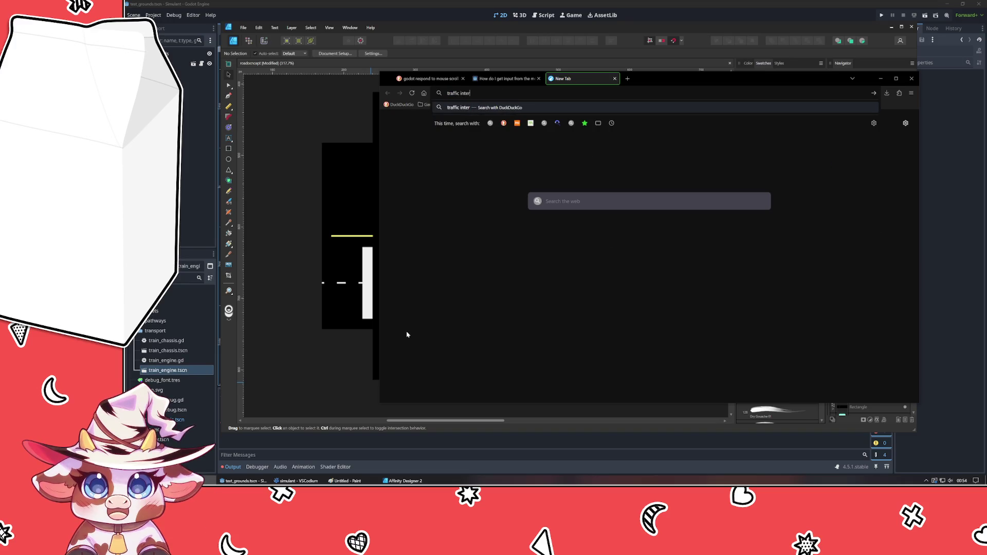
{"action": "type", "text": "section"}
{"action": "key", "text": "Return"}
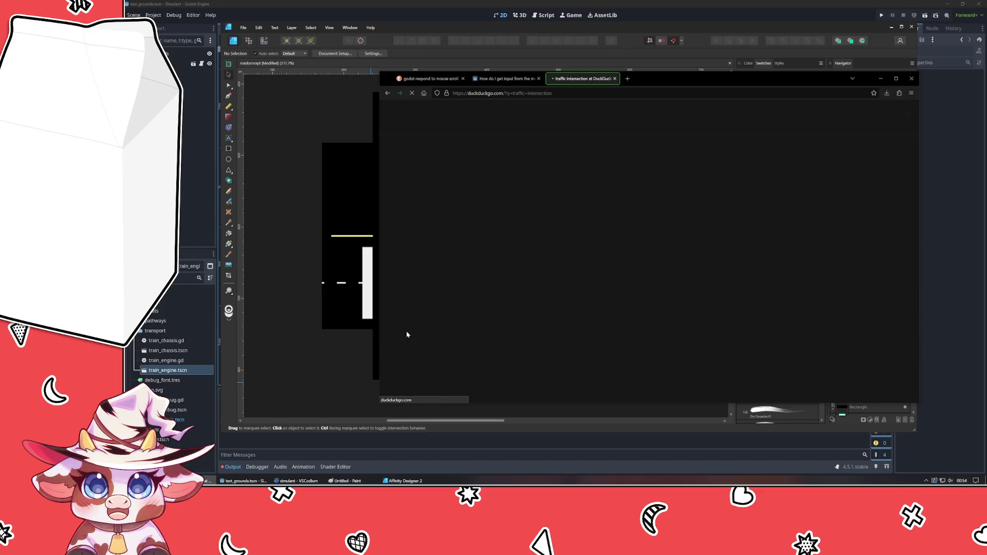
{"action": "left_click", "coordinate": [461, 130]}
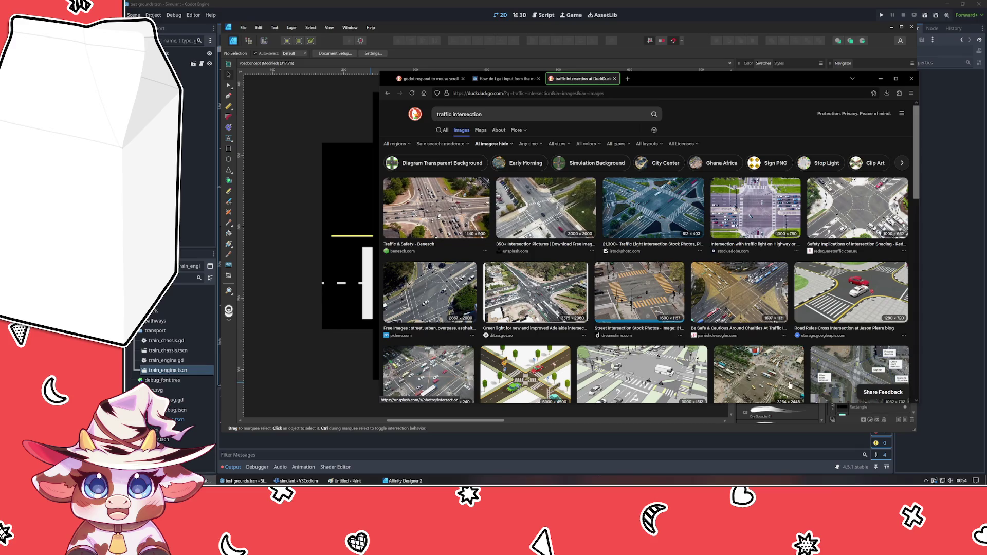
Preview several intersection reference photos and diagrams, then minimize the browser.
{"action": "left_click", "coordinate": [652, 289]}
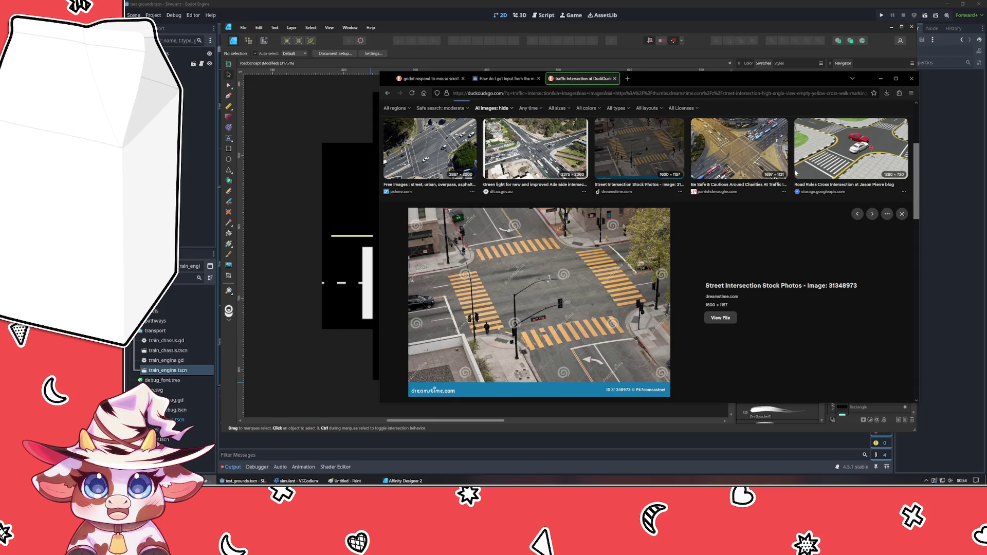
{"action": "left_click", "coordinate": [727, 146]}
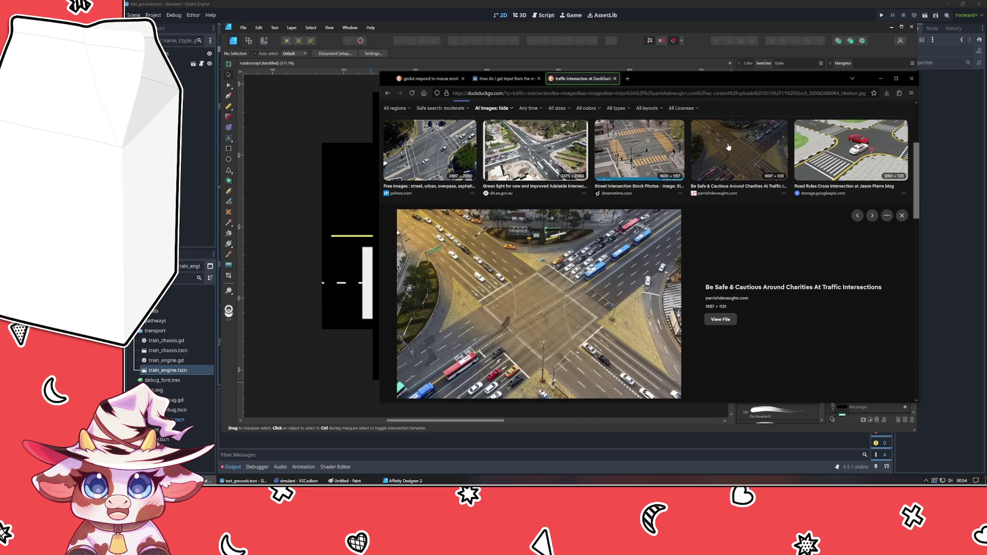
{"action": "scroll", "coordinate": [694, 232], "scroll_direction": "down", "scroll_amount": 5}
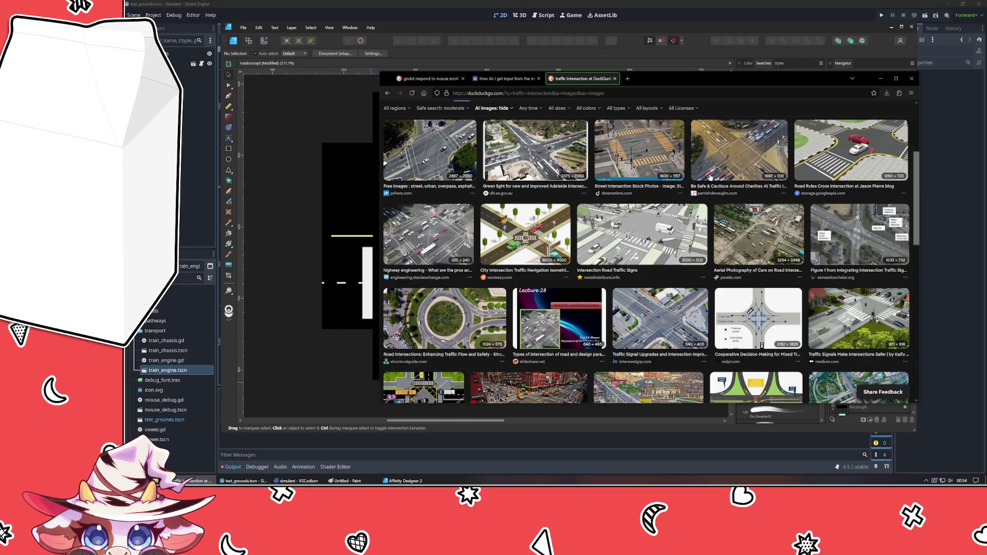
{"action": "left_click", "coordinate": [463, 316]}
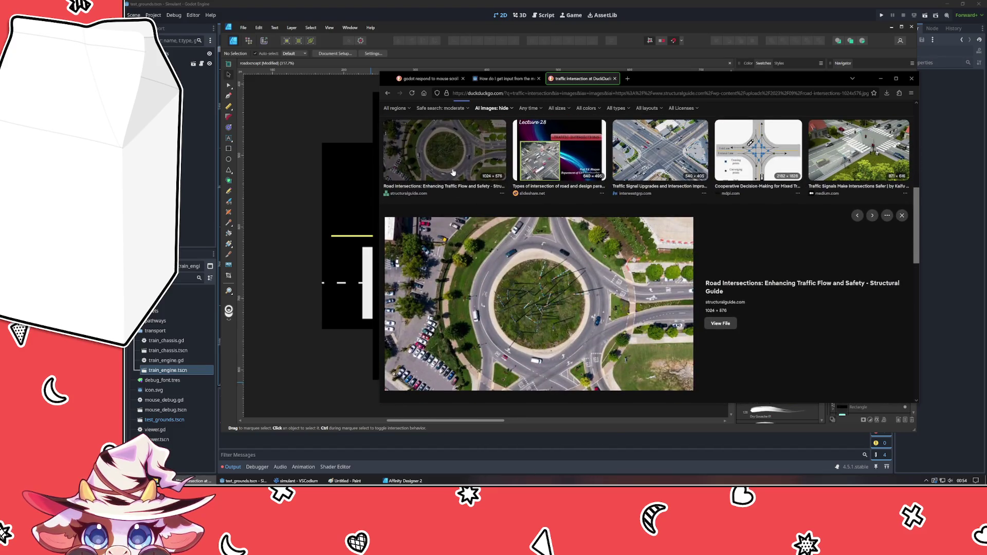
{"action": "left_click", "coordinate": [665, 140]}
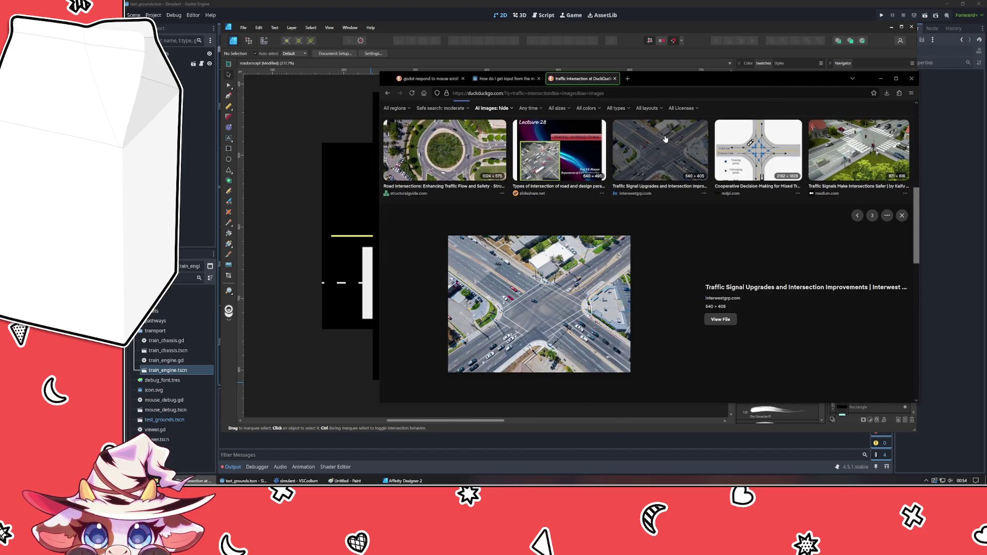
{"action": "left_click", "coordinate": [665, 139]}
{"action": "left_click", "coordinate": [755, 230]}
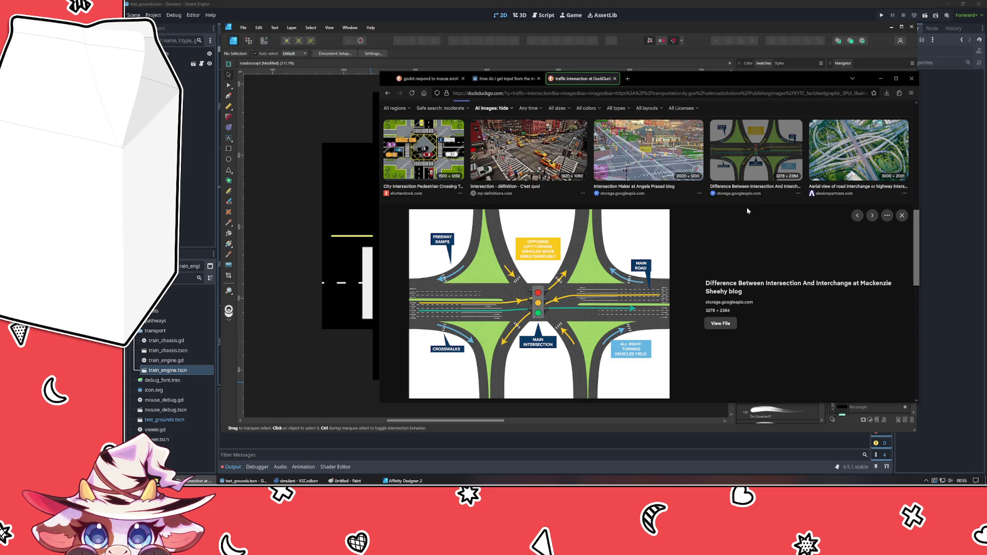
{"action": "left_click", "coordinate": [741, 153]}
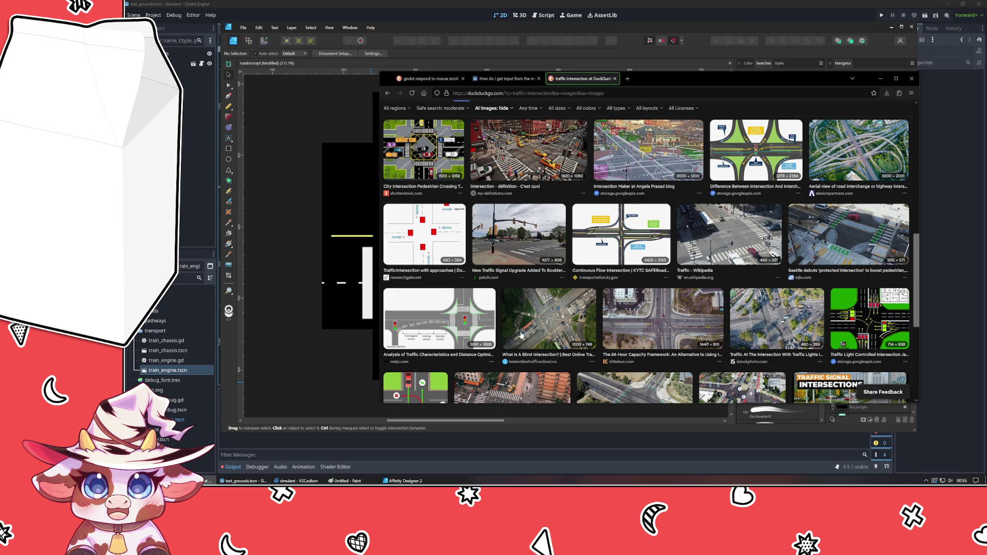
{"action": "scroll", "coordinate": [536, 294], "scroll_direction": "down", "scroll_amount": 3}
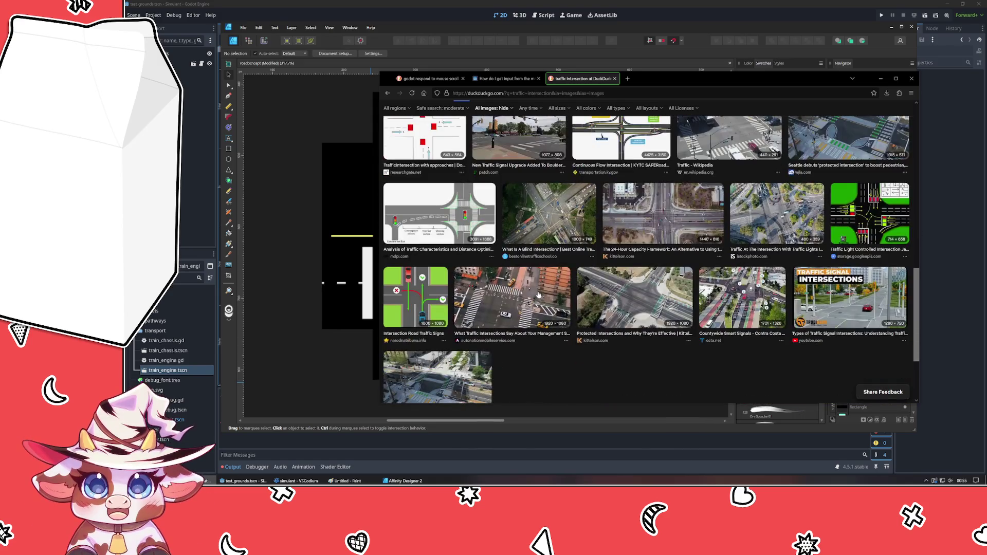
{"action": "scroll", "coordinate": [408, 289], "scroll_direction": "up", "scroll_amount": 5}
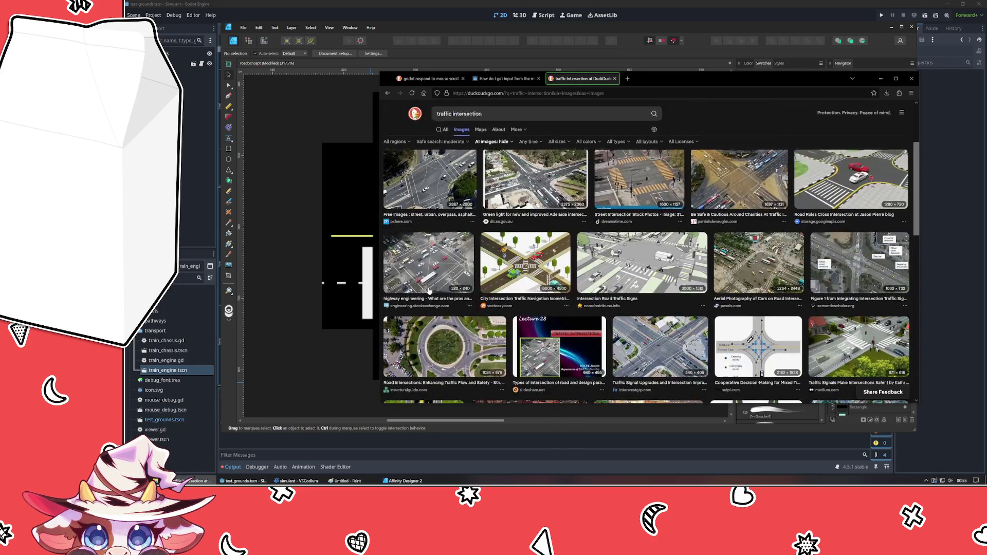
{"action": "scroll", "coordinate": [417, 262], "scroll_direction": "up", "scroll_amount": 5}
{"action": "scroll", "coordinate": [428, 232], "scroll_direction": "up", "scroll_amount": 5}
{"action": "left_click", "coordinate": [435, 207]}
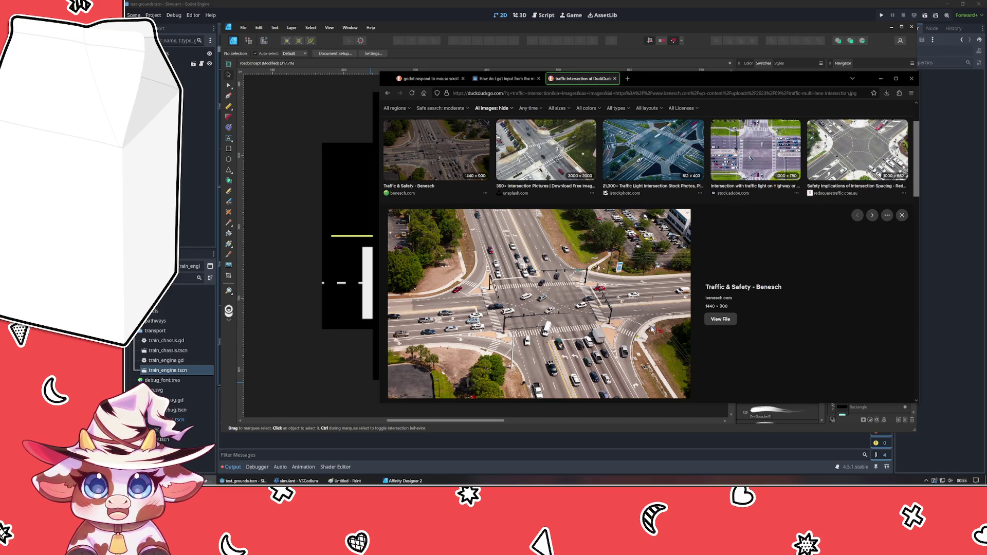
{"action": "left_click", "coordinate": [879, 78]}
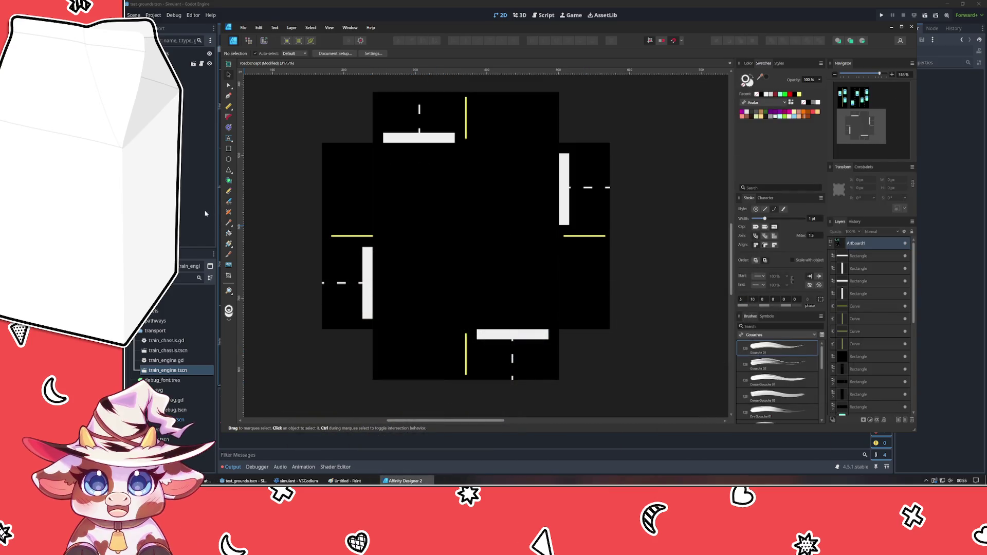
Draw a small bar below the bottom-left corner and fill it red.
{"action": "left_click", "coordinate": [229, 150]}
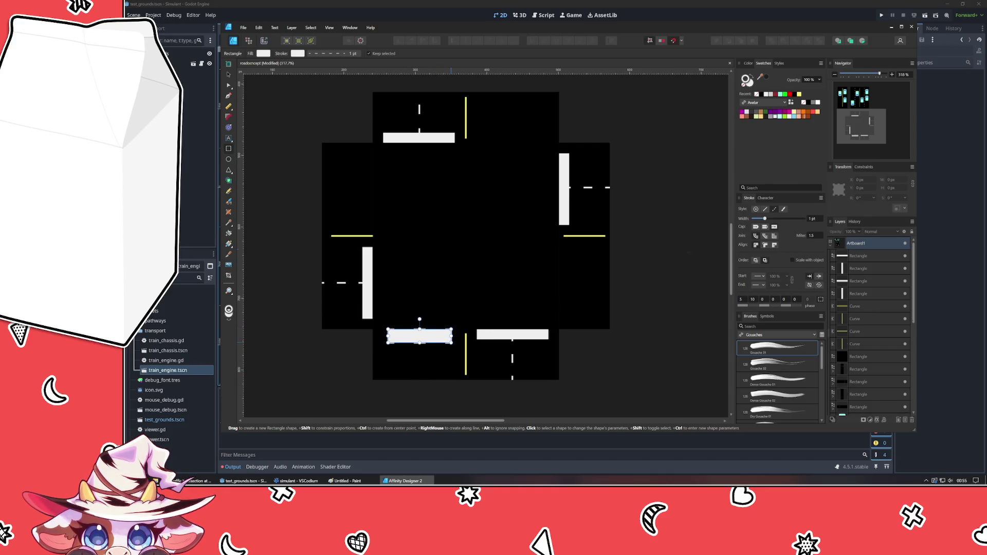
{"action": "left_click_drag", "start_coordinate": [388, 330], "coordinate": [453, 343]}
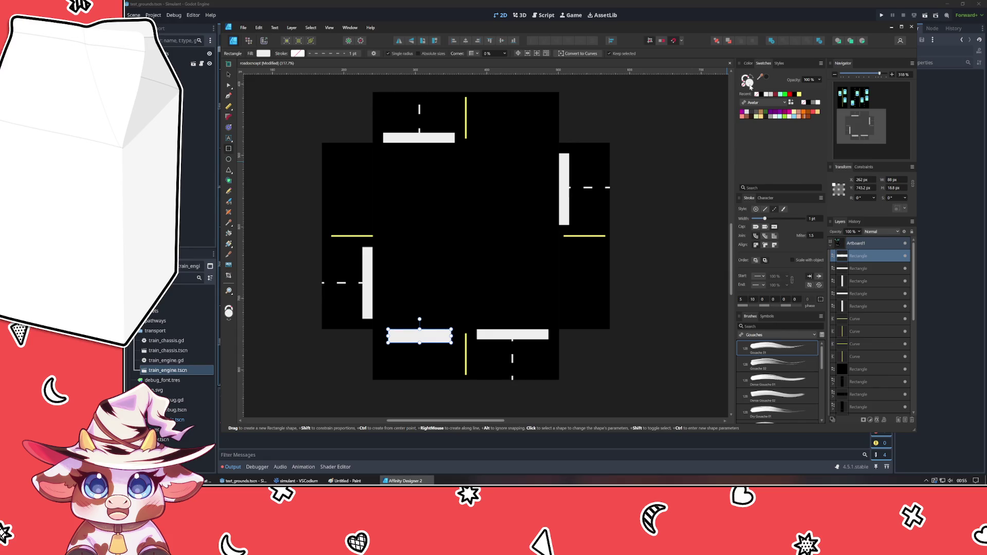
{"action": "left_click", "coordinate": [228, 64]}
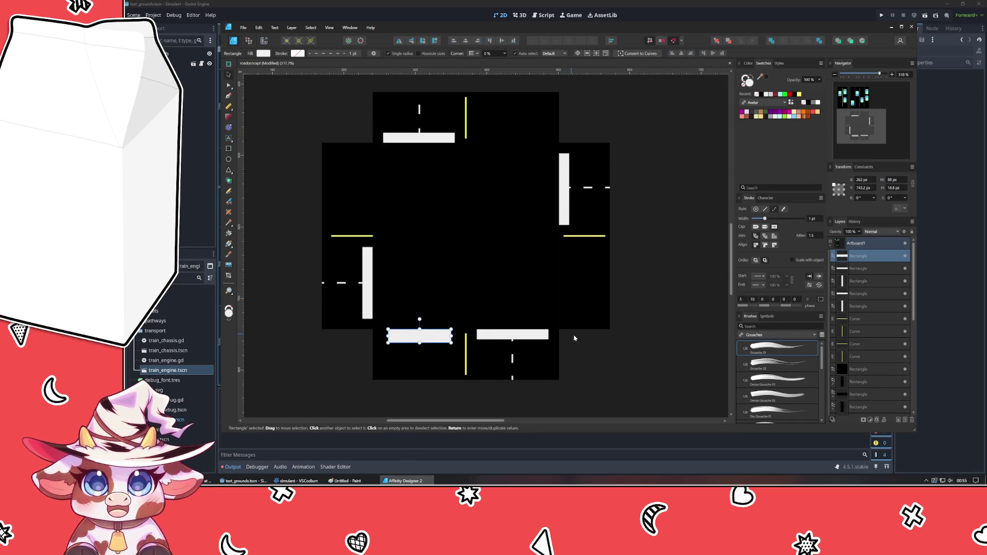
{"action": "left_click", "coordinate": [790, 95]}
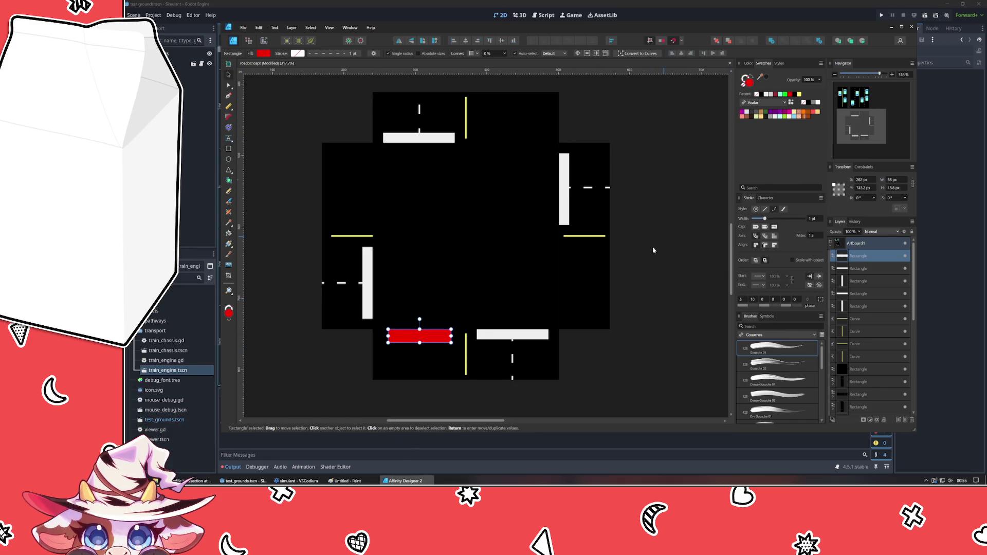
{"action": "left_click", "coordinate": [629, 310]}
{"action": "left_click", "coordinate": [422, 338]}
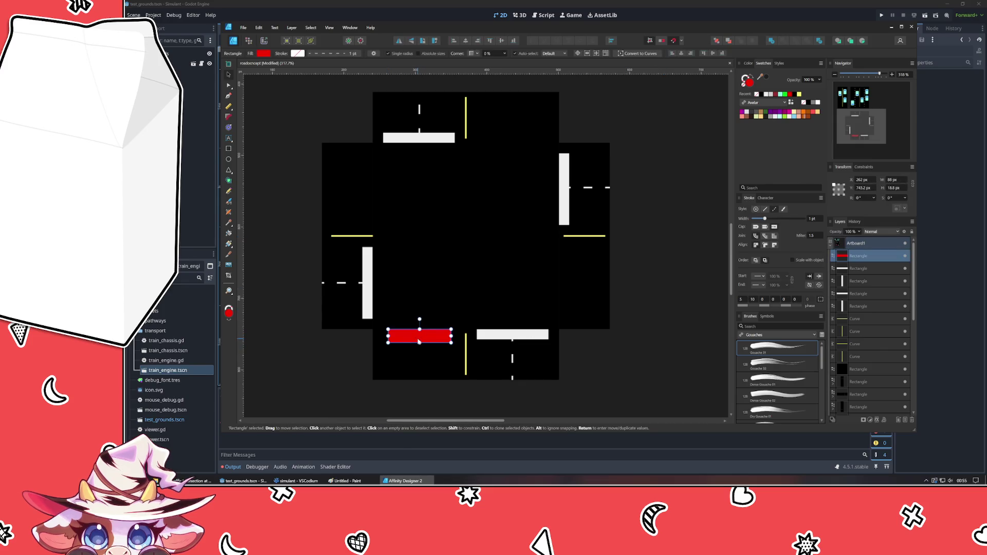
Draw a small red circle left of the tile centre.
{"action": "left_click", "coordinate": [228, 158]}
{"action": "left_click_drag", "start_coordinate": [403, 206], "coordinate": [418, 220]}
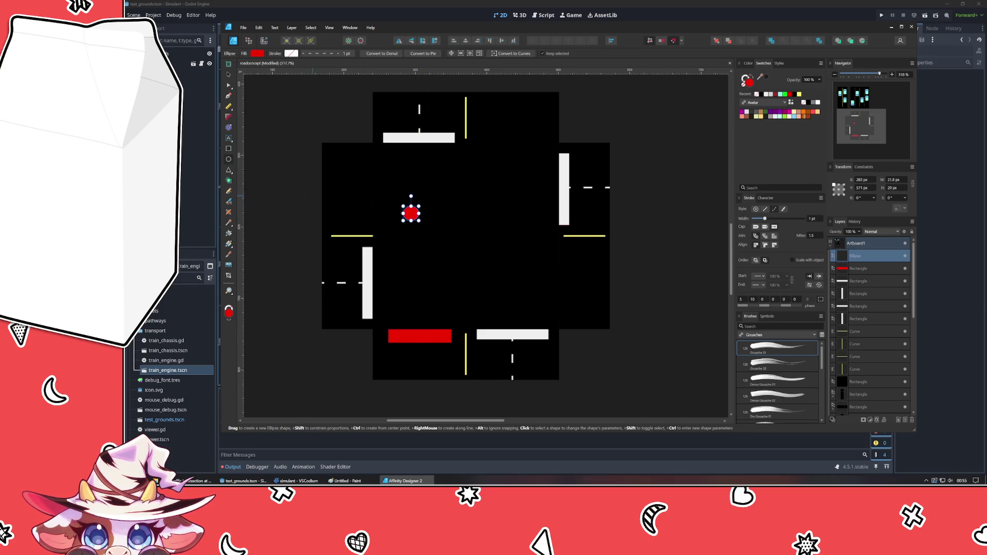
Set the red circle to 20 px wide and duplicate a yellow copy to its right.
{"action": "left_click", "coordinate": [229, 75]}
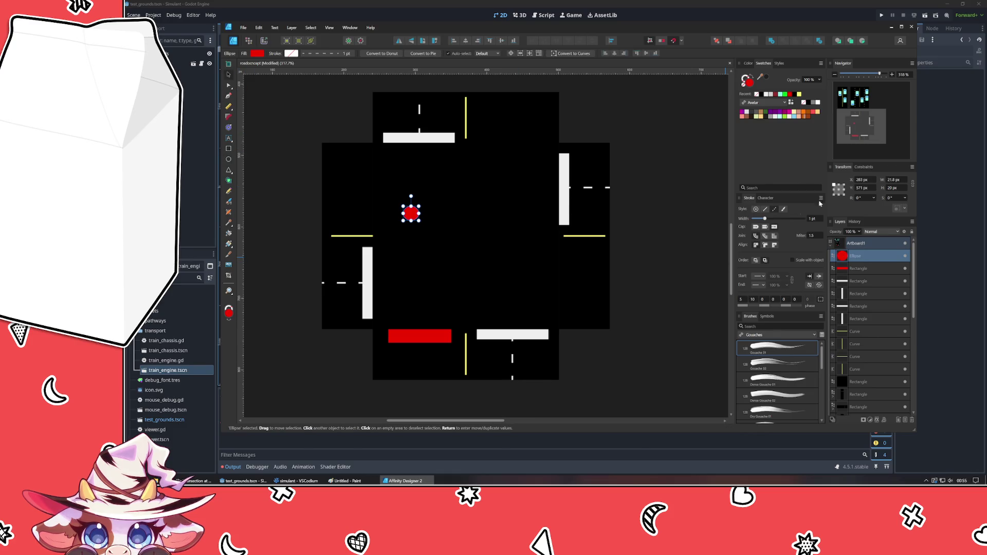
{"action": "left_click", "coordinate": [899, 183]}
{"action": "type", "text": "20"}
{"action": "key", "text": "Return"}
{"action": "key", "text": "ctrl+j"}
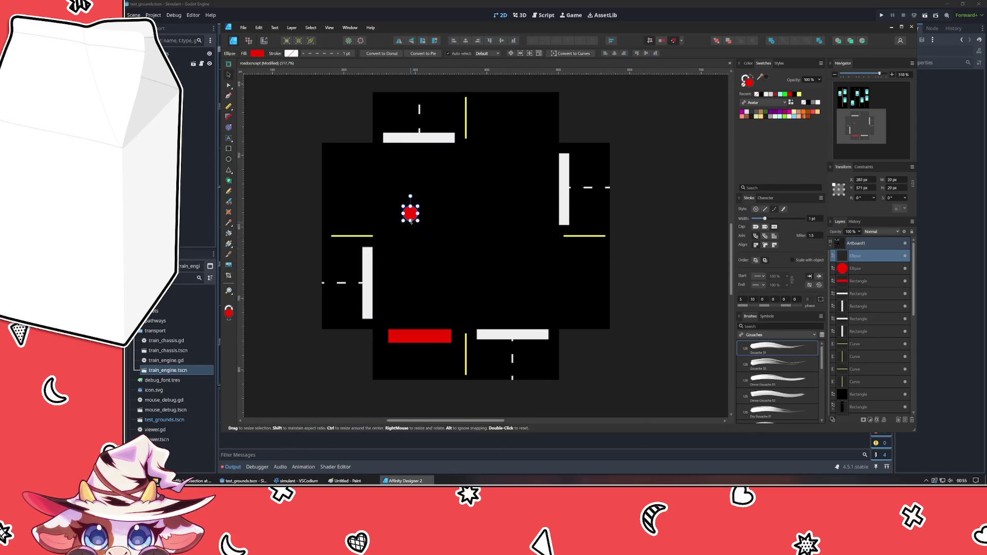
{"action": "left_click_drag", "start_coordinate": [410, 214], "coordinate": [430, 214]}
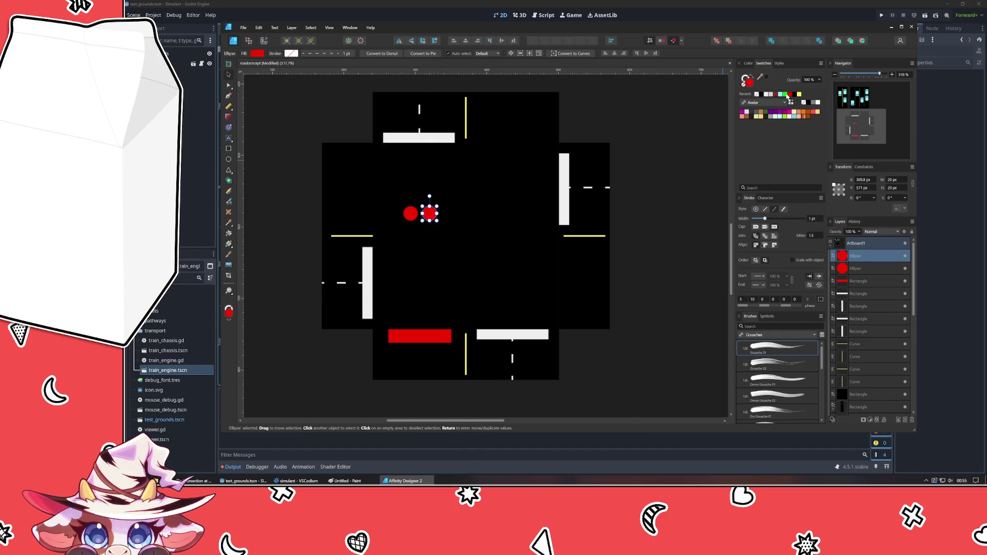
{"action": "left_click", "coordinate": [747, 62]}
{"action": "left_click", "coordinate": [756, 94]}
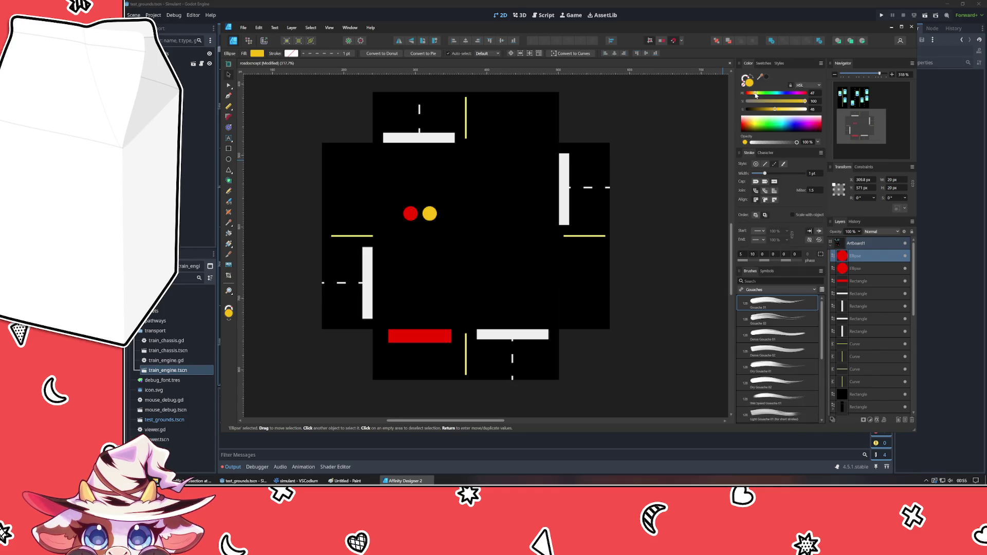
{"action": "left_click_drag", "start_coordinate": [756, 95], "coordinate": [756, 95]}
Duplicate a third green circle and move the red bar up below the row of lights.
{"action": "key", "text": "ctrl+j"}
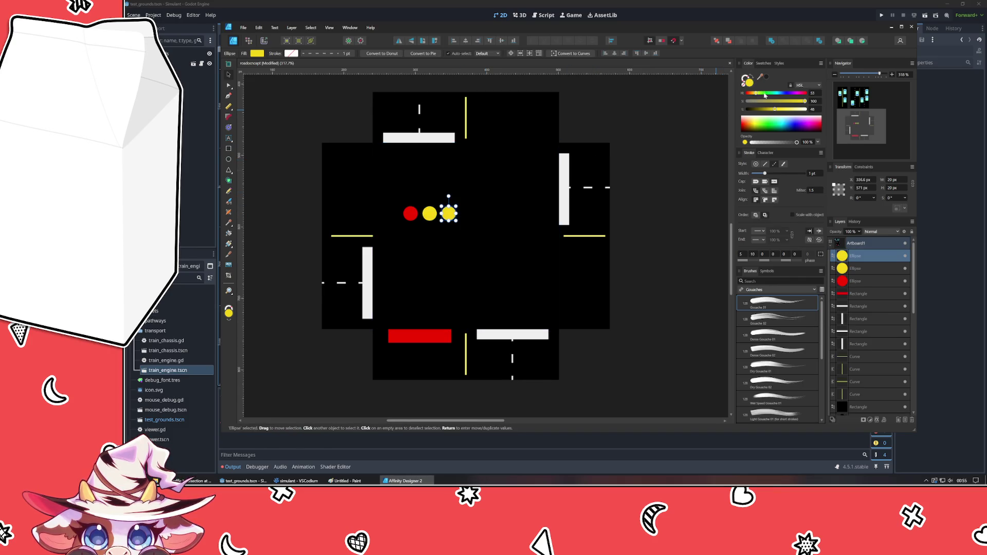
{"action": "left_click", "coordinate": [764, 64]}
{"action": "left_click", "coordinate": [787, 94]}
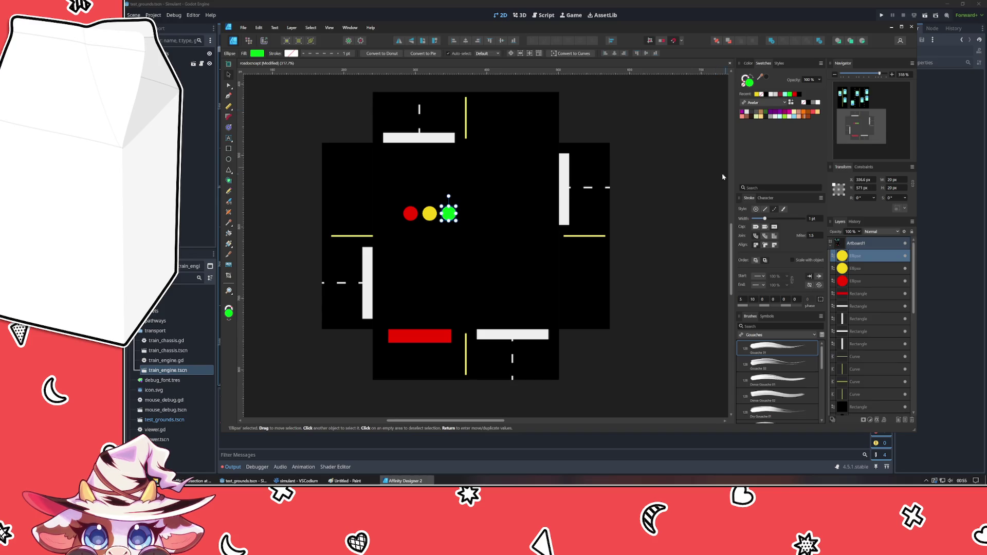
{"action": "left_click", "coordinate": [666, 219]}
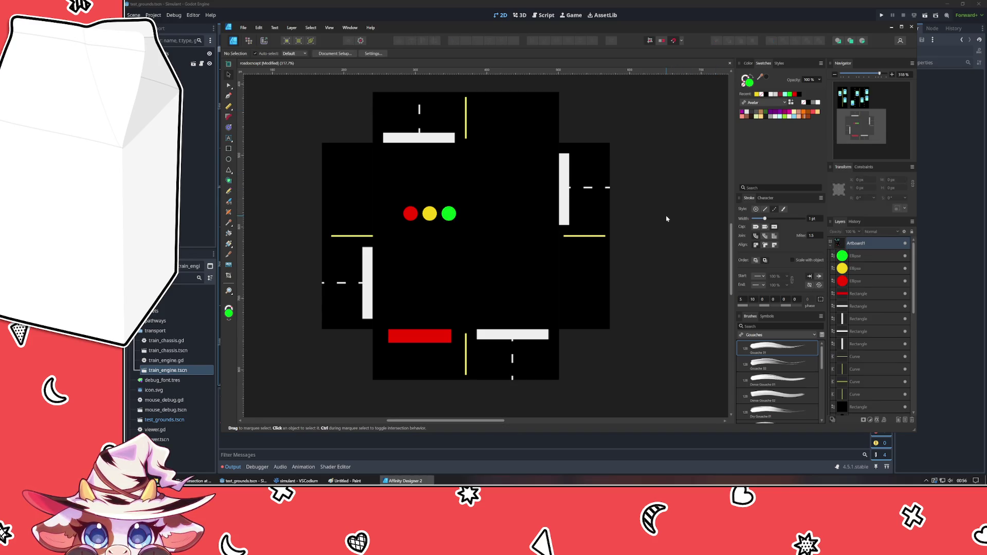
{"action": "left_click", "coordinate": [409, 214]}
{"action": "left_click", "coordinate": [463, 216], "text": "shift"}
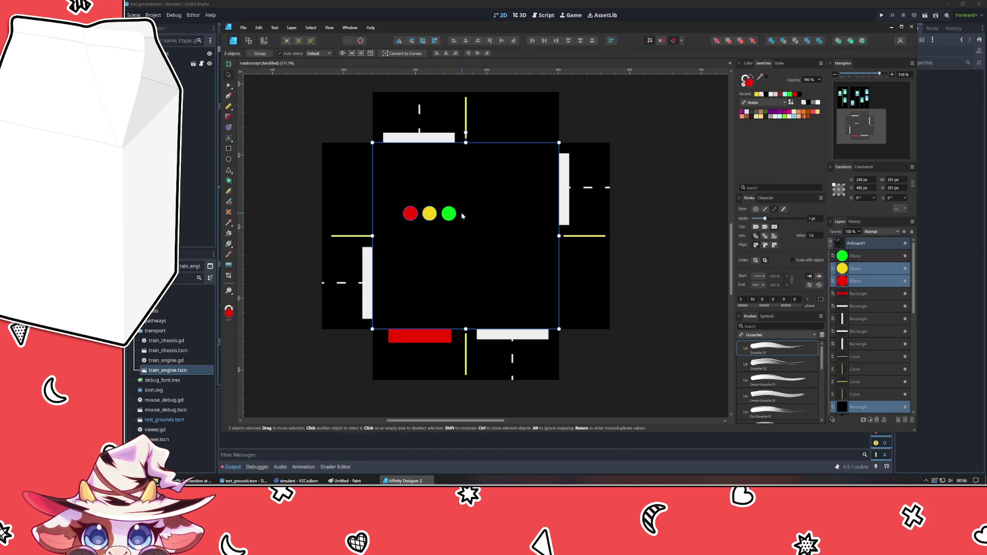
{"action": "left_click", "coordinate": [449, 213]}
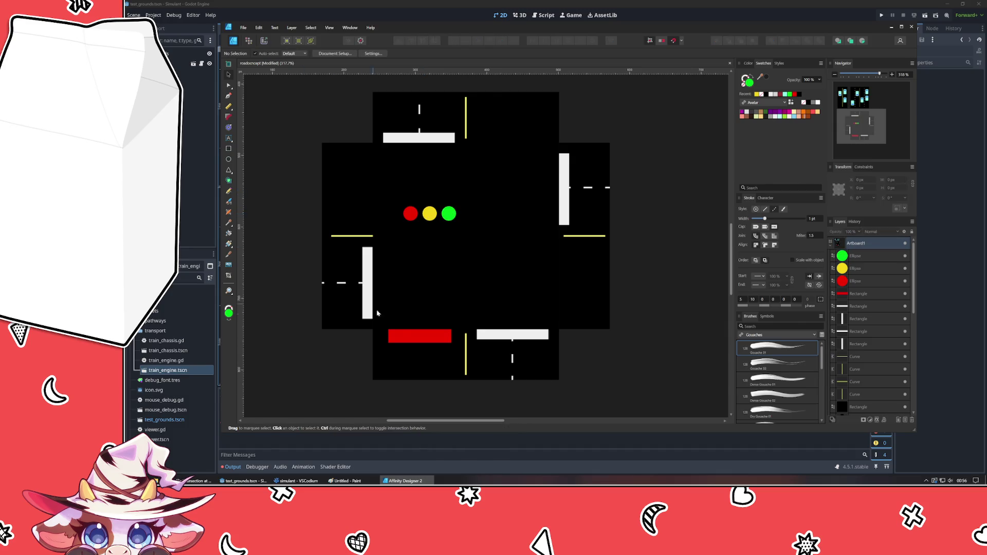
{"action": "left_click", "coordinate": [419, 337]}
{"action": "left_click_drag", "start_coordinate": [419, 337], "coordinate": [474, 285]}
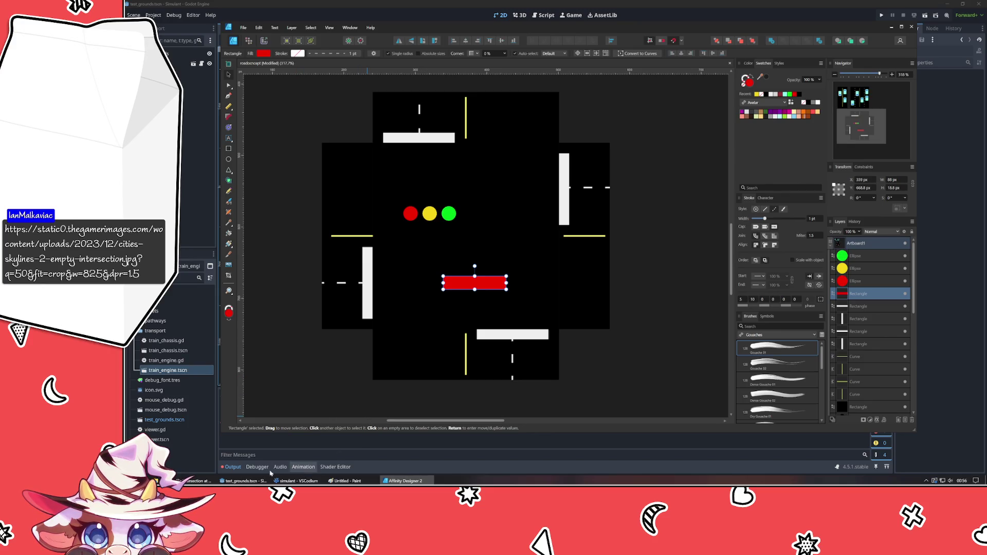
{"action": "left_click", "coordinate": [198, 481]}
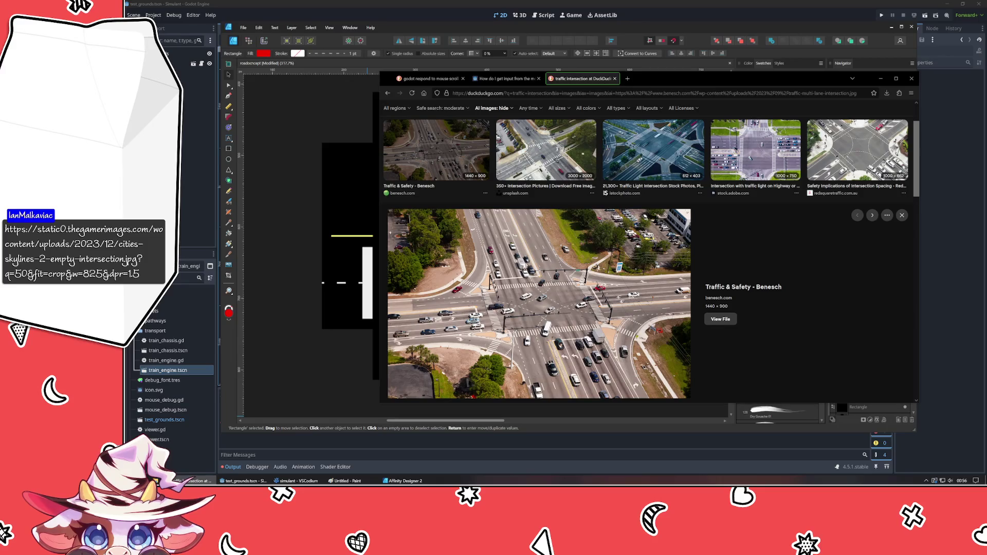
{"action": "left_click", "coordinate": [627, 78]}
{"action": "key", "text": "ctrl+v"}
{"action": "key", "text": "Return"}
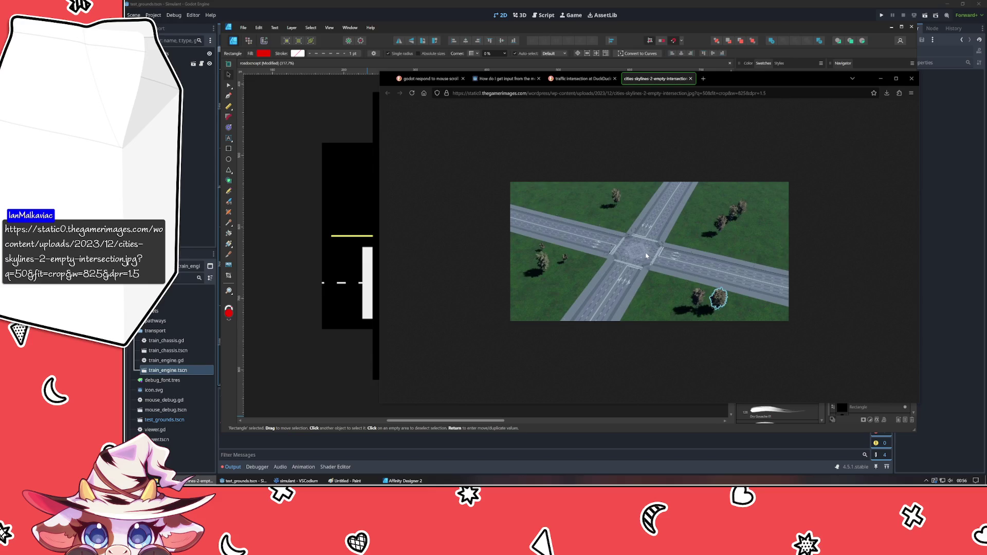
{"action": "scroll", "coordinate": [611, 254], "scroll_direction": "up", "scroll_amount": 2, "text": "ctrl"}
{"action": "scroll", "coordinate": [655, 278], "scroll_direction": "up", "scroll_amount": 2, "text": "ctrl"}
{"action": "scroll", "coordinate": [737, 312], "scroll_direction": "up", "scroll_amount": 1, "text": "ctrl"}
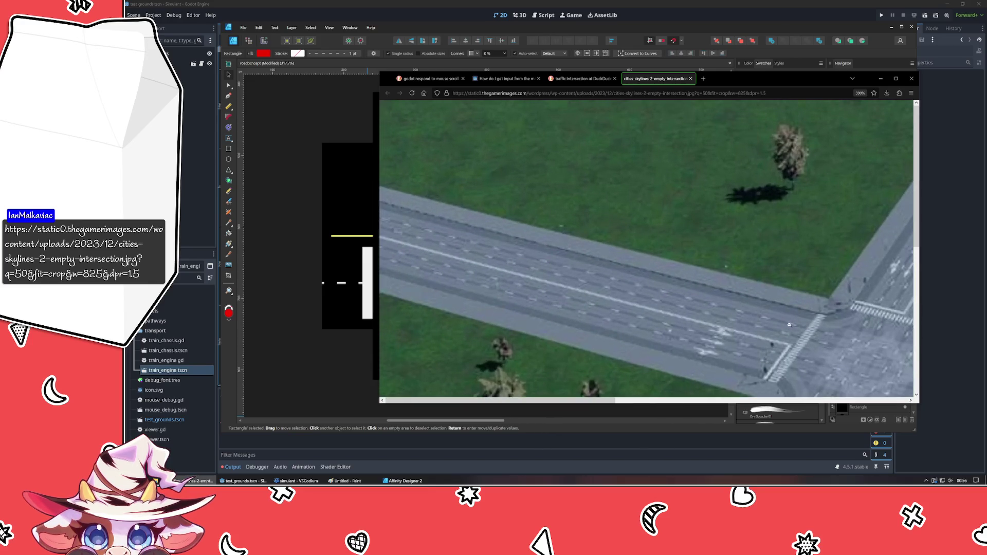
{"action": "scroll", "coordinate": [737, 312], "scroll_direction": "up", "scroll_amount": 2, "text": "ctrl"}
{"action": "scroll", "coordinate": [747, 346], "scroll_direction": "down", "scroll_amount": 2, "text": "ctrl"}
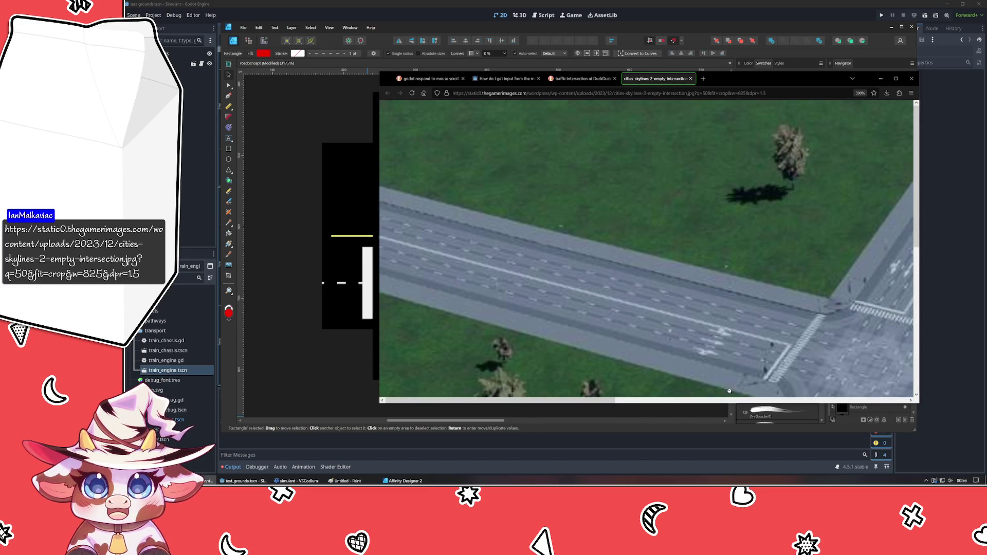
{"action": "middle_click", "coordinate": [642, 80]}
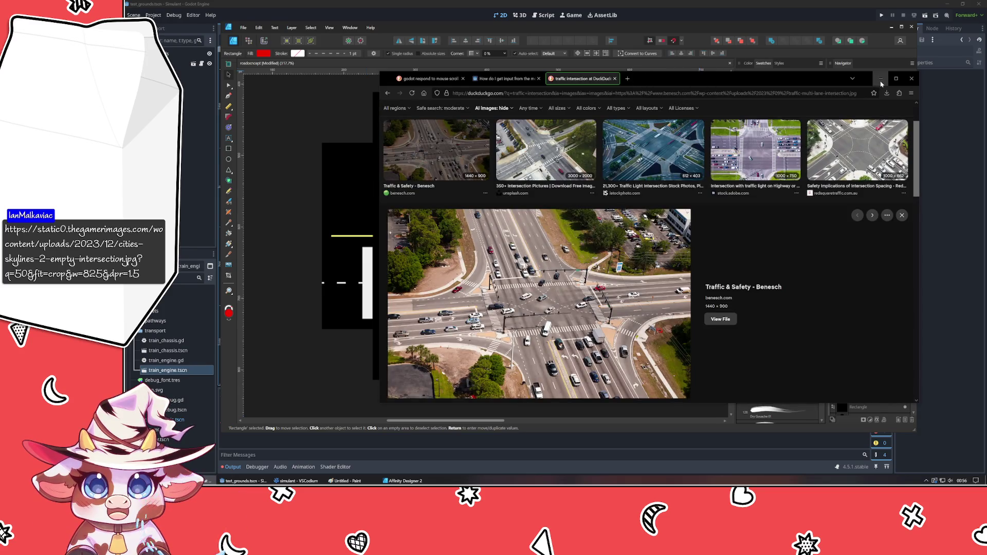
{"action": "left_click", "coordinate": [879, 78]}
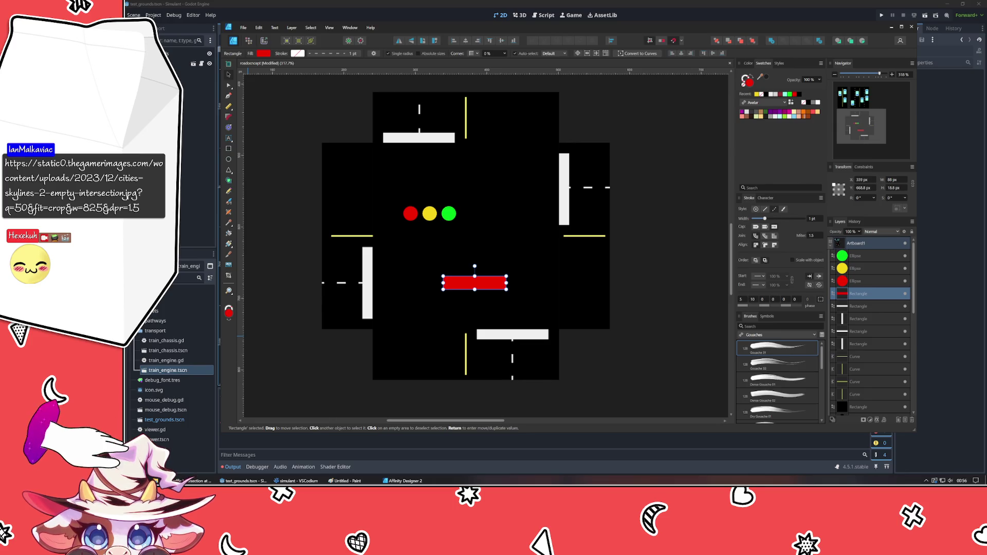
Move the bar onto the three lamp circles and recolour its fill dark grey.
{"action": "left_click", "coordinate": [327, 405]}
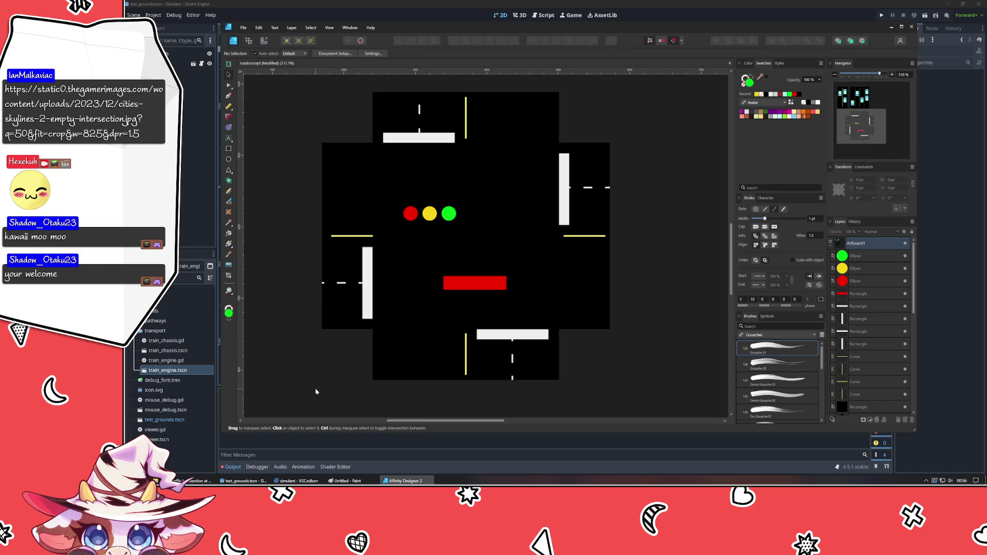
{"action": "left_click", "coordinate": [470, 280]}
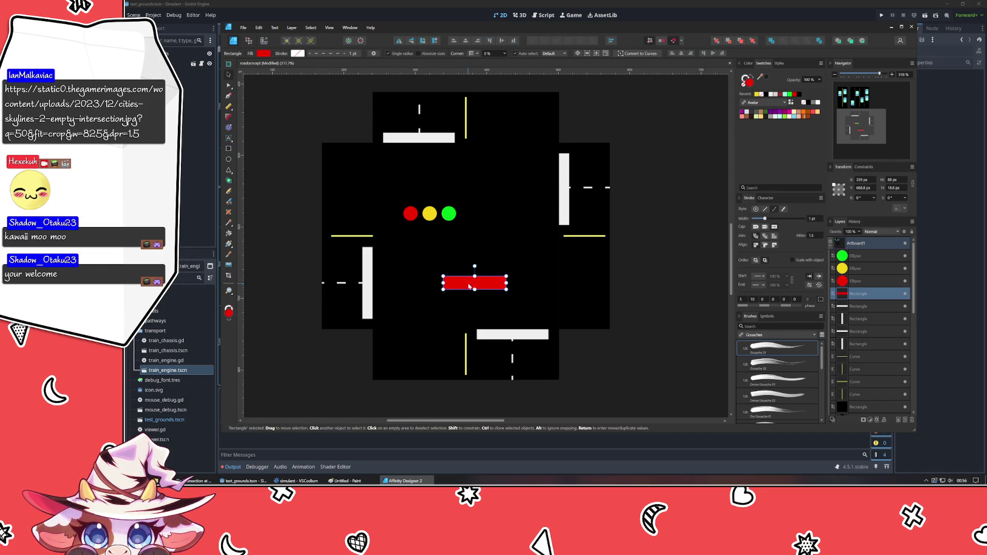
{"action": "mouse_move", "coordinate": [470, 286]}
{"action": "left_mouse_down"}
{"action": "mouse_move", "coordinate": [427, 211]}
{"action": "mouse_move", "coordinate": [430, 225]}
{"action": "left_mouse_up"}
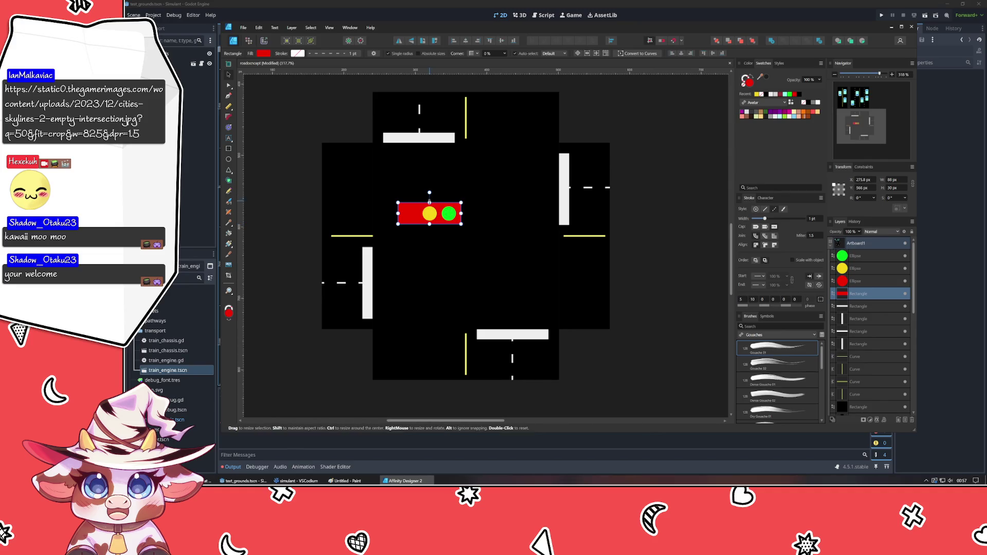
{"action": "left_click", "coordinate": [747, 62]}
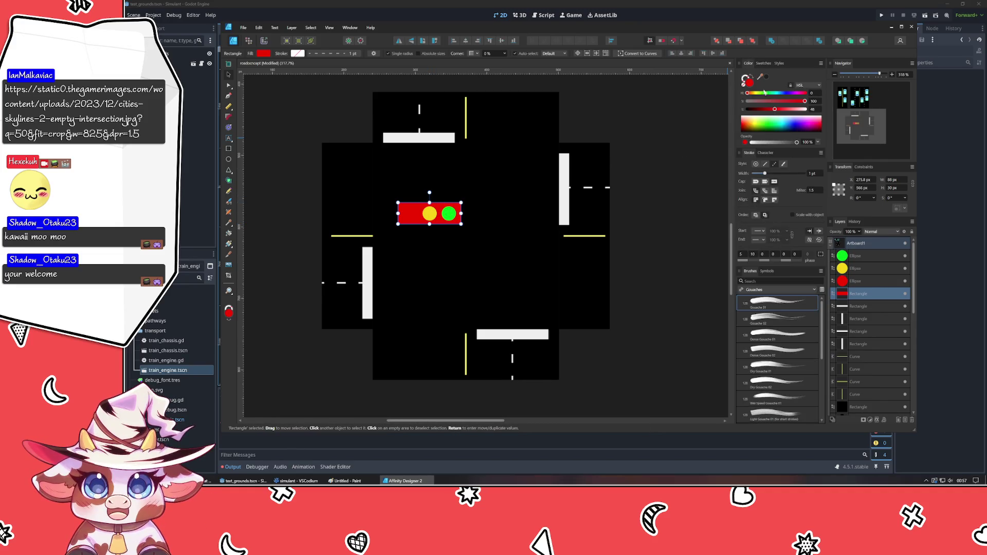
{"action": "left_click_drag", "start_coordinate": [753, 102], "coordinate": [763, 108]}
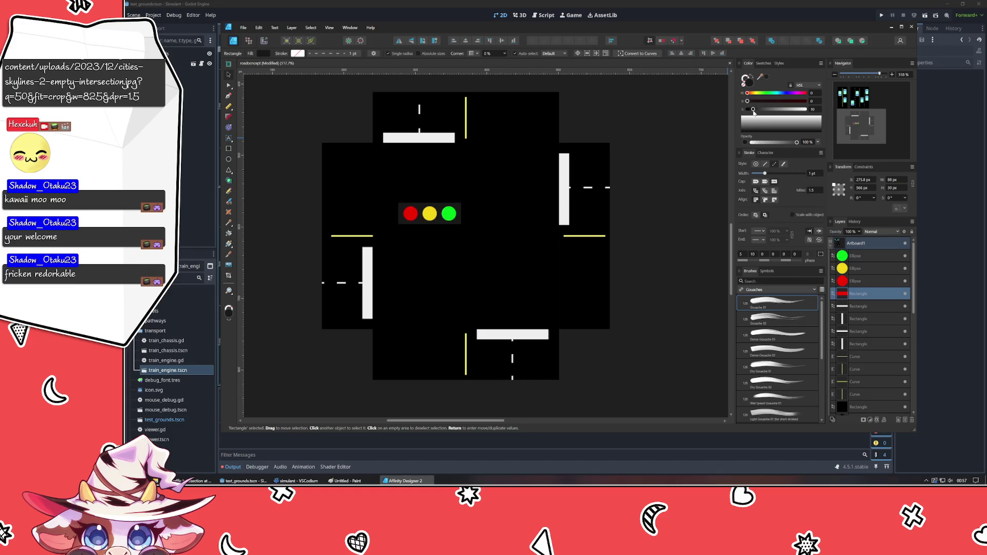
{"action": "scroll", "coordinate": [387, 237], "scroll_direction": "up", "scroll_amount": 4}
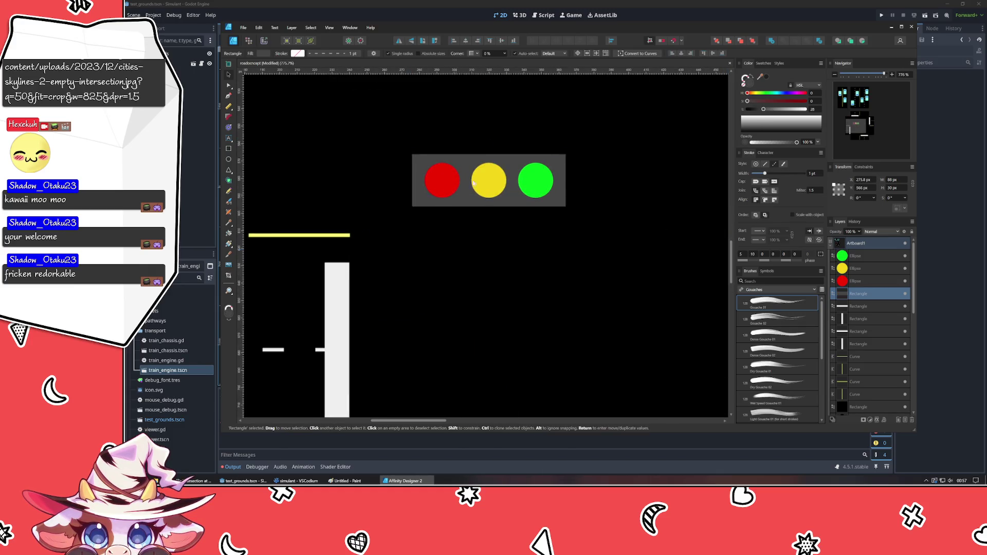
Make the grey housing slightly taller and reselect the traffic light's lamps and backing.
{"action": "left_click_drag", "start_coordinate": [488, 153], "coordinate": [488, 151]}
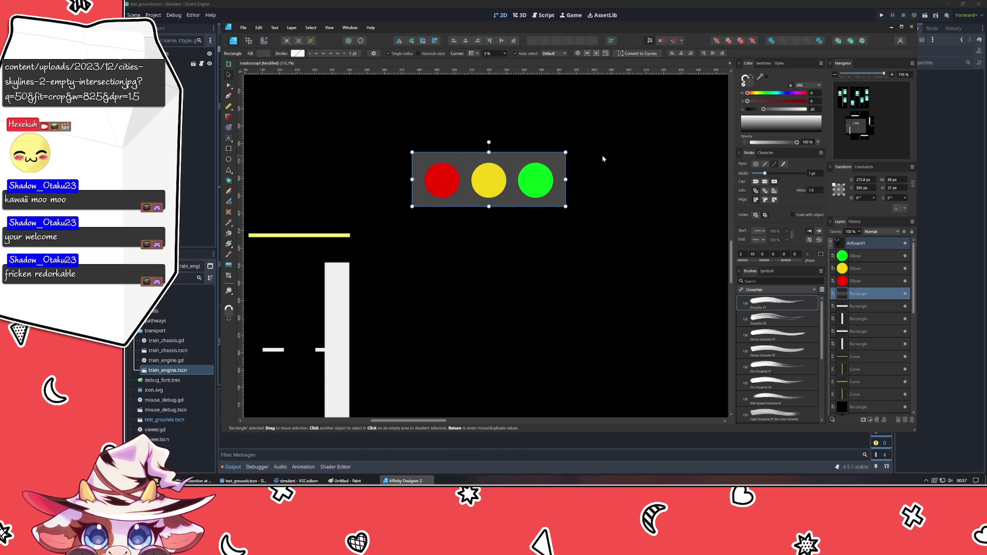
{"action": "scroll", "coordinate": [508, 52], "scroll_direction": "up", "scroll_amount": 4}
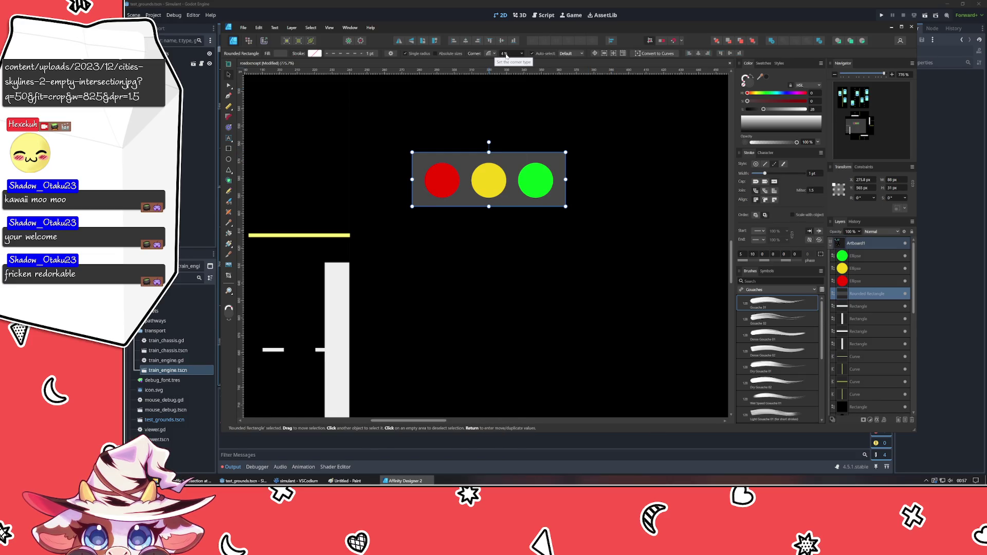
{"action": "left_click", "coordinate": [495, 94]}
{"action": "left_click", "coordinate": [488, 154]}
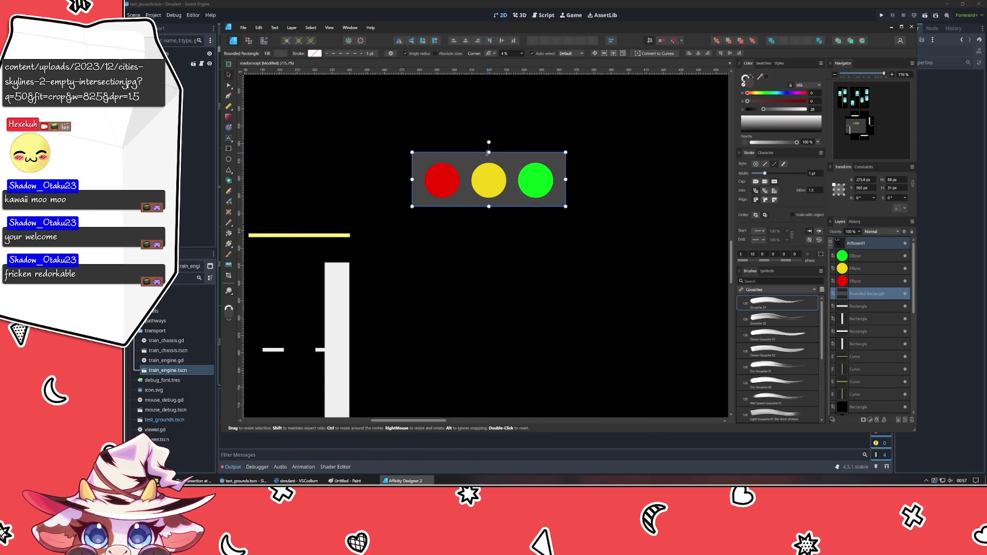
{"action": "left_click", "coordinate": [513, 92]}
{"action": "scroll", "coordinate": [514, 93], "scroll_direction": "down", "scroll_amount": 5}
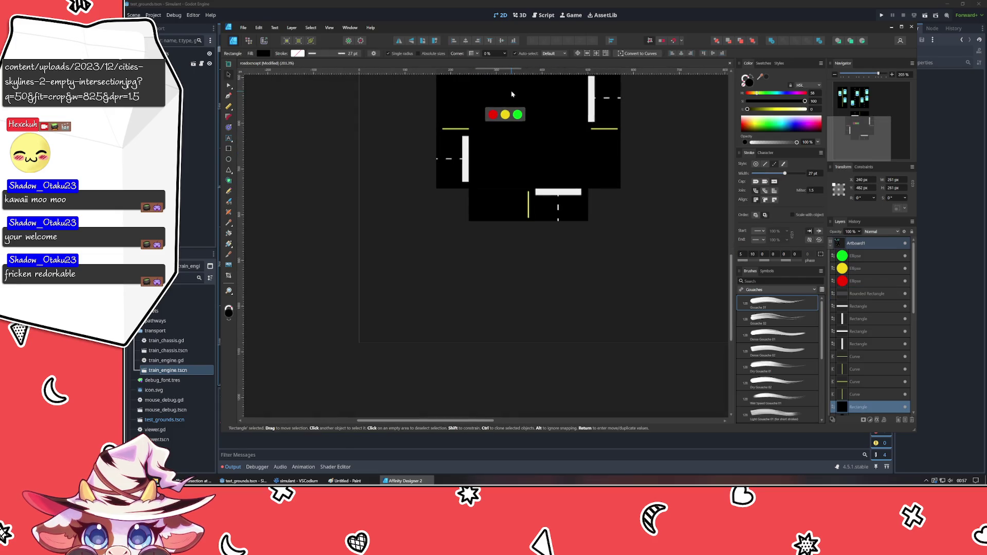
{"action": "scroll", "coordinate": [376, 166], "scroll_direction": "up", "scroll_amount": 2}
{"action": "scroll", "coordinate": [386, 154], "scroll_direction": "up", "scroll_amount": 1}
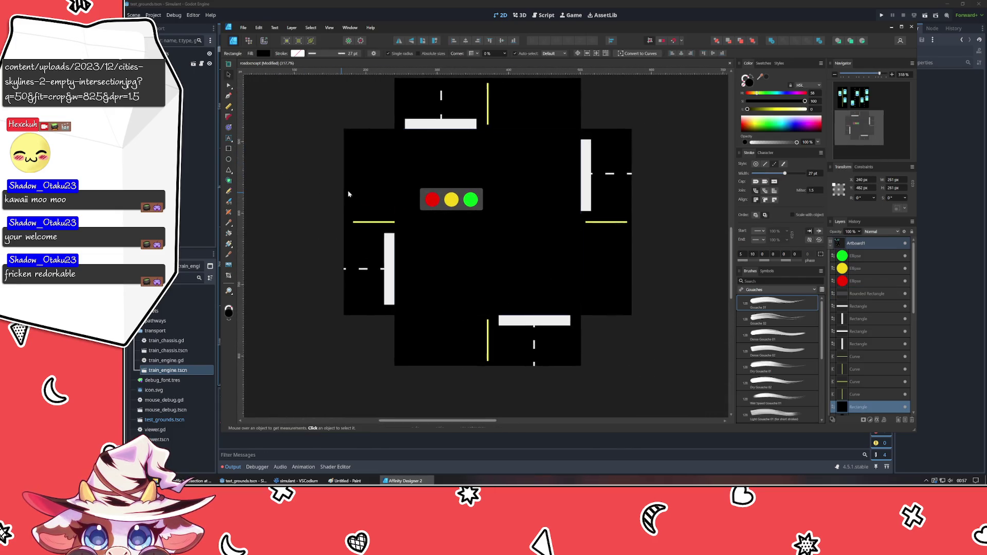
{"action": "scroll", "coordinate": [347, 194], "scroll_direction": "up", "scroll_amount": 1}
{"action": "left_click", "coordinate": [448, 203]}
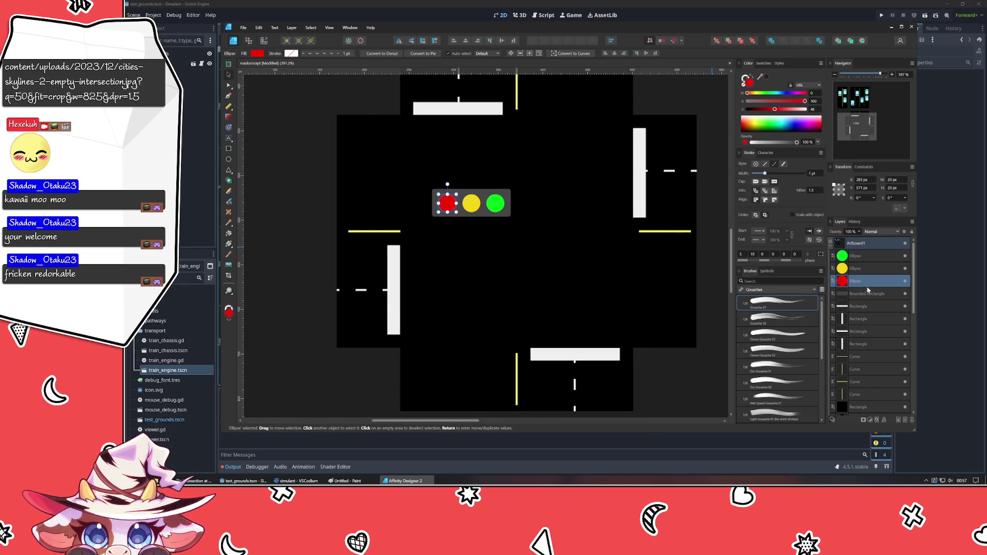
Group the traffic-light parts, make the group shorter, and Alt-drag a copy below it.
{"action": "left_click", "coordinate": [860, 293]}
{"action": "left_click", "coordinate": [866, 263], "text": "shift"}
{"action": "key", "text": "ctrl+g"}
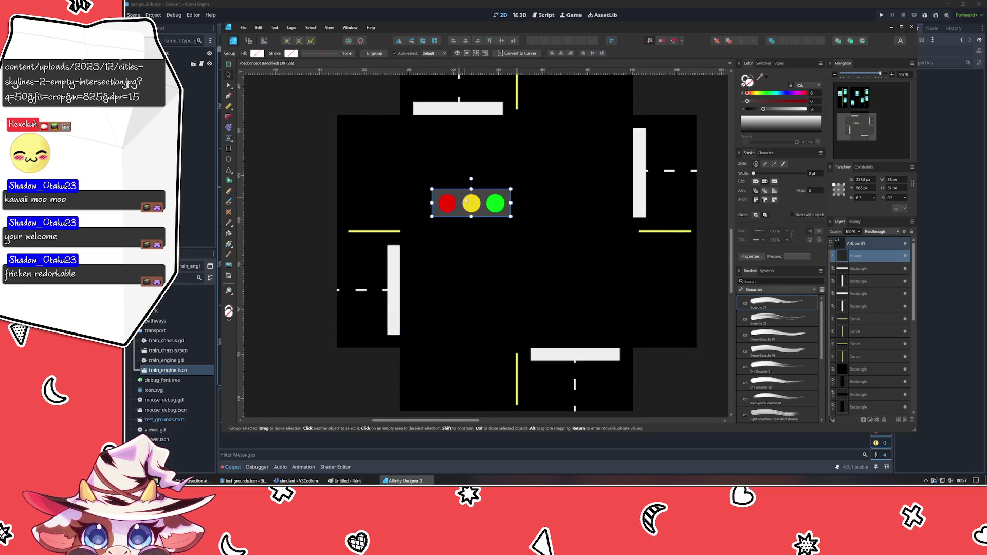
{"action": "left_click_drag", "start_coordinate": [471, 179], "coordinate": [471, 191]}
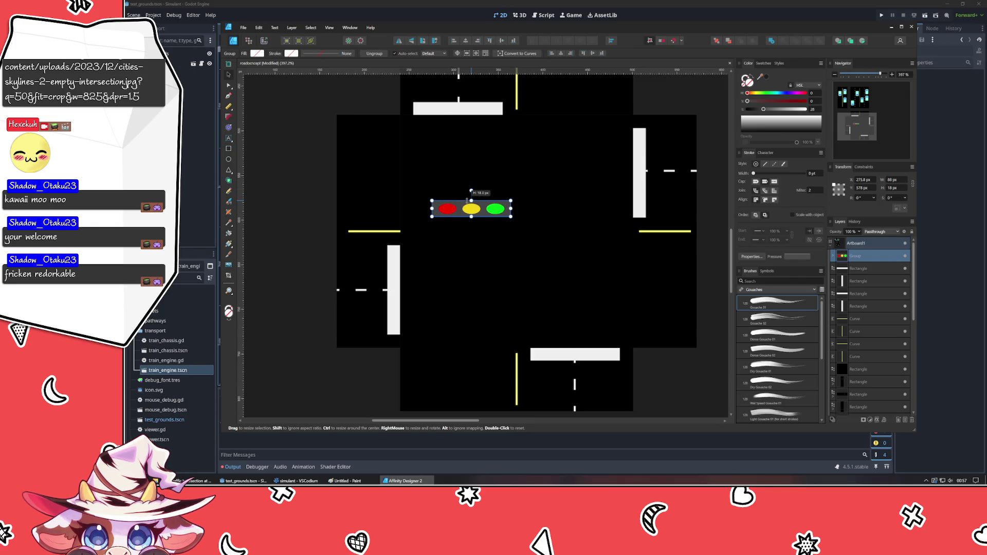
{"action": "left_click", "coordinate": [330, 207]}
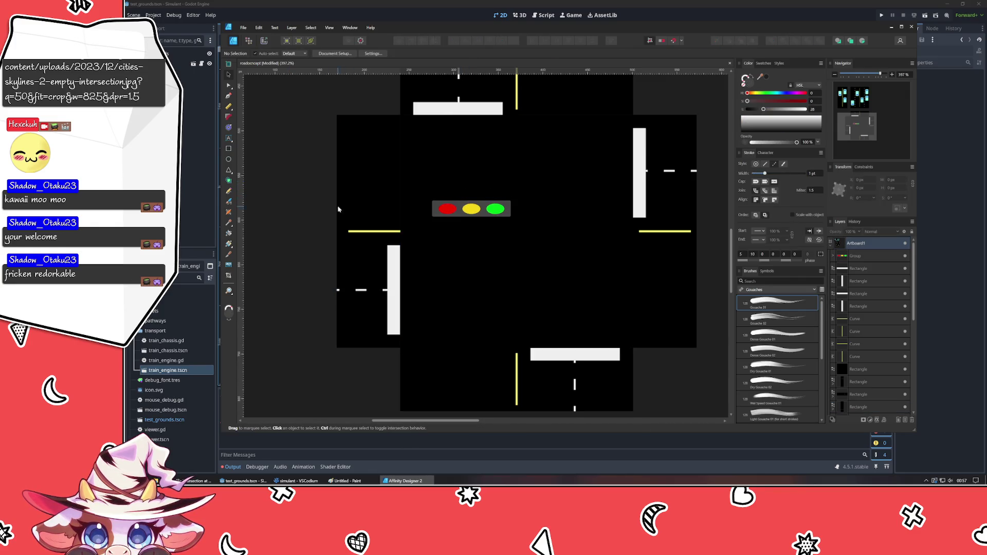
{"action": "left_click", "coordinate": [465, 211]}
{"action": "left_click_drag", "start_coordinate": [478, 213], "coordinate": [478, 237]}
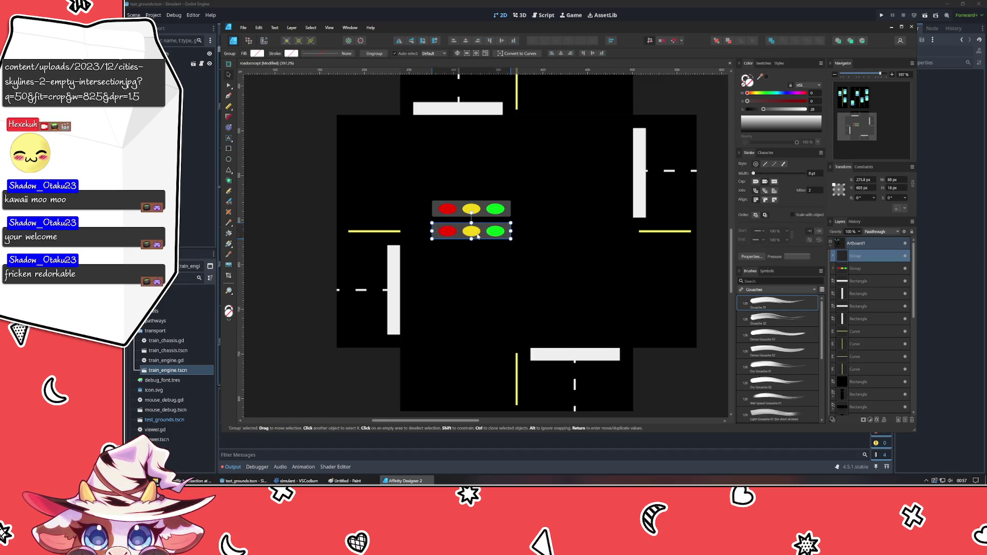
Dim the yellow and green lamps on the lower copy by lowering Saturation, leaving red lit.
{"action": "double_click", "coordinate": [471, 231]}
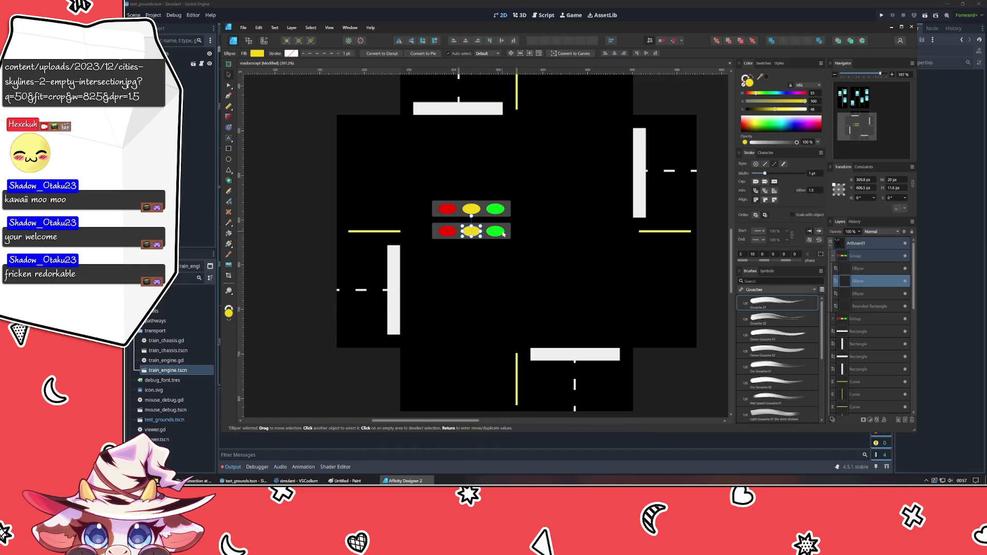
{"action": "left_click", "coordinate": [495, 232], "text": "shift"}
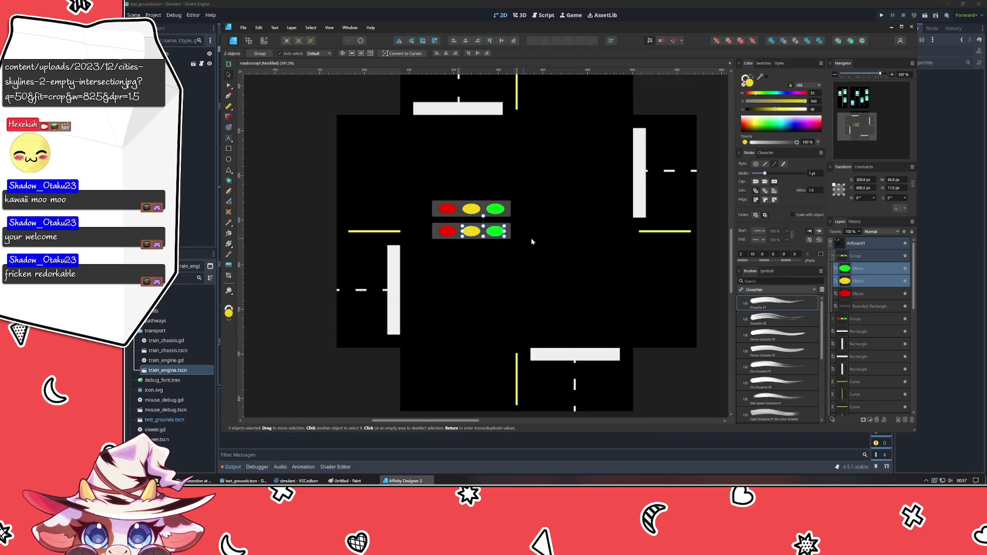
{"action": "left_click", "coordinate": [760, 102]}
{"action": "key", "text": "ctrl+z"}
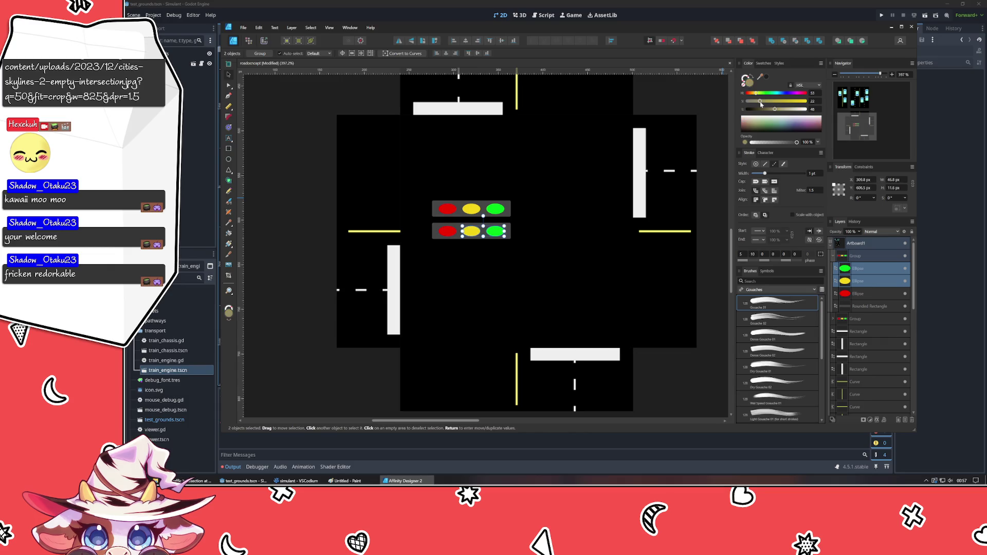
{"action": "left_click", "coordinate": [471, 231]}
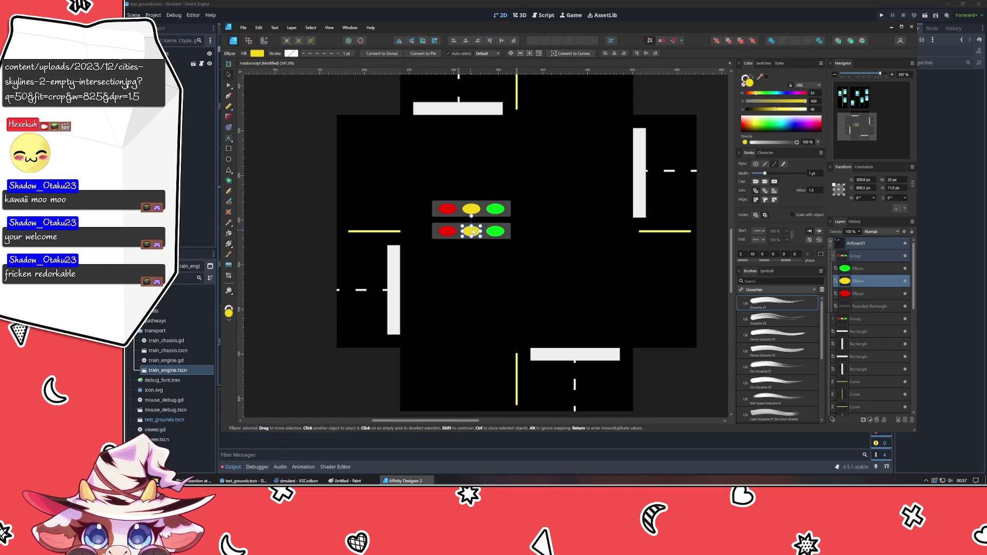
{"action": "left_click", "coordinate": [758, 103]}
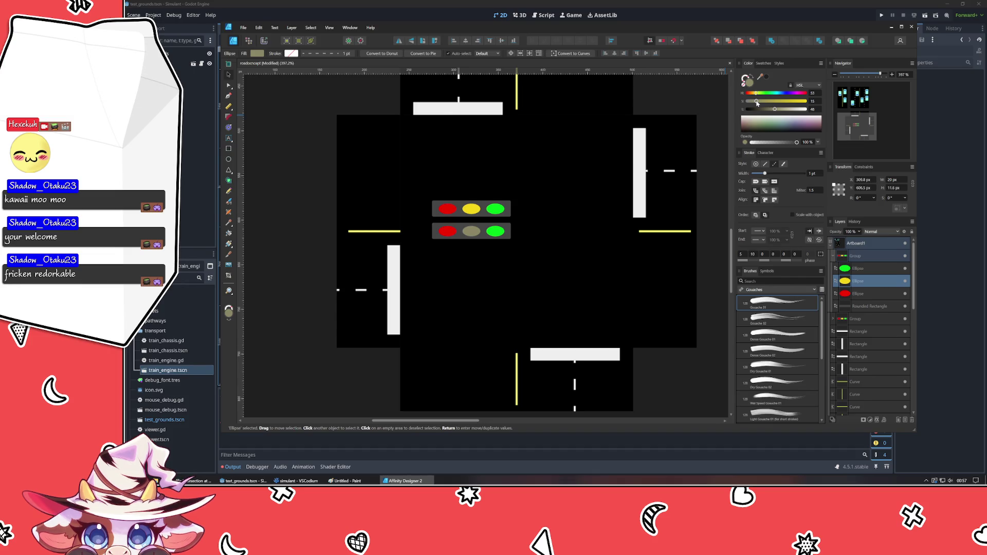
{"action": "left_click", "coordinate": [495, 232]}
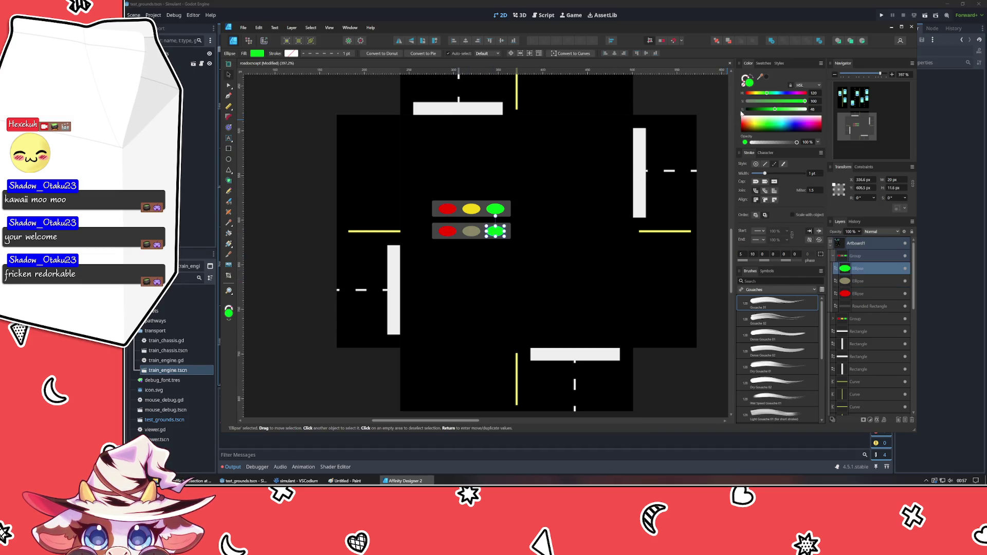
{"action": "left_click", "coordinate": [761, 102]}
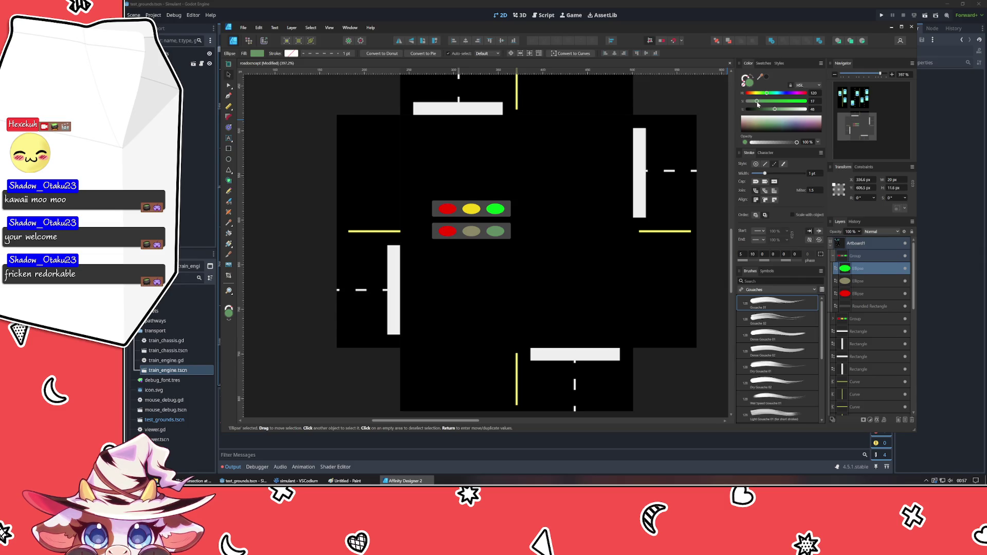
Alt-drag a third copy above and dim its red and green lamps, leaving yellow lit.
{"action": "left_click", "coordinate": [471, 215]}
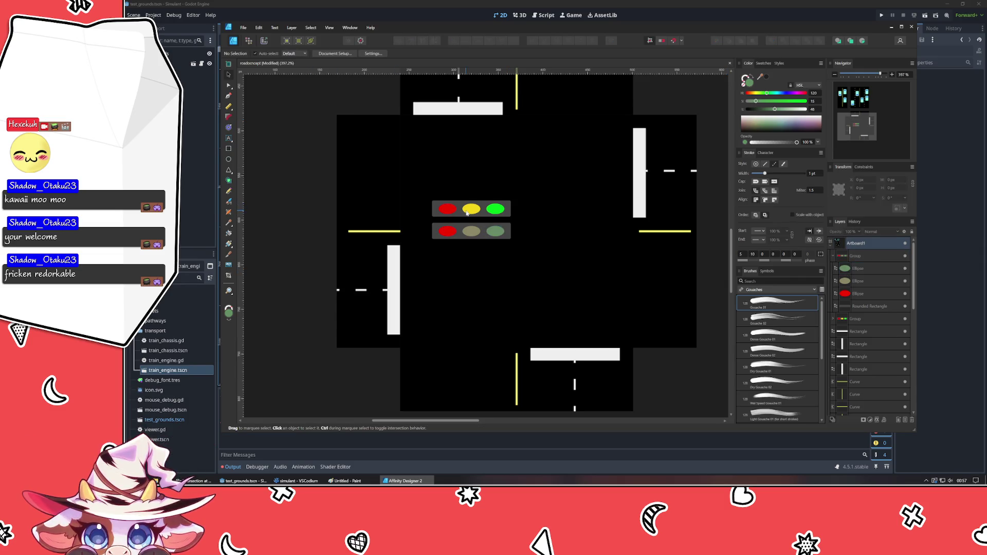
{"action": "left_click_drag", "start_coordinate": [471, 215], "coordinate": [450, 191]}
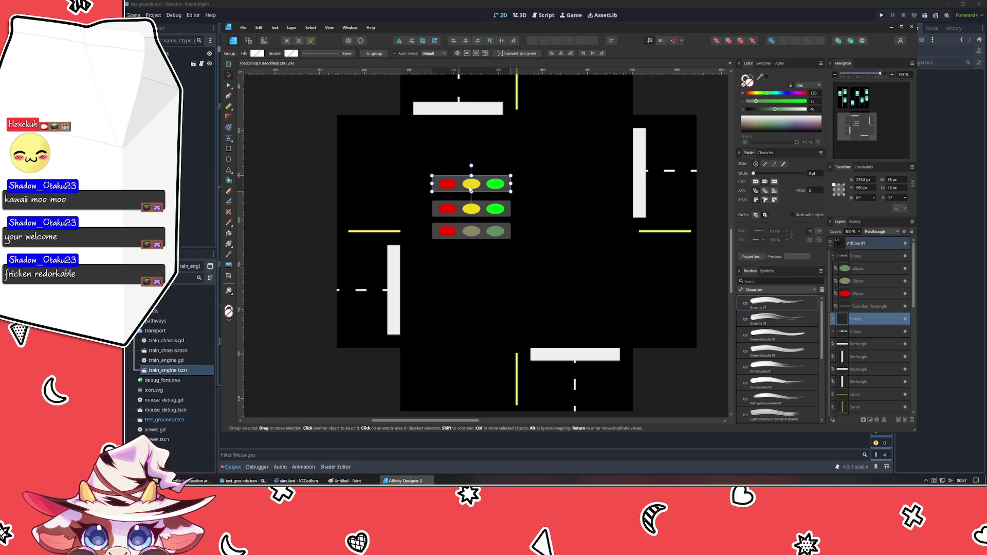
{"action": "double_click", "coordinate": [448, 189]}
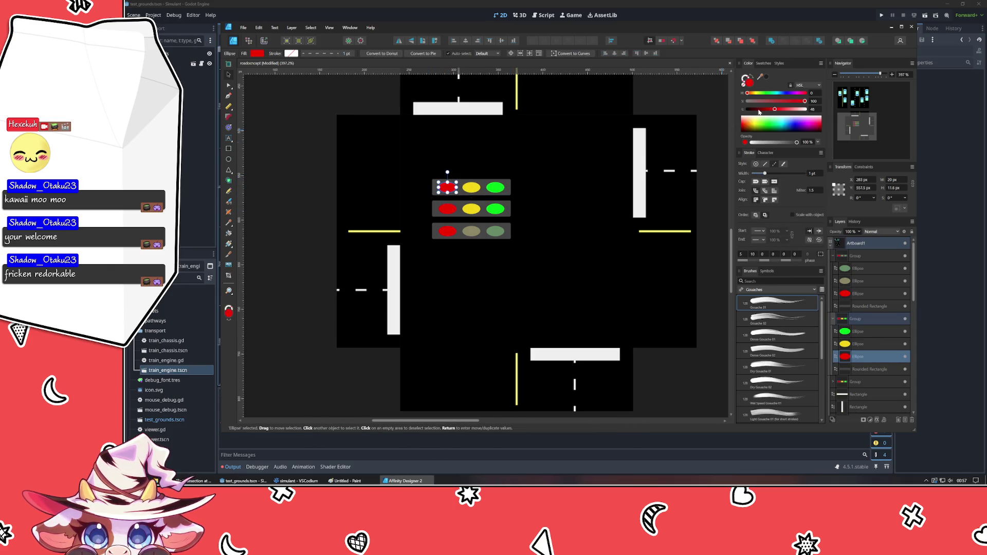
{"action": "left_click_drag", "start_coordinate": [753, 101], "coordinate": [755, 101]}
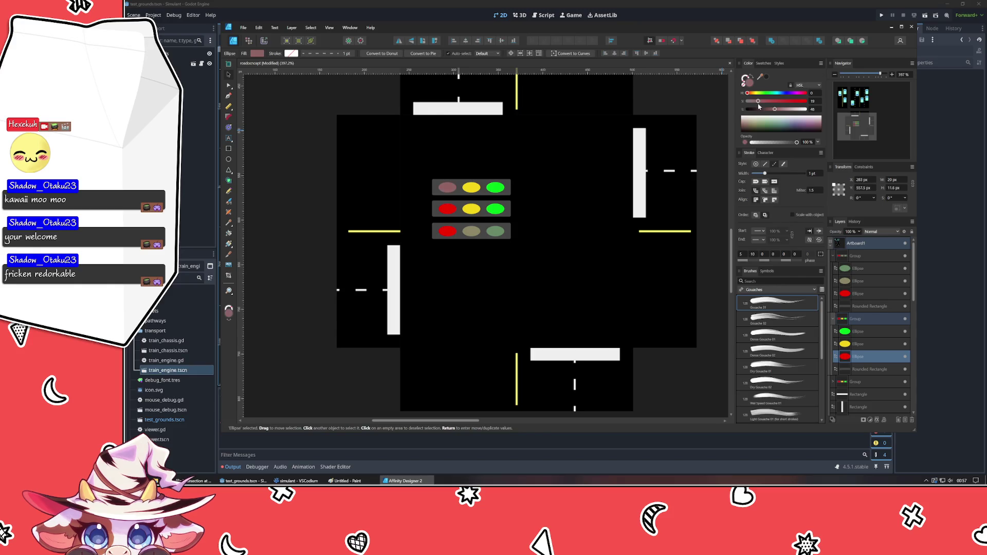
{"action": "left_click", "coordinate": [495, 187]}
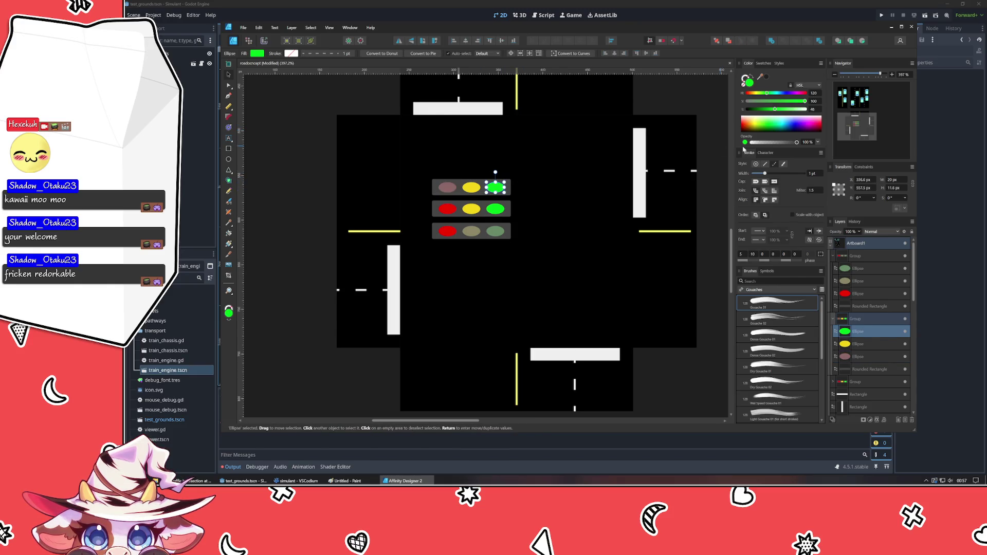
{"action": "left_click", "coordinate": [755, 101]}
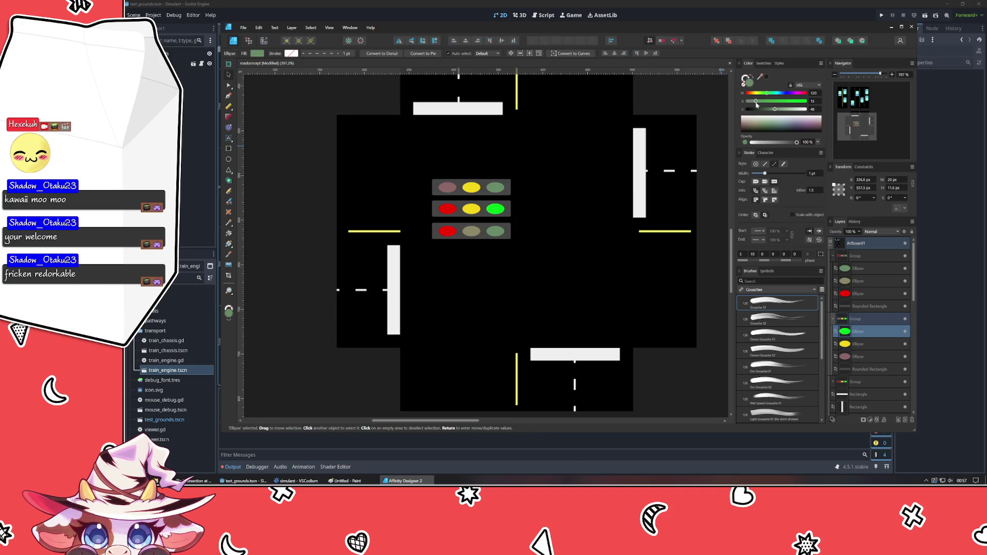
Dim the yellow and red lamps on the middle light, leaving green lit.
{"action": "left_click", "coordinate": [466, 210]}
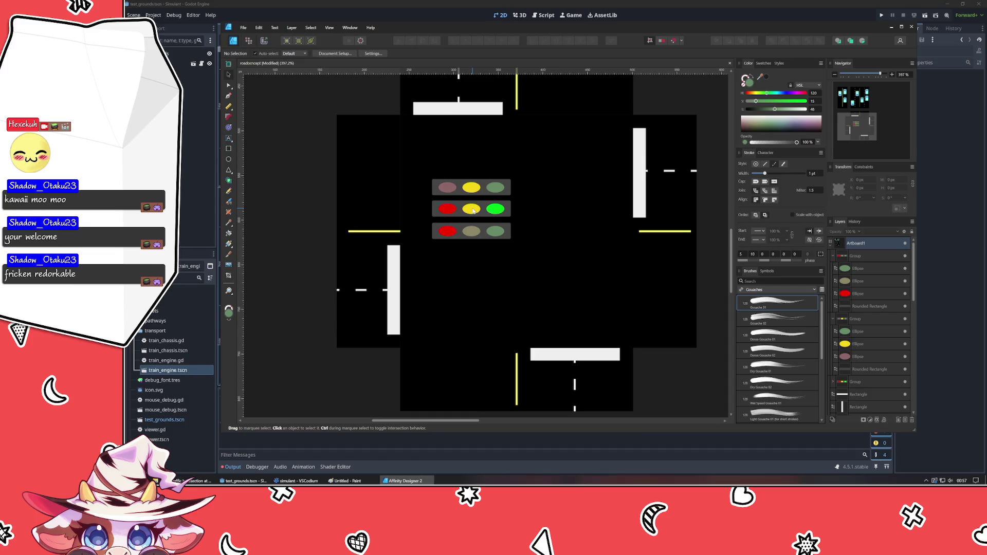
{"action": "double_click", "coordinate": [471, 208]}
{"action": "left_click_drag", "start_coordinate": [762, 101], "coordinate": [754, 102]}
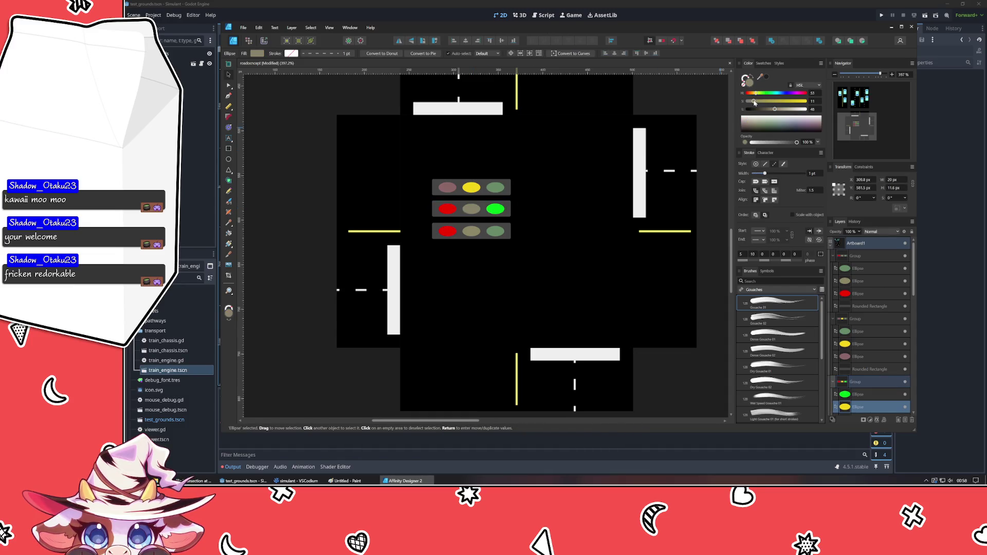
{"action": "left_click", "coordinate": [447, 209]}
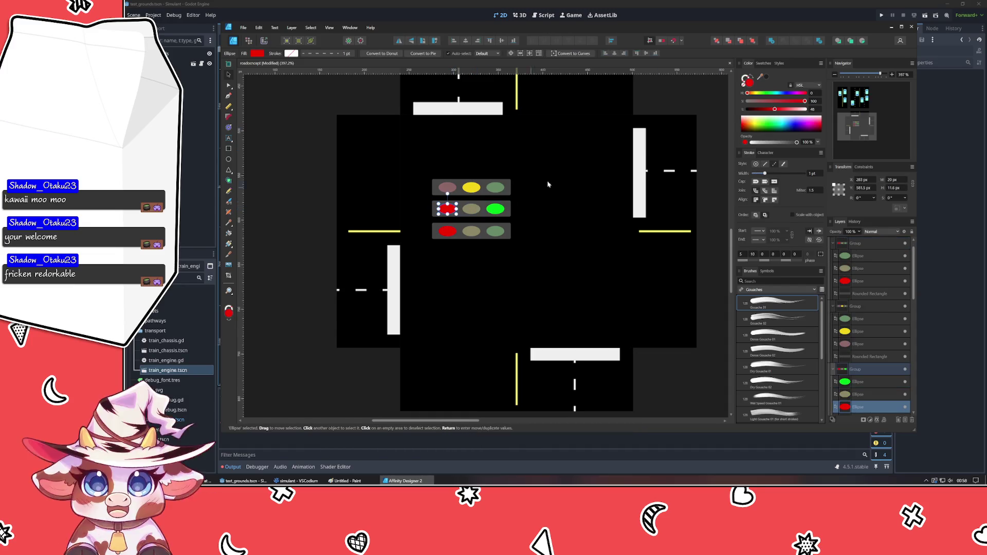
{"action": "left_click", "coordinate": [755, 102]}
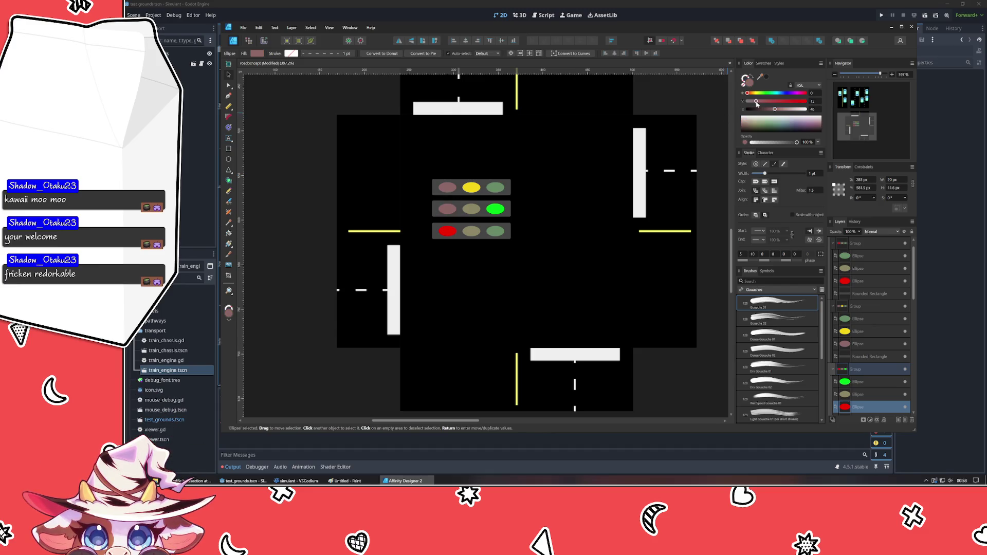
{"action": "left_click", "coordinate": [358, 173]}
{"action": "left_click", "coordinate": [319, 176]}
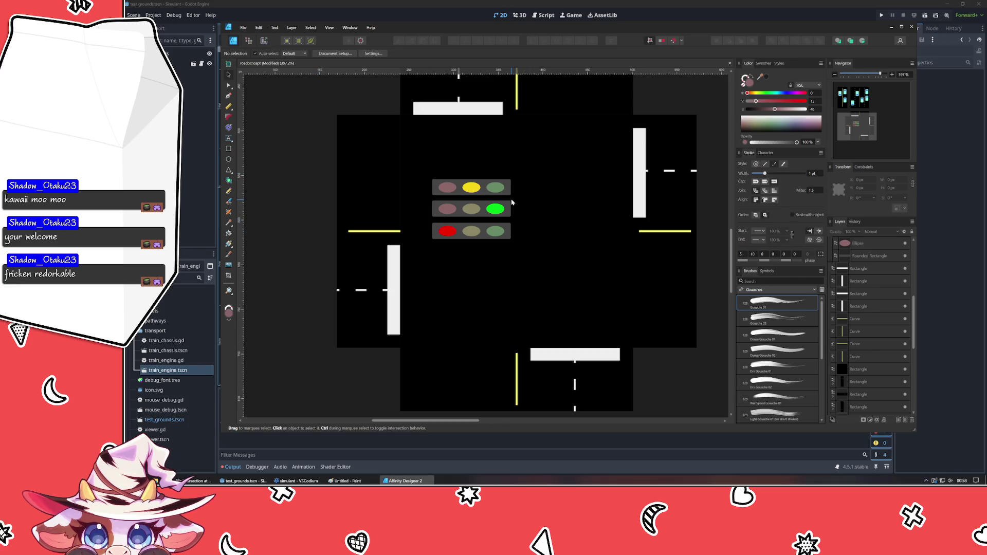
{"action": "scroll", "coordinate": [500, 257], "scroll_direction": "down", "scroll_amount": 2}
Reorder the three lights so they stack red, yellow, green from top to bottom.
{"action": "left_click_drag", "start_coordinate": [478, 229], "coordinate": [480, 277]}
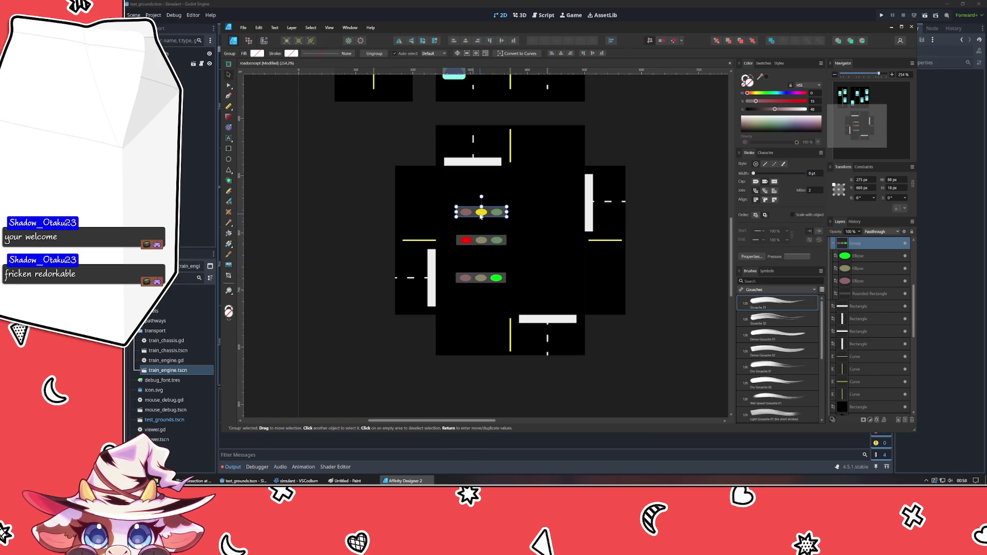
{"action": "mouse_move", "coordinate": [481, 211]}
{"action": "left_mouse_down"}
{"action": "mouse_move", "coordinate": [492, 260]}
{"action": "mouse_move", "coordinate": [479, 267]}
{"action": "left_mouse_up"}
{"action": "left_click", "coordinate": [642, 359]}
{"action": "scroll", "coordinate": [639, 315], "scroll_direction": "down", "scroll_amount": 1}
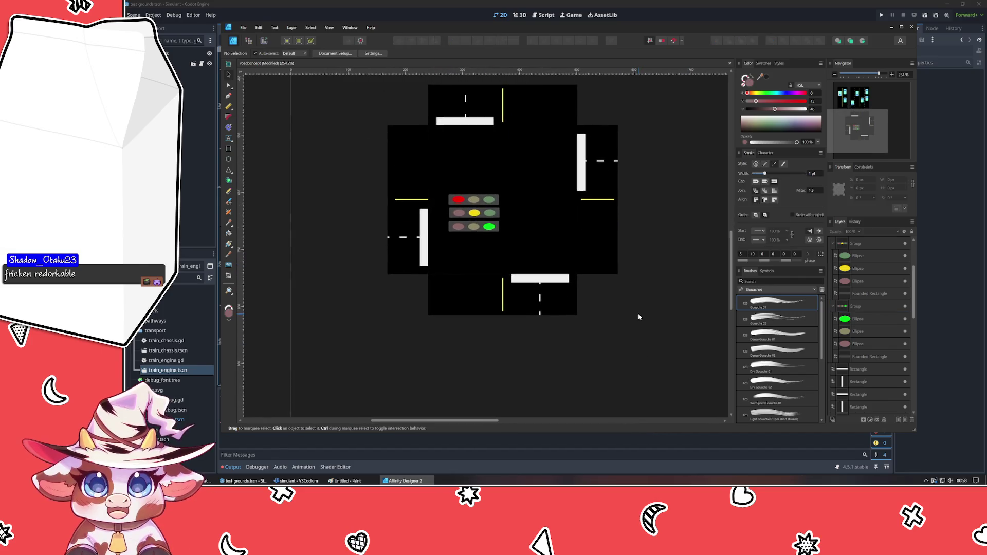
{"action": "scroll", "coordinate": [639, 318], "scroll_direction": "up", "scroll_amount": 2}
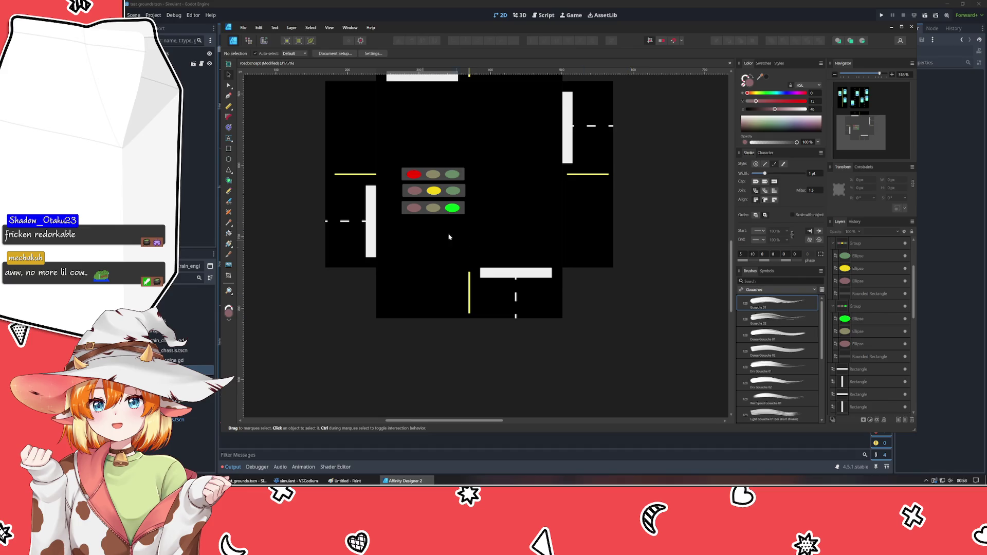
Move the red-lit light onto the bottom road and drag the yellow-lit light off the tile.
{"action": "left_click", "coordinate": [442, 177]}
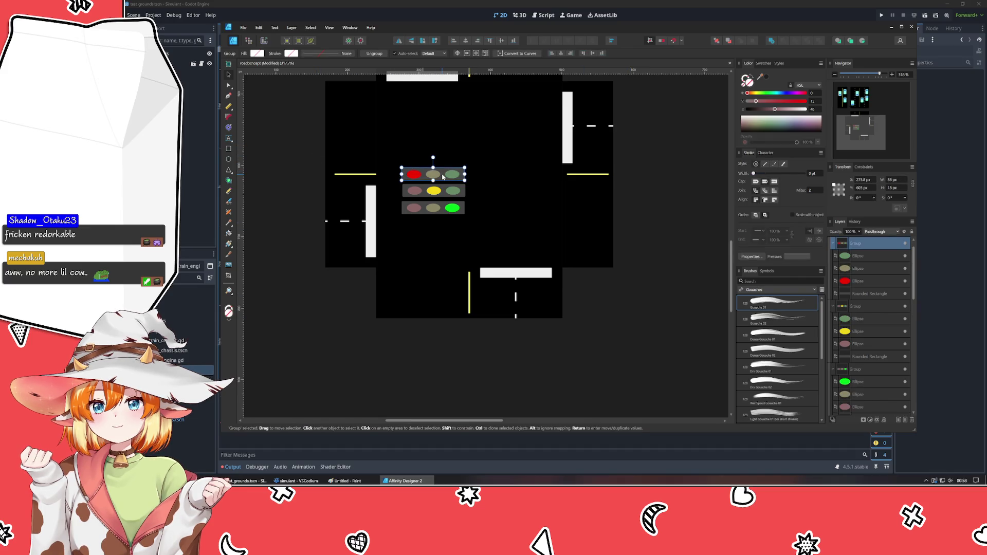
{"action": "left_click_drag", "start_coordinate": [443, 181], "coordinate": [436, 277]}
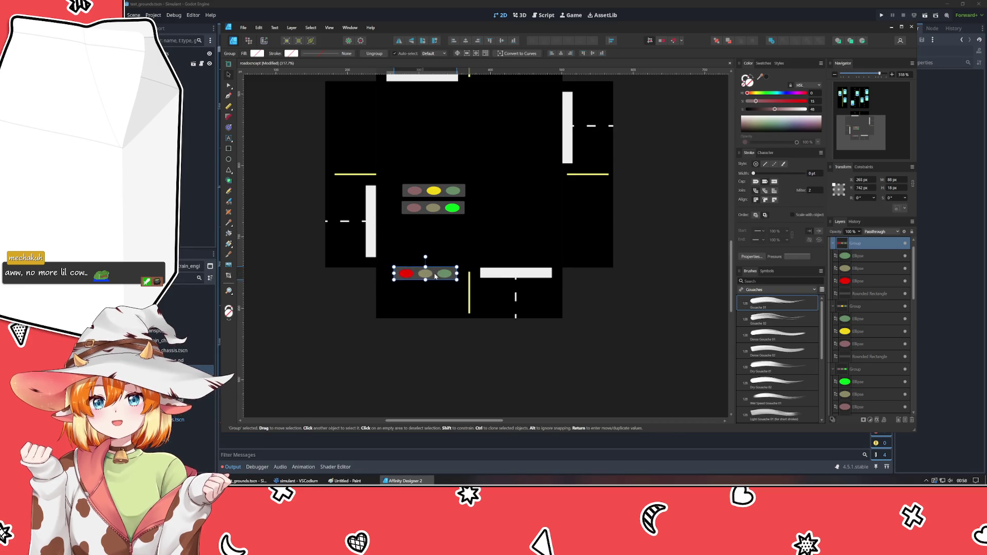
{"action": "left_click_drag", "start_coordinate": [435, 276], "coordinate": [433, 271]}
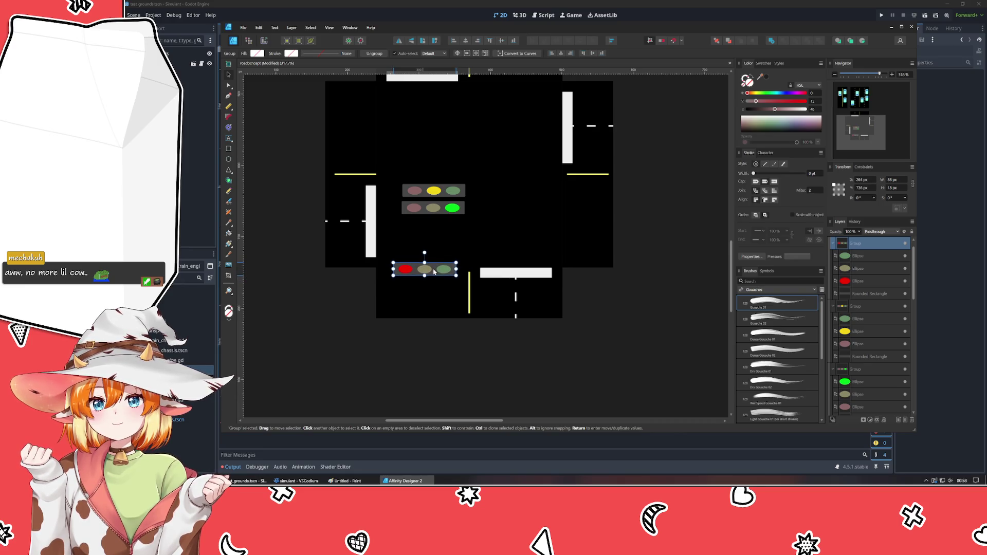
{"action": "left_click", "coordinate": [291, 224]}
{"action": "scroll", "coordinate": [285, 273], "scroll_direction": "up", "scroll_amount": 3}
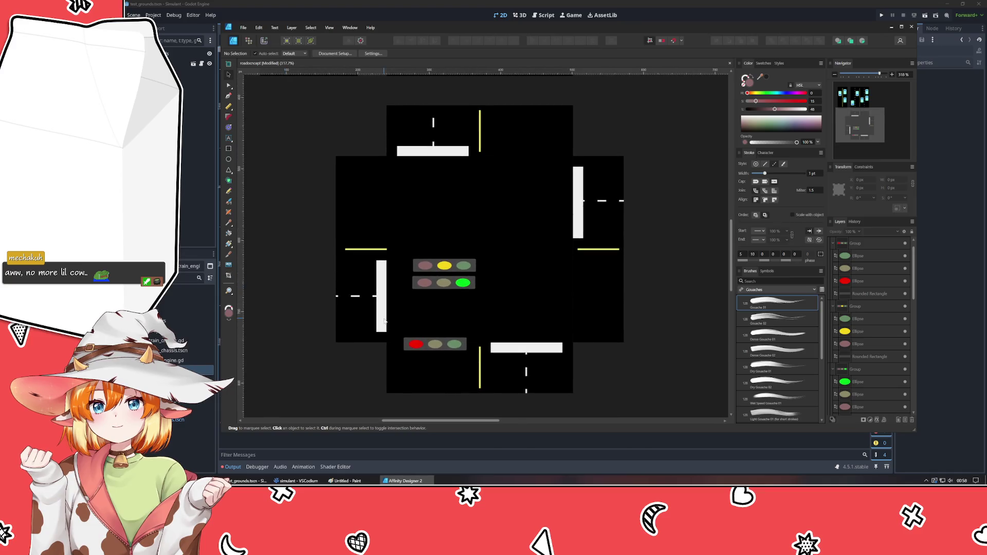
{"action": "left_click", "coordinate": [437, 336]}
{"action": "left_click", "coordinate": [444, 269]}
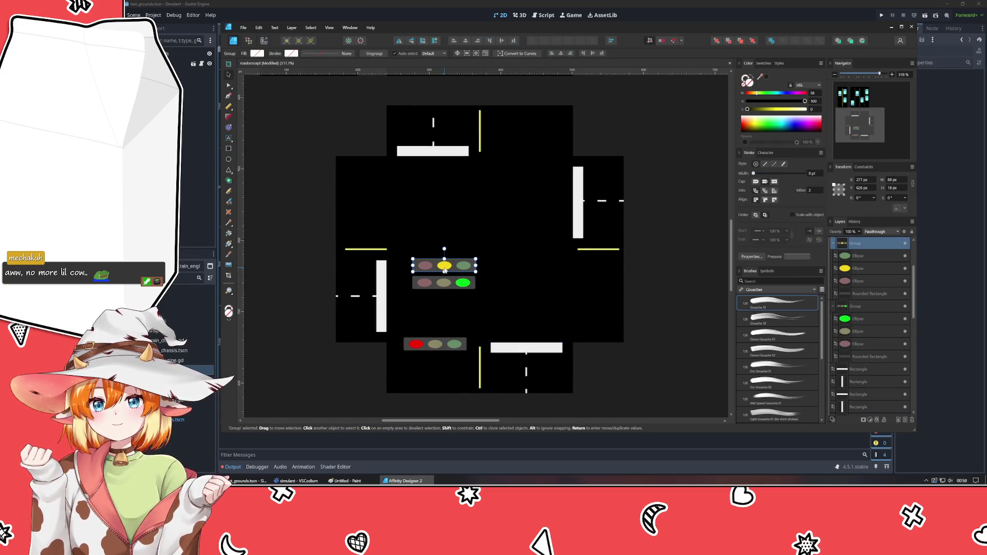
{"action": "left_click_drag", "start_coordinate": [445, 269], "coordinate": [329, 370]}
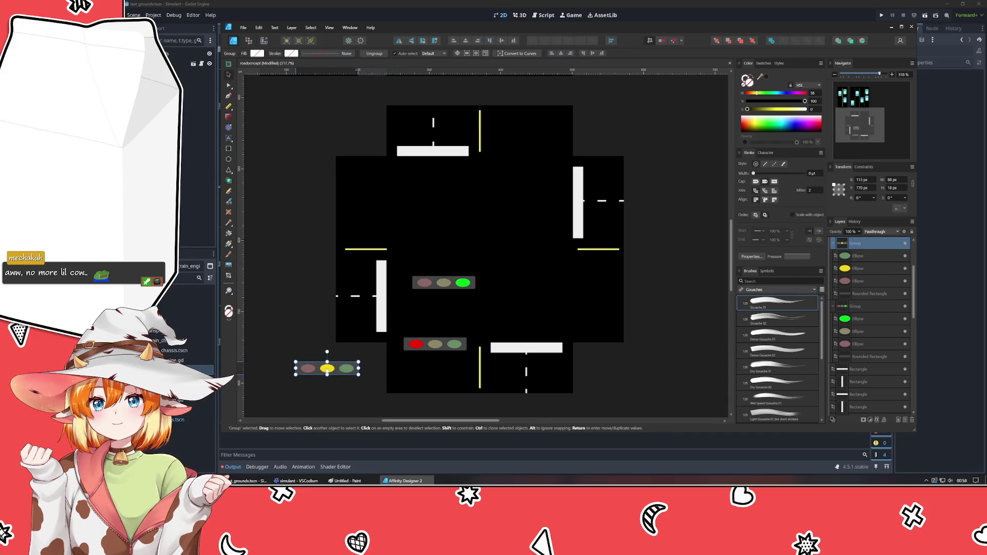
Rotate the green-lit light upright and flip it 180° so green is on top at the right approach.
{"action": "left_click", "coordinate": [453, 284]}
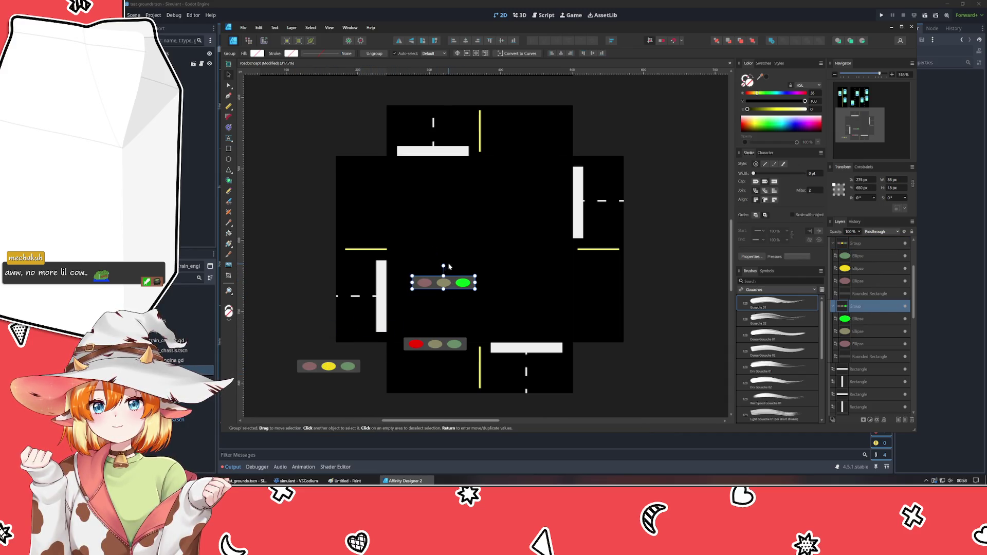
{"action": "mouse_move", "coordinate": [443, 266]}
{"action": "left_mouse_down"}
{"action": "mouse_move", "coordinate": [476, 285]}
{"action": "mouse_move", "coordinate": [581, 302]}
{"action": "left_mouse_up"}
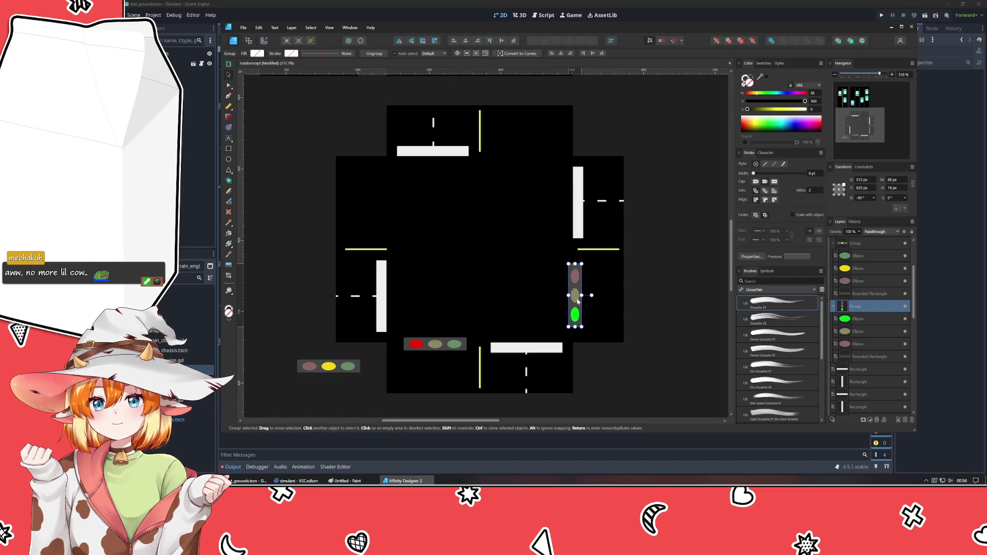
{"action": "left_click", "coordinate": [619, 320]}
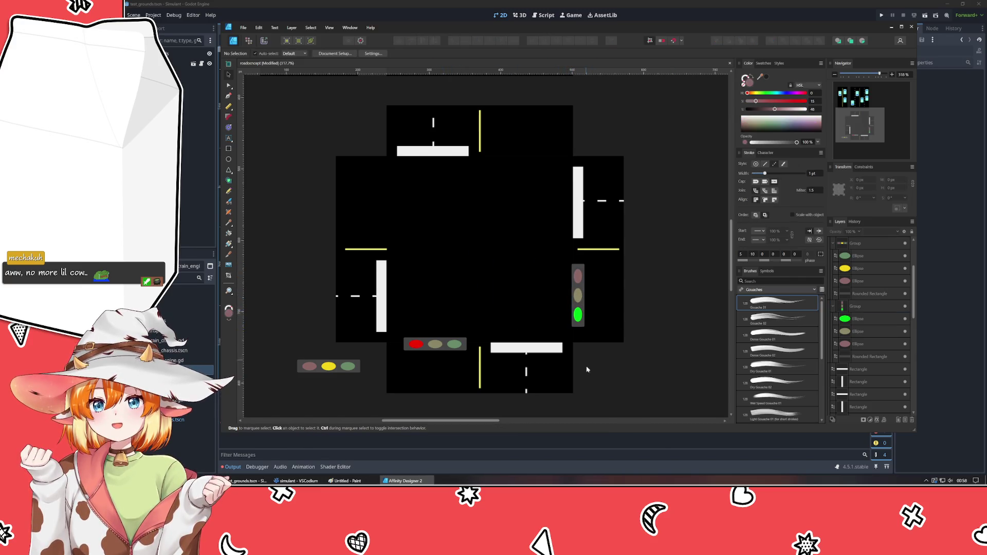
{"action": "left_click", "coordinate": [577, 295]}
{"action": "left_click_drag", "start_coordinate": [594, 294], "coordinate": [455, 293]}
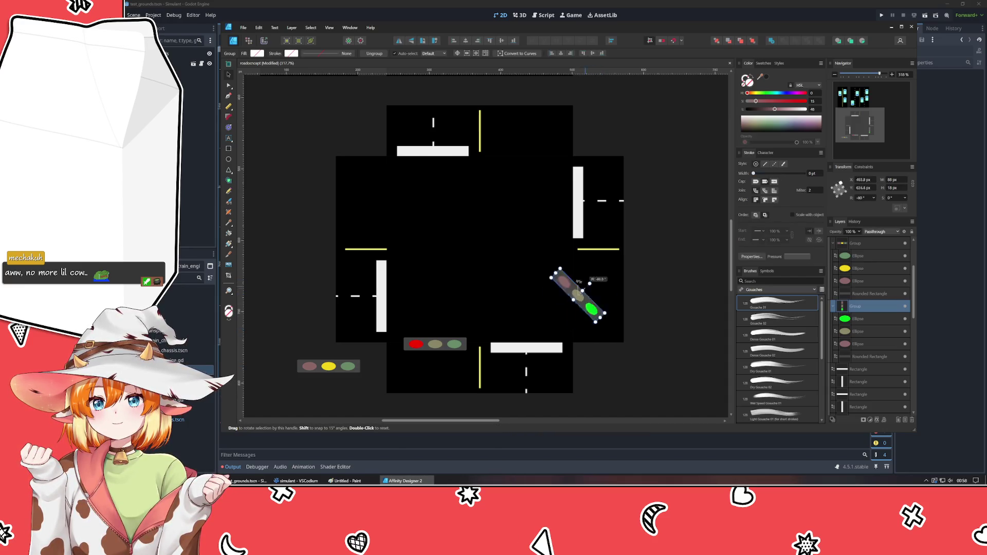
{"action": "left_click", "coordinate": [653, 308]}
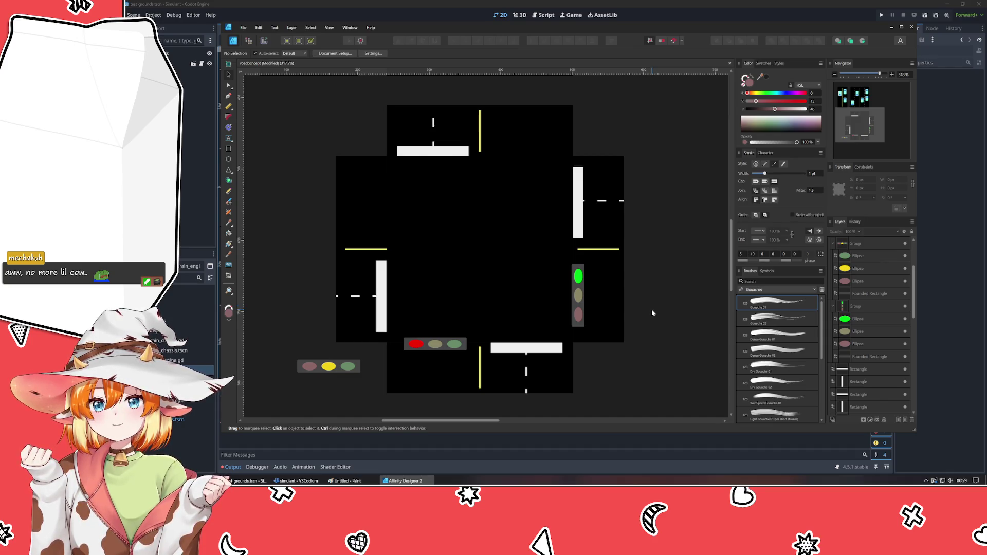
{"action": "left_click", "coordinate": [583, 313]}
{"action": "left_click", "coordinate": [615, 358]}
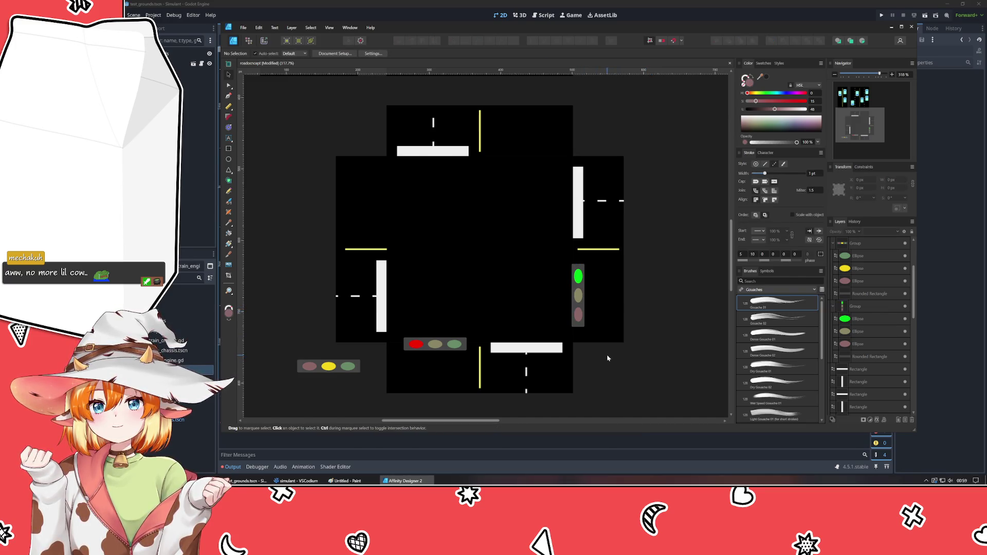
Place the upright light beside the left stop bar and the red-lit light under the top bar.
{"action": "left_click_drag", "start_coordinate": [579, 297], "coordinate": [395, 305]}
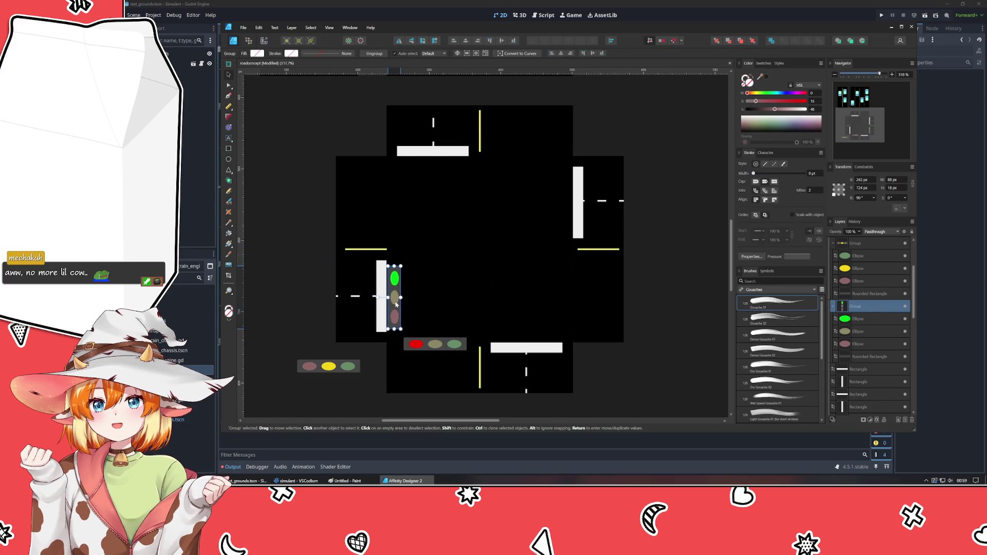
{"action": "left_click", "coordinate": [437, 346]}
{"action": "mouse_move", "coordinate": [436, 345]}
{"action": "left_mouse_down"}
{"action": "mouse_move", "coordinate": [452, 245]}
{"action": "mouse_move", "coordinate": [434, 172]}
{"action": "left_mouse_up"}
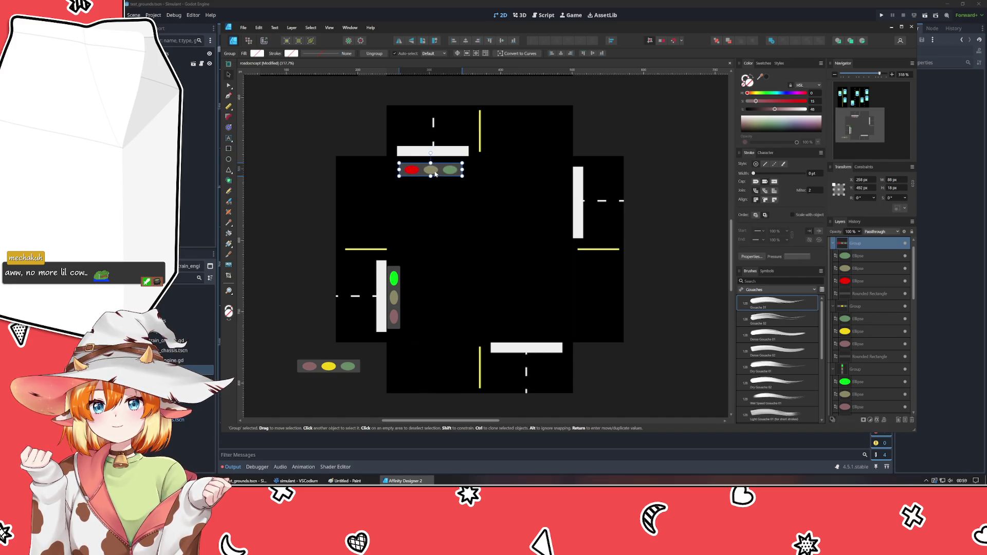
{"action": "left_click_drag", "start_coordinate": [396, 308], "coordinate": [401, 308]}
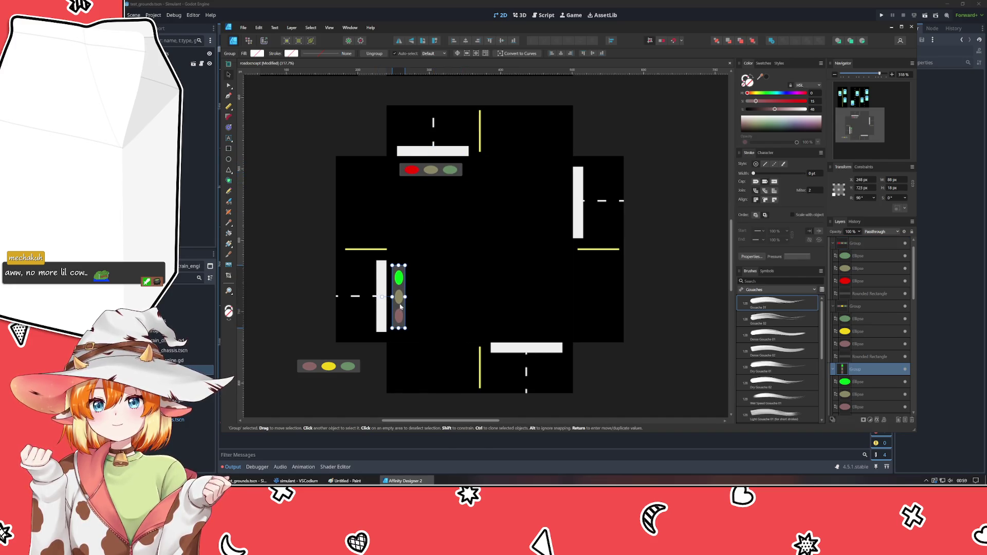
{"action": "left_click", "coordinate": [324, 362]}
{"action": "left_click", "coordinate": [266, 281]}
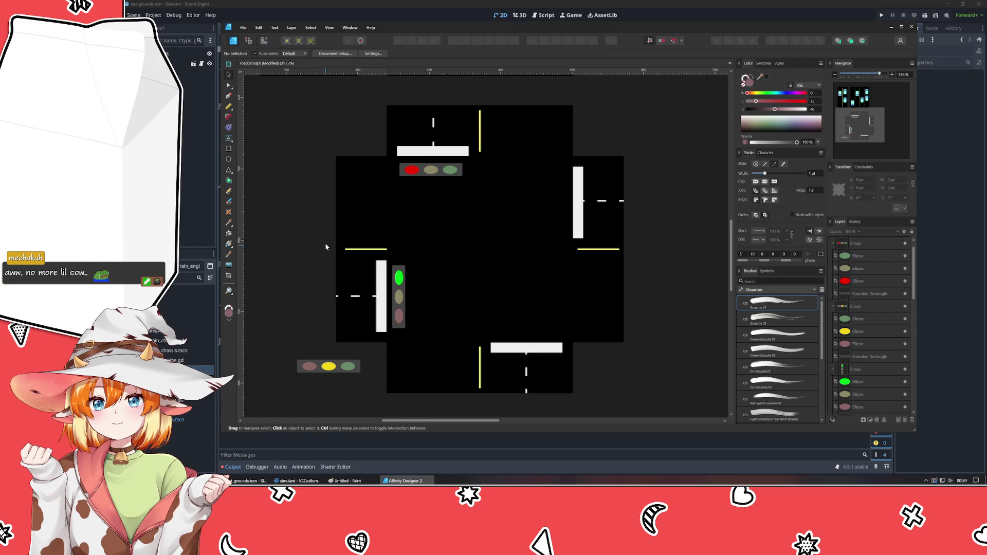
Turn the top light so red is on the right and Alt-drag a copy above the bottom stop bar.
{"action": "left_click", "coordinate": [440, 172]}
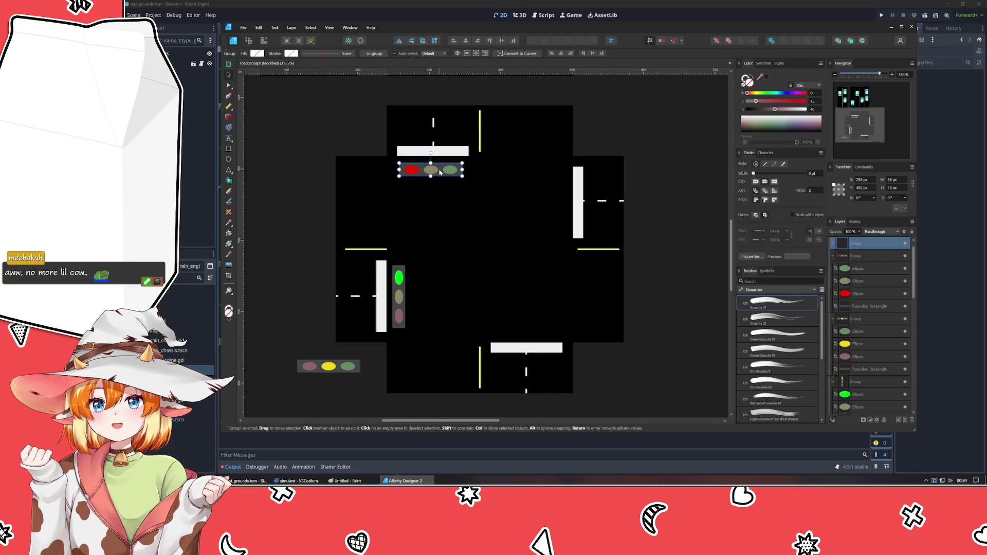
{"action": "left_click_drag", "start_coordinate": [433, 152], "coordinate": [420, 247]}
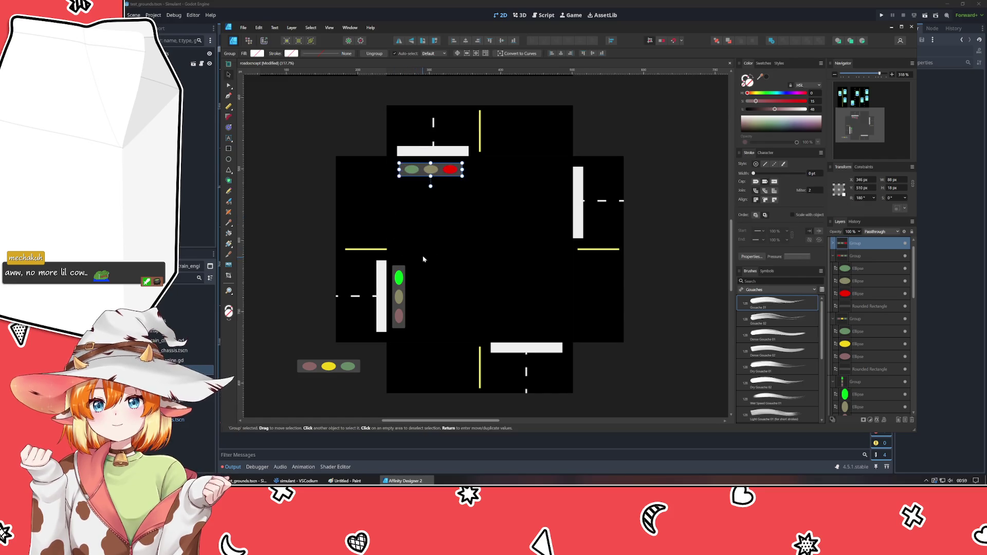
{"action": "left_click_drag", "start_coordinate": [432, 169], "coordinate": [528, 330]}
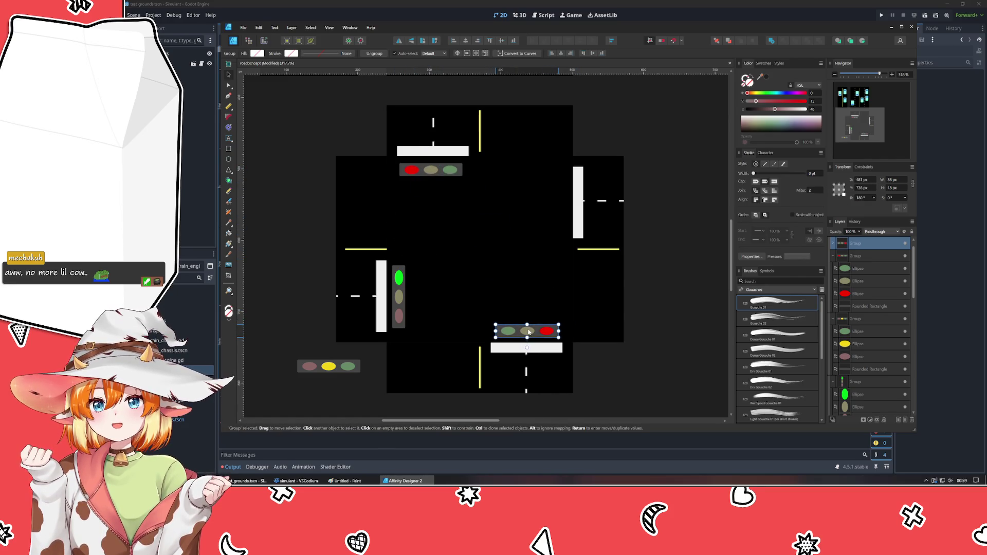
{"action": "left_click_drag", "start_coordinate": [528, 331], "coordinate": [527, 330]}
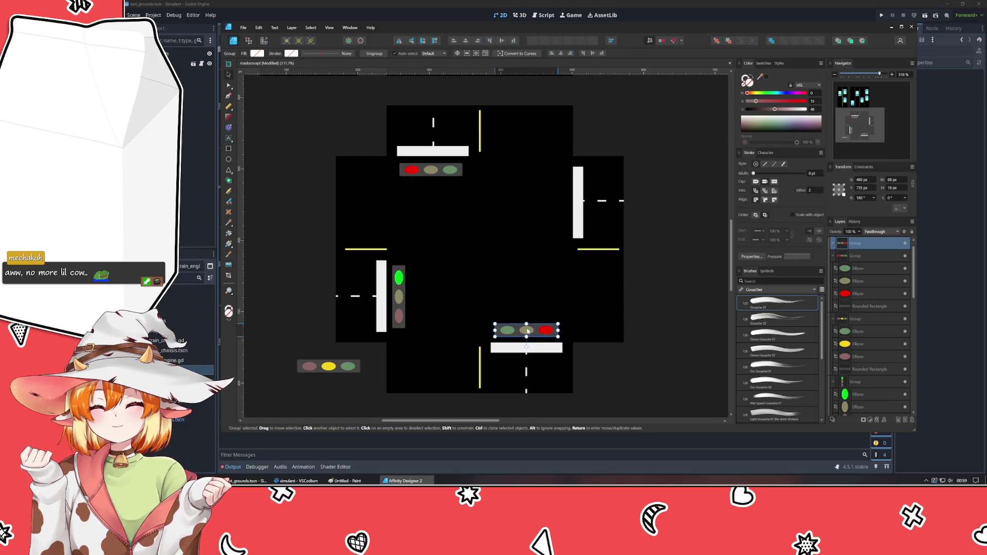
Alt-drag the left upright light onto the right approach beside its stop bar, checking the reference images.
{"action": "left_click", "coordinate": [398, 297]}
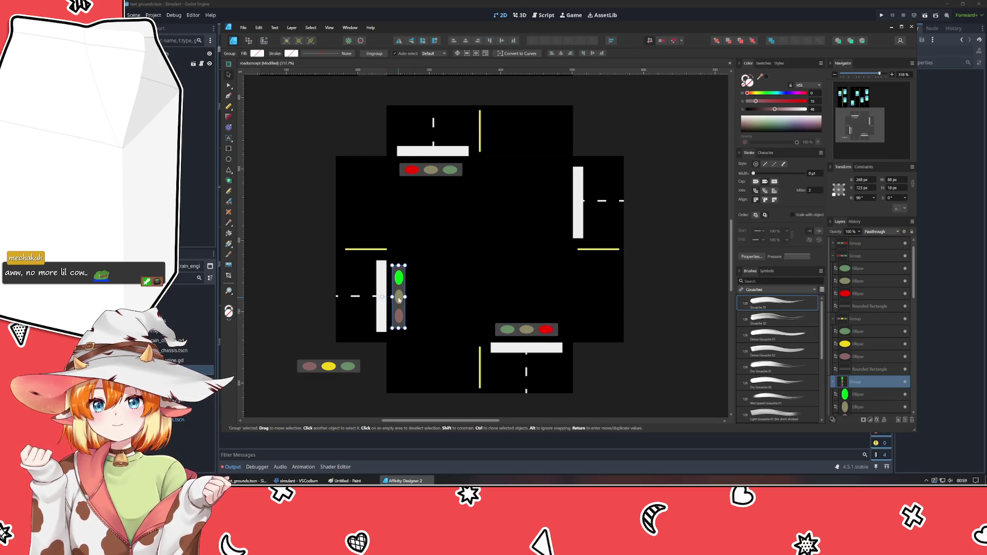
{"action": "mouse_move", "coordinate": [398, 297]}
{"action": "left_mouse_down"}
{"action": "mouse_move", "coordinate": [570, 218]}
{"action": "mouse_move", "coordinate": [670, 228]}
{"action": "left_mouse_up"}
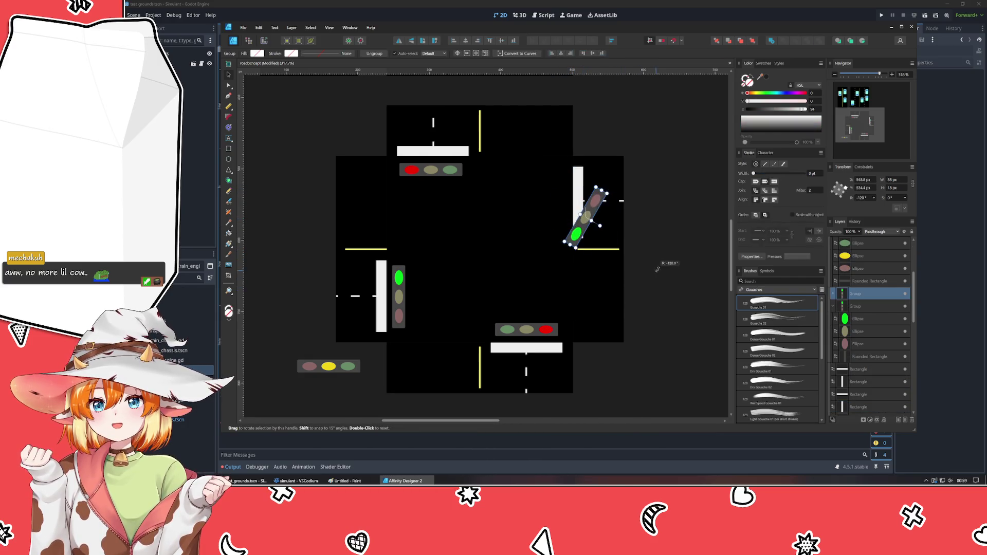
{"action": "left_click_drag", "start_coordinate": [585, 217], "coordinate": [557, 199]}
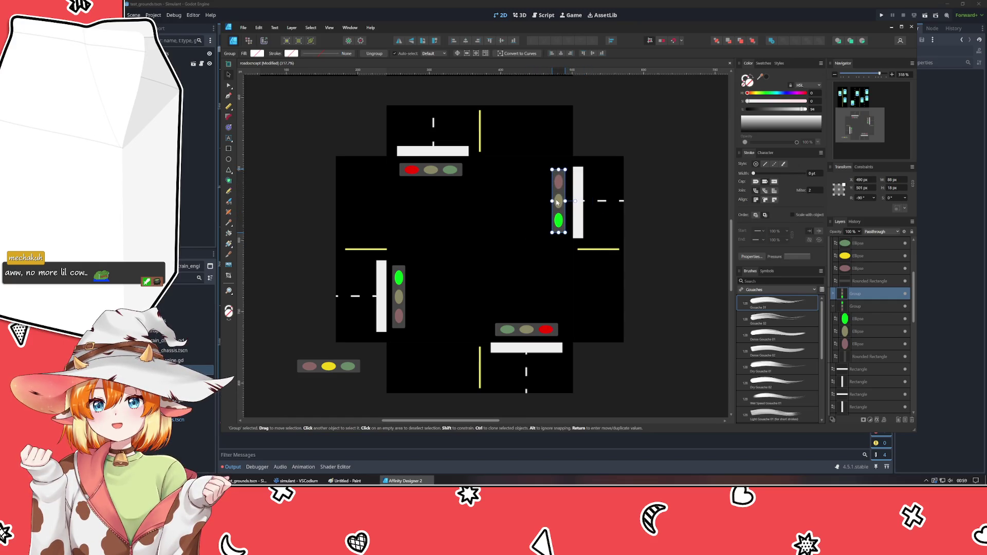
{"action": "key", "text": "ctrl+d"}
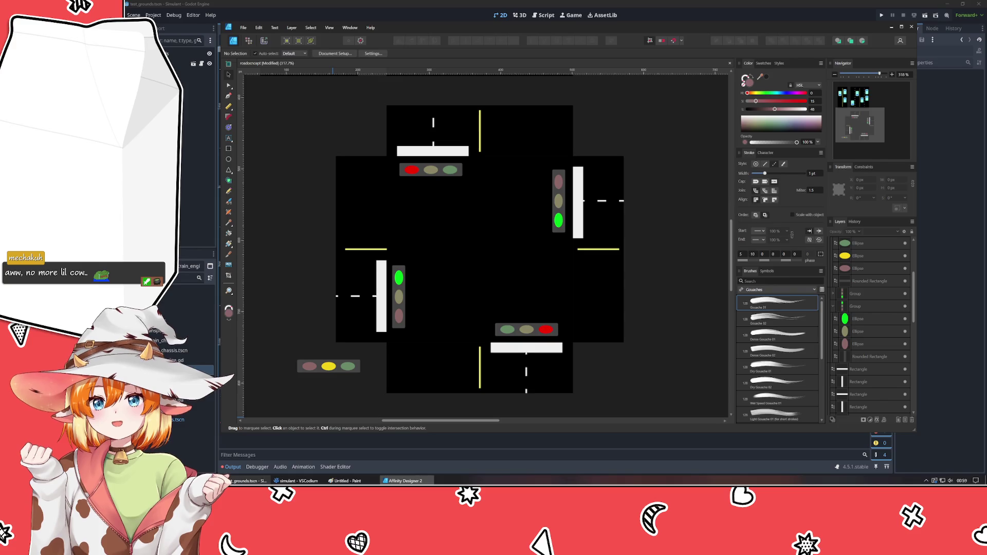
{"action": "key", "text": "alt+Tab"}
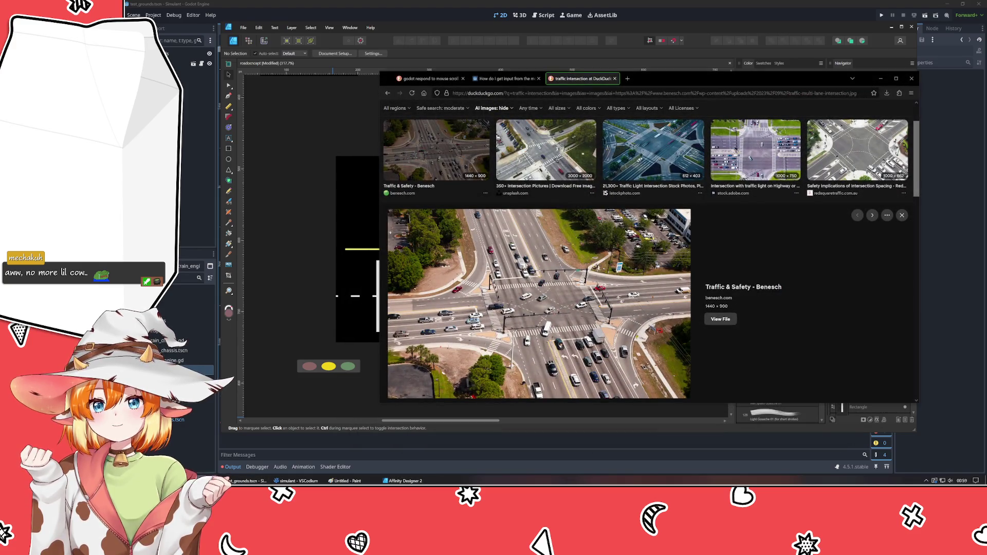
{"action": "key", "text": "alt+Tab"}
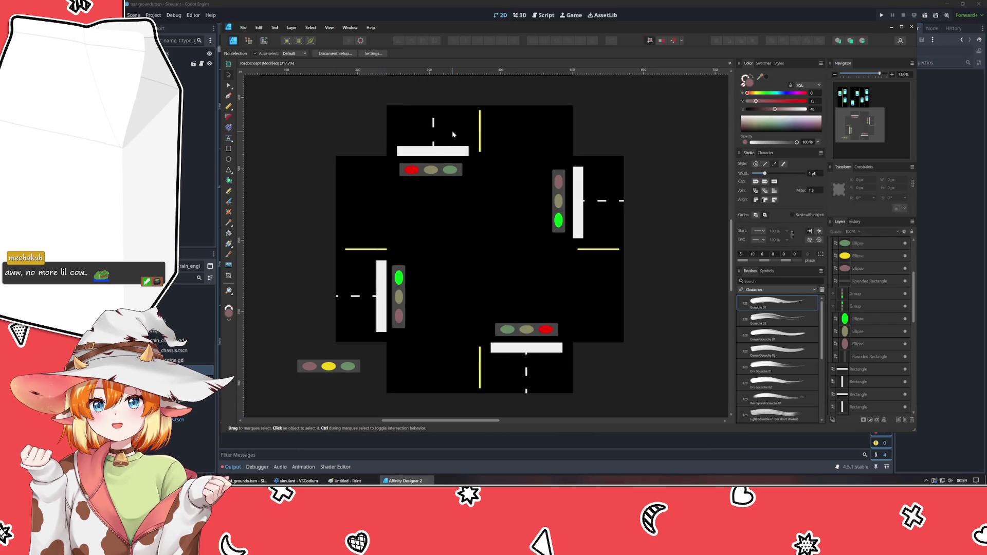
Nudge the top, right, bottom and left white stop bars outward away from their traffic lights.
{"action": "left_click", "coordinate": [436, 151]}
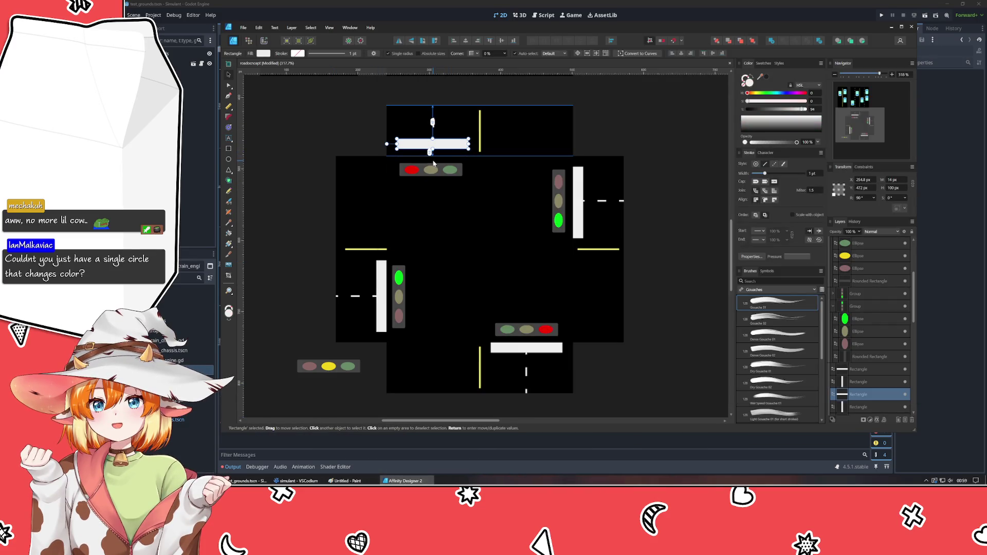
{"action": "left_click", "coordinate": [580, 202]}
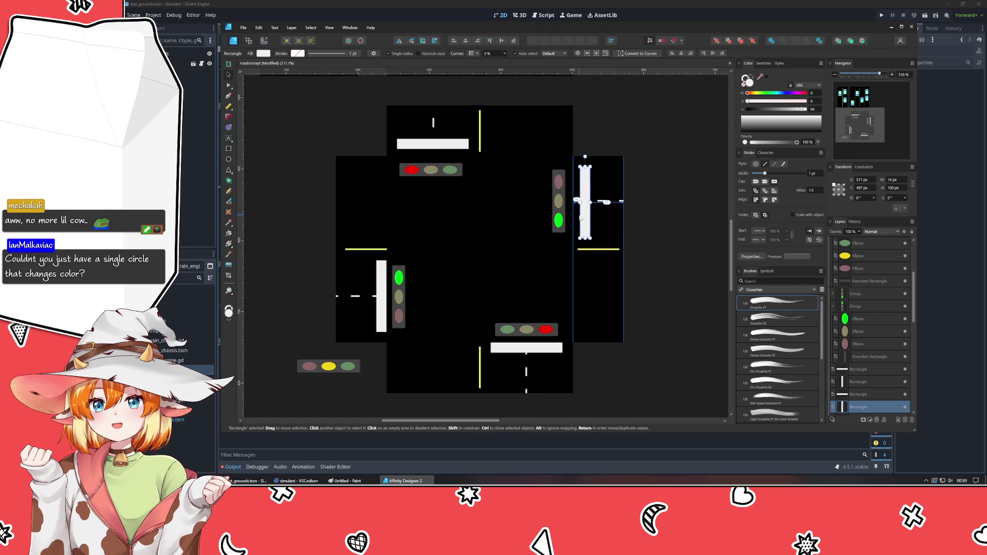
{"action": "left_click", "coordinate": [526, 349]}
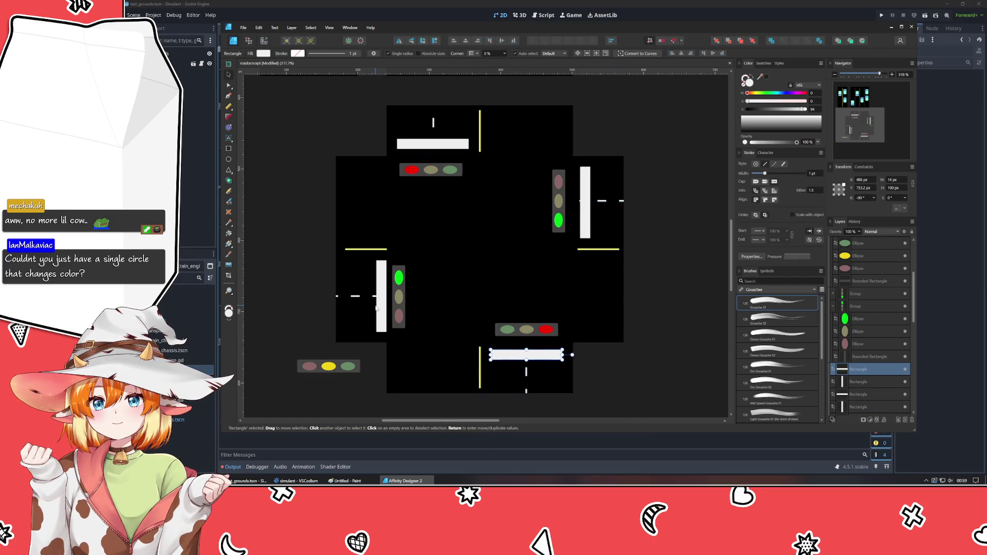
{"action": "left_click_drag", "start_coordinate": [377, 307], "coordinate": [369, 306]}
{"action": "left_click", "coordinate": [311, 244]}
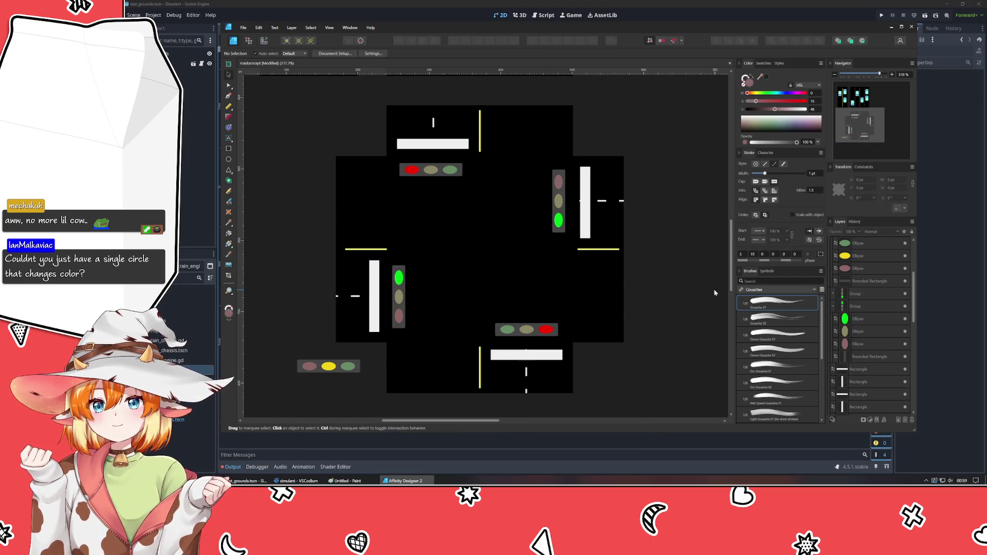
{"action": "scroll", "coordinate": [601, 304], "scroll_direction": "down", "scroll_amount": 2}
{"action": "left_click", "coordinate": [332, 314]}
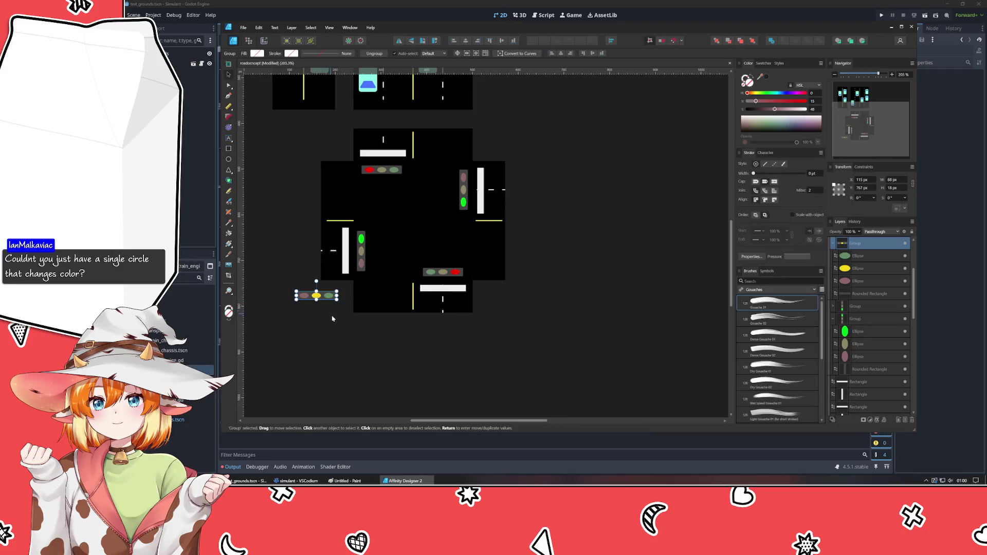
{"action": "scroll", "coordinate": [386, 365], "scroll_direction": "up", "scroll_amount": 2}
{"action": "scroll", "coordinate": [391, 382], "scroll_direction": "down", "scroll_amount": 2}
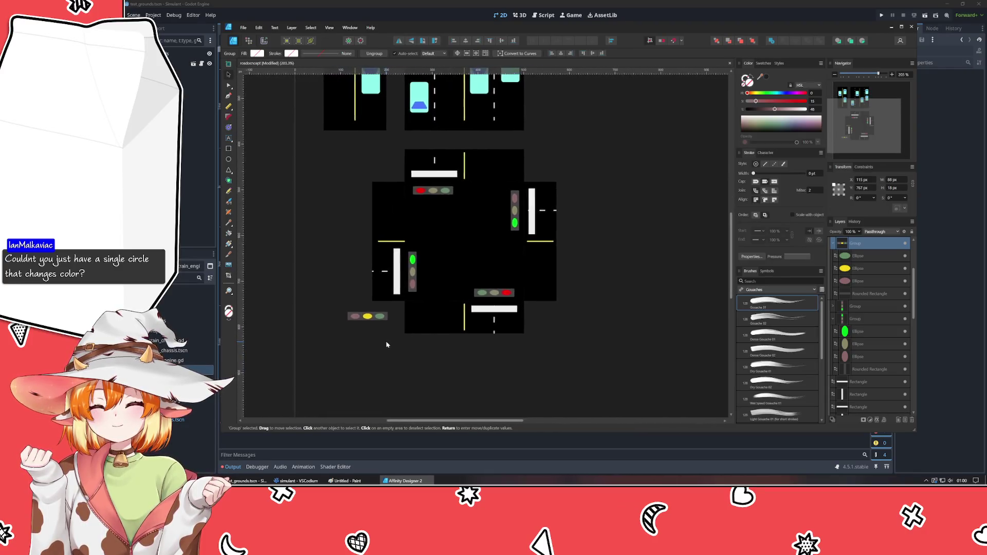
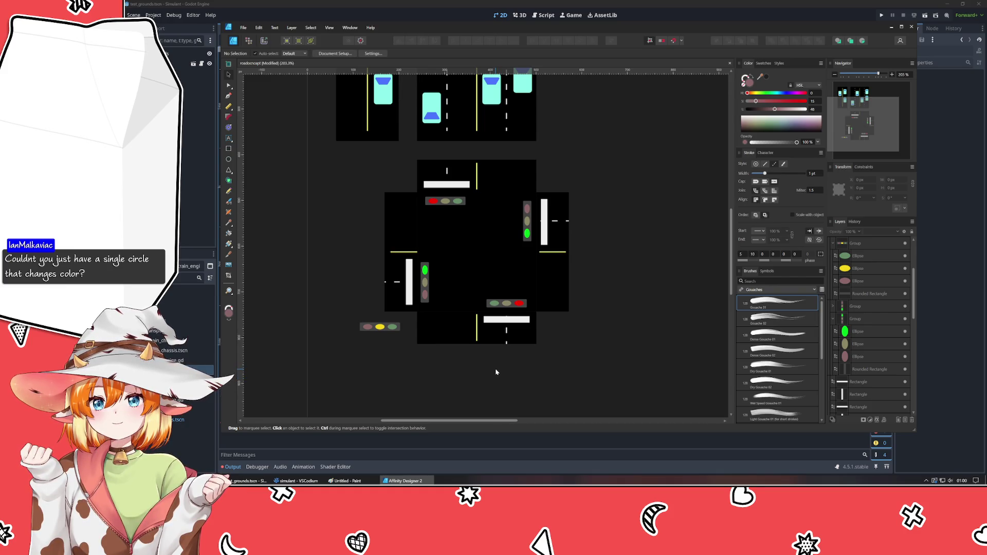
{"action": "scroll", "coordinate": [495, 368], "scroll_direction": "down", "scroll_amount": 3}
{"action": "scroll", "coordinate": [495, 368], "scroll_direction": "down", "scroll_amount": 2}
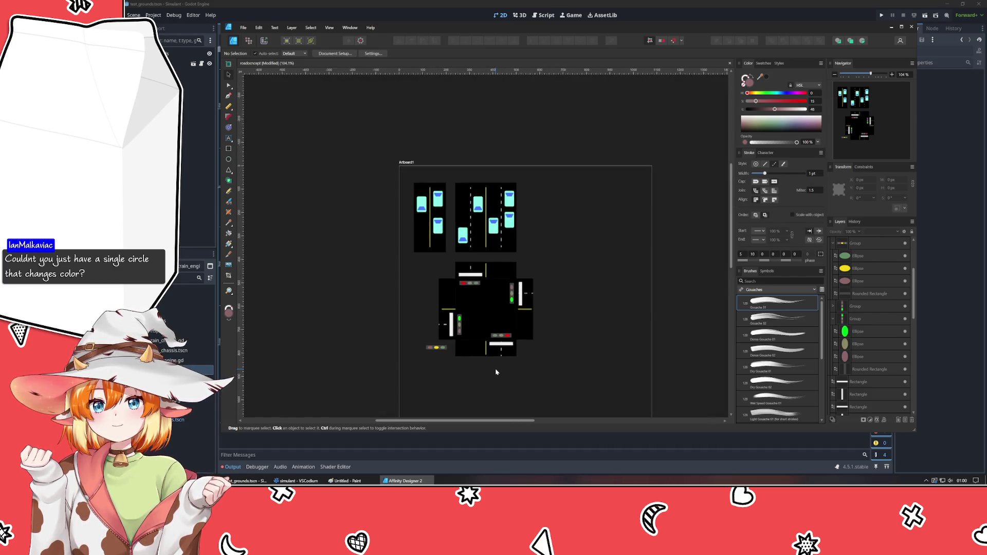
Inspect the bottom traffic light and its red light on the intersection tile.
{"action": "mouse_move", "coordinate": [495, 368]}
{"action": "left_mouse_down"}
{"action": "mouse_move", "coordinate": [431, 326]}
{"action": "mouse_move", "coordinate": [465, 358]}
{"action": "left_mouse_up"}
{"action": "scroll", "coordinate": [431, 327], "scroll_direction": "up", "scroll_amount": 2}
{"action": "left_click", "coordinate": [483, 305]}
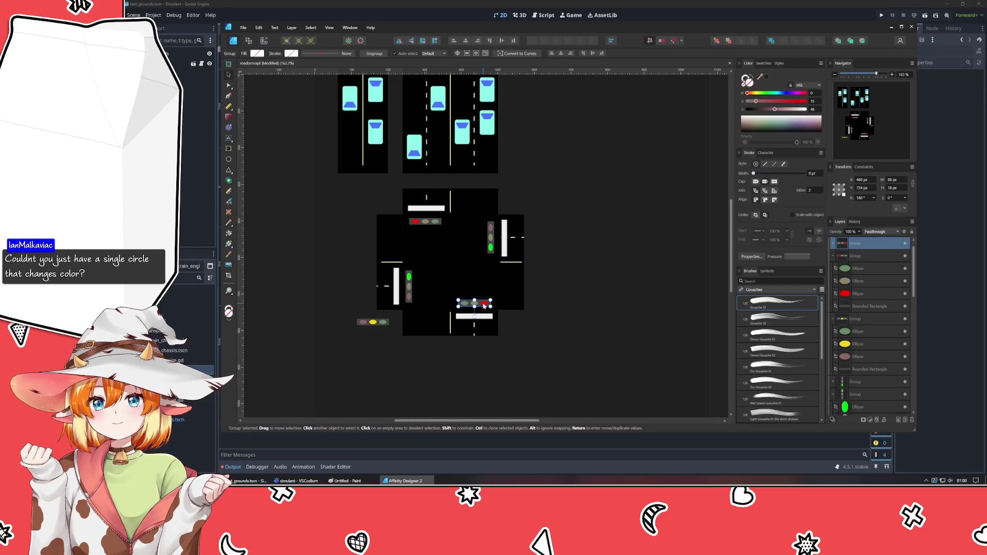
{"action": "double_click", "coordinate": [484, 303]}
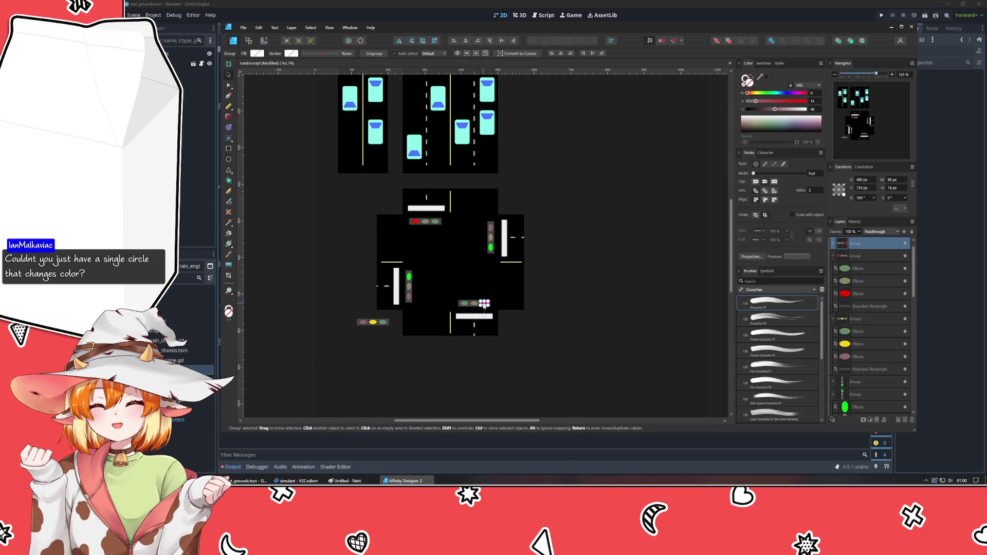
{"action": "left_click", "coordinate": [533, 353]}
{"action": "scroll", "coordinate": [507, 331], "scroll_direction": "up", "scroll_amount": 2}
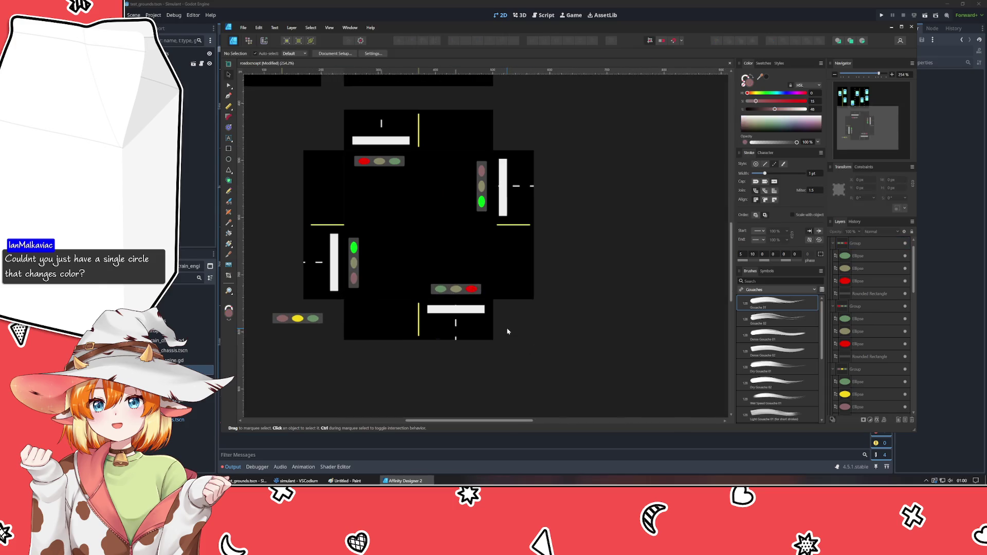
{"action": "scroll", "coordinate": [507, 332], "scroll_direction": "down", "scroll_amount": 1}
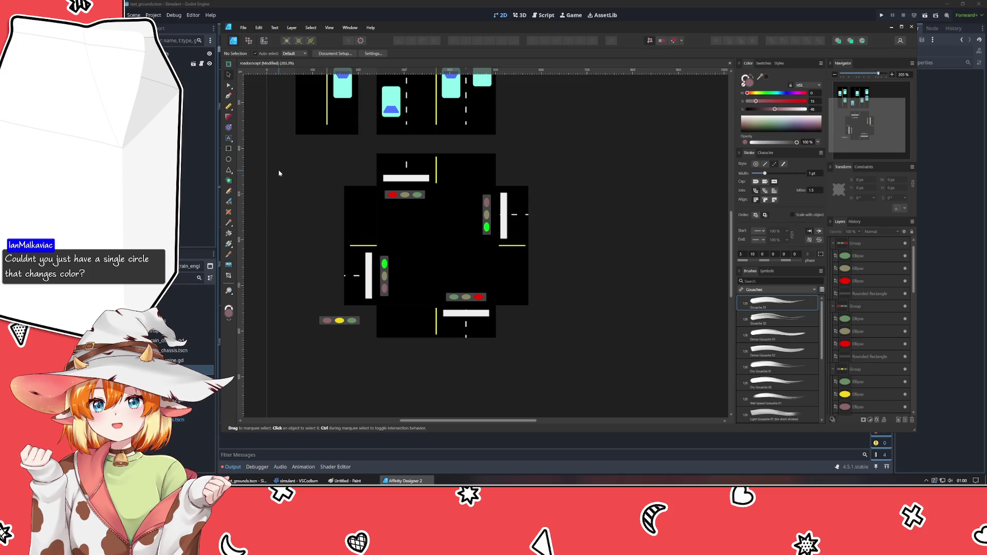
Draw a thin rectangle above the bottom traffic light and make it bright red at saturation 100.
{"action": "left_click", "coordinate": [228, 148]}
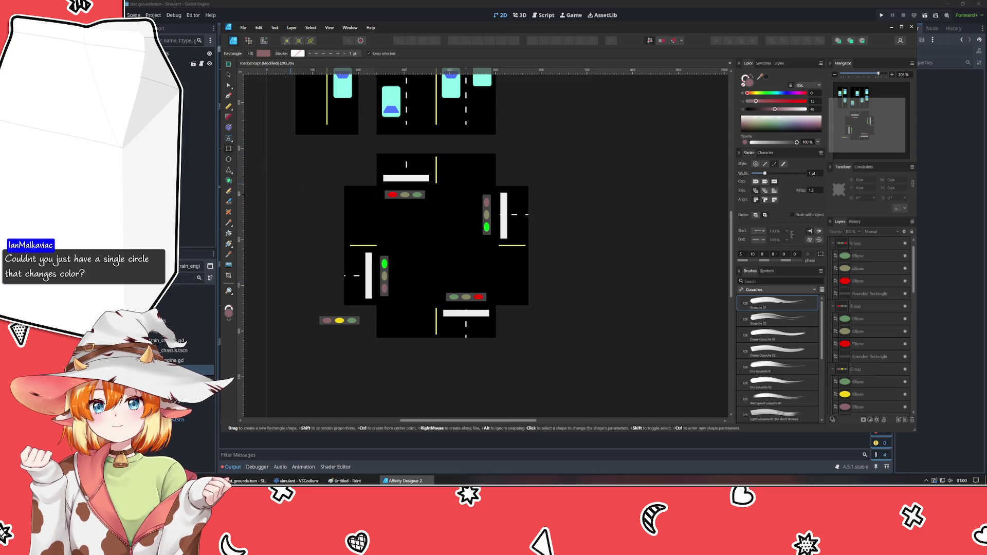
{"action": "left_click_drag", "start_coordinate": [447, 274], "coordinate": [487, 284]}
{"action": "left_click_drag", "start_coordinate": [787, 102], "coordinate": [804, 101]}
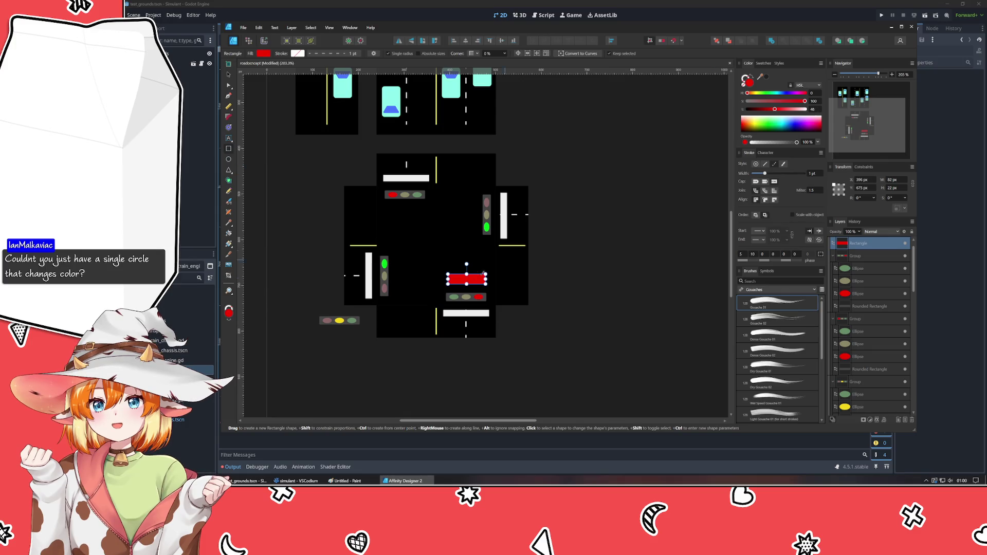
{"action": "left_click_drag", "start_coordinate": [466, 272], "coordinate": [466, 276]}
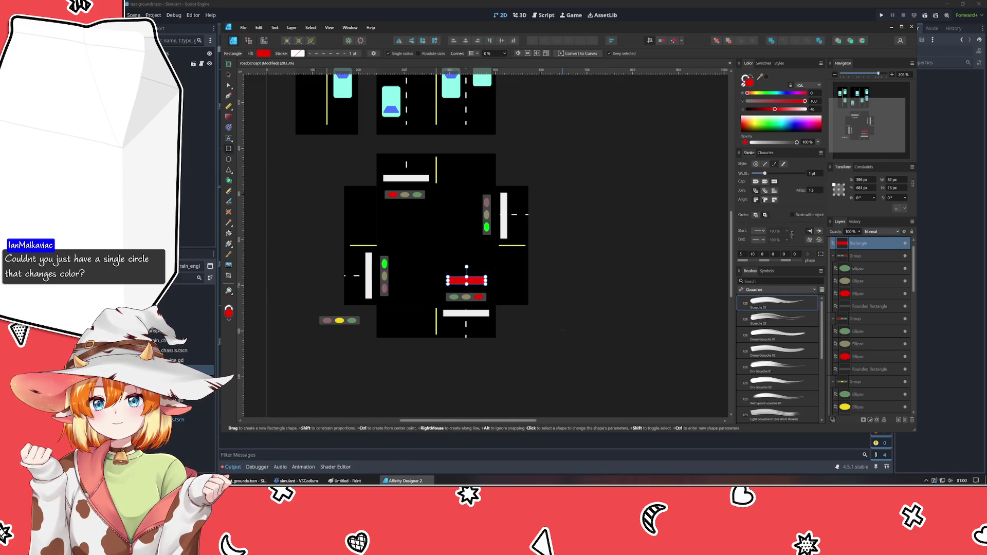
{"action": "key", "text": "Escape"}
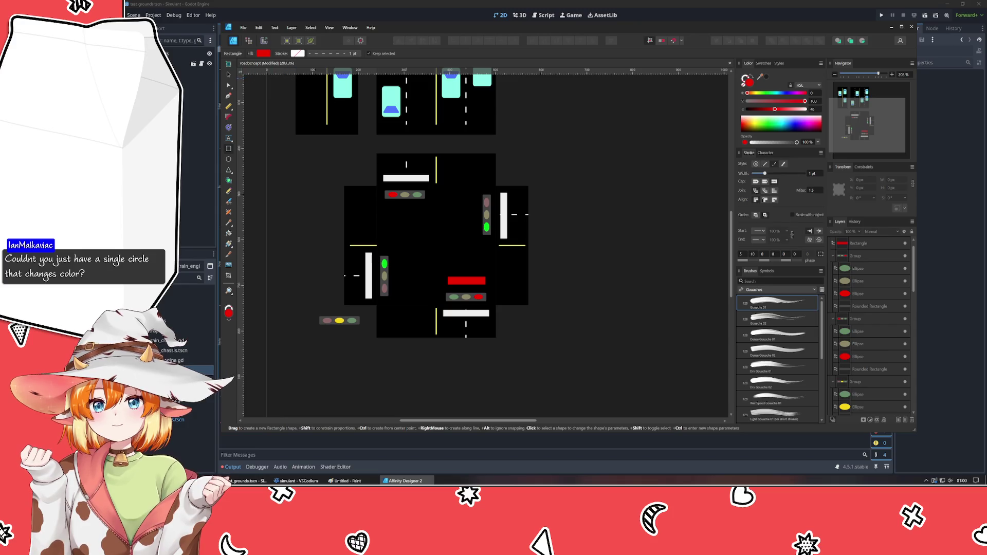
{"action": "key", "text": "v"}
{"action": "left_click", "coordinate": [466, 299]}
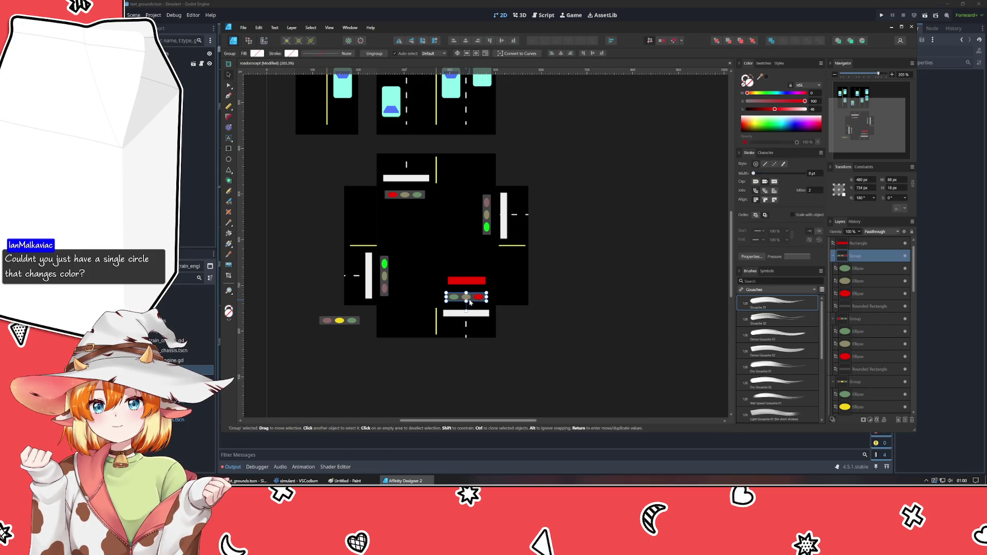
{"action": "left_click", "coordinate": [384, 267], "text": "ctrl"}
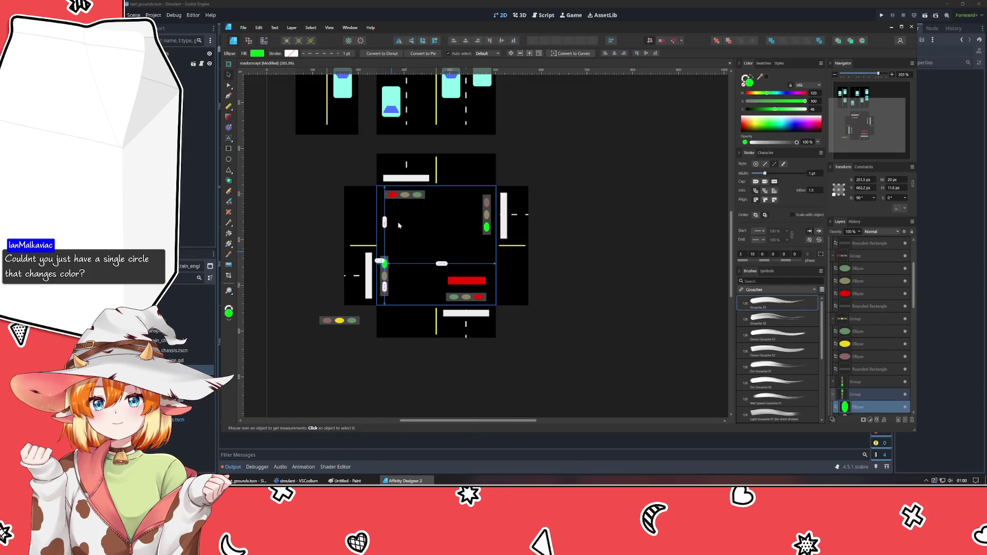
Move the four traffic-light groups off the tile to the right and the red bar down into the lane.
{"action": "left_click", "coordinate": [404, 195], "text": "ctrl"}
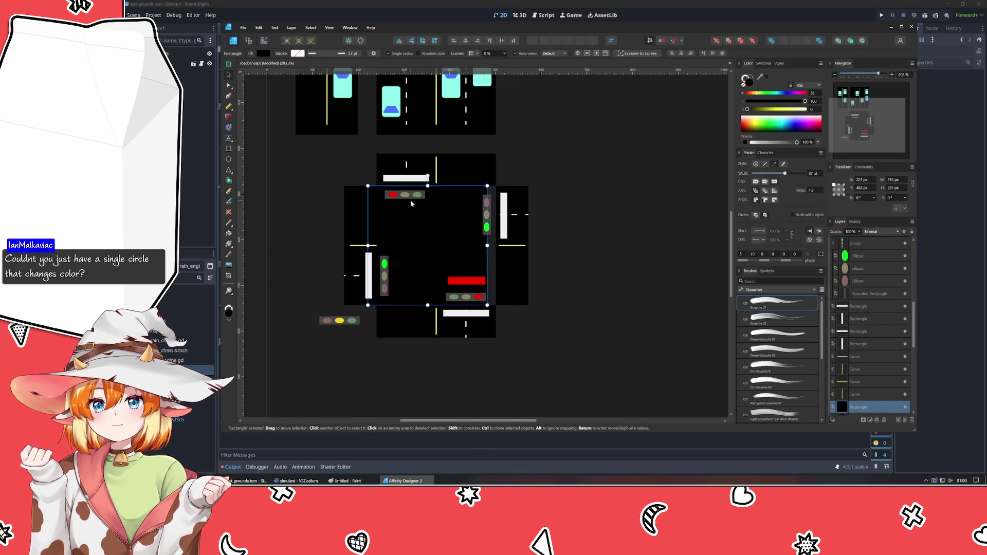
{"action": "left_click", "coordinate": [463, 224]}
{"action": "left_click", "coordinate": [548, 241]}
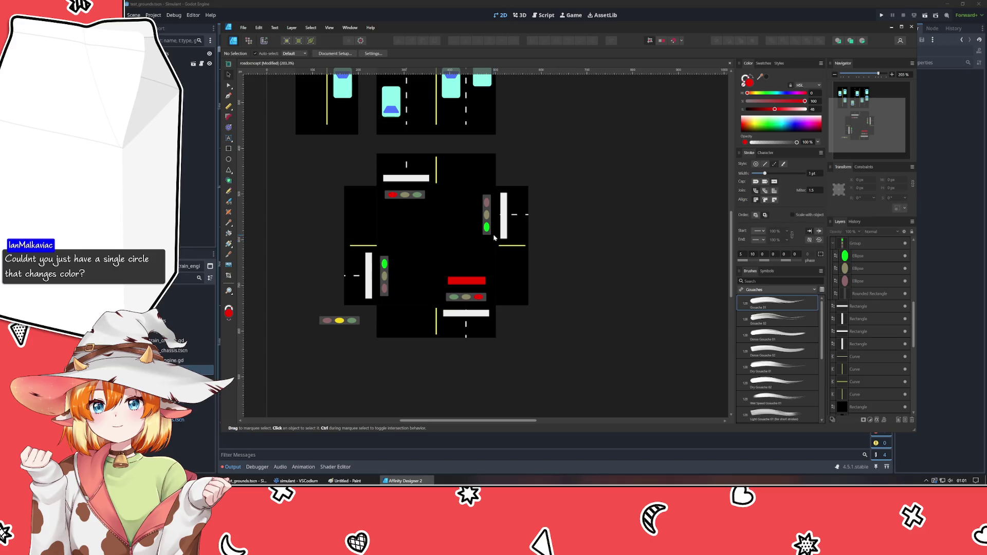
{"action": "left_click", "coordinate": [486, 215]}
{"action": "left_click", "coordinate": [414, 195], "text": "shift"}
{"action": "left_click", "coordinate": [384, 272], "text": "shift"}
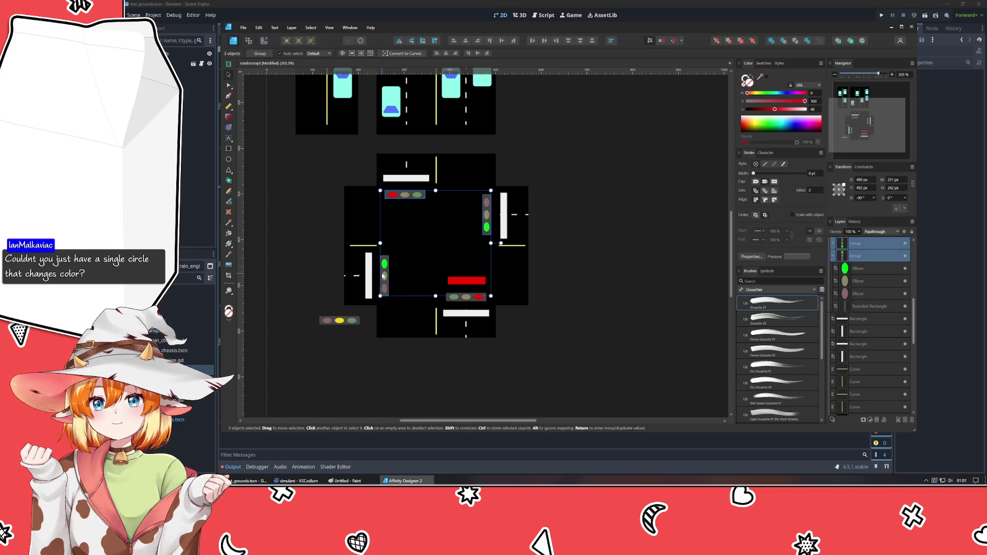
{"action": "left_click", "coordinate": [467, 297], "text": "shift"}
{"action": "left_click_drag", "start_coordinate": [408, 260], "coordinate": [564, 330]}
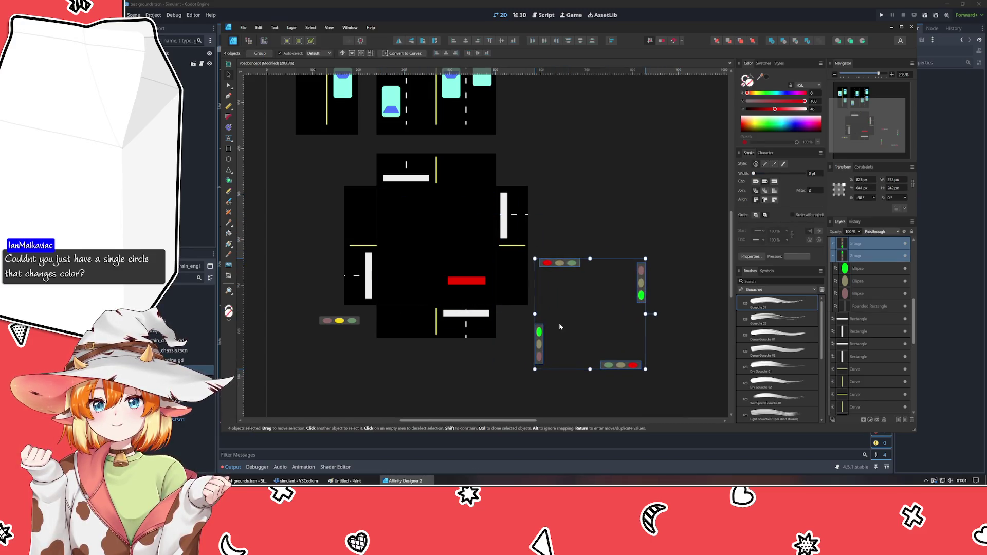
{"action": "mouse_move", "coordinate": [456, 282]}
{"action": "left_mouse_down"}
{"action": "mouse_move", "coordinate": [459, 298]}
{"action": "mouse_move", "coordinate": [404, 194]}
{"action": "left_mouse_up"}
{"action": "key", "text": "alt"}
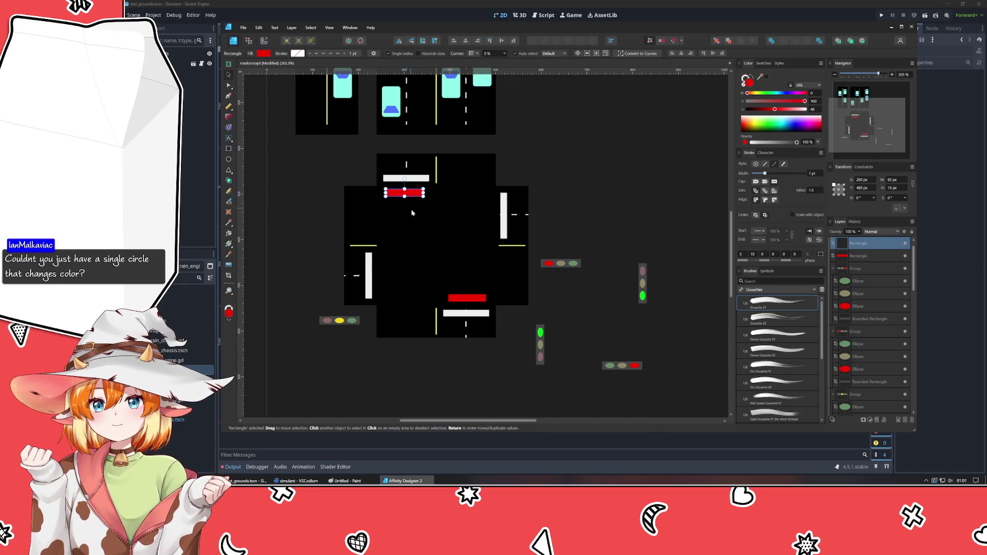
Paste a copy of the red bar, turn it upright, colour it green and place it on the right approach.
{"action": "key", "text": "ctrl+v"}
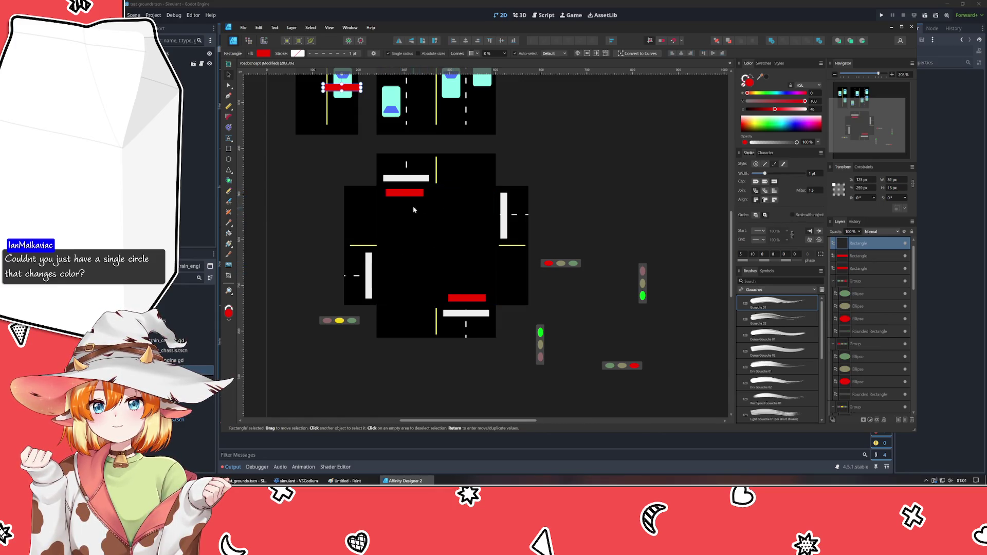
{"action": "mouse_move", "coordinate": [344, 88]}
{"action": "left_mouse_down"}
{"action": "mouse_move", "coordinate": [440, 255]}
{"action": "mouse_move", "coordinate": [408, 255]}
{"action": "left_mouse_up"}
{"action": "left_click", "coordinate": [766, 93]}
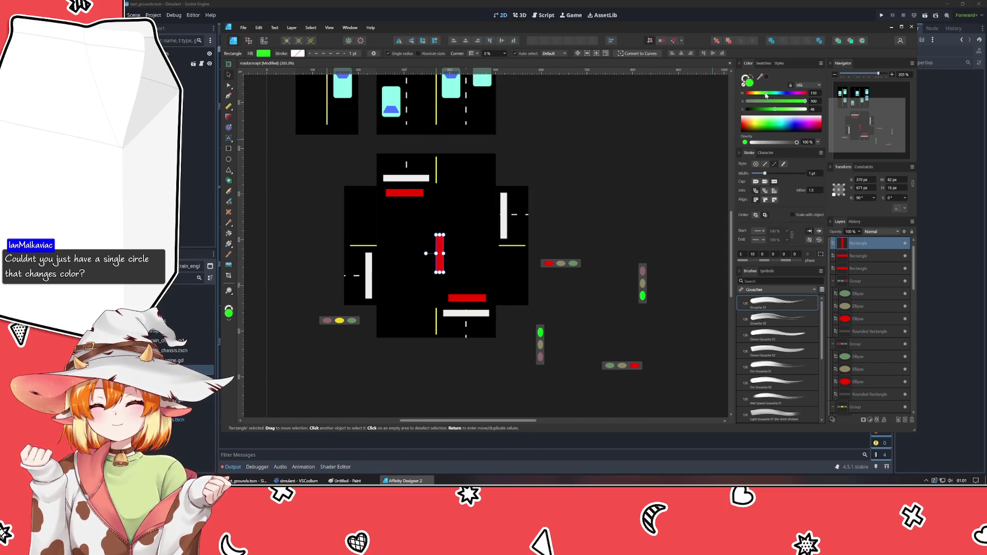
{"action": "mouse_move", "coordinate": [440, 255]}
{"action": "left_mouse_down"}
{"action": "mouse_move", "coordinate": [491, 217]}
{"action": "mouse_move", "coordinate": [510, 139]}
{"action": "left_mouse_up"}
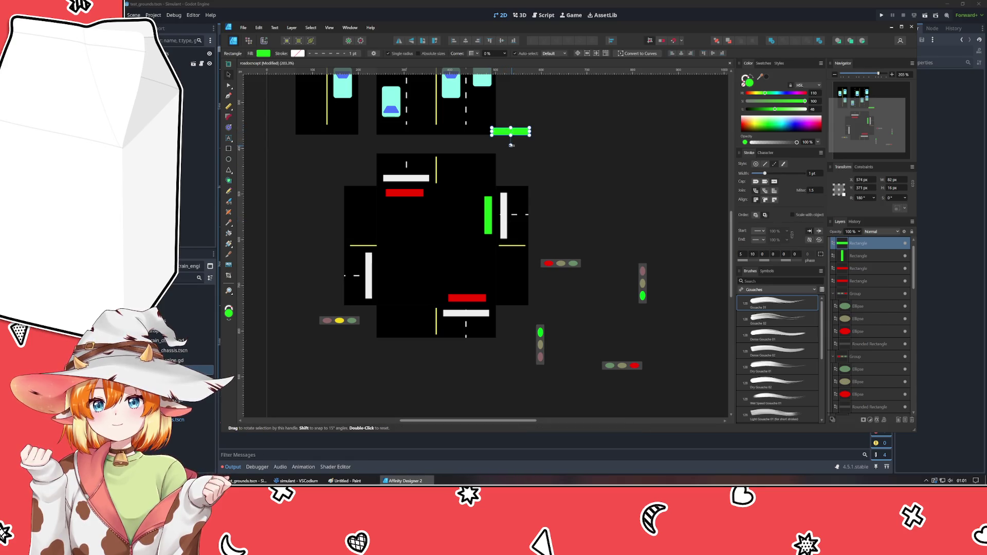
Undo the stray copy and Alt-drag a green bar copy onto the left approach.
{"action": "key", "text": "ctrl+z"}
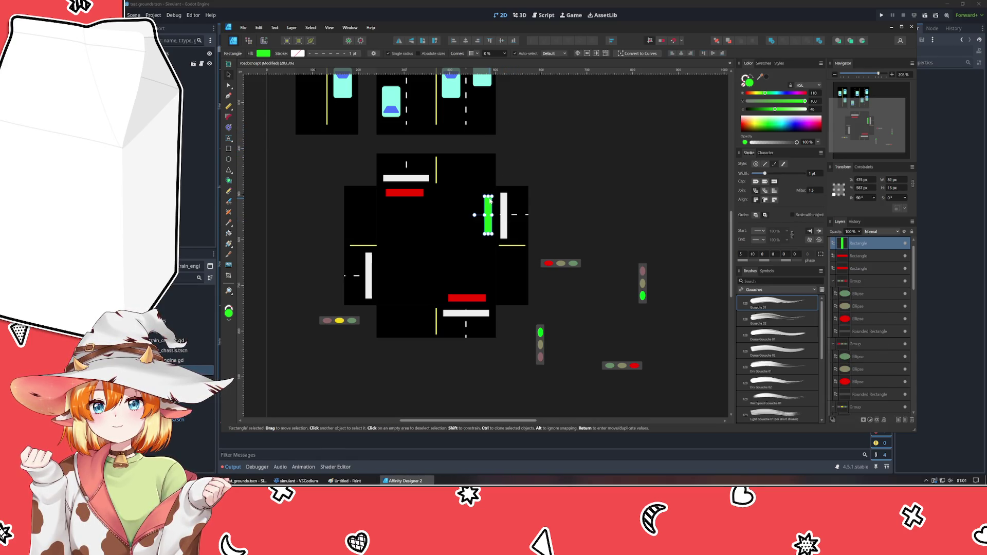
{"action": "left_click_drag", "start_coordinate": [489, 199], "coordinate": [384, 274]}
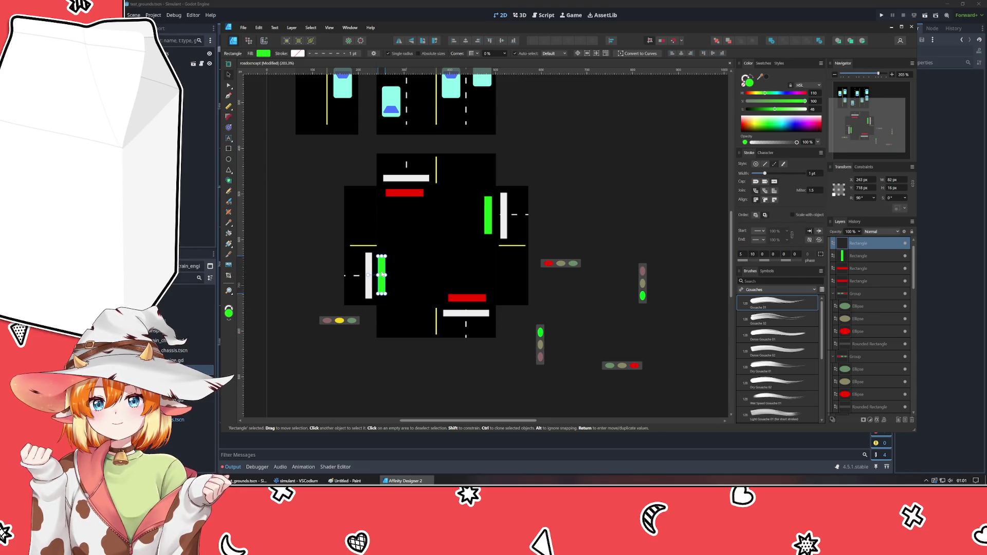
{"action": "left_click", "coordinate": [600, 165]}
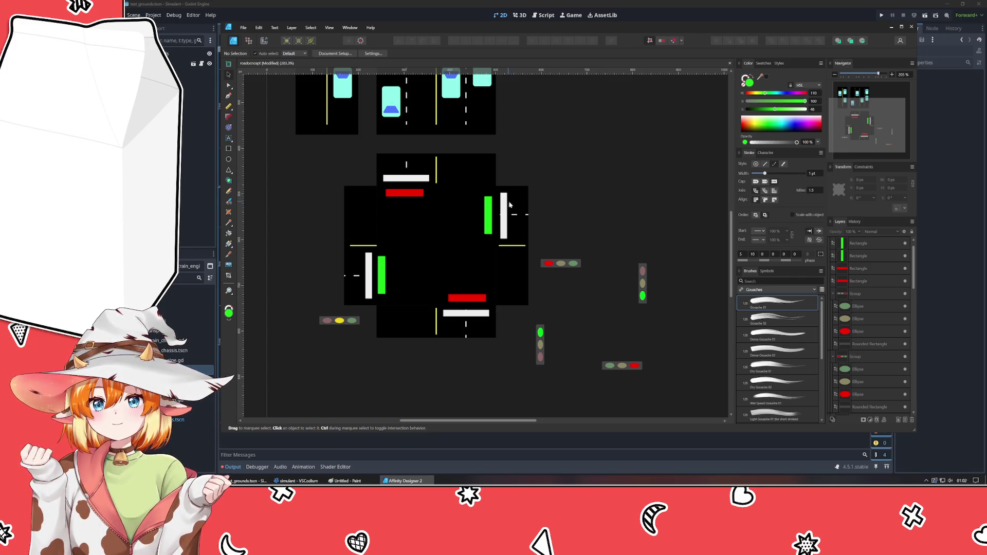
{"action": "left_click", "coordinate": [518, 216]}
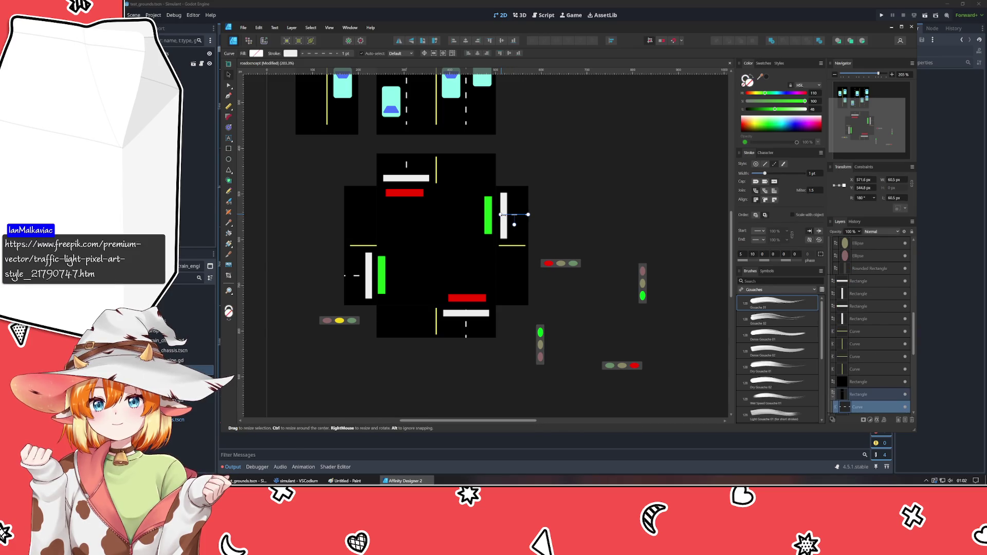
Shorten the short white lane mark on the intersection's right arm slightly.
{"action": "left_click_drag", "start_coordinate": [513, 224], "coordinate": [515, 224]}
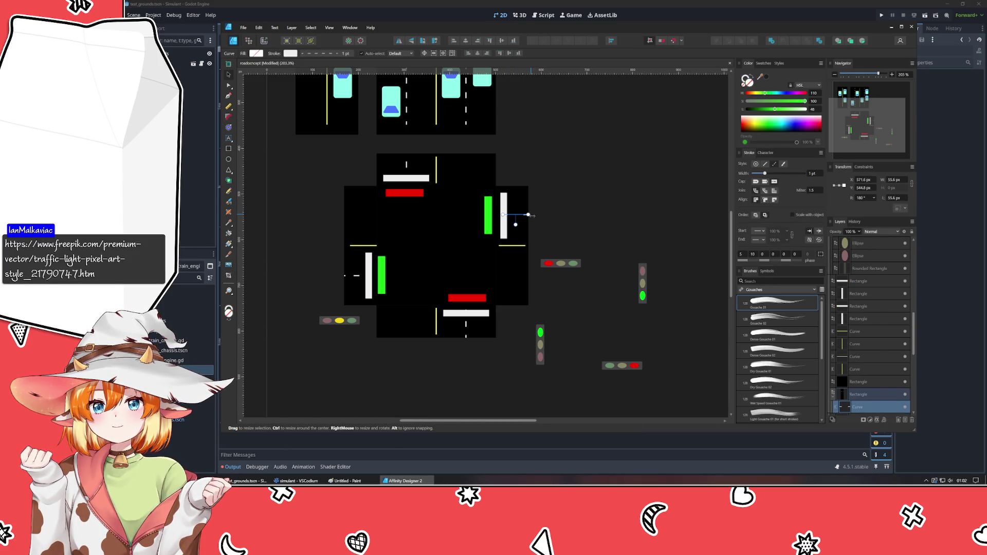
{"action": "left_click", "coordinate": [564, 203]}
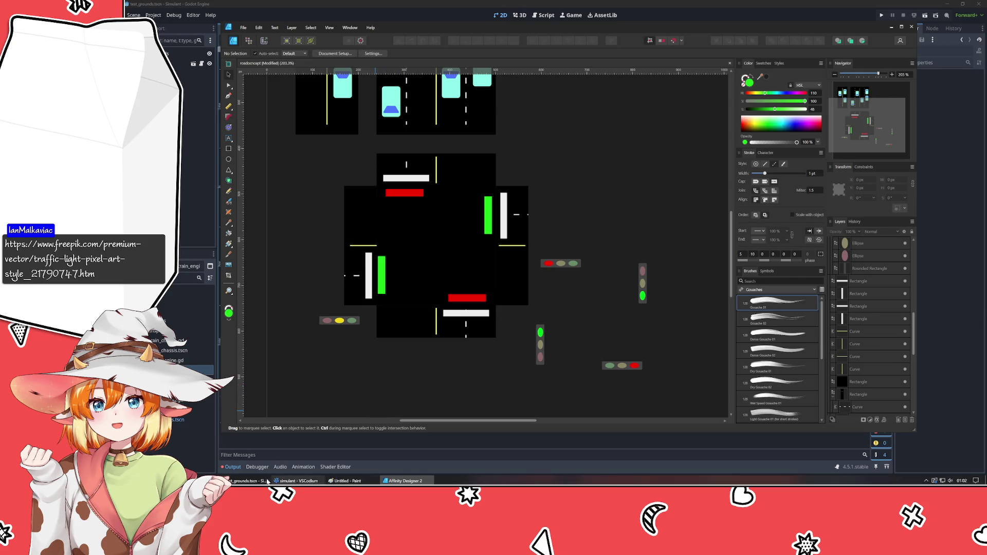
{"action": "left_click", "coordinate": [166, 481]}
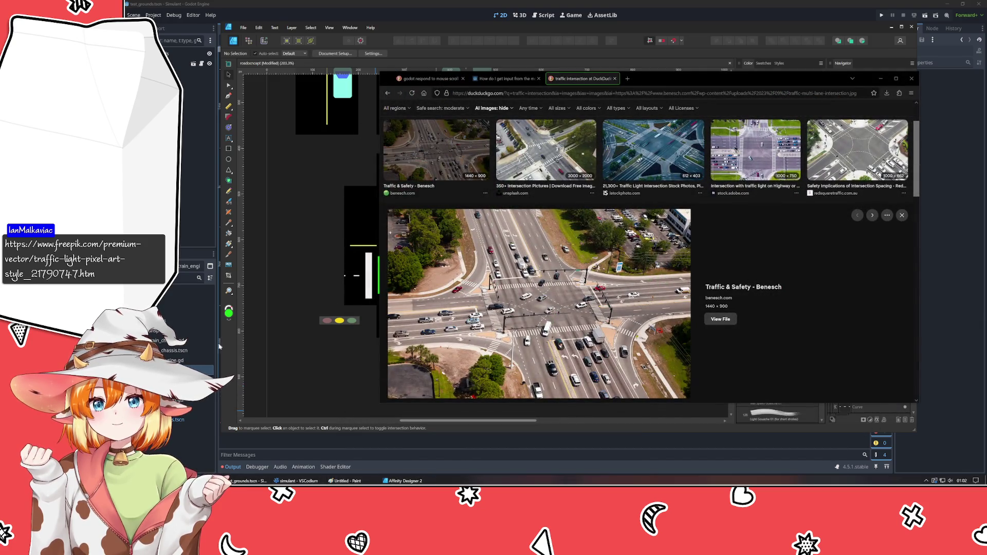
Reopen the pixel-art traffic light reference page, look at it, and close it again.
{"action": "middle_click", "coordinate": [627, 78]}
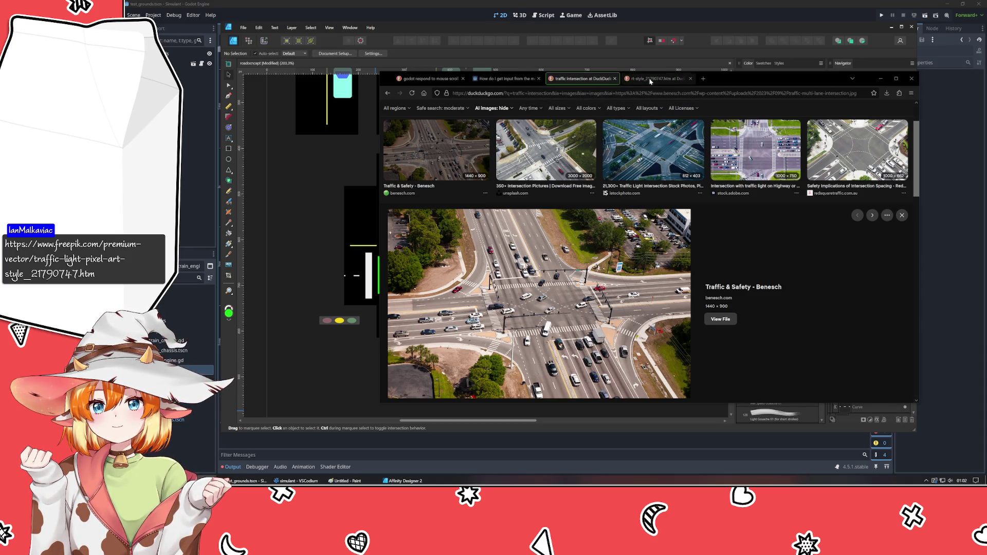
{"action": "middle_click", "coordinate": [641, 79]}
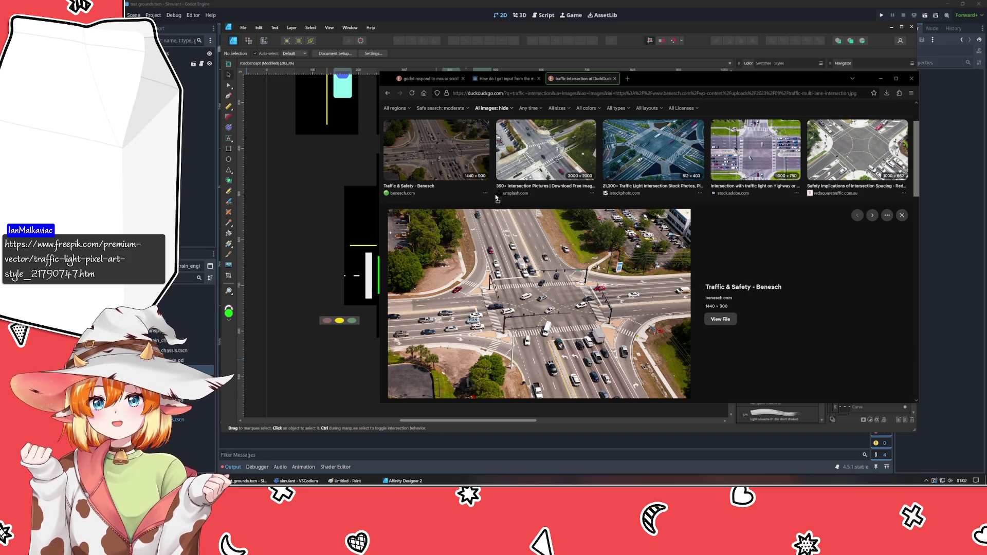
{"action": "key", "text": "ctrl+shift+t"}
{"action": "left_click", "coordinate": [634, 82]}
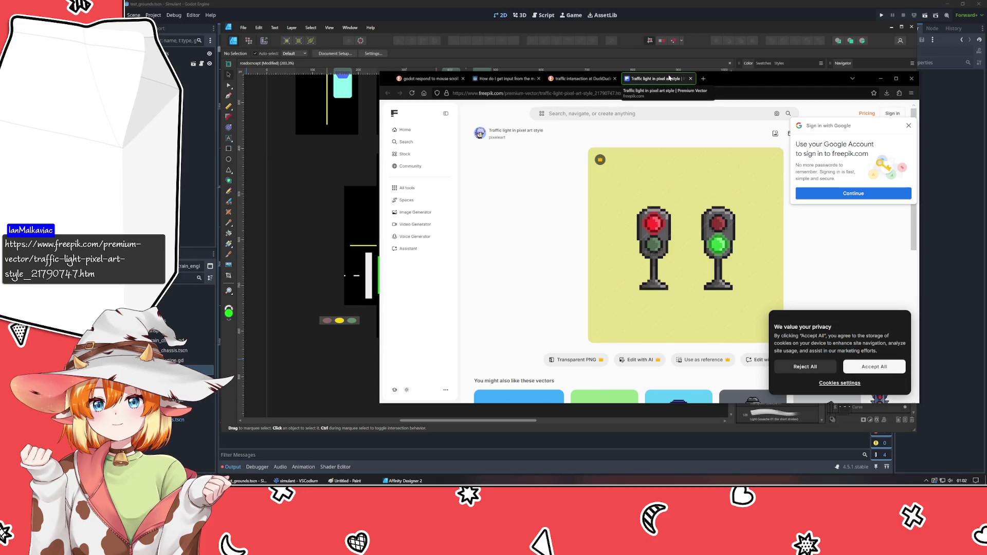
{"action": "left_click", "coordinate": [690, 78]}
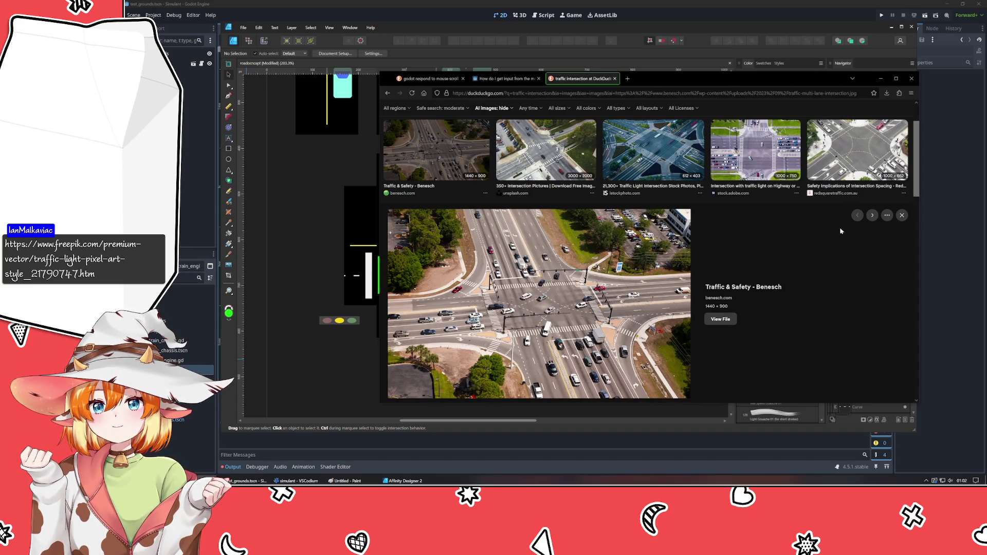
{"action": "scroll", "coordinate": [814, 177], "scroll_direction": "up", "scroll_amount": 2}
Preview the highway and intersection-spacing photos in DuckDuckGo images, then hide the browser.
{"action": "left_click", "coordinate": [766, 222]}
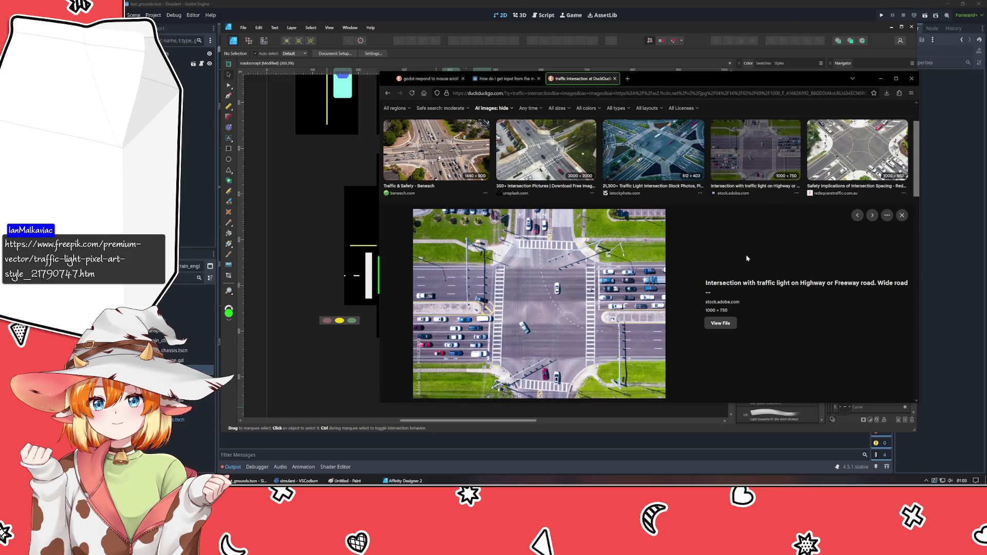
{"action": "left_click", "coordinate": [845, 156]}
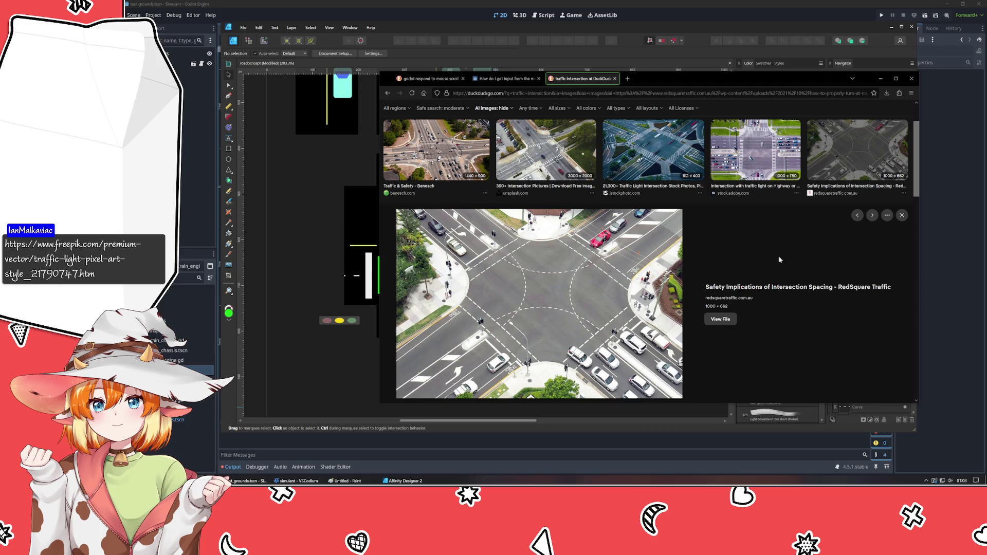
{"action": "left_click", "coordinate": [880, 78]}
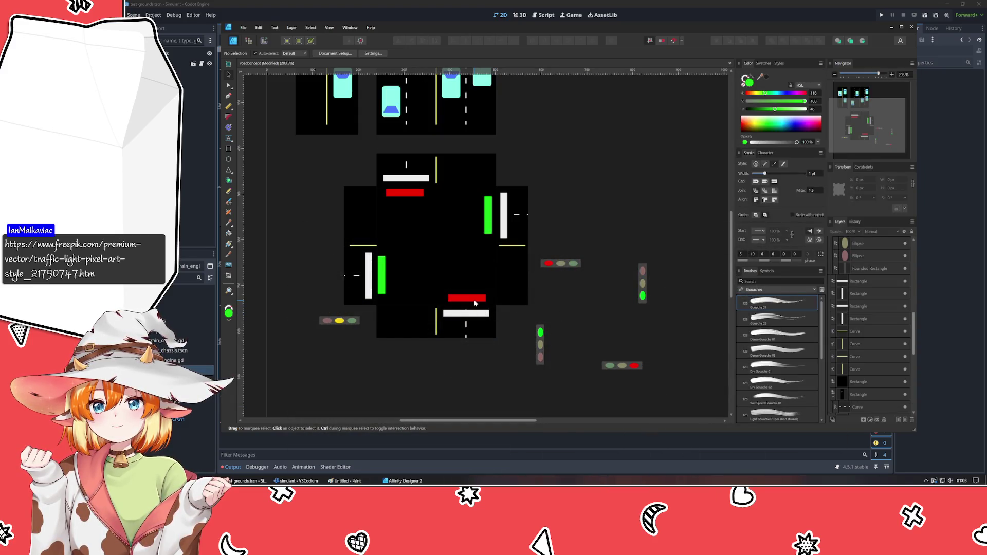
Shrink the four bars into corner dots: red top-left and bottom-right, green top-right and bottom-left.
{"action": "mouse_move", "coordinate": [466, 300]}
{"action": "left_mouse_down"}
{"action": "mouse_move", "coordinate": [517, 315]}
{"action": "mouse_move", "coordinate": [506, 314]}
{"action": "left_mouse_up"}
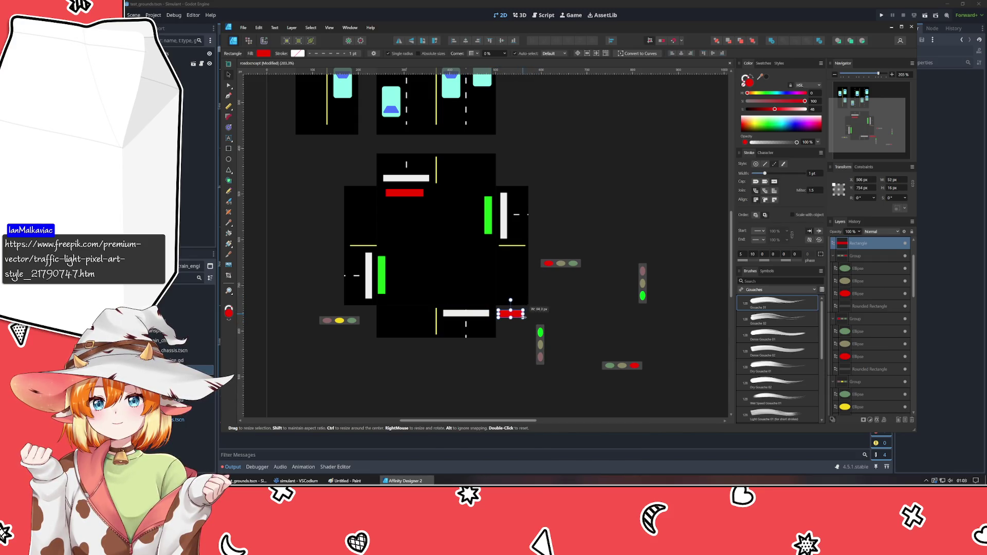
{"action": "key", "text": "Escape"}
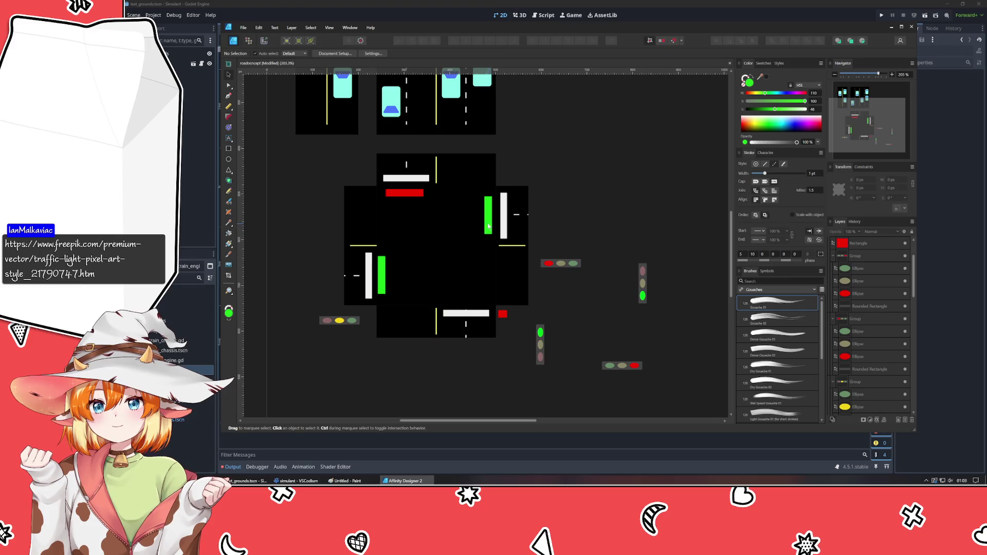
{"action": "left_click", "coordinate": [480, 216]}
{"action": "mouse_move", "coordinate": [481, 216]}
{"action": "left_mouse_down"}
{"action": "mouse_move", "coordinate": [490, 164]}
{"action": "mouse_move", "coordinate": [504, 175]}
{"action": "left_mouse_up"}
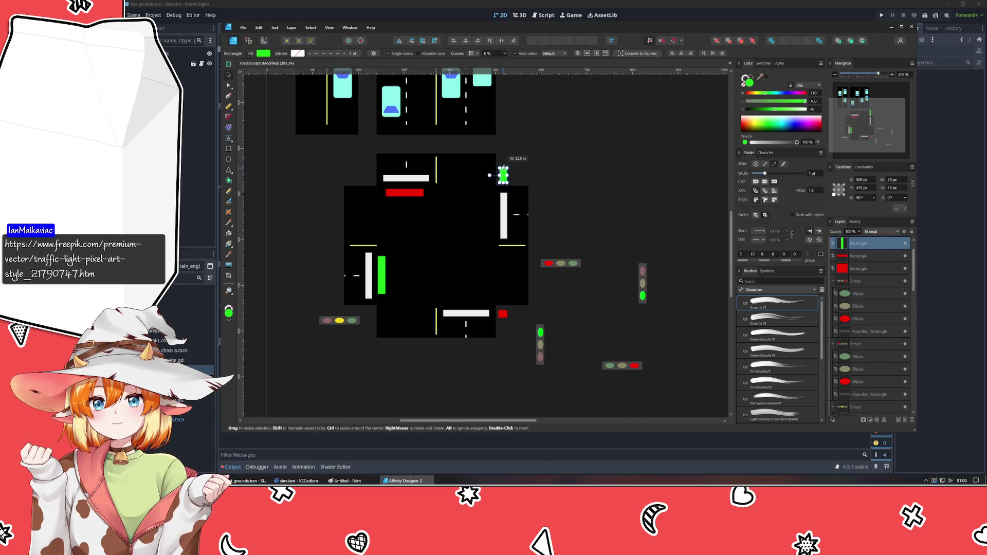
{"action": "left_click", "coordinate": [404, 192]}
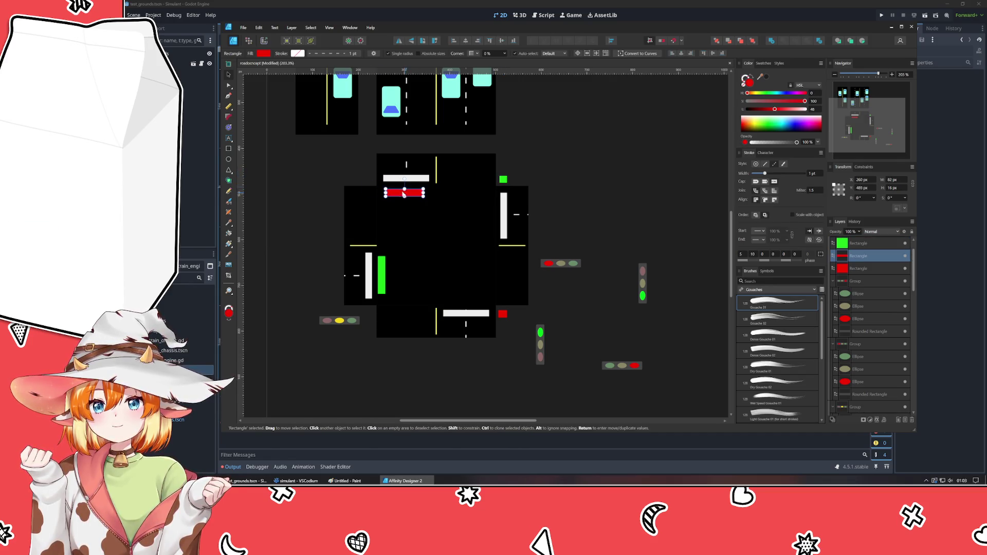
{"action": "left_click_drag", "start_coordinate": [404, 192], "coordinate": [368, 178]}
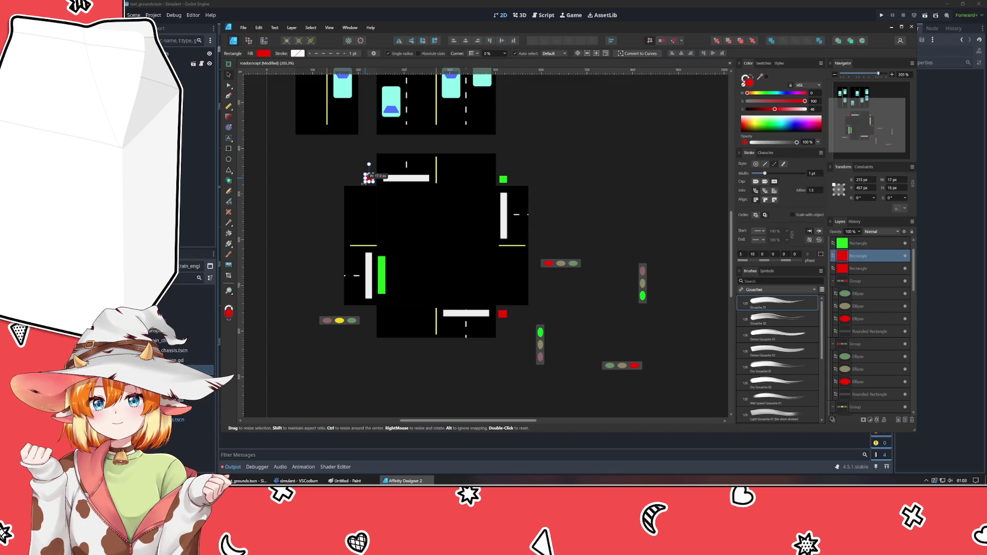
{"action": "key", "text": "ctrl+d"}
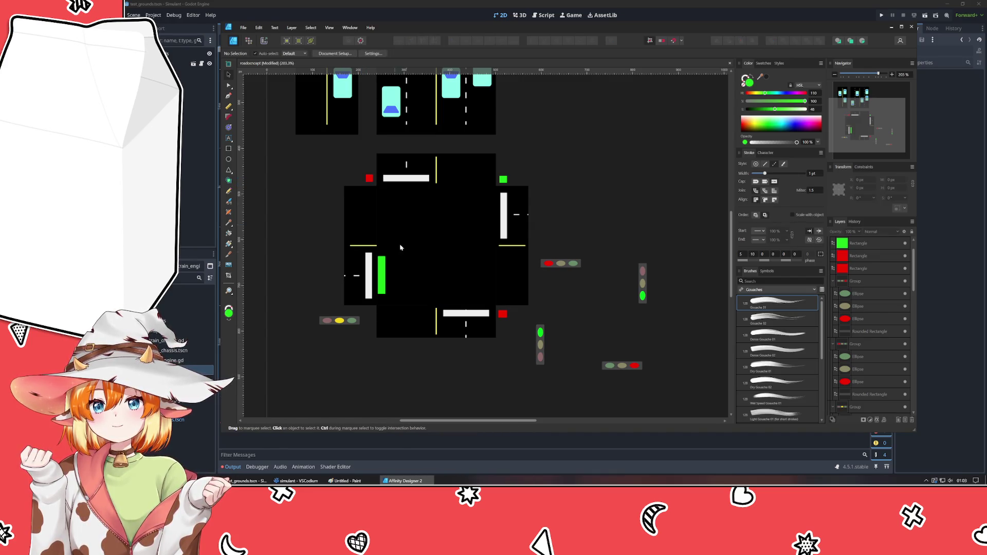
{"action": "mouse_move", "coordinate": [386, 270]}
{"action": "left_mouse_down"}
{"action": "mouse_move", "coordinate": [354, 328]}
{"action": "mouse_move", "coordinate": [369, 317]}
{"action": "left_mouse_up"}
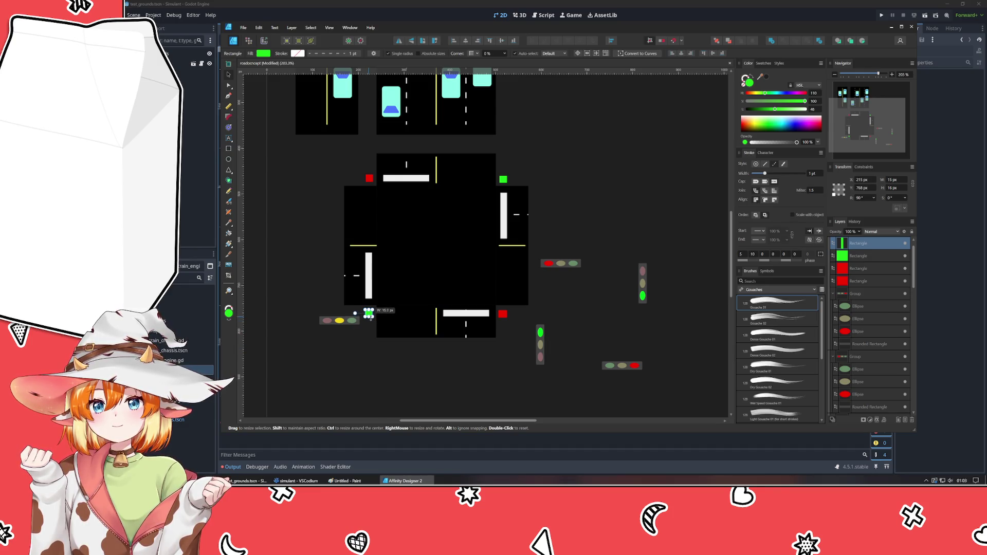
Check the bottom-right red square, then delete the loose horizontal traffic light.
{"action": "left_click", "coordinate": [518, 330]}
{"action": "left_click", "coordinate": [503, 314]}
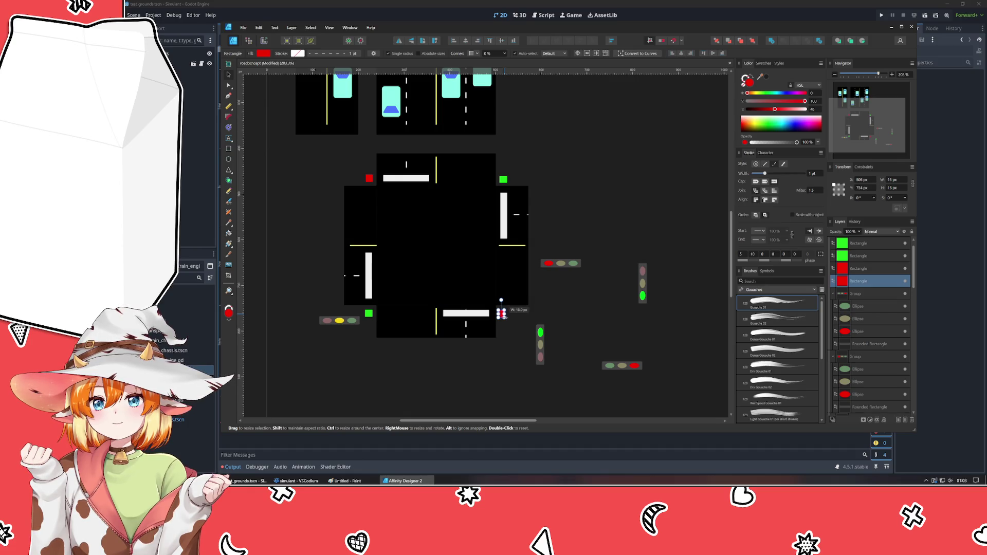
{"action": "left_click", "coordinate": [516, 359]}
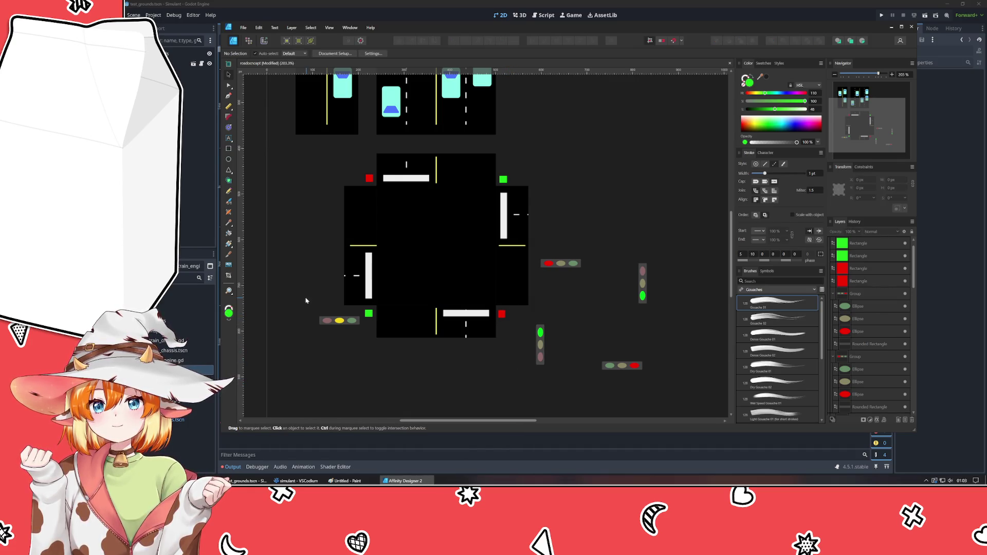
{"action": "left_click", "coordinate": [337, 317]}
{"action": "key", "text": "Delete"}
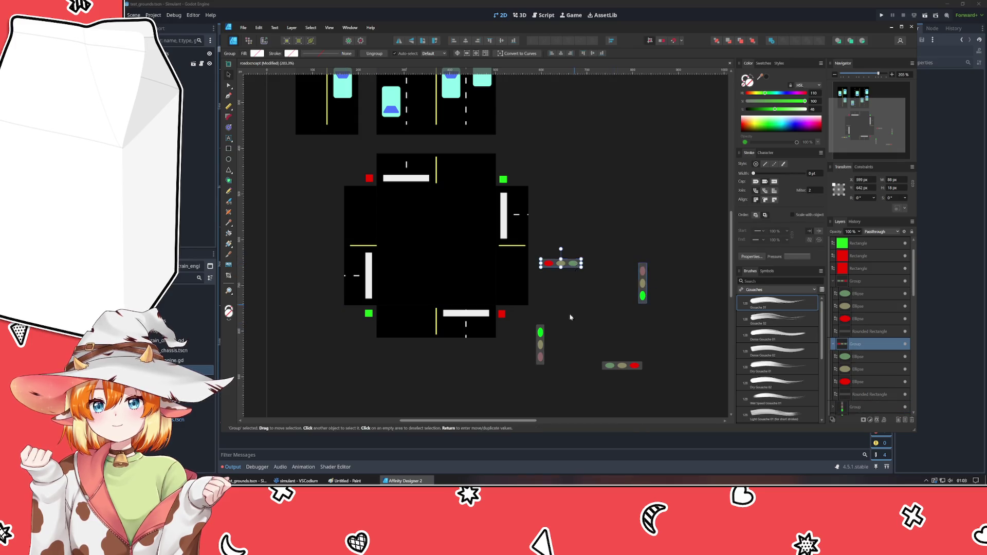
Delete the three remaining loose traffic lights and group all the intersection tile's shapes with Ctrl+G.
{"action": "key", "text": "Delete"}
{"action": "left_click", "coordinate": [540, 347]}
{"action": "key", "text": "Delete"}
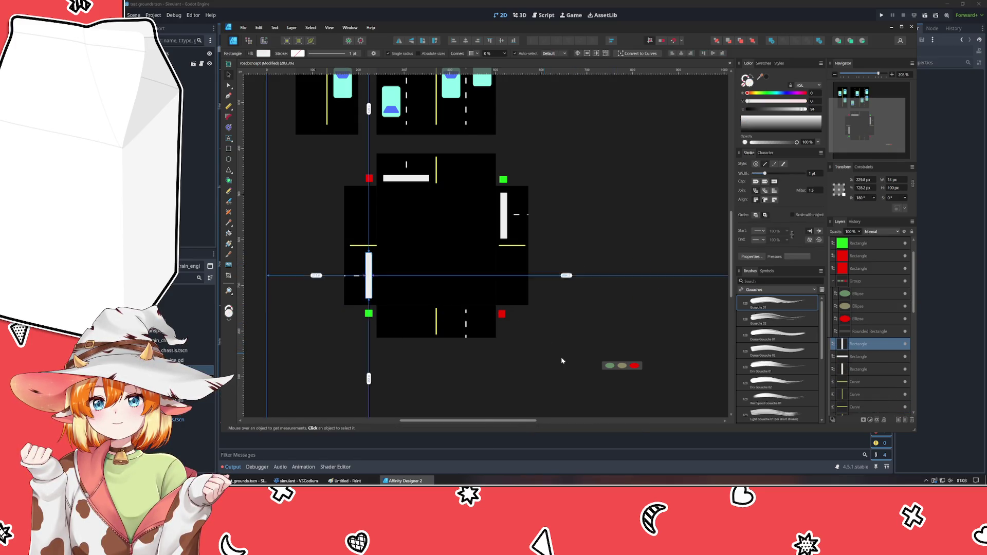
{"action": "left_click", "coordinate": [619, 367]}
{"action": "key", "text": "Delete"}
{"action": "left_click", "coordinate": [631, 324]}
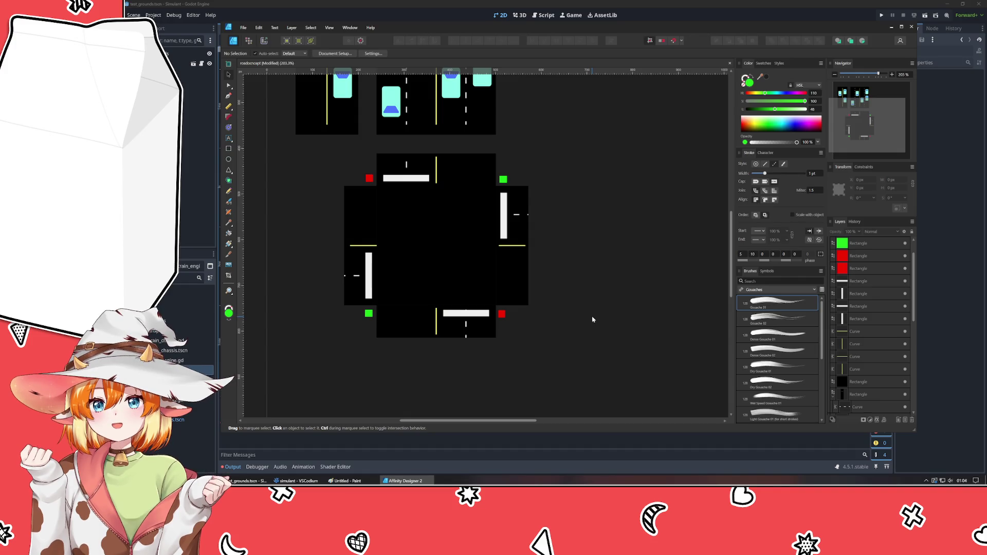
{"action": "mouse_move", "coordinate": [593, 318]}
{"action": "left_mouse_down"}
{"action": "mouse_move", "coordinate": [650, 428]}
{"action": "mouse_move", "coordinate": [661, 309]}
{"action": "mouse_move", "coordinate": [632, 303]}
{"action": "left_mouse_up"}
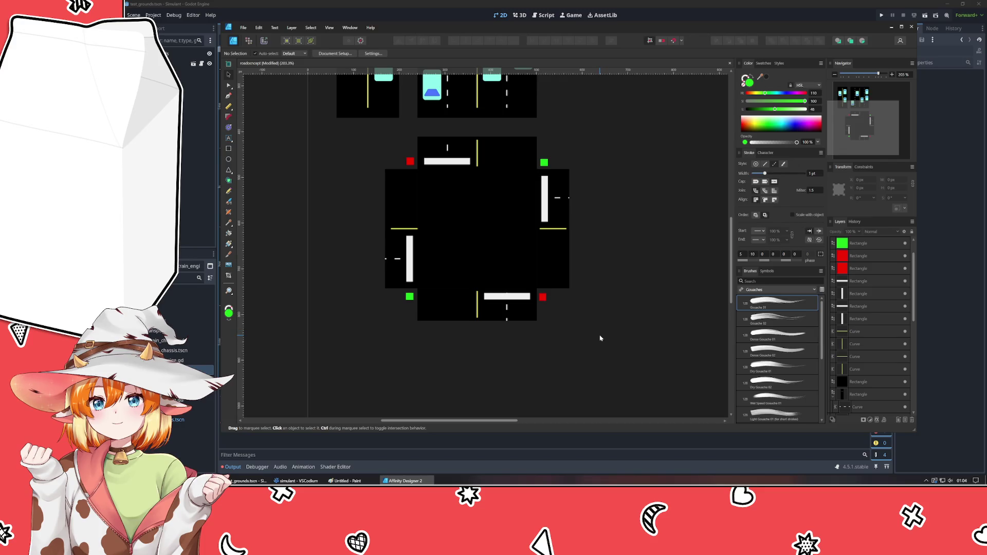
{"action": "left_click_drag", "start_coordinate": [600, 338], "coordinate": [360, 128]}
{"action": "key", "text": "ctrl+g"}
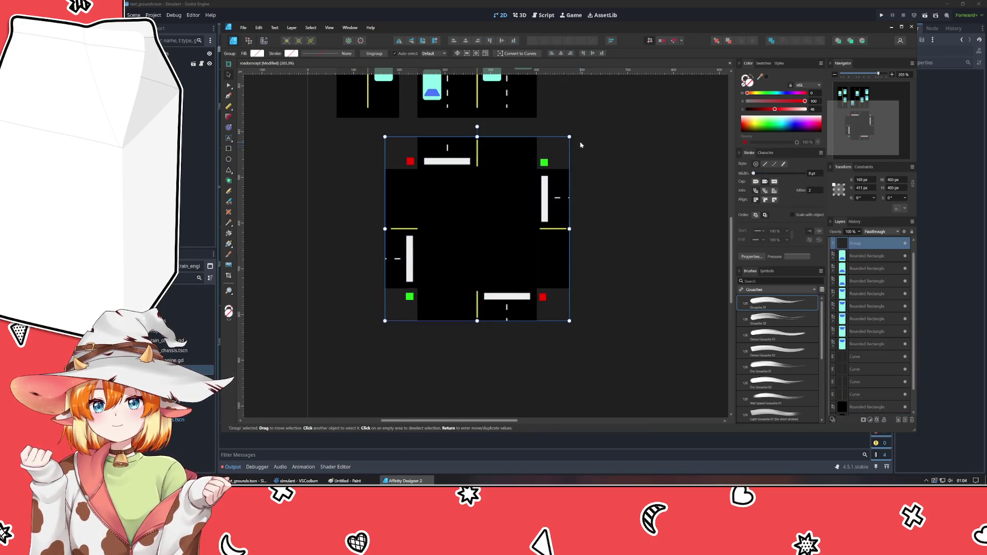
{"action": "scroll", "coordinate": [581, 144], "scroll_direction": "up", "scroll_amount": 3}
{"action": "left_click_drag", "start_coordinate": [574, 281], "coordinate": [429, 127]}
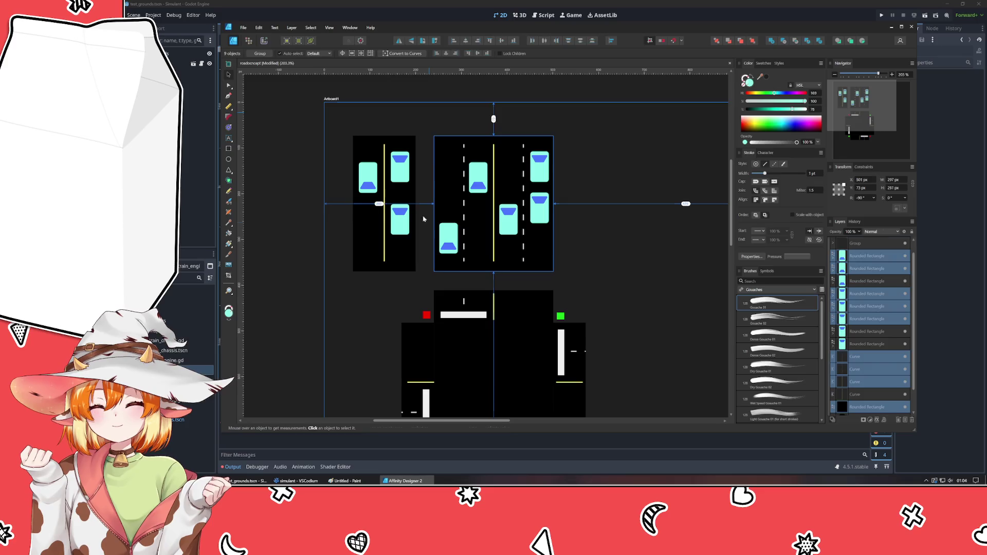
Group the right road tile's shapes and then the left road tile's shapes.
{"action": "key", "text": "ctrl+g"}
{"action": "left_click_drag", "start_coordinate": [420, 285], "coordinate": [310, 110]}
{"action": "key", "text": "ctrl+g"}
{"action": "left_click", "coordinate": [684, 293]}
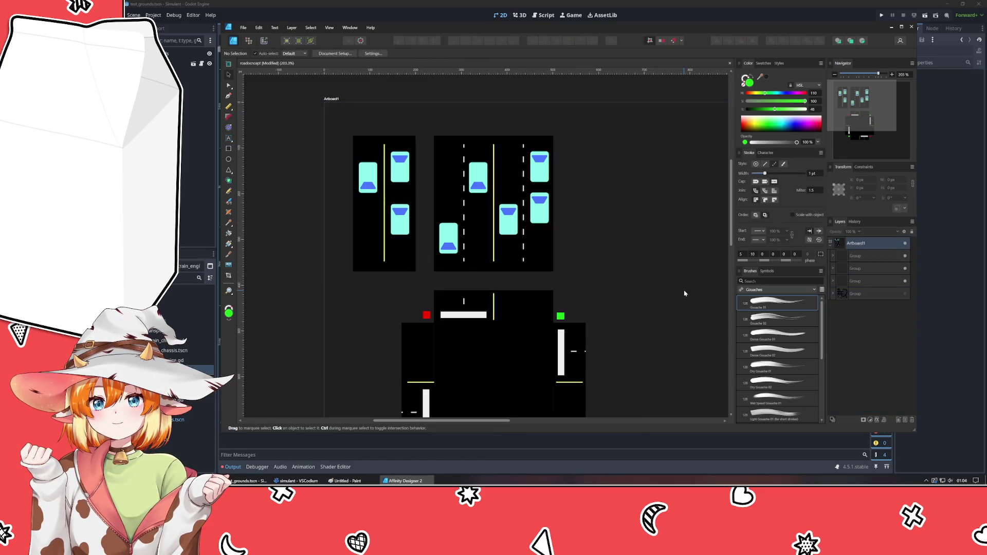
{"action": "scroll", "coordinate": [538, 213], "scroll_direction": "down", "scroll_amount": 3}
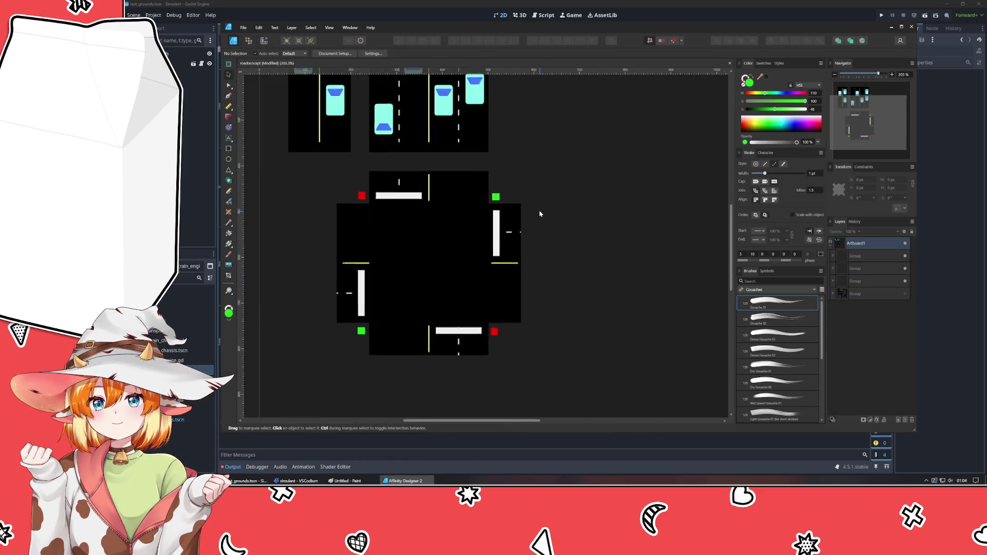
Delete the spare fourth group.
{"action": "left_click", "coordinate": [864, 298]}
{"action": "key", "text": "Delete"}
{"action": "left_click", "coordinate": [559, 321]}
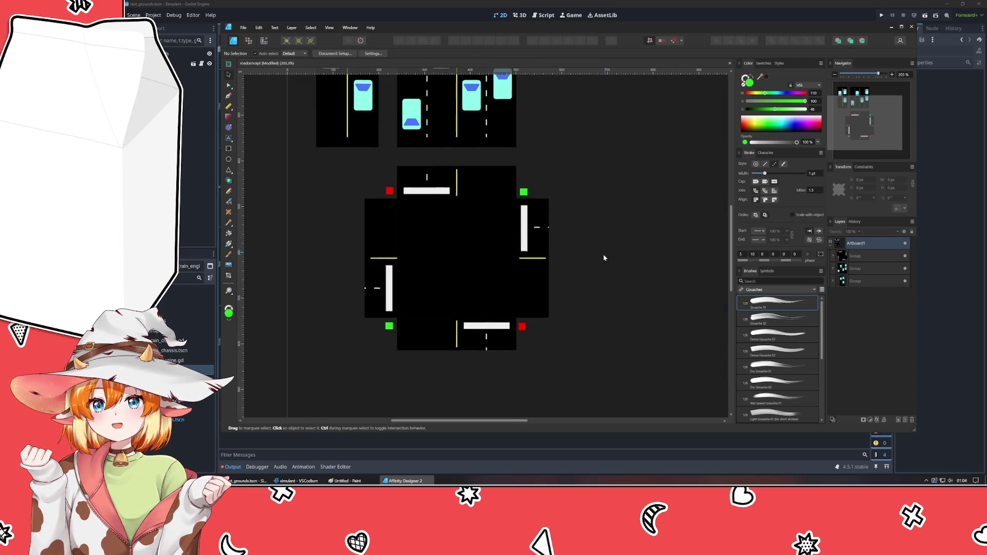
Alt-drag a duplicate of the intersection tile group to its right.
{"action": "left_click_drag", "start_coordinate": [606, 258], "coordinate": [512, 307]}
{"action": "left_click", "coordinate": [407, 276]}
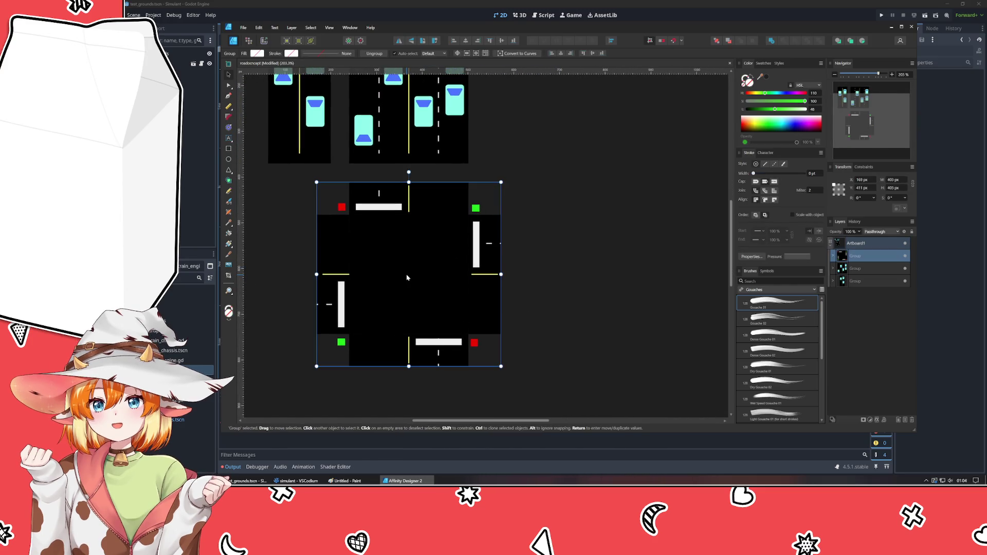
{"action": "mouse_move", "coordinate": [407, 276]}
{"action": "left_mouse_down"}
{"action": "mouse_move", "coordinate": [610, 275]}
{"action": "mouse_move", "coordinate": [463, 280]}
{"action": "left_mouse_up"}
{"action": "left_click", "coordinate": [481, 178]}
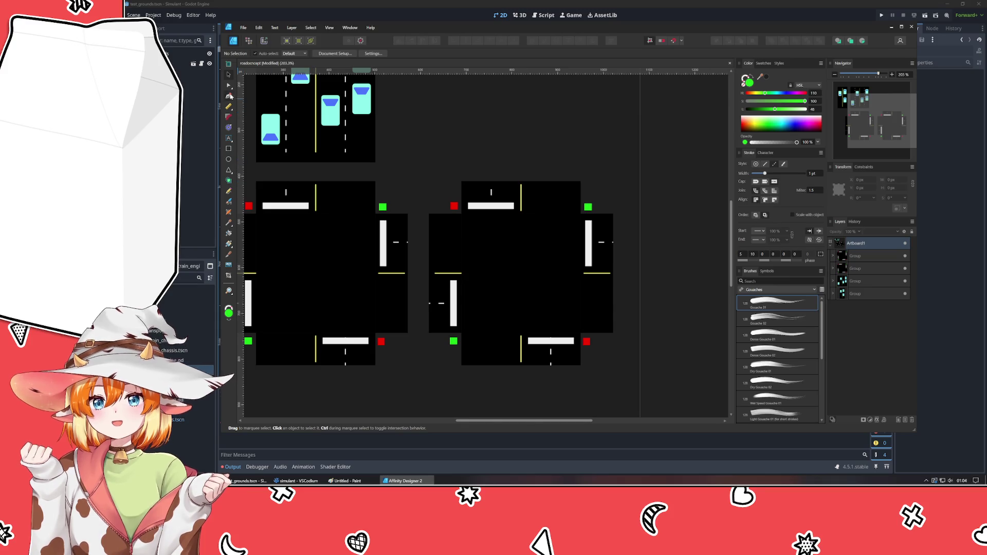
Draw a two-node Pen path at the copied tile's bottom edge with a curved Start arrowhead and white stroke.
{"action": "key", "text": "p"}
{"action": "left_click", "coordinate": [529, 353]}
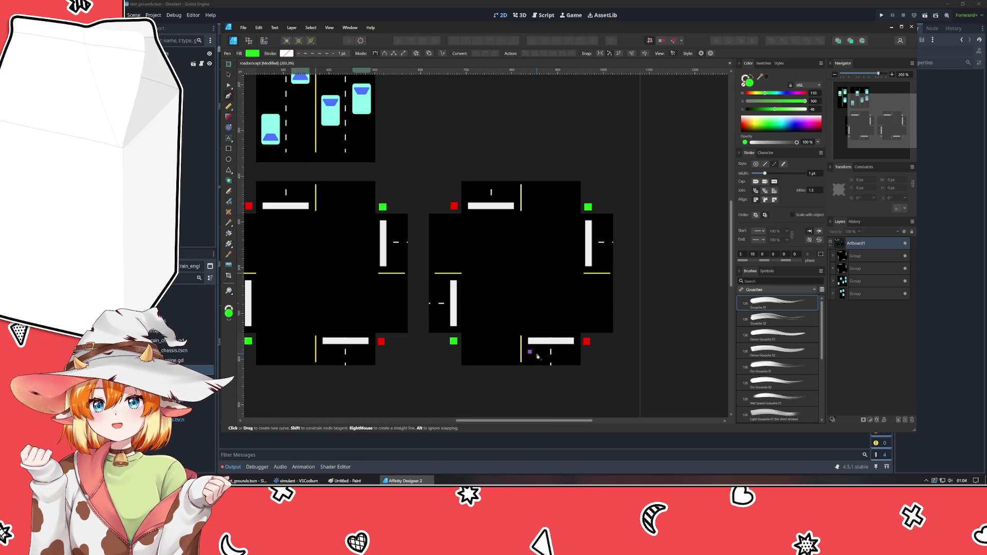
{"action": "left_click", "coordinate": [537, 353]}
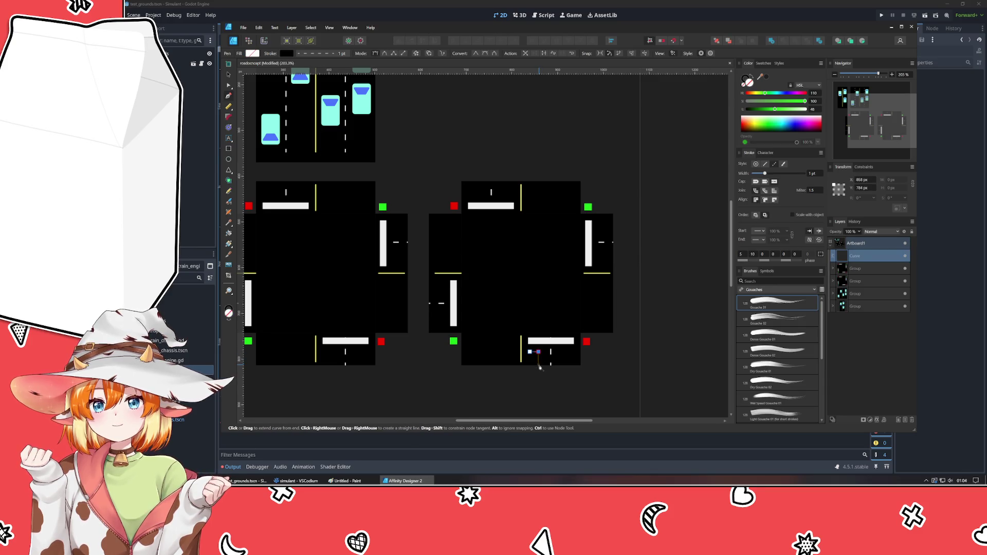
{"action": "left_click", "coordinate": [762, 233]}
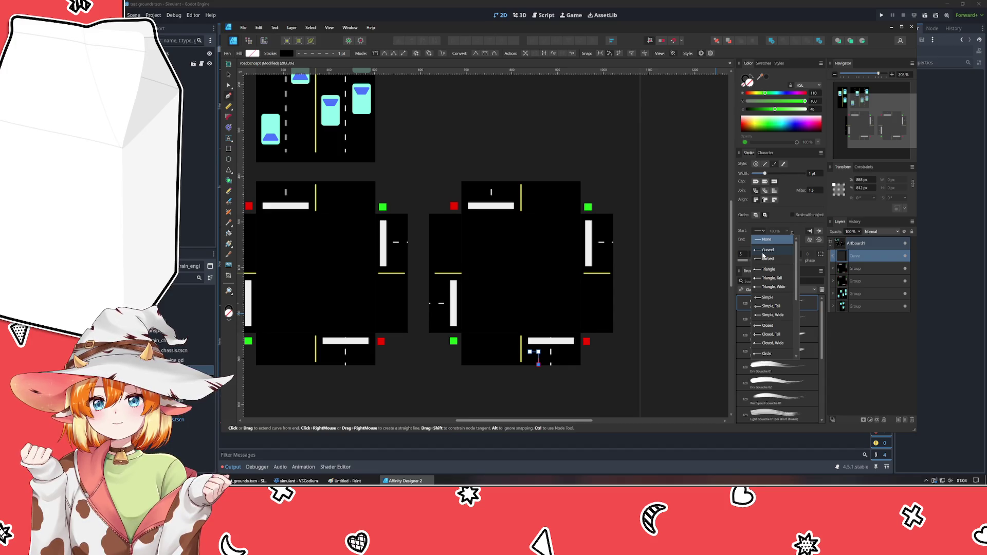
{"action": "left_click", "coordinate": [764, 256]}
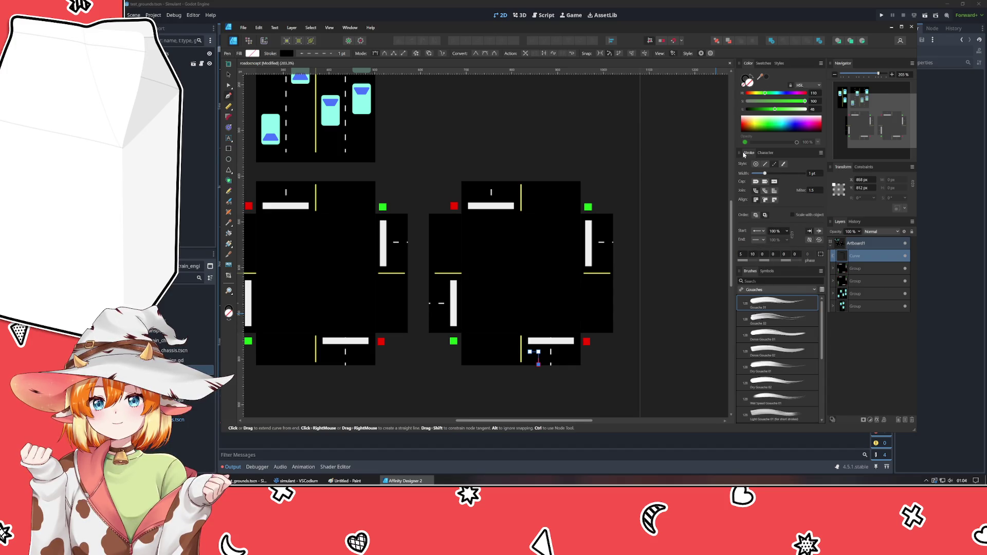
{"action": "left_click", "coordinate": [762, 63]}
{"action": "left_click", "coordinate": [799, 93]}
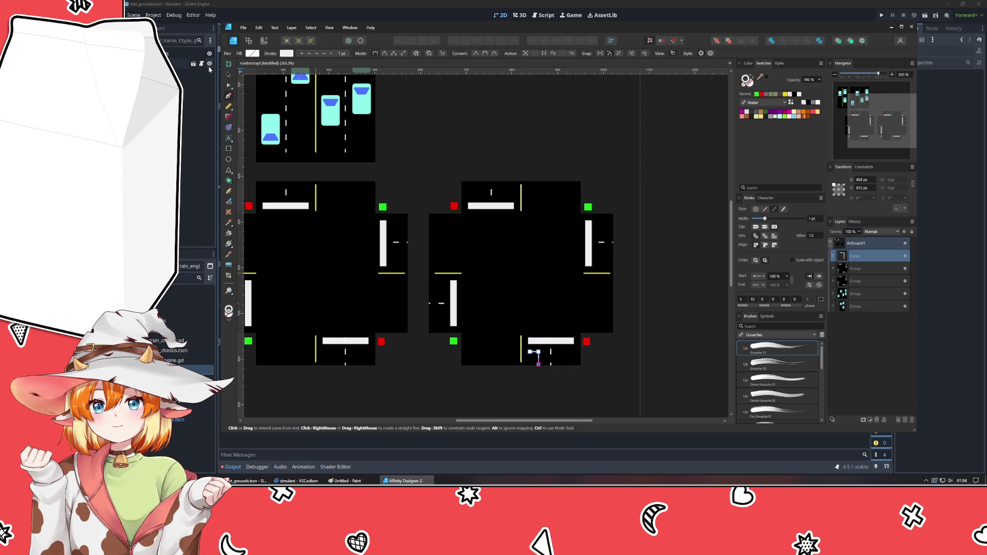
{"action": "key", "text": "v"}
{"action": "left_click", "coordinate": [484, 164]}
{"action": "scroll", "coordinate": [528, 384], "scroll_direction": "up", "scroll_amount": 2}
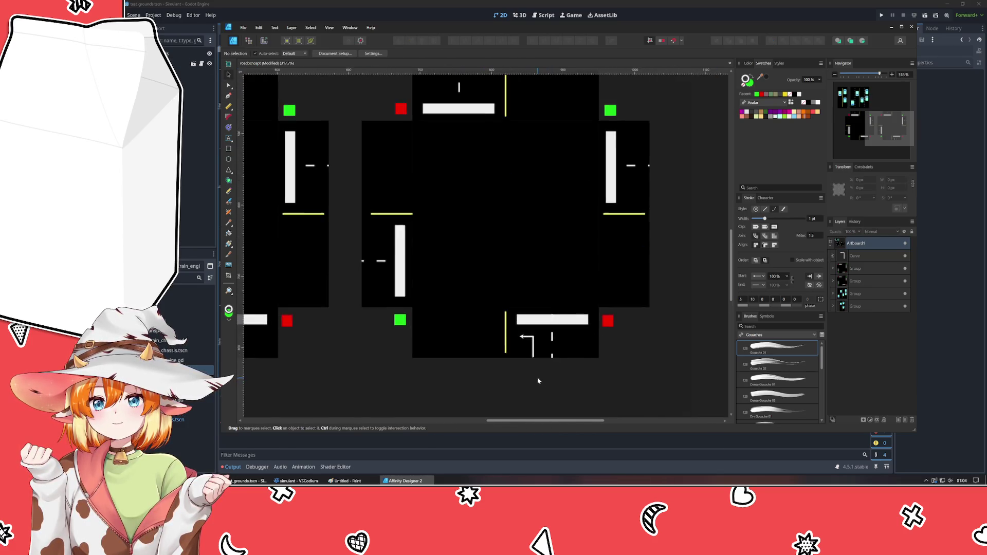
{"action": "scroll", "coordinate": [537, 379], "scroll_direction": "up", "scroll_amount": 2}
Smooth the arrow's corner node into a curve with the Node tool and set a solid stroke style.
{"action": "left_click", "coordinate": [531, 324]}
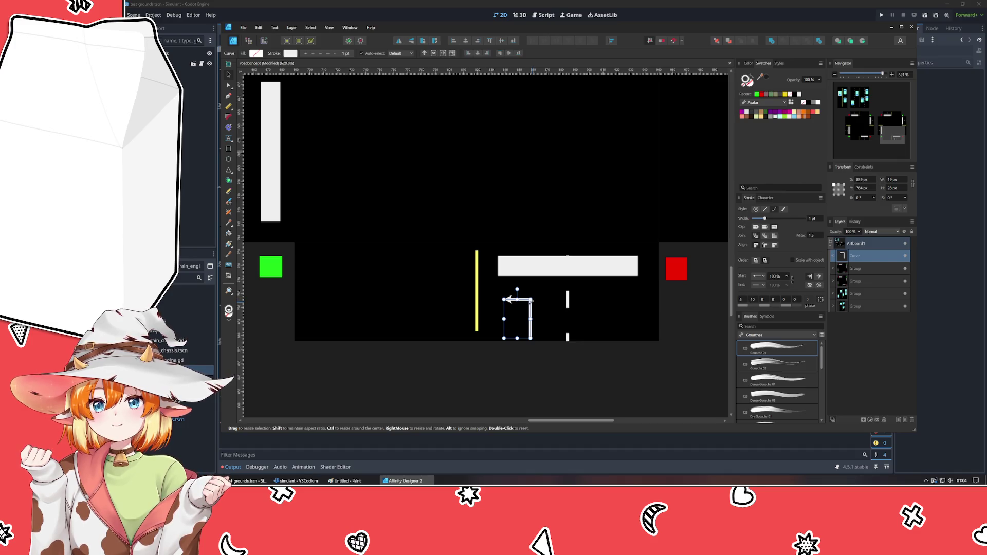
{"action": "key", "text": "a"}
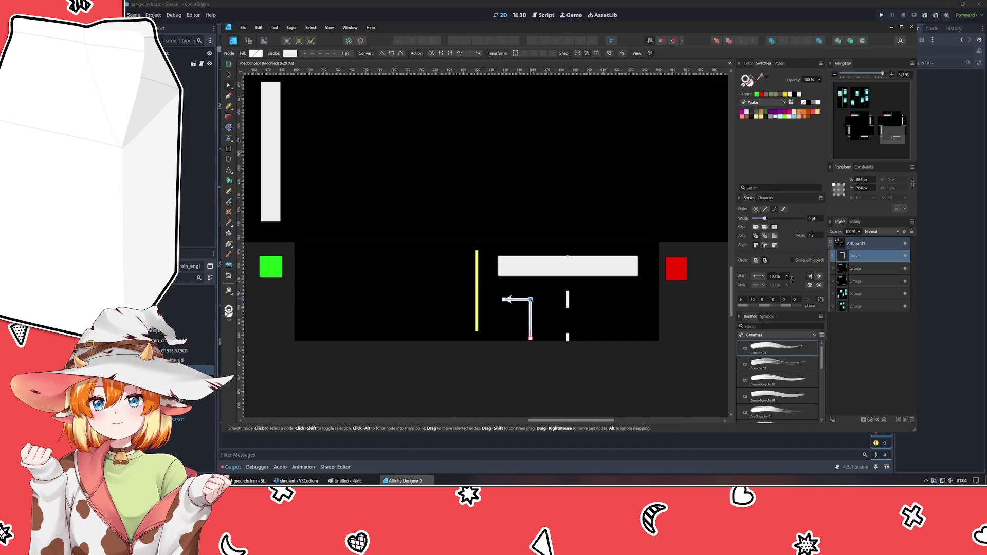
{"action": "left_click_drag", "start_coordinate": [529, 300], "coordinate": [527, 297]}
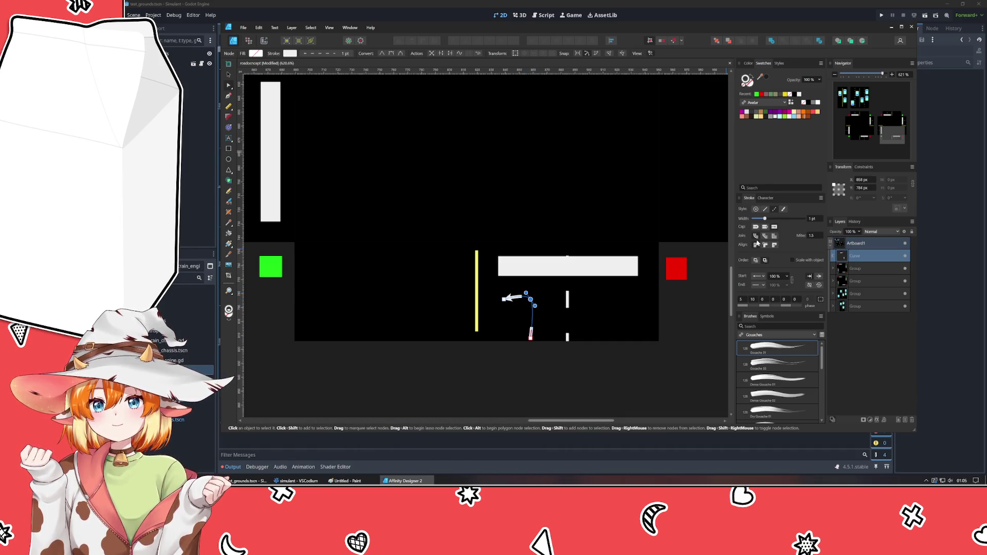
{"action": "left_click", "coordinate": [764, 210]}
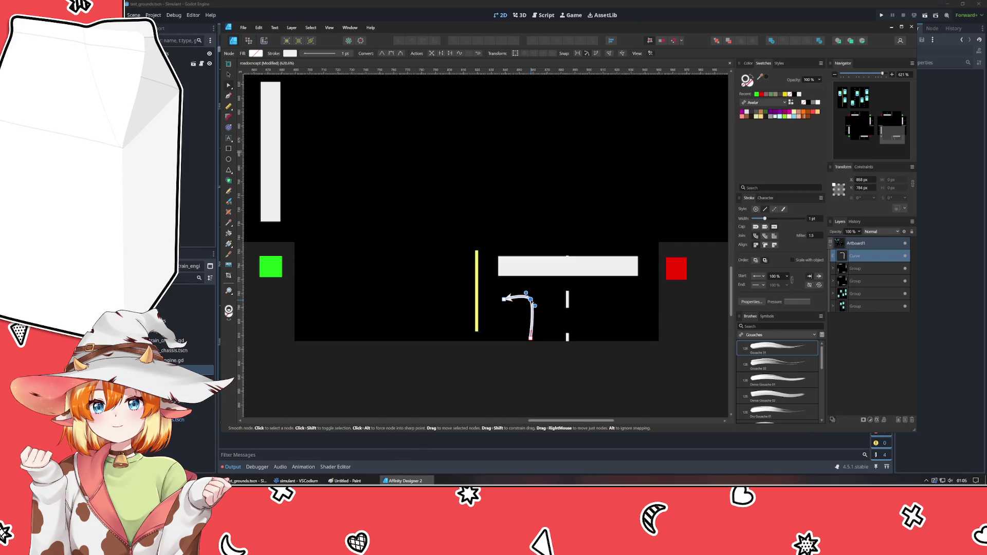
{"action": "mouse_move", "coordinate": [526, 294]}
{"action": "left_mouse_down"}
{"action": "mouse_move", "coordinate": [527, 303]}
{"action": "mouse_move", "coordinate": [527, 294]}
{"action": "left_mouse_up"}
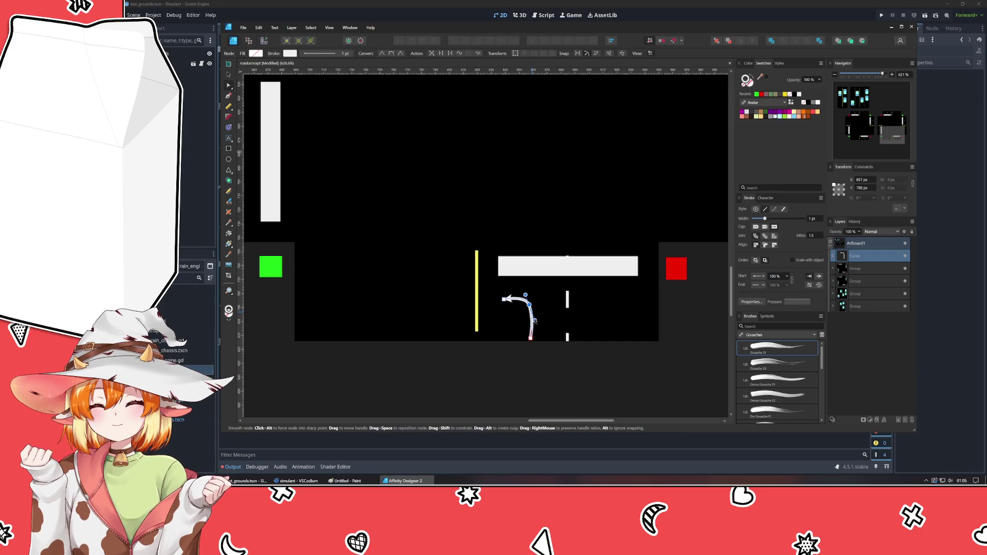
{"action": "key", "text": "v"}
{"action": "scroll", "coordinate": [529, 379], "scroll_direction": "down", "scroll_amount": 3}
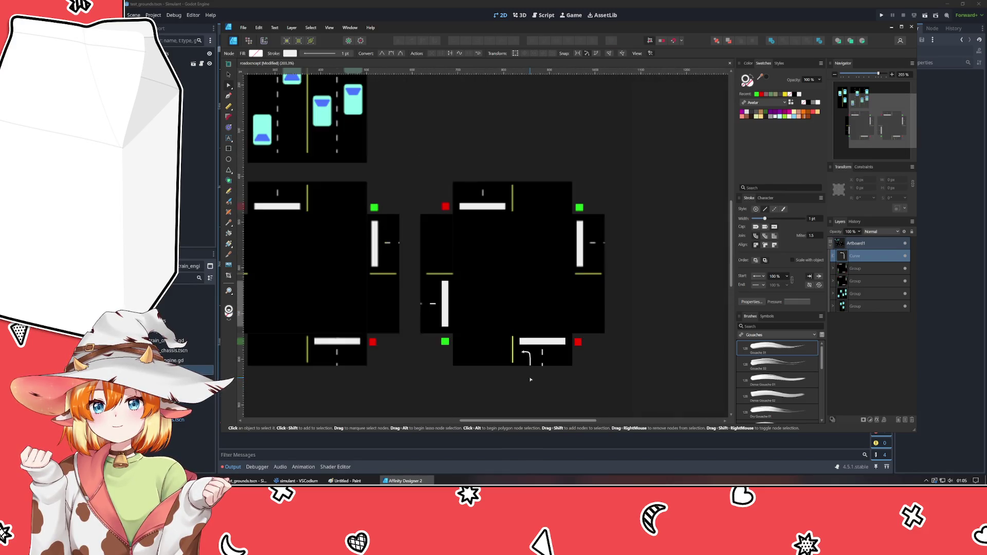
Give the lower intersection's turn line a Triangle start arrowhead.
{"action": "left_click", "coordinate": [540, 395]}
{"action": "scroll", "coordinate": [515, 380], "scroll_direction": "up", "scroll_amount": 2}
{"action": "left_click", "coordinate": [530, 331]}
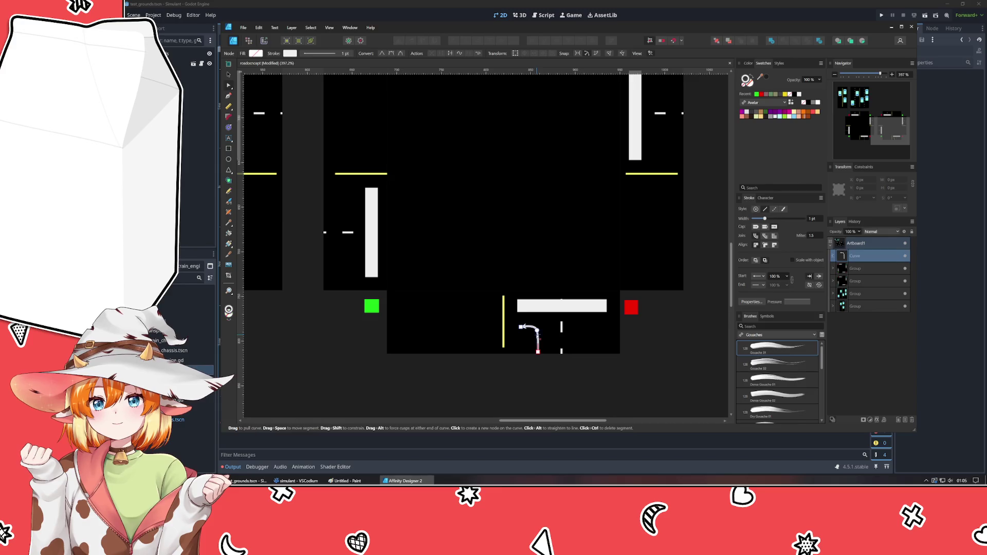
{"action": "scroll", "coordinate": [540, 332], "scroll_direction": "up", "scroll_amount": 1}
{"action": "scroll", "coordinate": [812, 220], "scroll_direction": "up", "scroll_amount": 1}
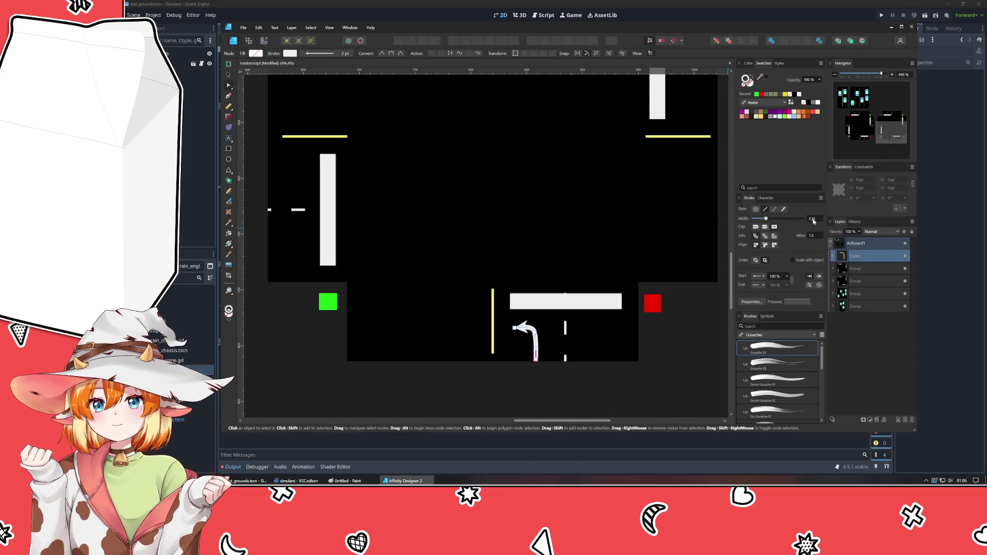
{"action": "scroll", "coordinate": [812, 221], "scroll_direction": "up", "scroll_amount": 1}
{"action": "scroll", "coordinate": [812, 221], "scroll_direction": "down", "scroll_amount": 2}
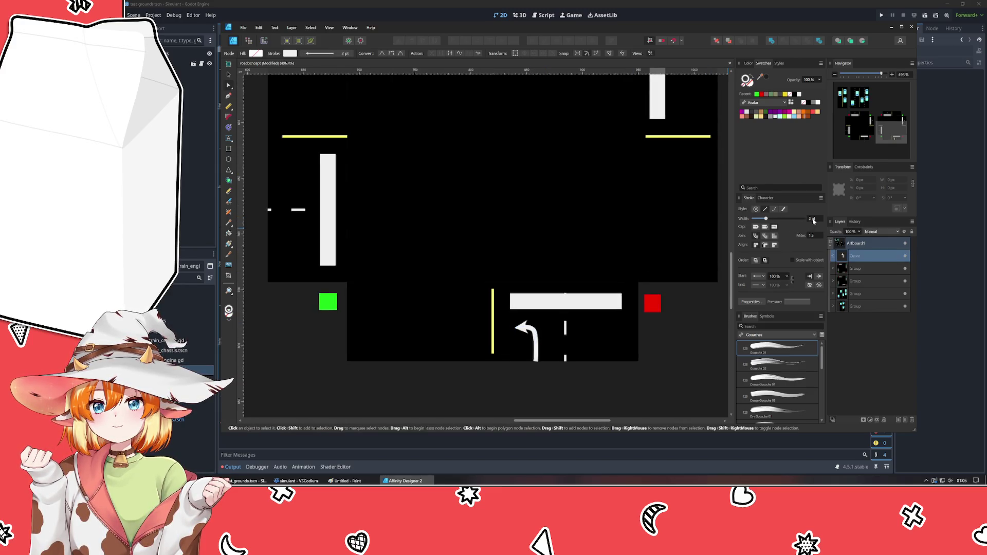
{"action": "left_click", "coordinate": [765, 279]}
{"action": "scroll", "coordinate": [764, 308], "scroll_direction": "up", "scroll_amount": 1}
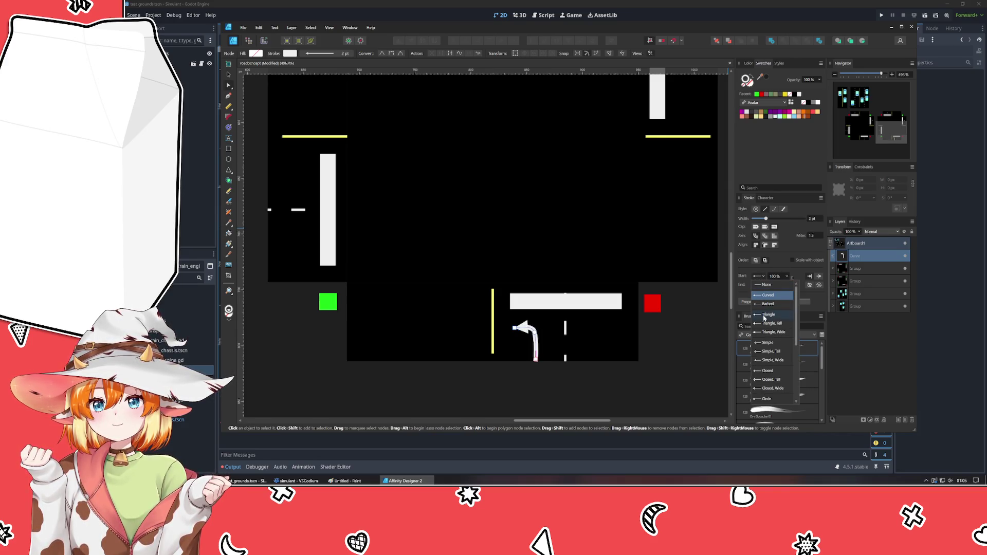
{"action": "left_click", "coordinate": [764, 314]}
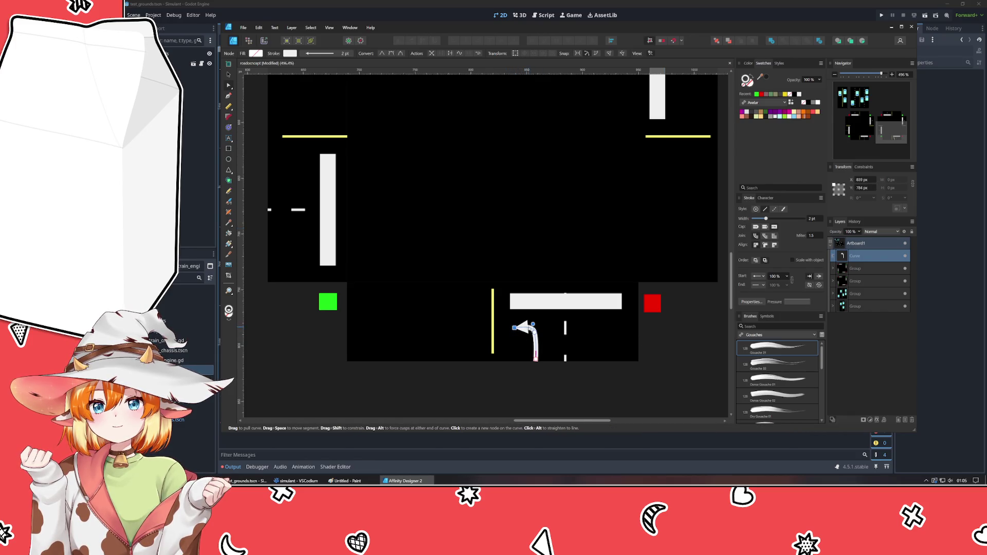
Reshape the arrow's curved bend and nudge its lower end right with the Node tool.
{"action": "left_click_drag", "start_coordinate": [533, 336], "coordinate": [536, 322]}
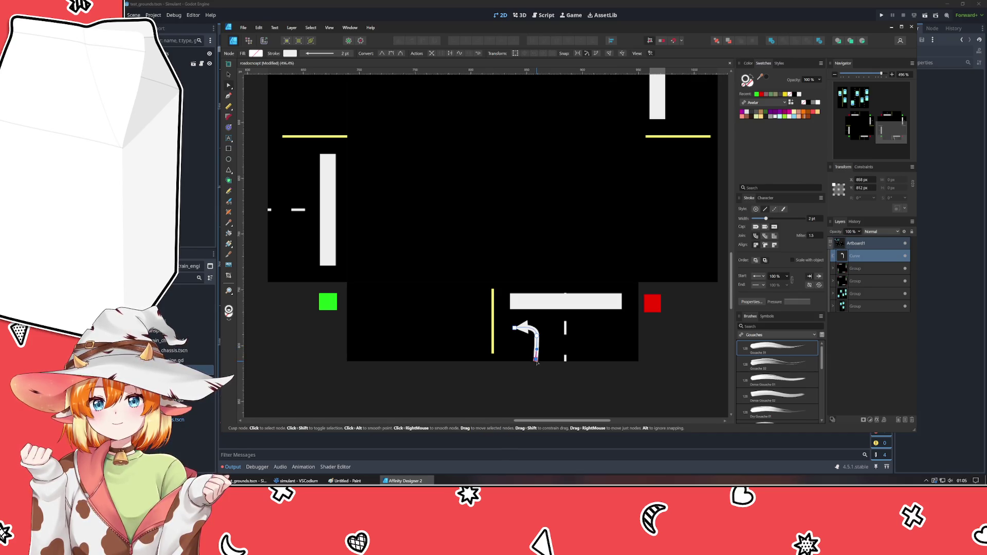
{"action": "left_click_drag", "start_coordinate": [536, 359], "coordinate": [539, 358]}
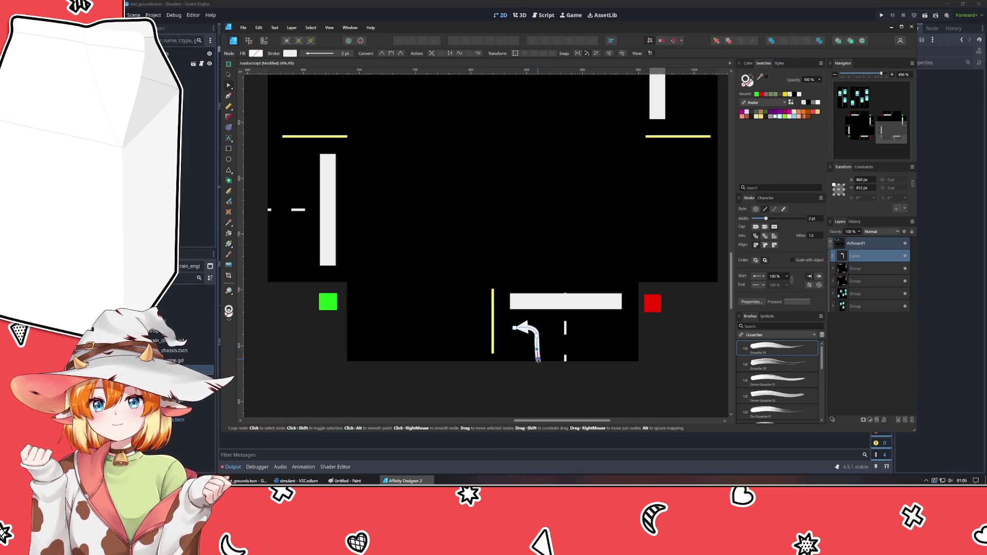
{"action": "key", "text": "v"}
{"action": "key", "text": "ctrl+d"}
{"action": "scroll", "coordinate": [534, 376], "scroll_direction": "down", "scroll_amount": 5}
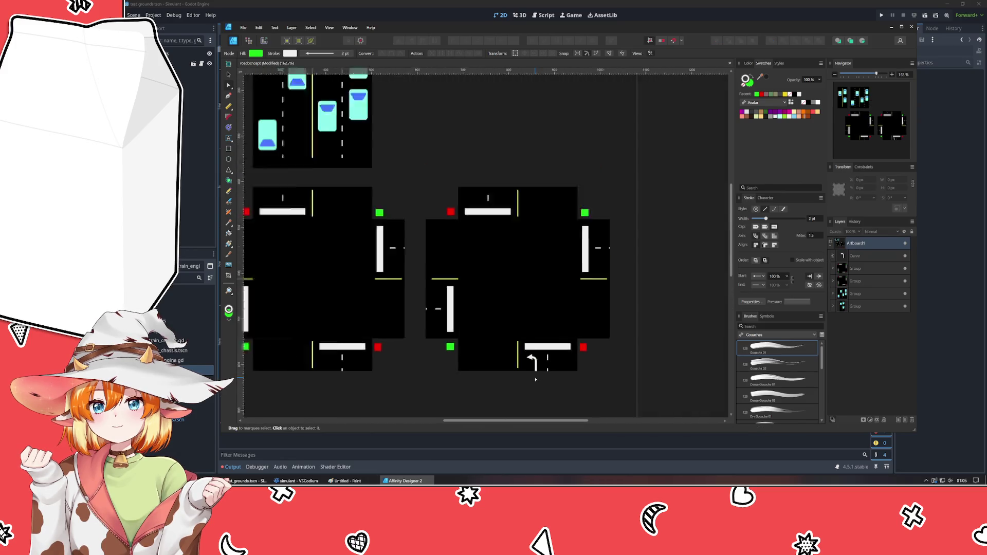
Duplicate the turn arrow, rotate copies 90° and place them in the top, right and left lanes.
{"action": "left_click_drag", "start_coordinate": [530, 391], "coordinate": [541, 301]}
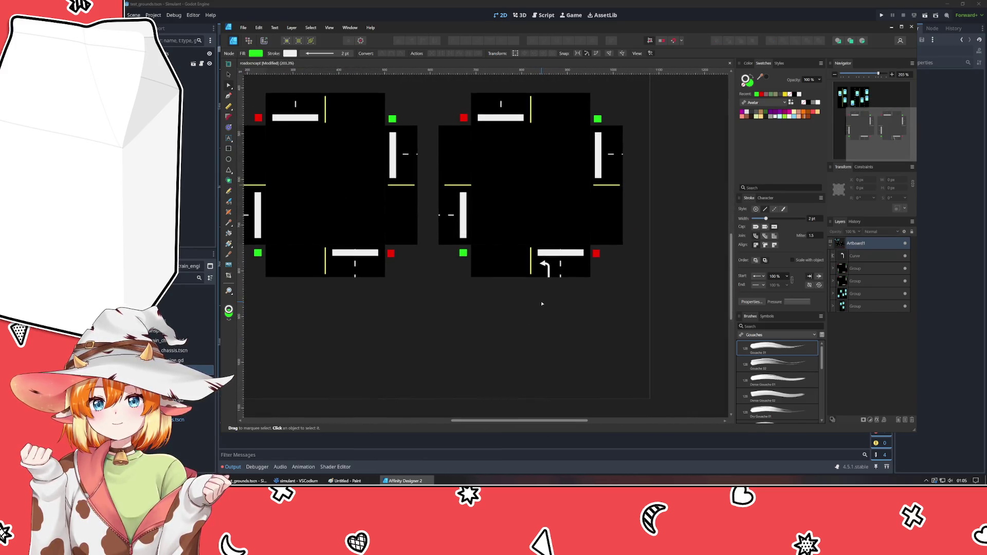
{"action": "key", "text": "v"}
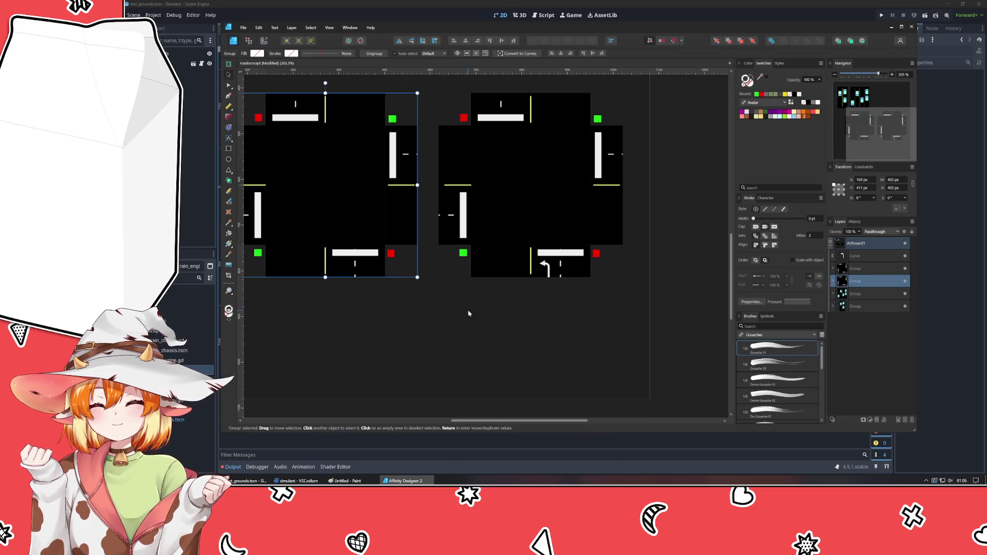
{"action": "left_click", "coordinate": [519, 328]}
{"action": "scroll", "coordinate": [546, 352], "scroll_direction": "up", "scroll_amount": 2}
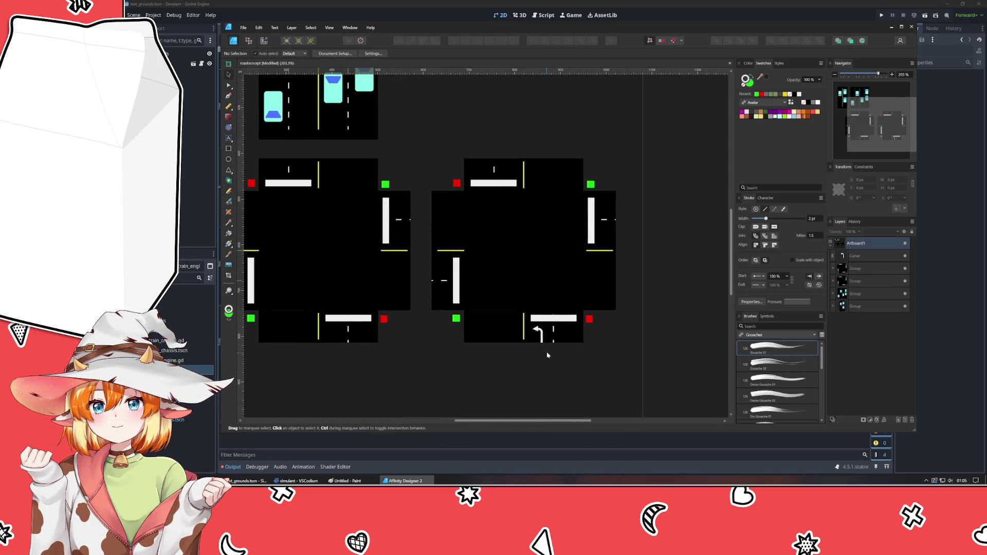
{"action": "left_click", "coordinate": [538, 333]}
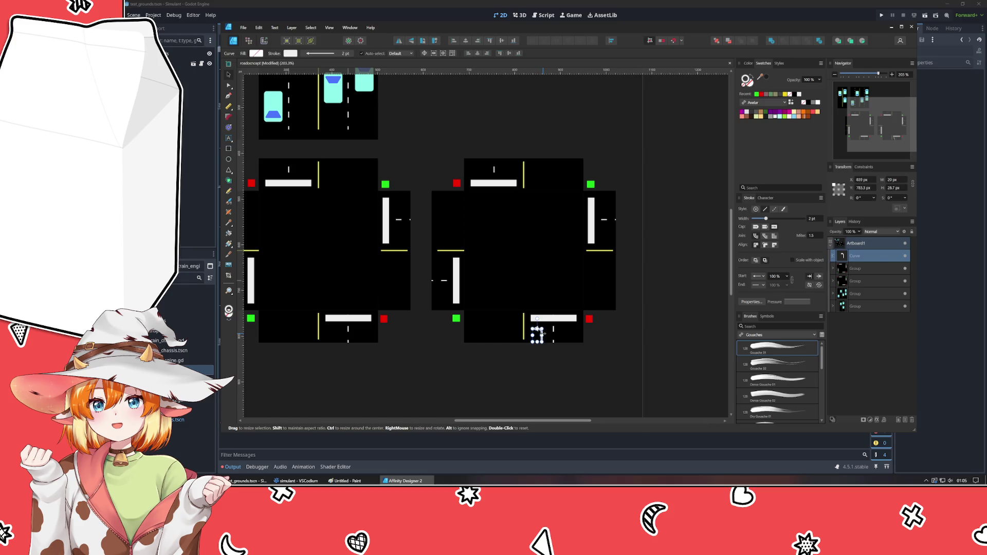
{"action": "key", "text": "ctrl+j"}
{"action": "mouse_move", "coordinate": [537, 325]}
{"action": "left_mouse_down"}
{"action": "mouse_move", "coordinate": [500, 335]}
{"action": "mouse_move", "coordinate": [605, 239]}
{"action": "left_mouse_up"}
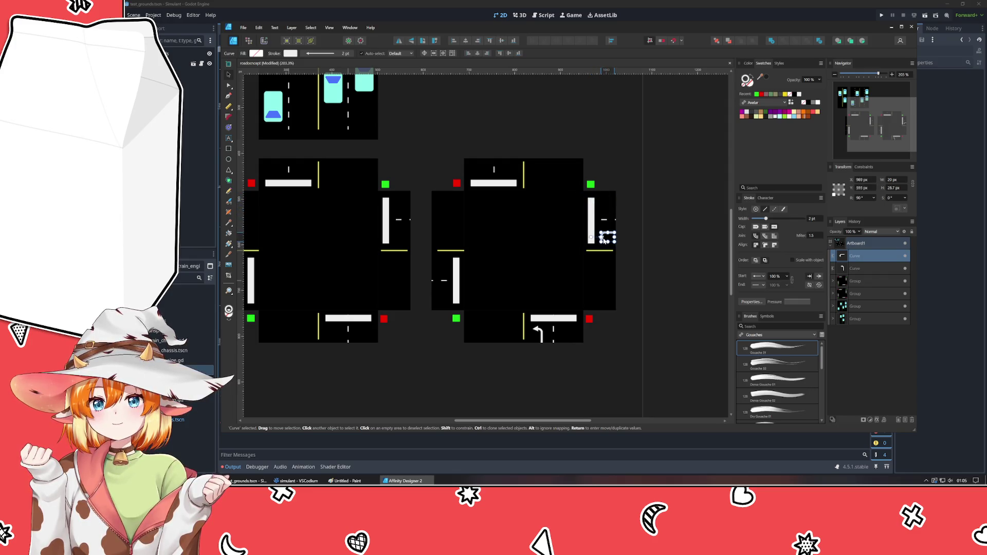
{"action": "left_click_drag", "start_coordinate": [606, 237], "coordinate": [510, 165]}
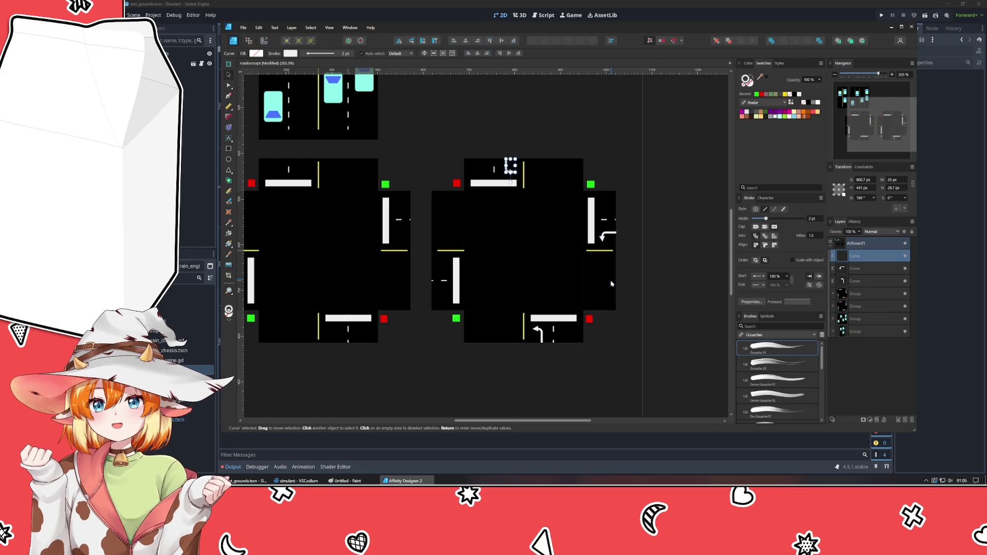
{"action": "key", "text": "ctrl+j"}
{"action": "left_click", "coordinate": [430, 360]}
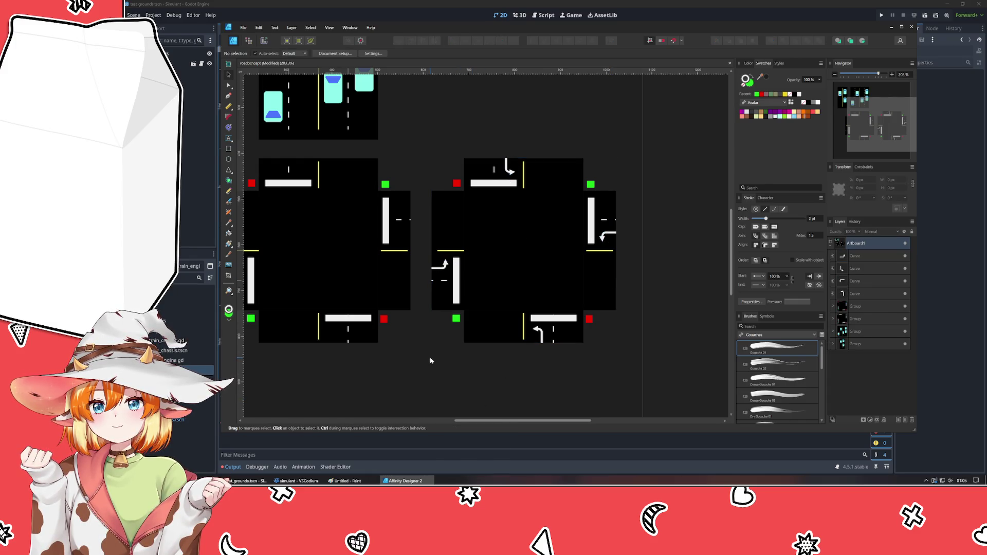
{"action": "scroll", "coordinate": [542, 198], "scroll_direction": "up", "scroll_amount": 3, "text": "ctrl"}
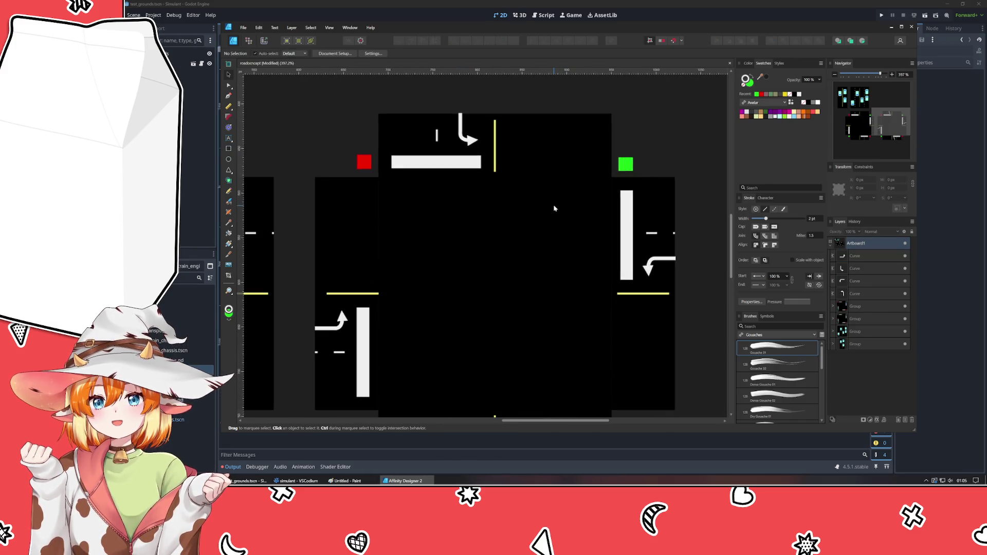
Check the lane arrows, then nudge the first tile's yellow lane line two points left.
{"action": "left_click", "coordinate": [651, 266]}
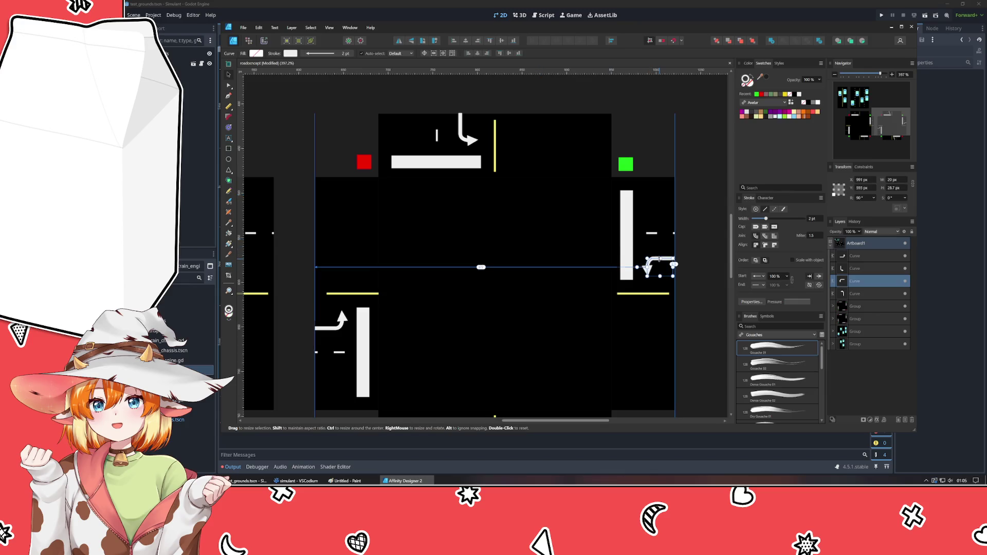
{"action": "left_click", "coordinate": [463, 135]}
{"action": "left_click", "coordinate": [463, 140]}
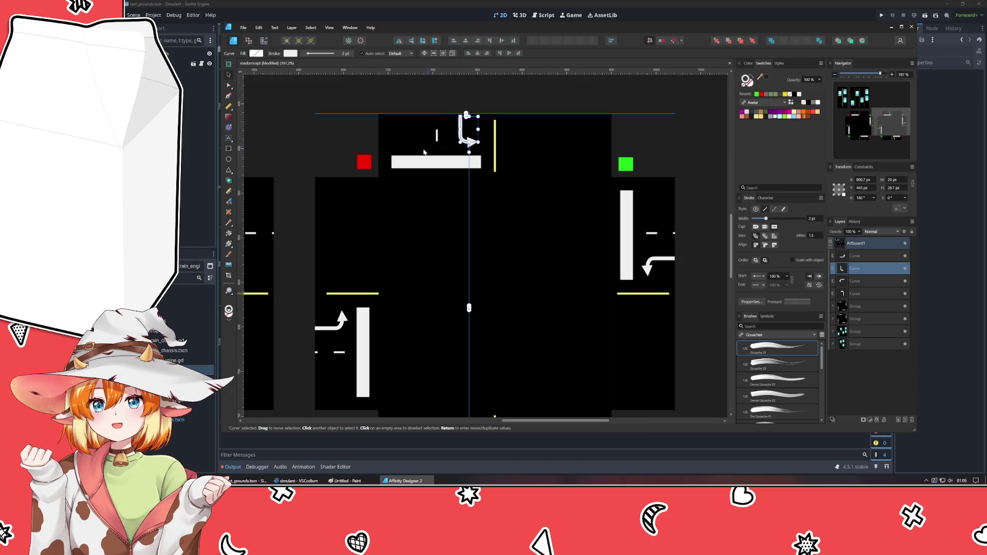
{"action": "left_click", "coordinate": [330, 339]}
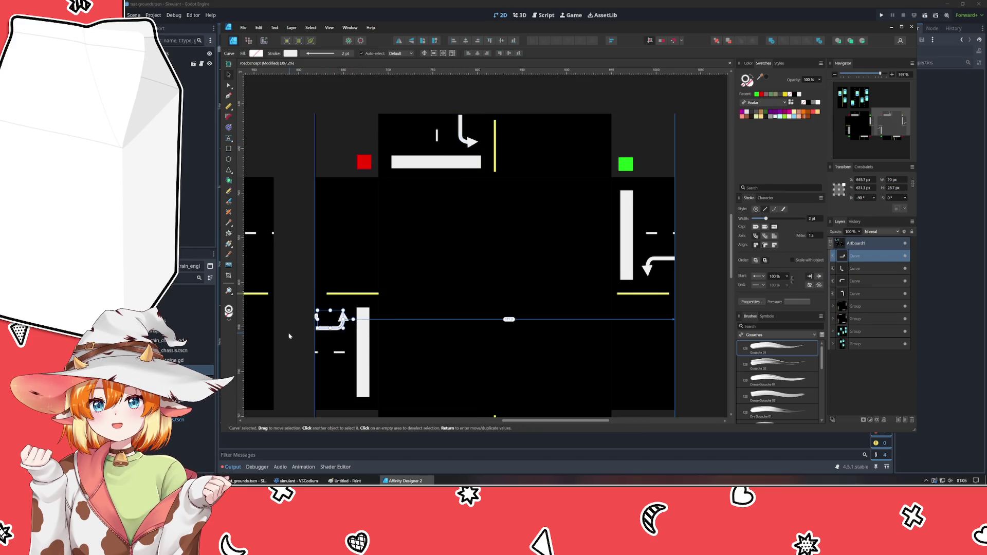
{"action": "scroll", "coordinate": [329, 349], "scroll_direction": "down", "scroll_amount": 1}
{"action": "scroll", "coordinate": [328, 349], "scroll_direction": "down", "scroll_amount": 5}
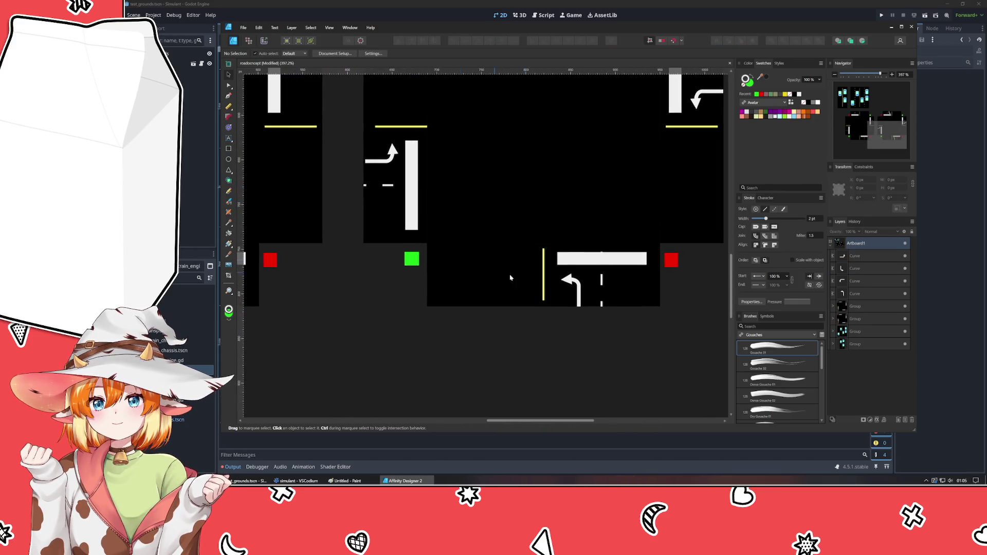
{"action": "left_click", "coordinate": [578, 303]}
{"action": "scroll", "coordinate": [509, 390], "scroll_direction": "down", "scroll_amount": 3}
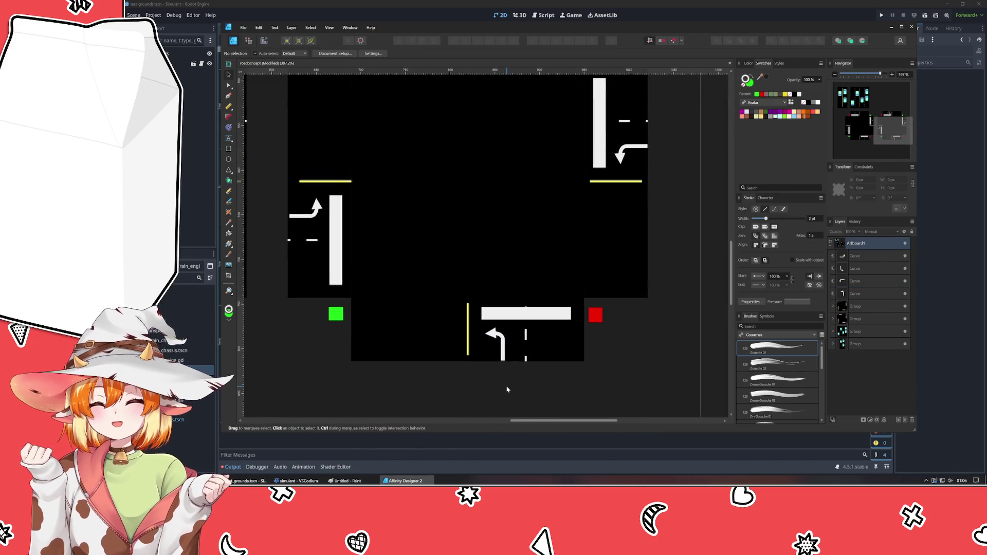
{"action": "scroll", "coordinate": [510, 389], "scroll_direction": "down", "scroll_amount": 2}
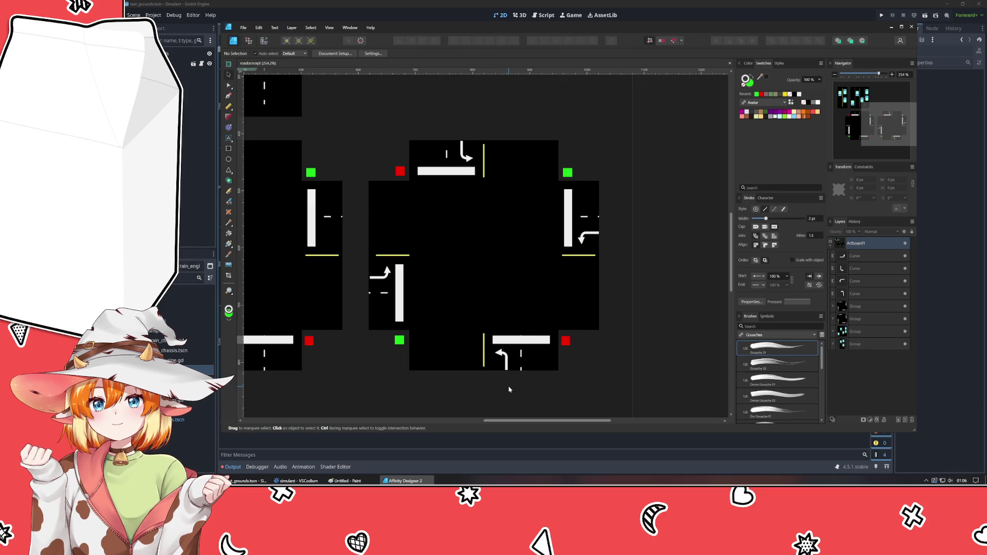
{"action": "left_click", "coordinate": [388, 262]}
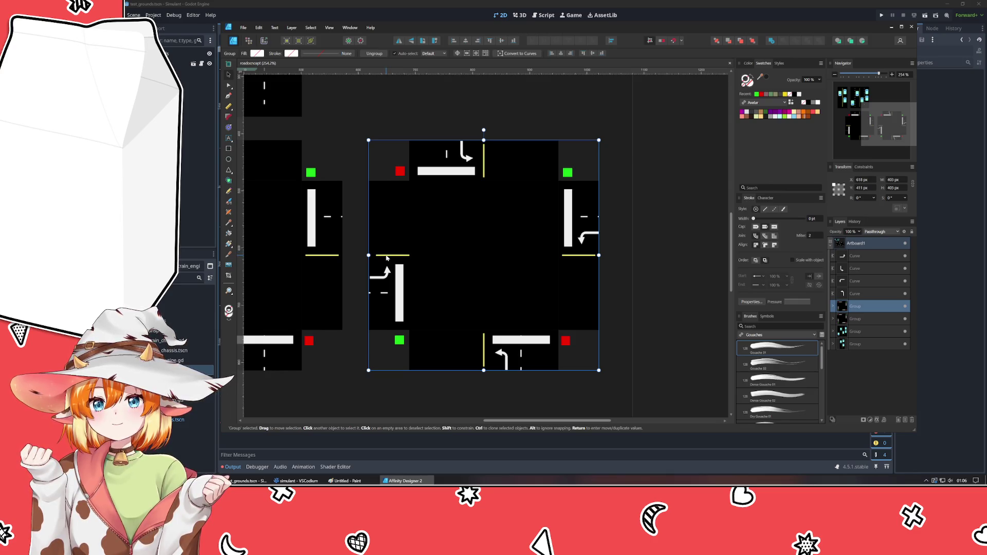
{"action": "double_click", "coordinate": [386, 257]}
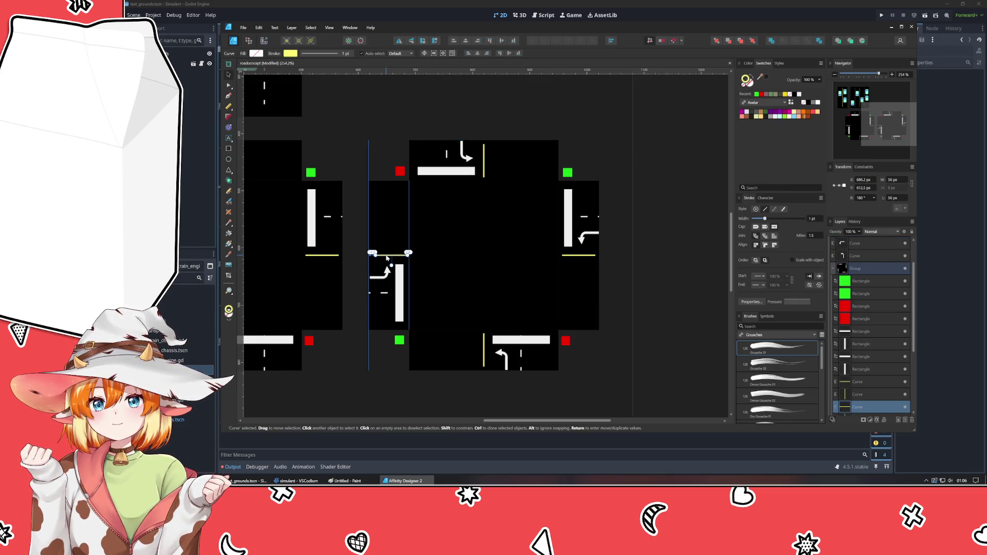
{"action": "key", "text": "Left"}
{"action": "key", "text": "Left"}
{"action": "key", "text": "Left"}
{"action": "key", "text": "Left"}
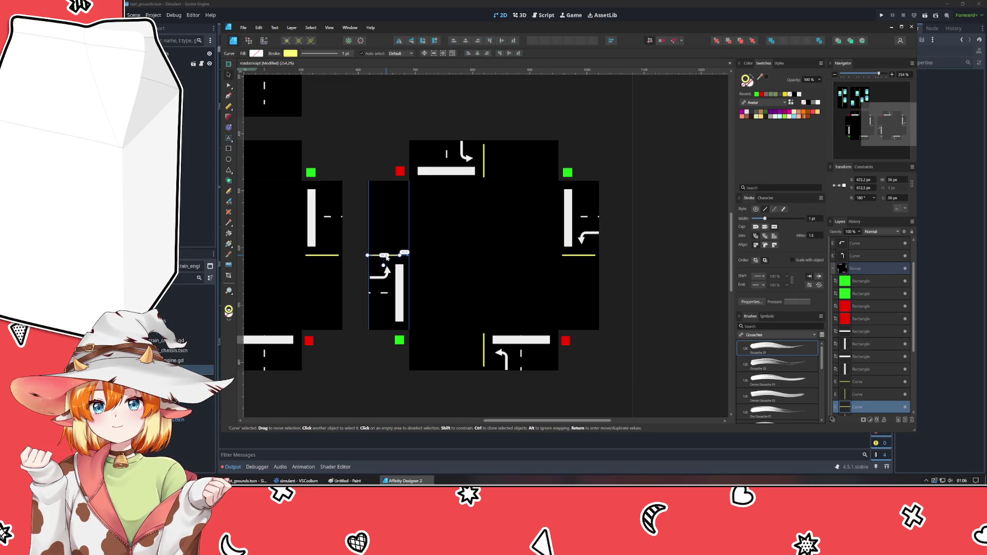
{"action": "key", "text": "Left"}
{"action": "key", "text": "Left"}
Move the right yellow lane line flush with the block edge and check the vertical lines.
{"action": "left_click", "coordinate": [362, 294]}
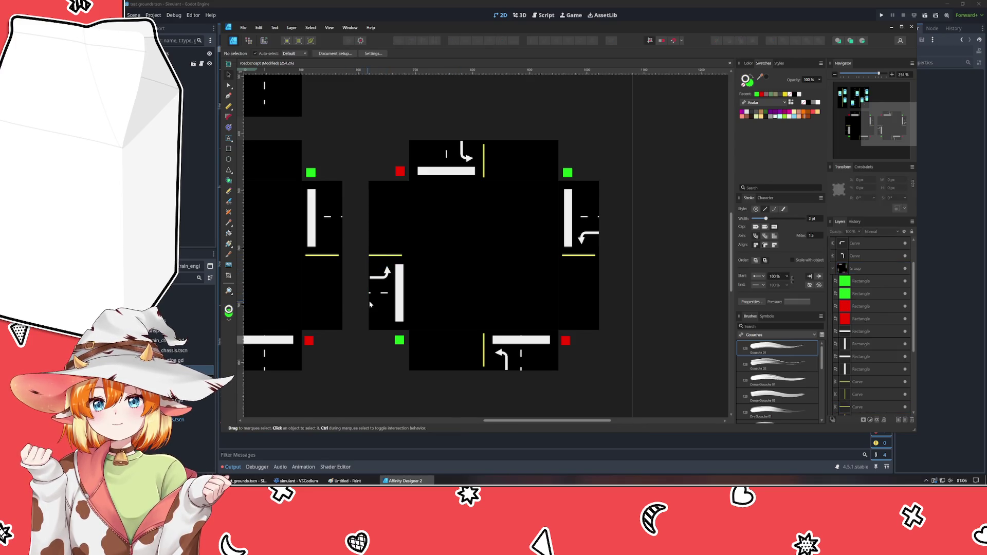
{"action": "left_click", "coordinate": [580, 256]}
{"action": "left_click_drag", "start_coordinate": [579, 257], "coordinate": [577, 248]}
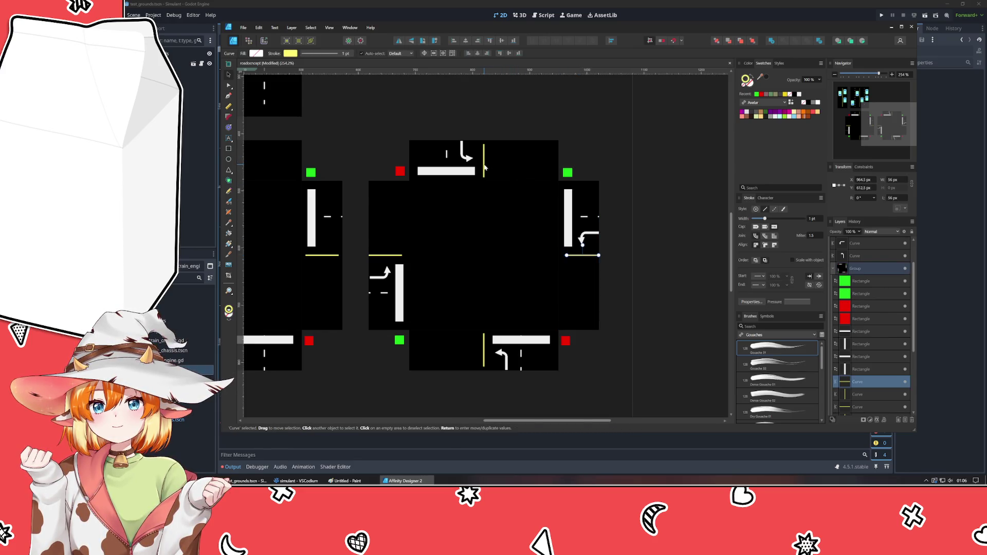
{"action": "left_click", "coordinate": [484, 164]}
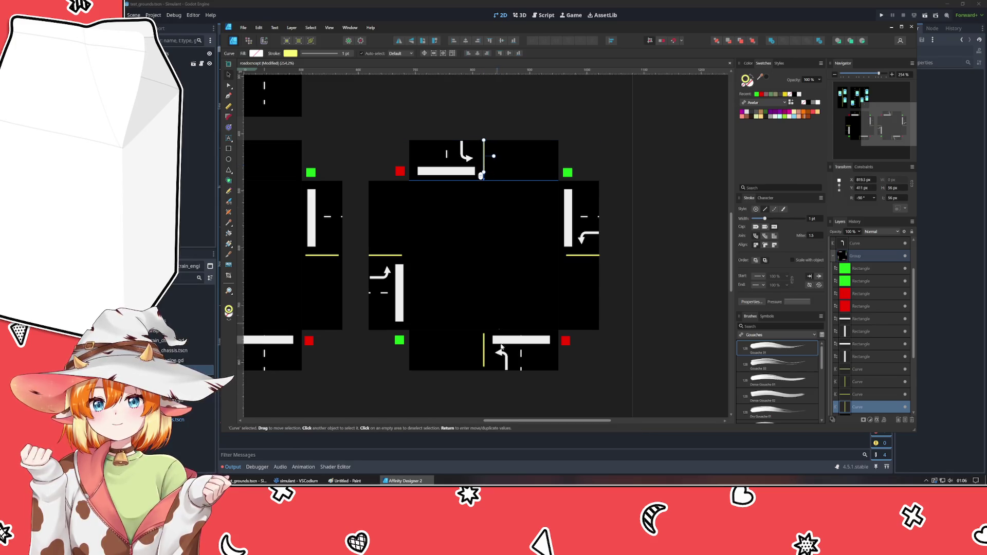
{"action": "left_click", "coordinate": [483, 359]}
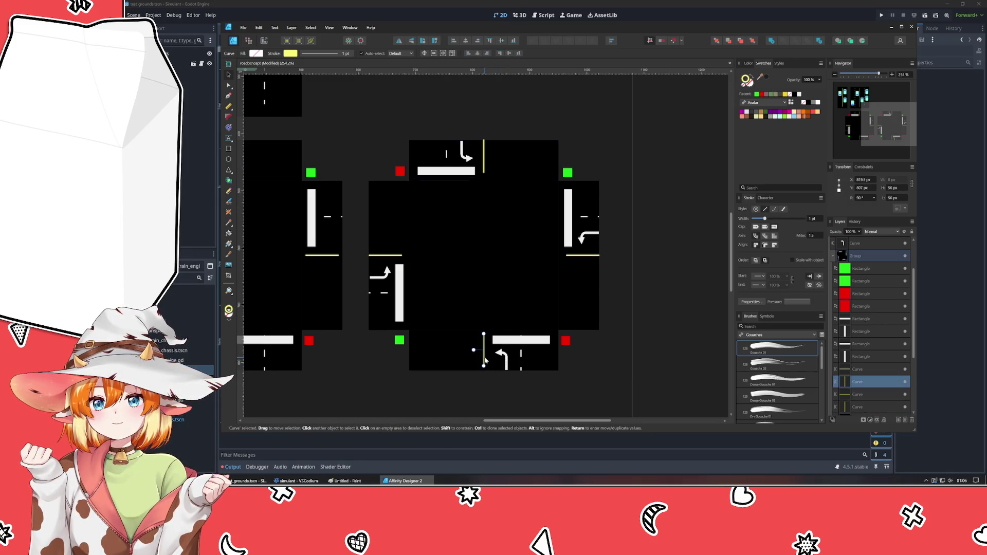
{"action": "left_click", "coordinate": [495, 387]}
{"action": "scroll", "coordinate": [524, 370], "scroll_direction": "left", "scroll_amount": 3}
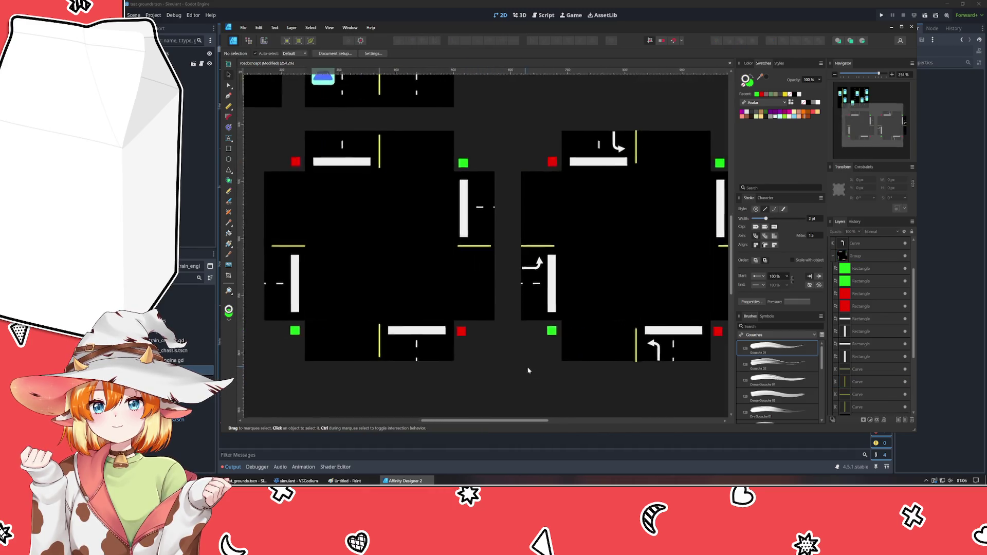
{"action": "scroll", "coordinate": [516, 271], "scroll_direction": "left", "scroll_amount": 2}
On the other tile, shift the top yellow line against the block and nudge the left line left.
{"action": "left_click", "coordinate": [516, 272]}
{"action": "left_click", "coordinate": [519, 262]}
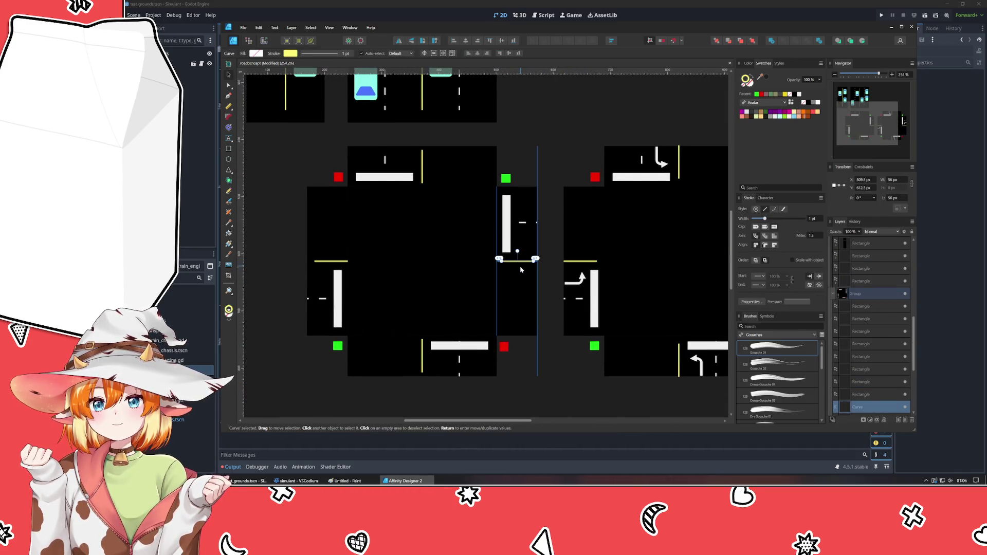
{"action": "left_click", "coordinate": [422, 166]}
{"action": "left_click_drag", "start_coordinate": [424, 167], "coordinate": [419, 177]}
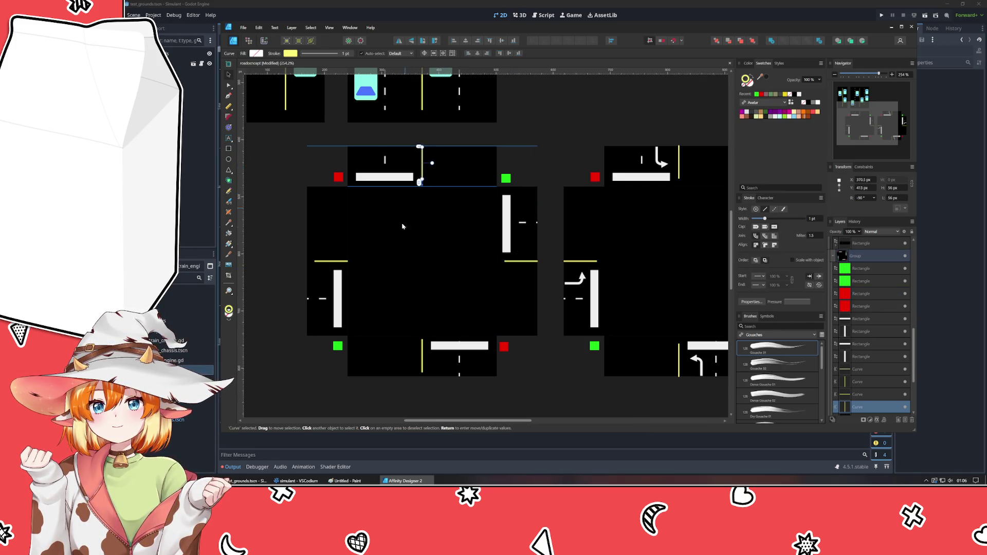
{"action": "left_click", "coordinate": [345, 259]}
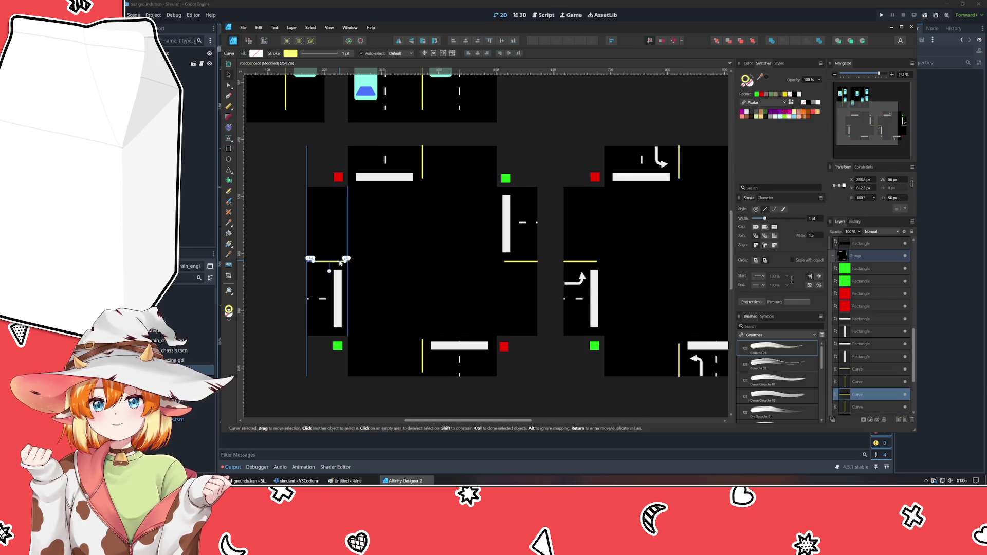
{"action": "key", "text": "Left"}
{"action": "key", "text": "Left"}
{"action": "key", "text": "Left"}
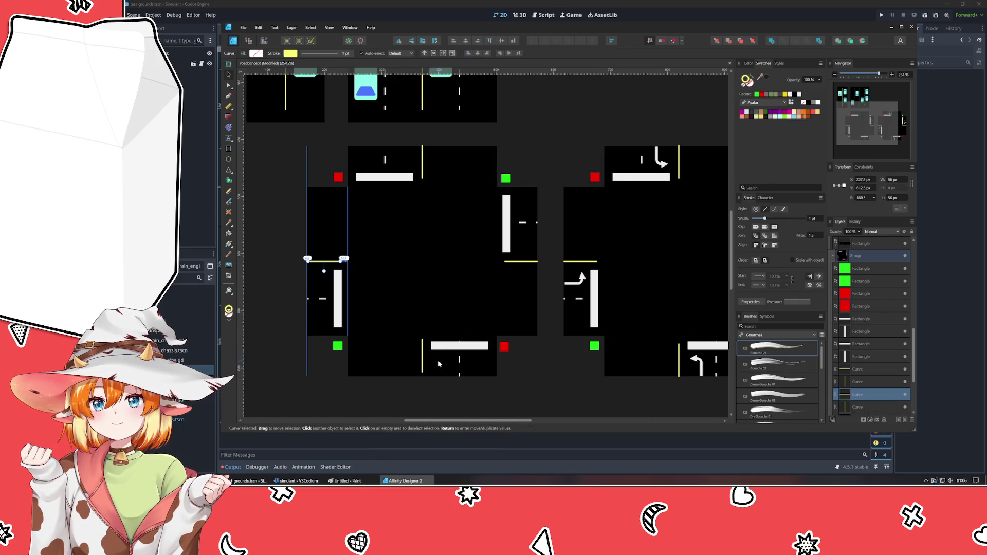
{"action": "left_click", "coordinate": [423, 363]}
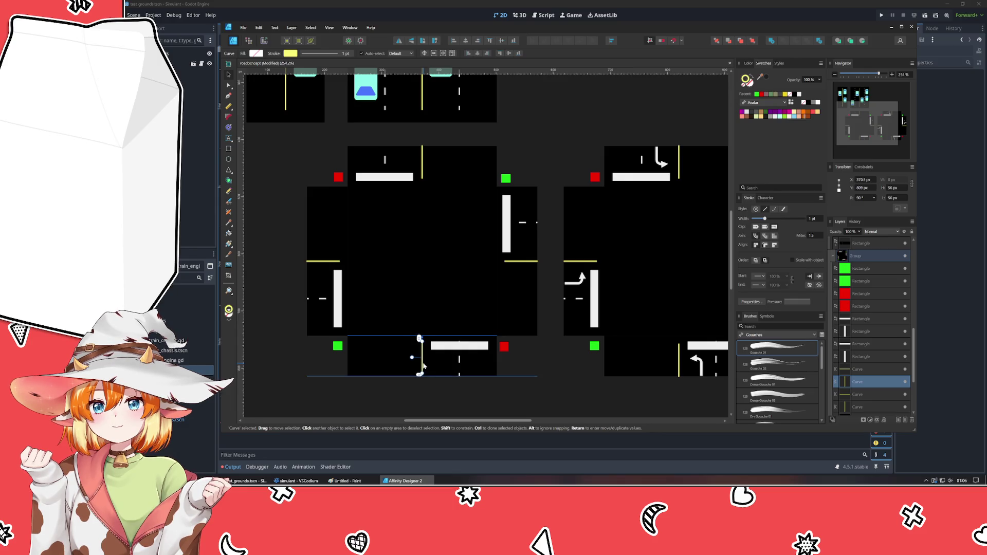
{"action": "left_click", "coordinate": [537, 394]}
{"action": "scroll", "coordinate": [556, 395], "scroll_direction": "right", "scroll_amount": 5}
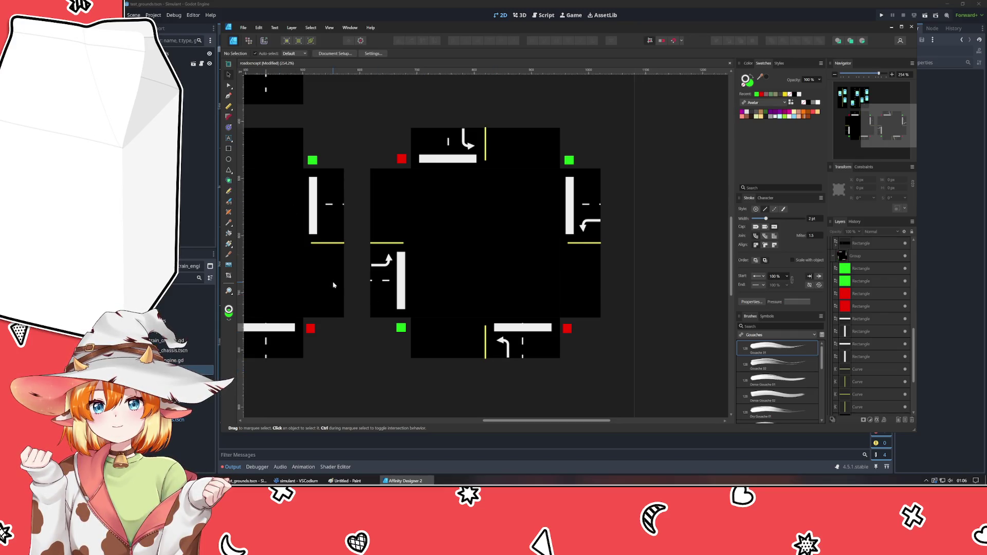
Draw a short straight Pen line in the centre of the intersection tile.
{"action": "left_click", "coordinate": [227, 94]}
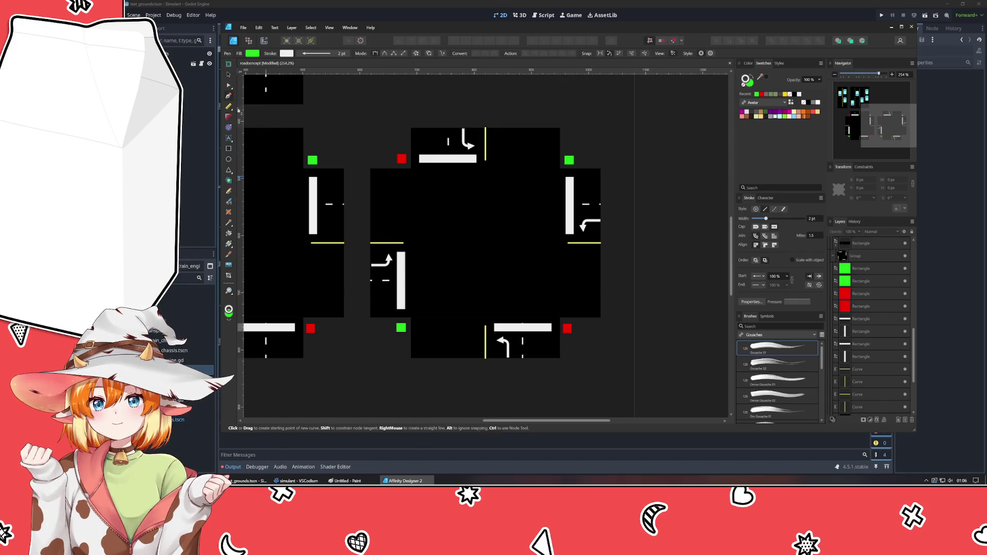
{"action": "left_click", "coordinate": [502, 272]}
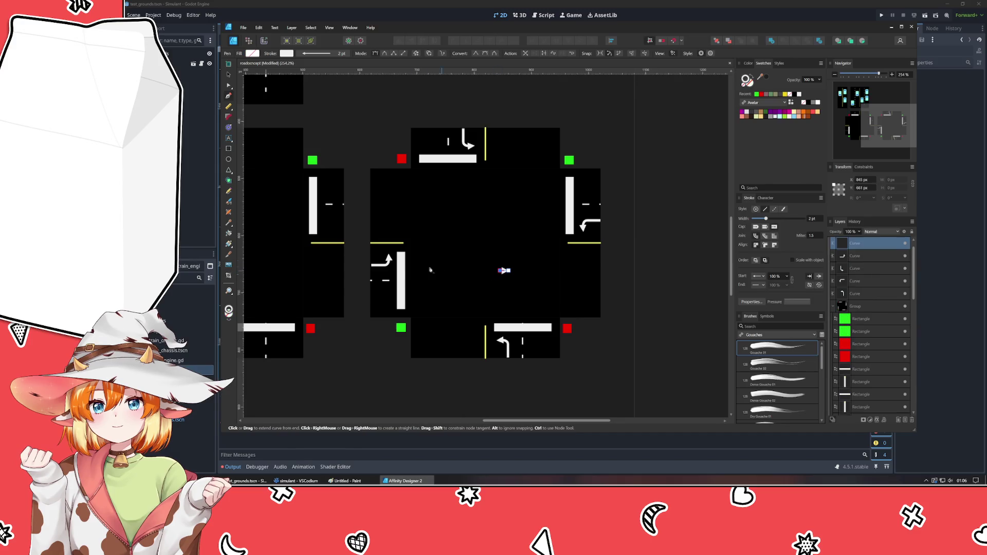
{"action": "left_click", "coordinate": [229, 66]}
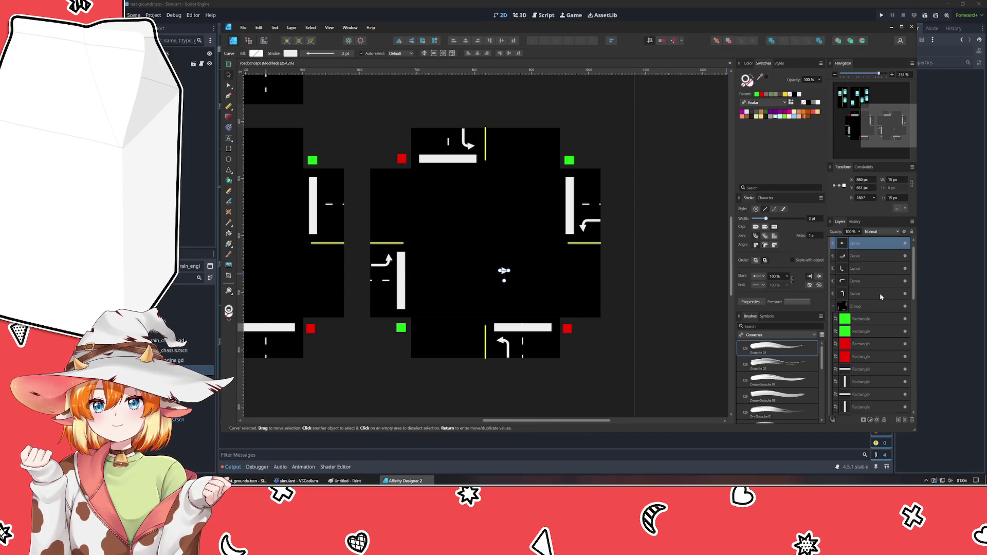
Set the line's Start arrowhead to None and End arrowhead to Simple, making it point left.
{"action": "left_click", "coordinate": [761, 280]}
{"action": "left_click", "coordinate": [761, 285]}
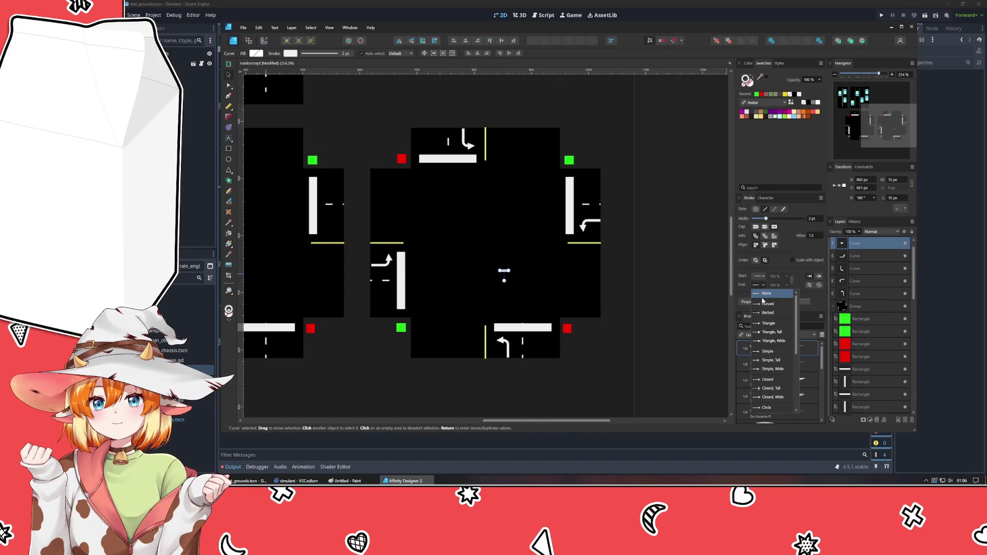
{"action": "left_click", "coordinate": [764, 351]}
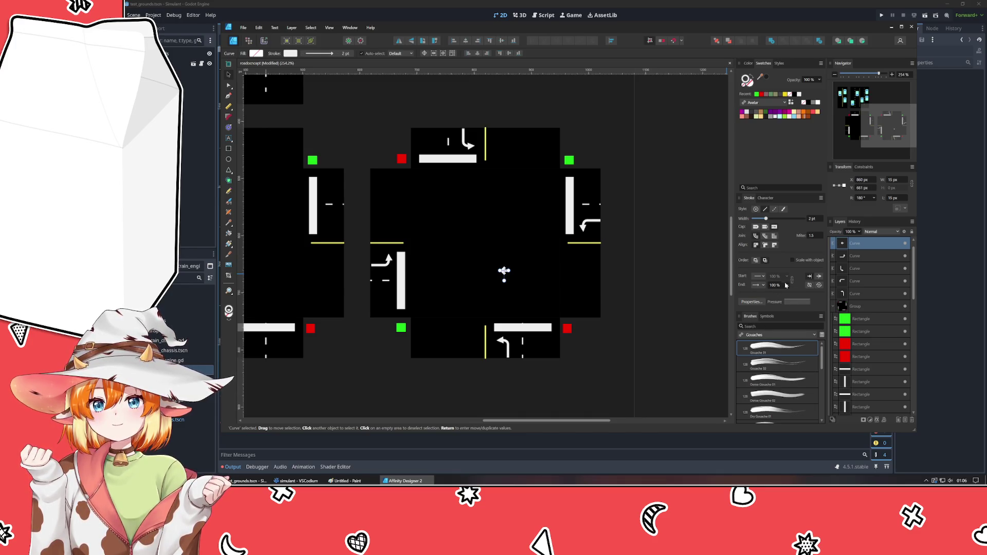
{"action": "left_click", "coordinate": [762, 285]}
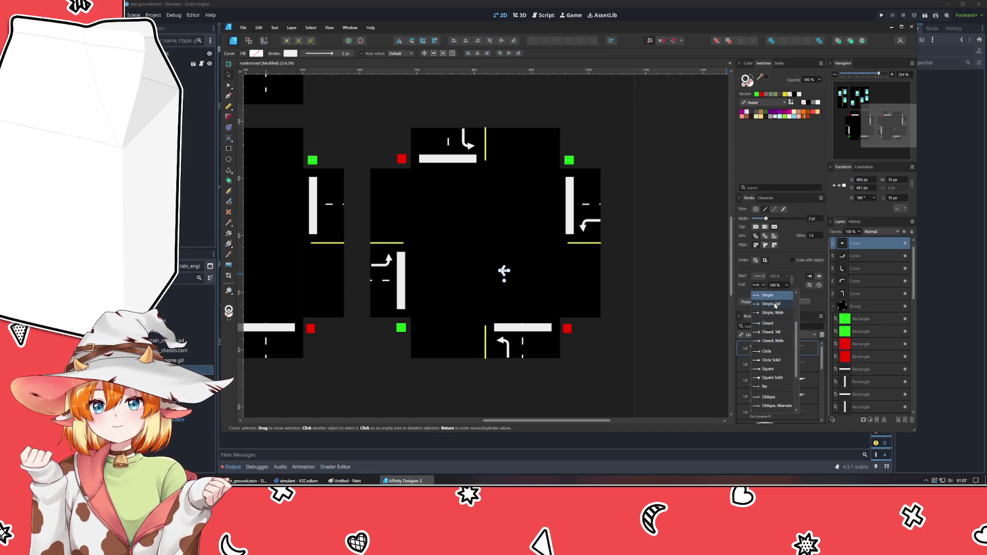
{"action": "left_click", "coordinate": [752, 295]}
{"action": "left_click", "coordinate": [700, 266]}
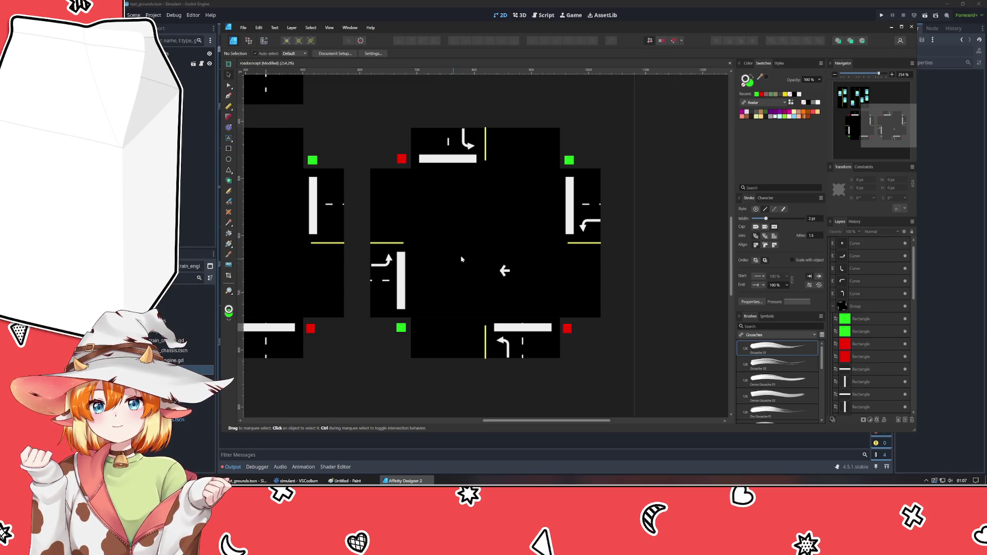
{"action": "left_click", "coordinate": [504, 270]}
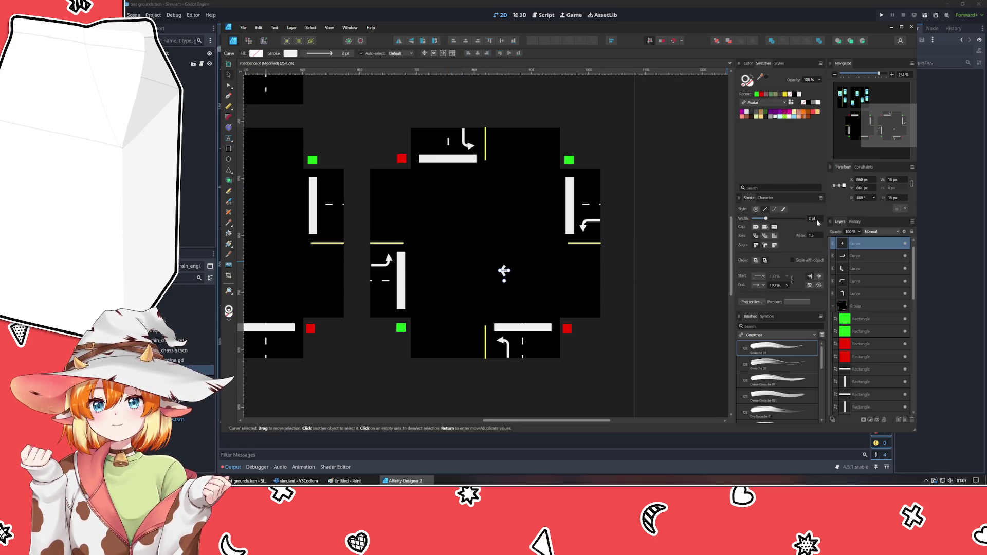
{"action": "left_click", "coordinate": [700, 286]}
{"action": "scroll", "coordinate": [493, 274], "scroll_direction": "up", "scroll_amount": 3}
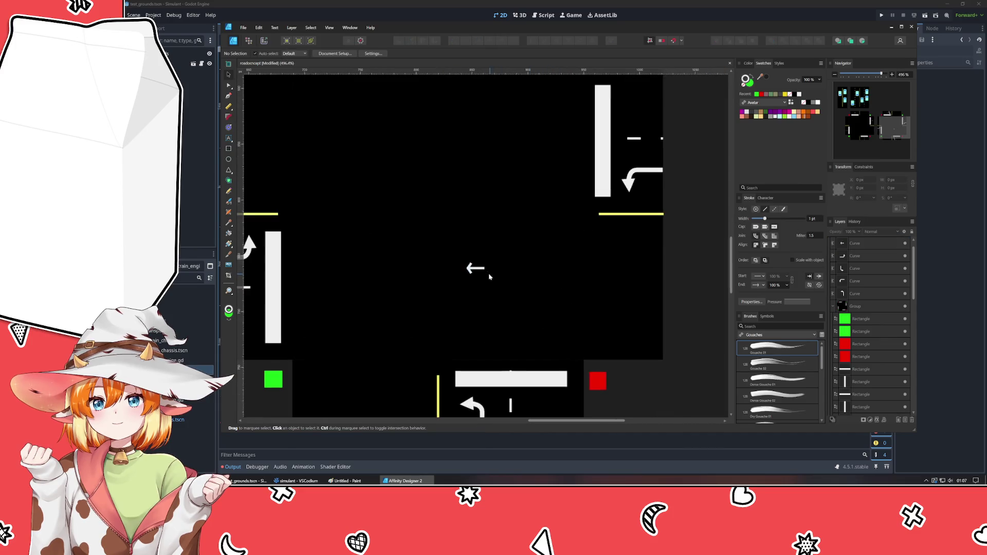
Give the centre arrow a 1.5 pt stroke, move it lower in the tile and colour it red.
{"action": "left_click", "coordinate": [475, 269]}
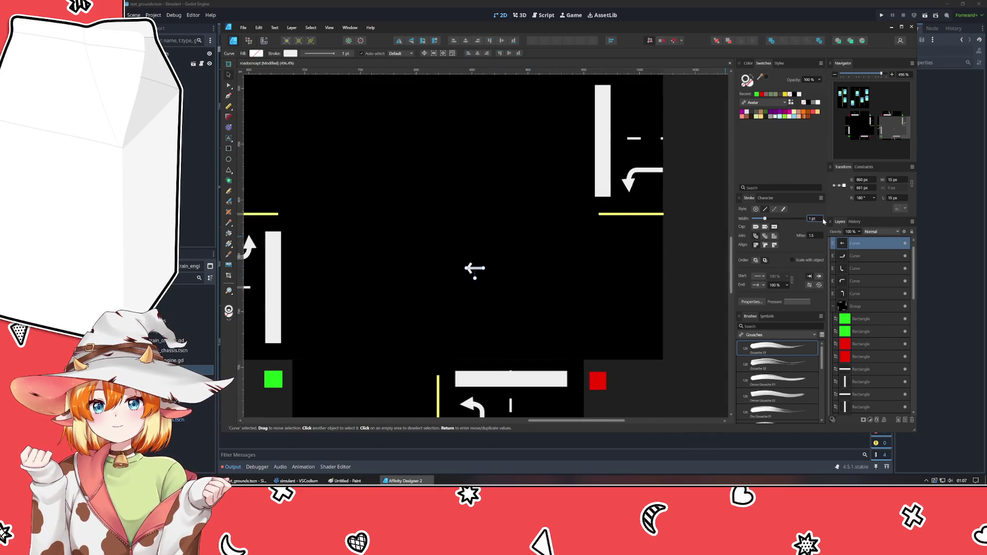
{"action": "type", "text": "1.5"}
{"action": "key", "text": "Return"}
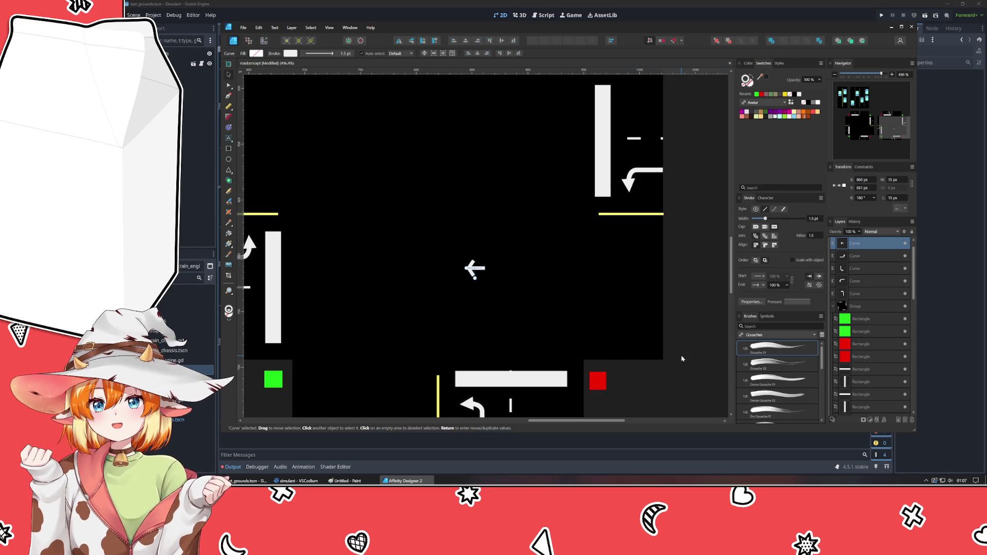
{"action": "left_click", "coordinate": [682, 358]}
{"action": "scroll", "coordinate": [460, 273], "scroll_direction": "up", "scroll_amount": 3}
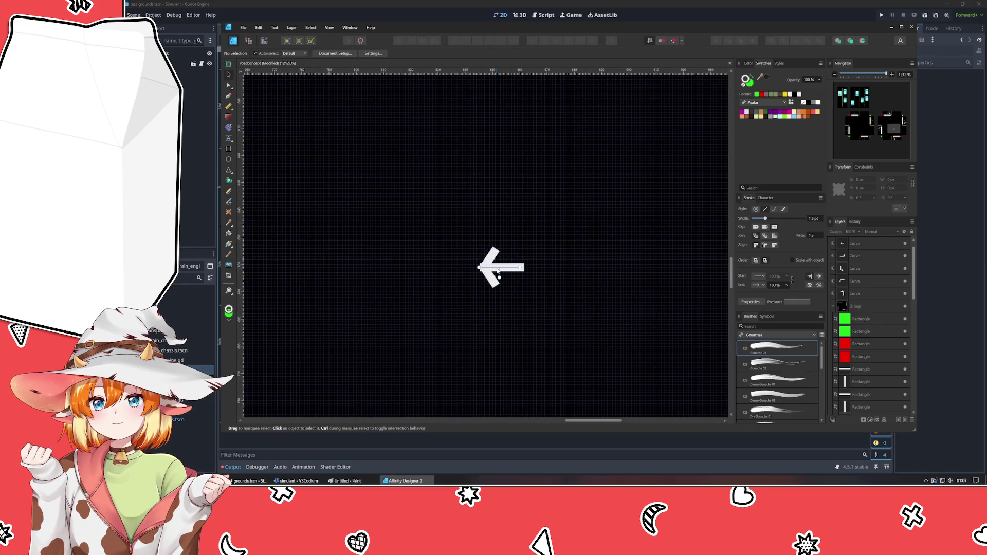
{"action": "left_click", "coordinate": [498, 273]}
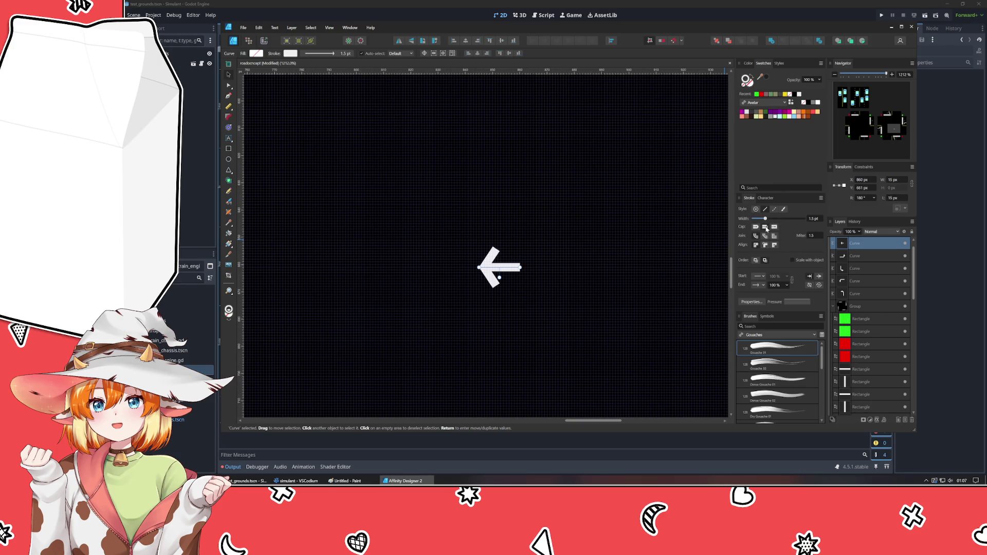
{"action": "left_click", "coordinate": [598, 311]}
{"action": "scroll", "coordinate": [597, 310], "scroll_direction": "down", "scroll_amount": 5}
{"action": "scroll", "coordinate": [547, 221], "scroll_direction": "up", "scroll_amount": 2}
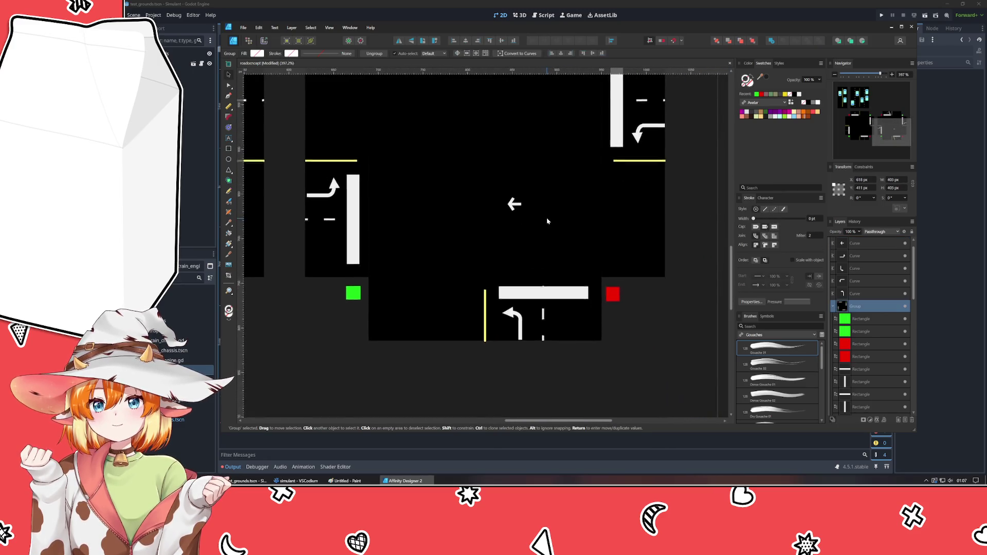
{"action": "scroll", "coordinate": [511, 221], "scroll_direction": "up", "scroll_amount": 1}
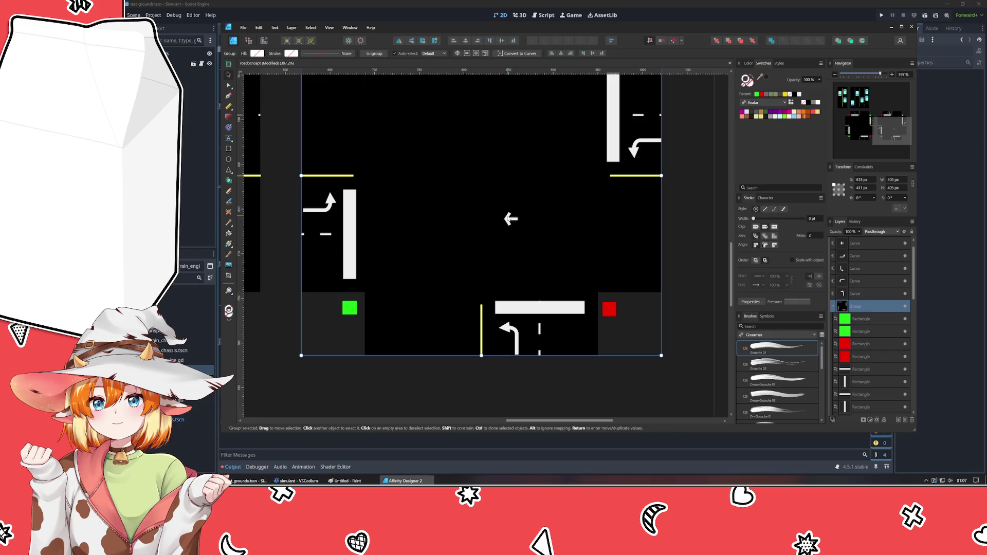
{"action": "left_click_drag", "start_coordinate": [510, 219], "coordinate": [511, 271]}
{"action": "left_click", "coordinate": [759, 93]}
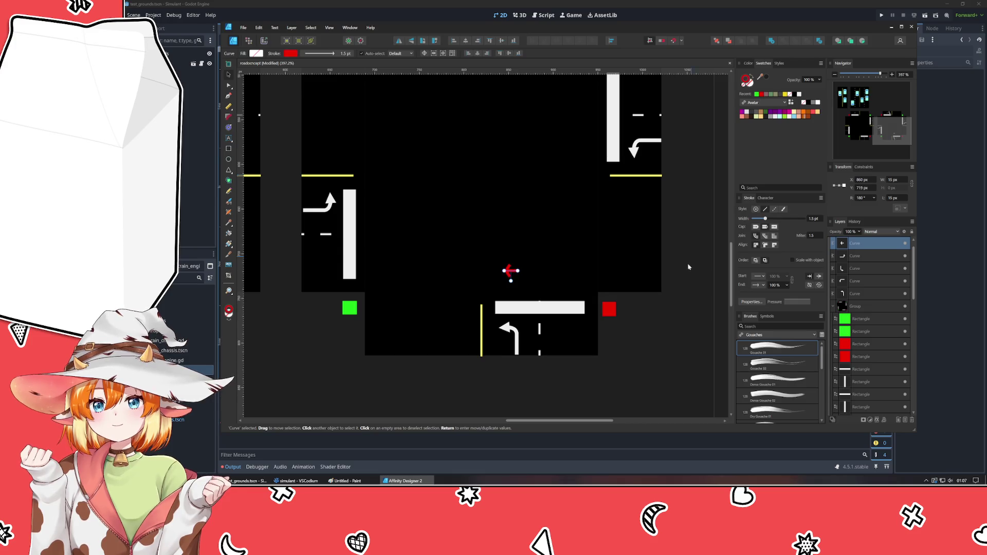
Draw a small ellipse right of the red arrow, swap to a solid red fill and set stroke width 0.
{"action": "left_click", "coordinate": [683, 321]}
{"action": "left_click", "coordinate": [608, 311]}
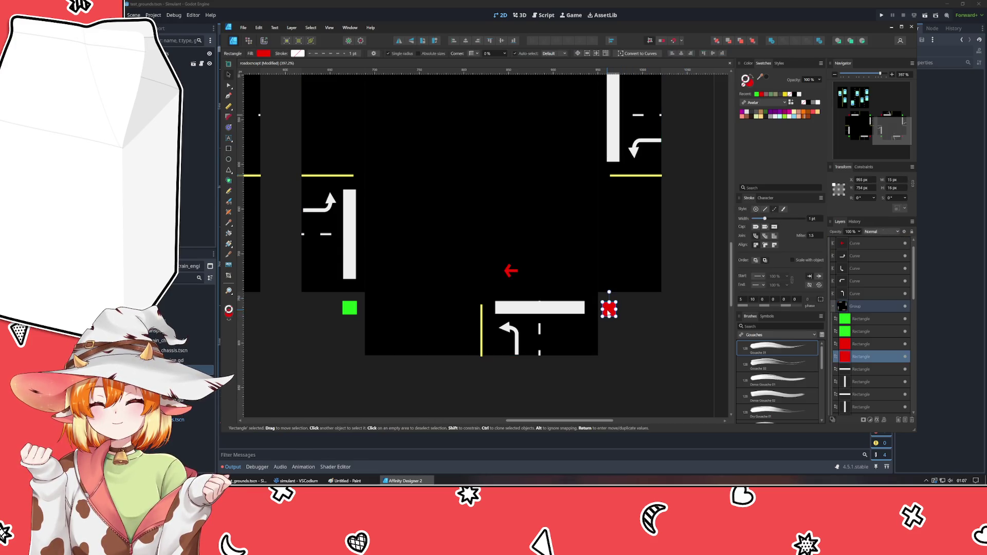
{"action": "left_click", "coordinate": [313, 366]}
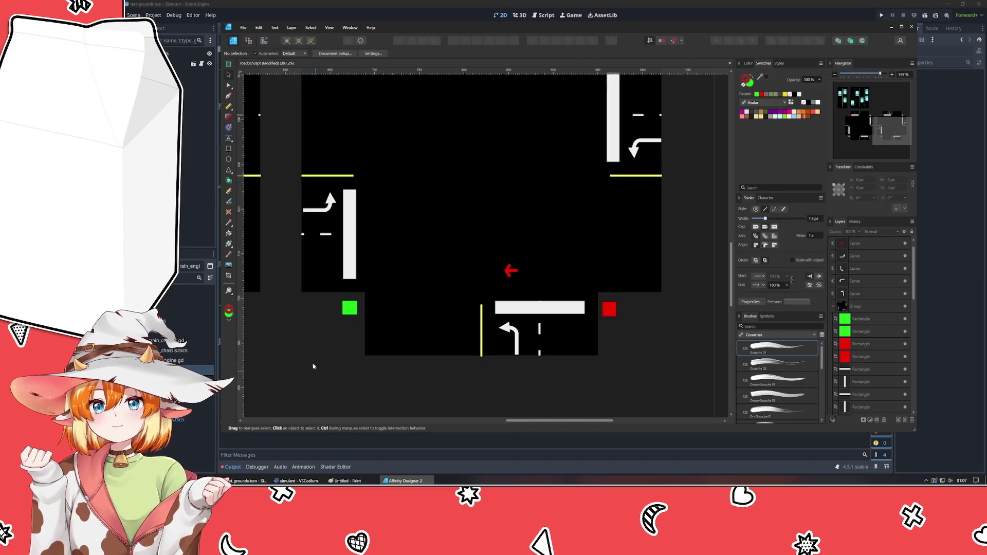
{"action": "left_click", "coordinate": [228, 160]}
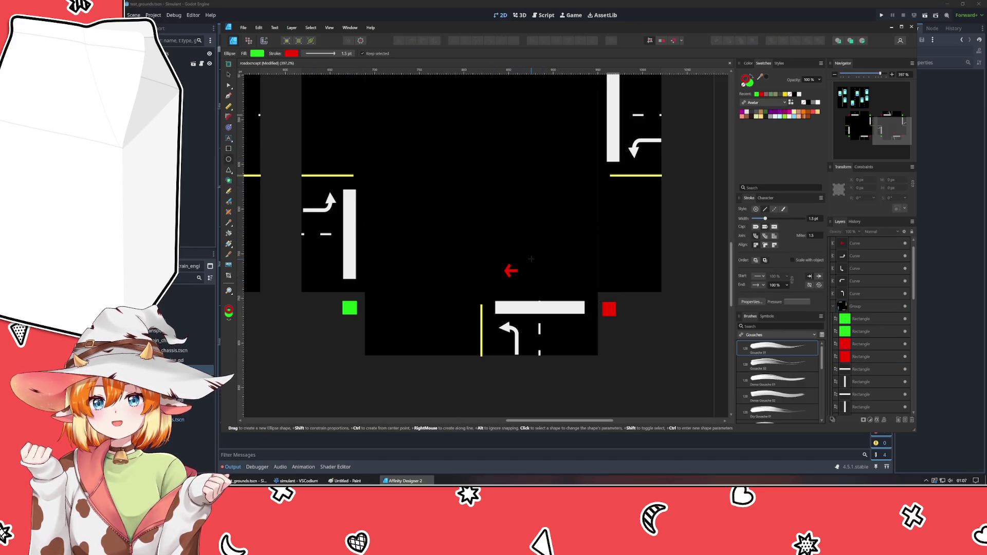
{"action": "left_click_drag", "start_coordinate": [546, 274], "coordinate": [533, 257]}
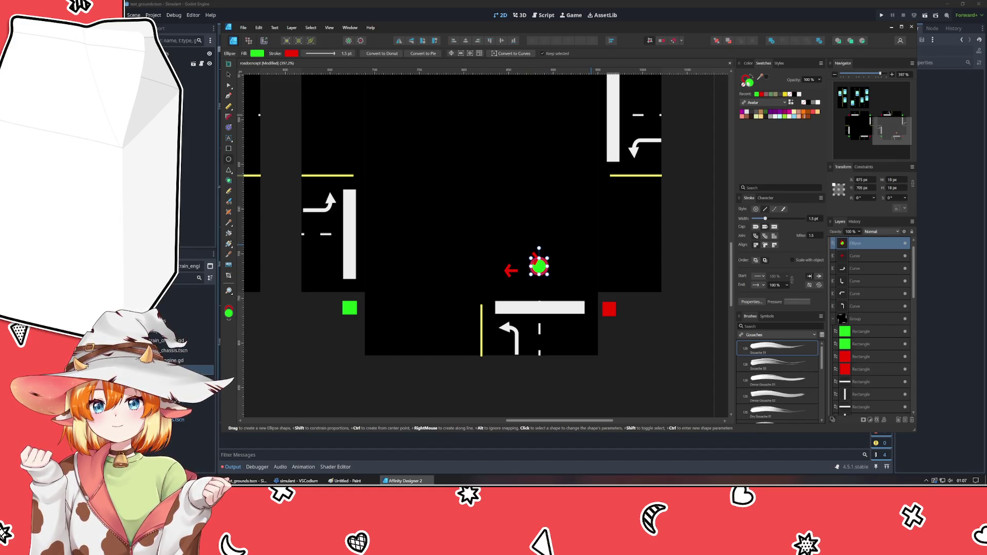
{"action": "key", "text": "shift+x"}
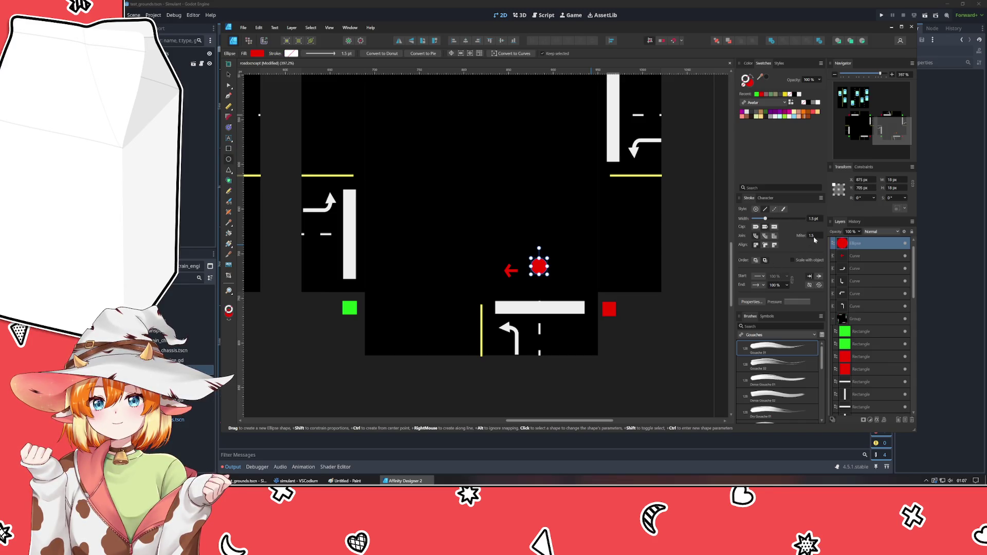
{"action": "left_click_drag", "start_coordinate": [764, 218], "coordinate": [756, 218]}
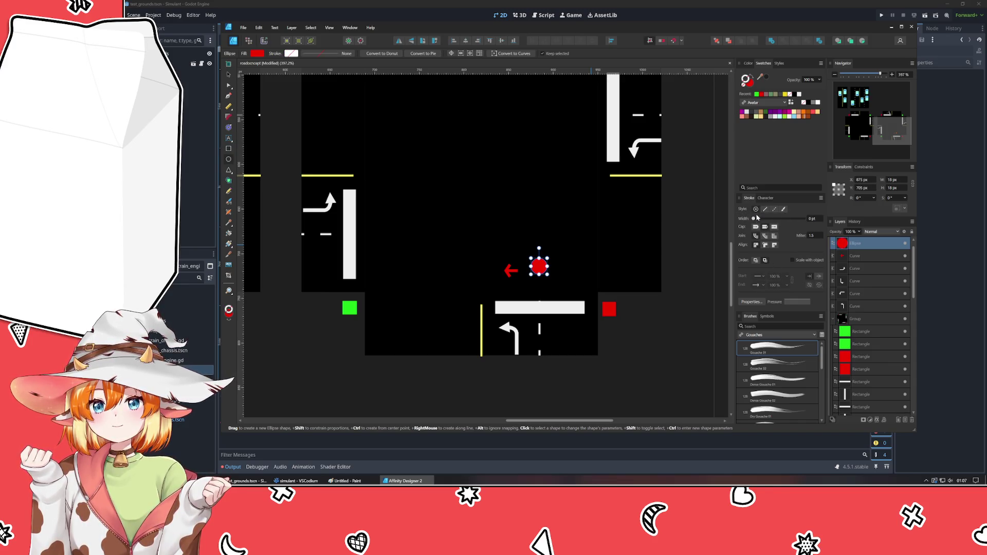
{"action": "left_click", "coordinate": [539, 266]}
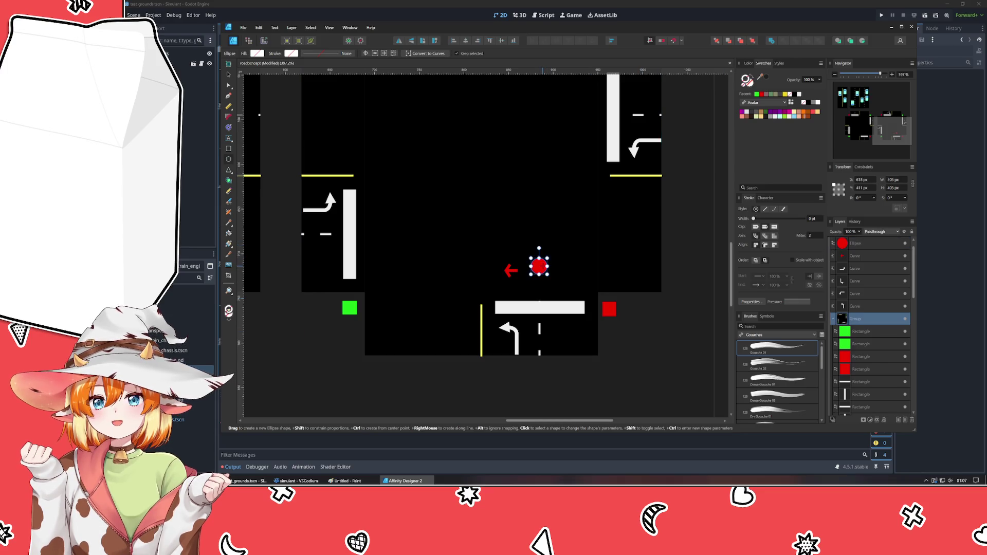
{"action": "key", "text": "v"}
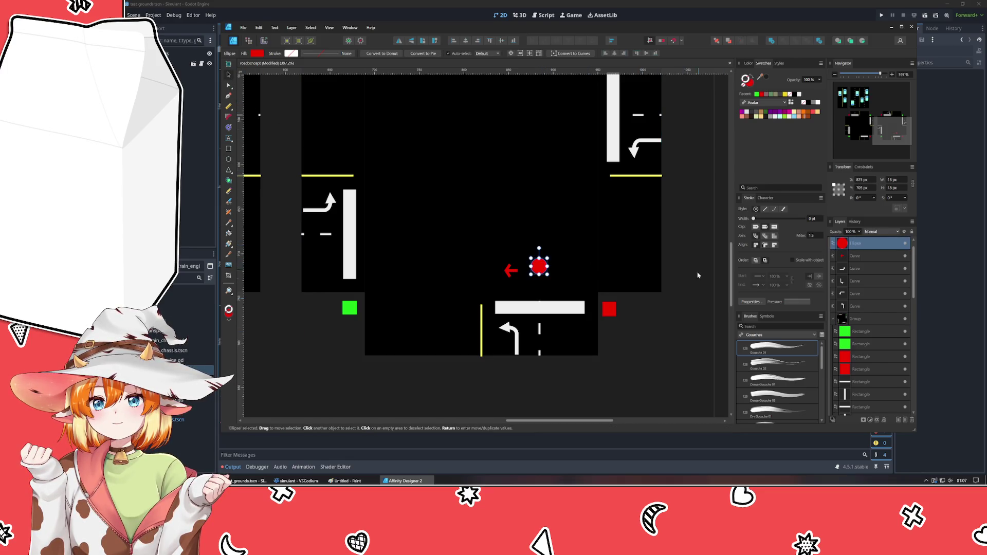
{"action": "scroll", "coordinate": [540, 272], "scroll_direction": "up", "scroll_amount": 1}
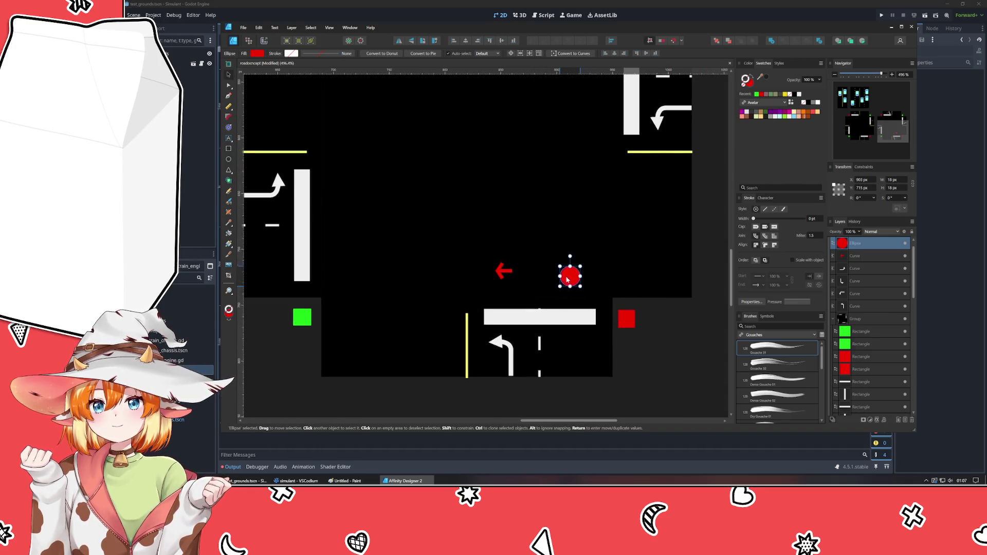
Reposition the red dot and arrow slightly lower and shrink the dot to 14 px.
{"action": "left_click_drag", "start_coordinate": [540, 273], "coordinate": [571, 282]}
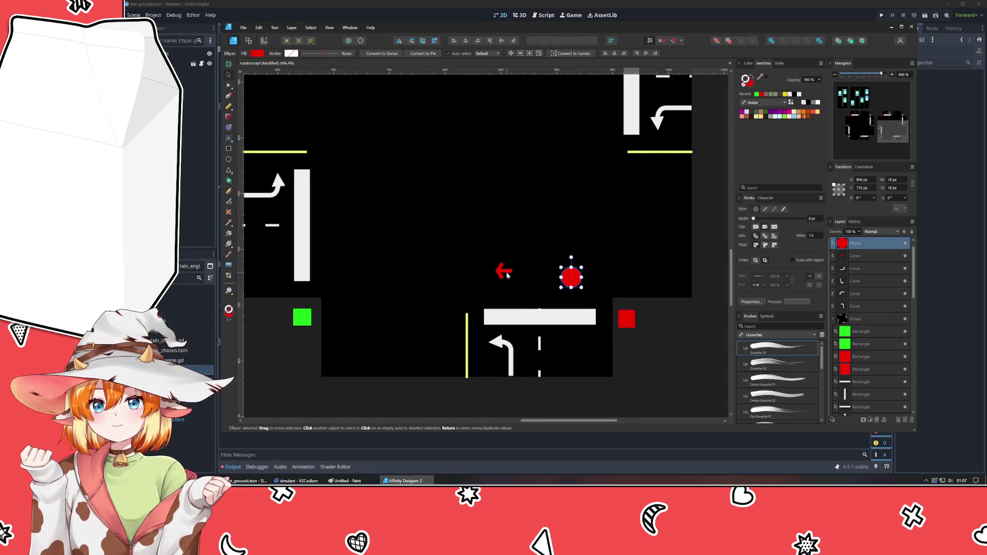
{"action": "left_click_drag", "start_coordinate": [503, 269], "coordinate": [504, 277]}
{"action": "left_click", "coordinate": [565, 280]}
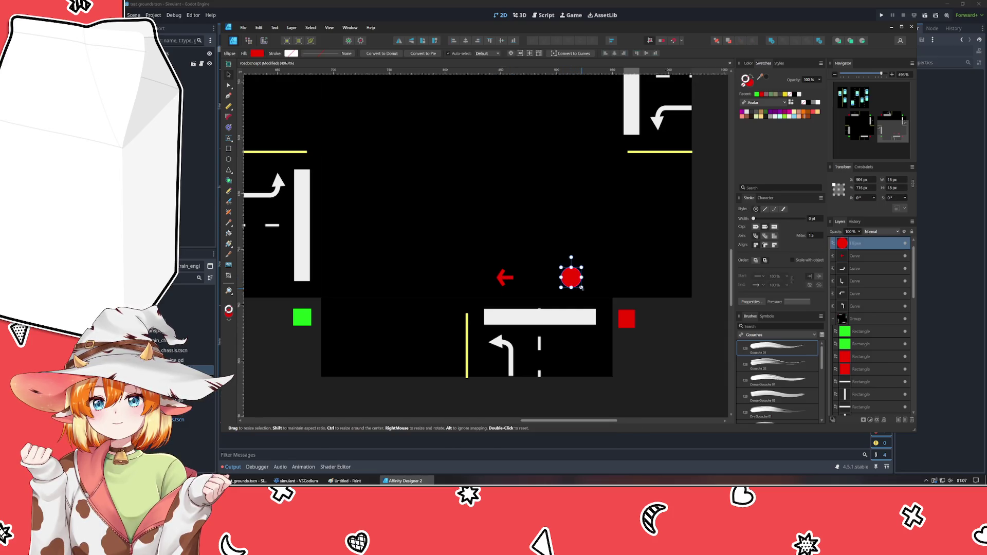
{"action": "left_click_drag", "start_coordinate": [581, 287], "coordinate": [579, 285]}
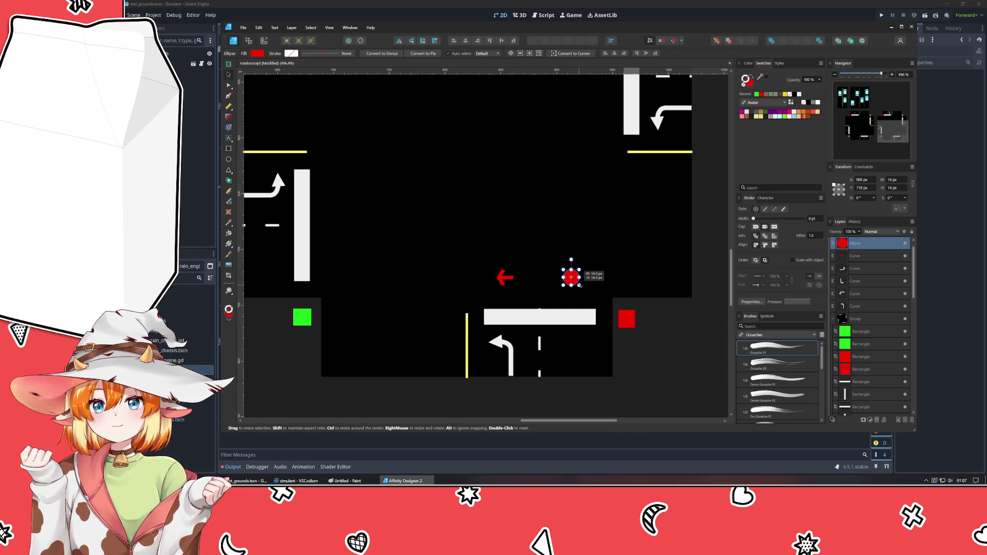
Delete the red square inside the tile group, then ungroup the tile's pieces.
{"action": "left_click", "coordinate": [627, 326]}
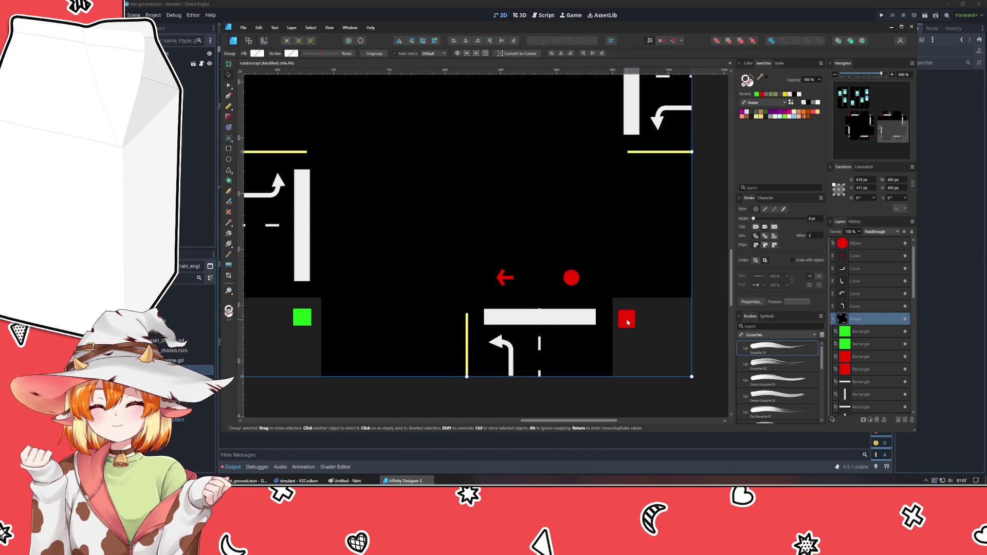
{"action": "double_click", "coordinate": [628, 323]}
{"action": "key", "text": "Delete"}
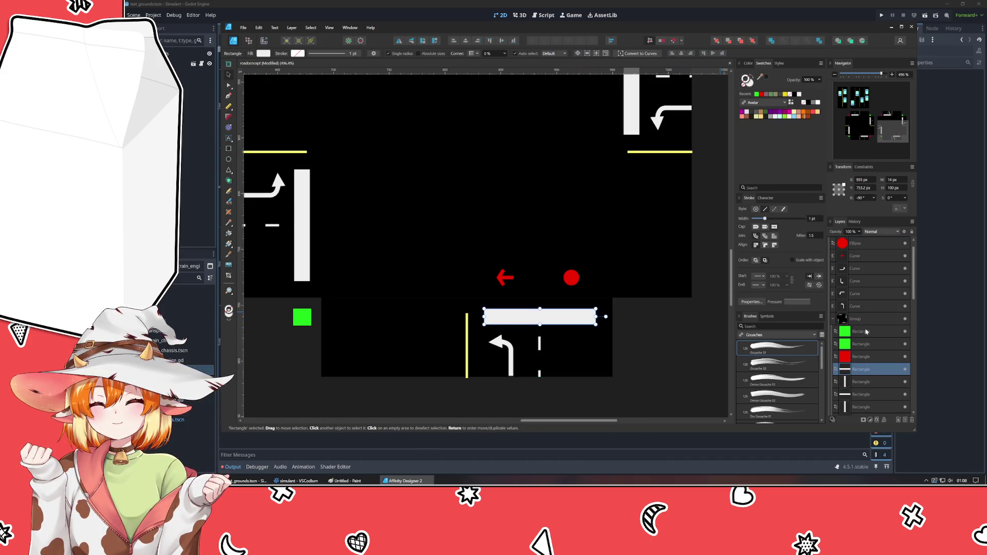
{"action": "left_click", "coordinate": [862, 322]}
{"action": "key", "text": "ctrl+shift+g"}
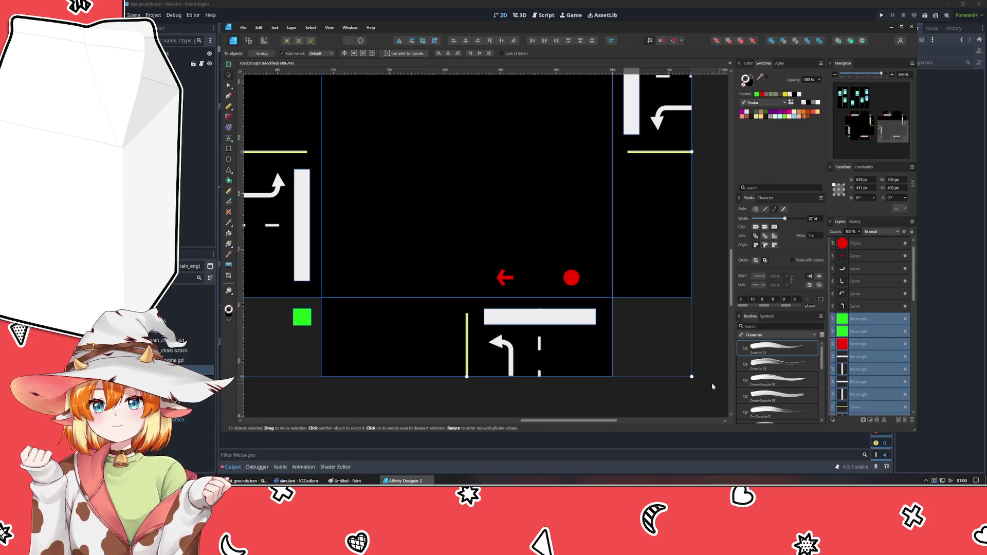
{"action": "left_click", "coordinate": [643, 398]}
{"action": "scroll", "coordinate": [505, 297], "scroll_direction": "down", "scroll_amount": 2}
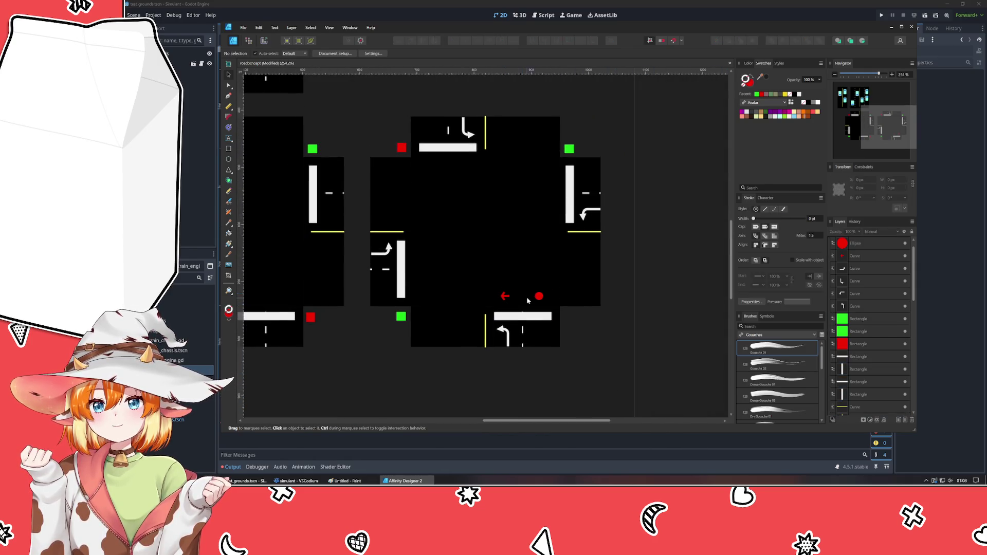
{"action": "scroll", "coordinate": [531, 297], "scroll_direction": "up", "scroll_amount": 1}
Select the red arrow and dot together and duplicate them.
{"action": "left_click", "coordinate": [538, 294]}
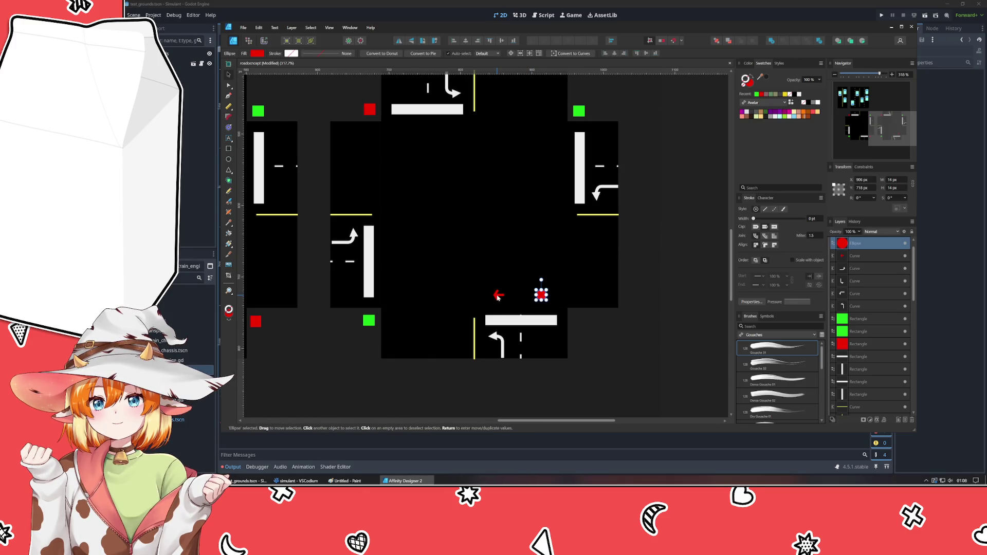
{"action": "left_click", "coordinate": [497, 294], "text": "shift"}
{"action": "key", "text": "ctrl+j"}
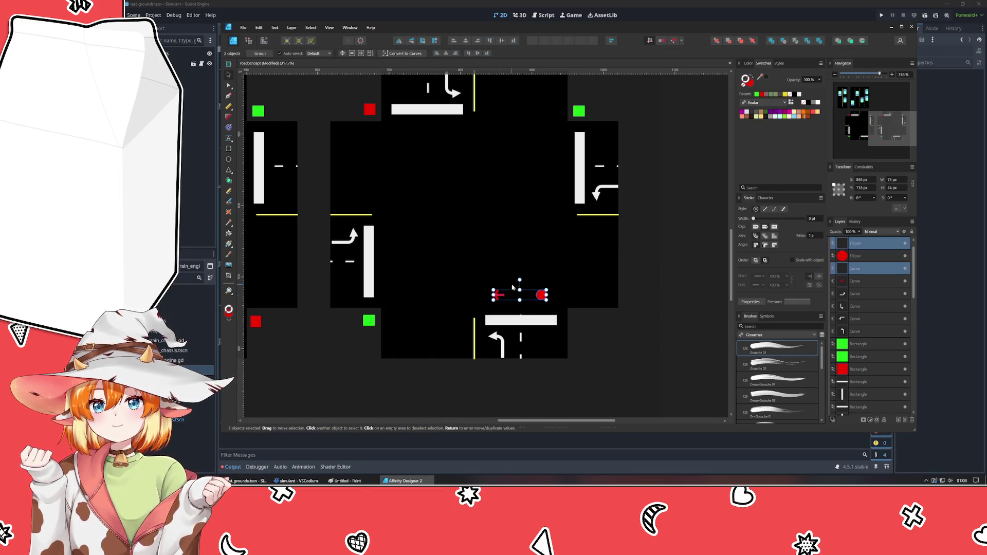
Rotate the duplicated arrow and dot and move them under the top tile's white bar.
{"action": "left_click_drag", "start_coordinate": [519, 282], "coordinate": [504, 367]}
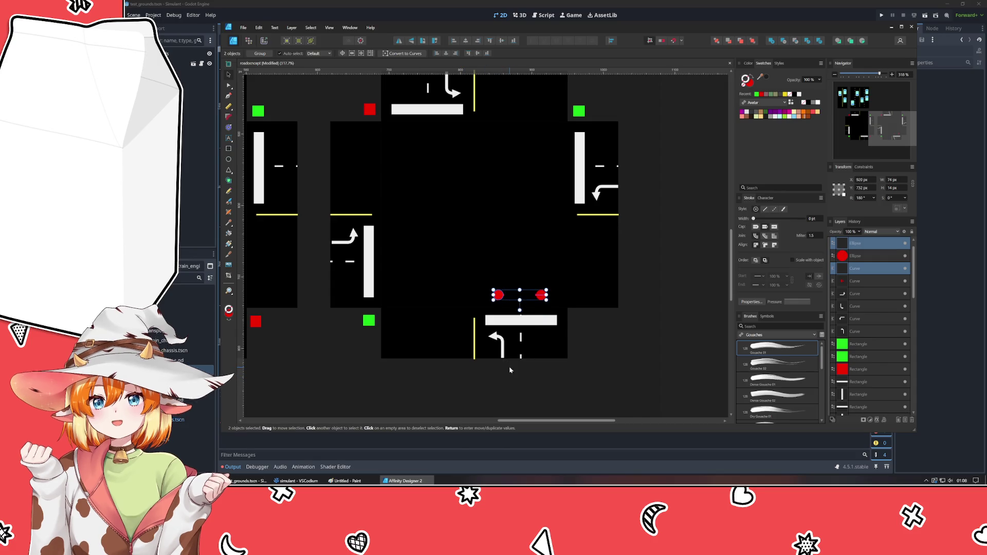
{"action": "mouse_move", "coordinate": [520, 301]}
{"action": "left_mouse_down"}
{"action": "mouse_move", "coordinate": [443, 132]}
{"action": "mouse_move", "coordinate": [428, 134]}
{"action": "left_mouse_up"}
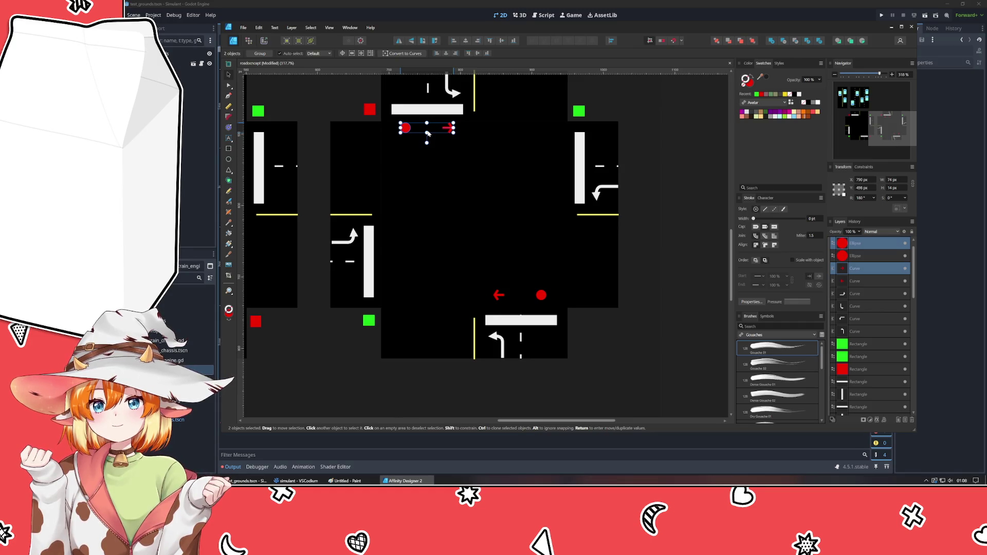
{"action": "left_click", "coordinate": [409, 393]}
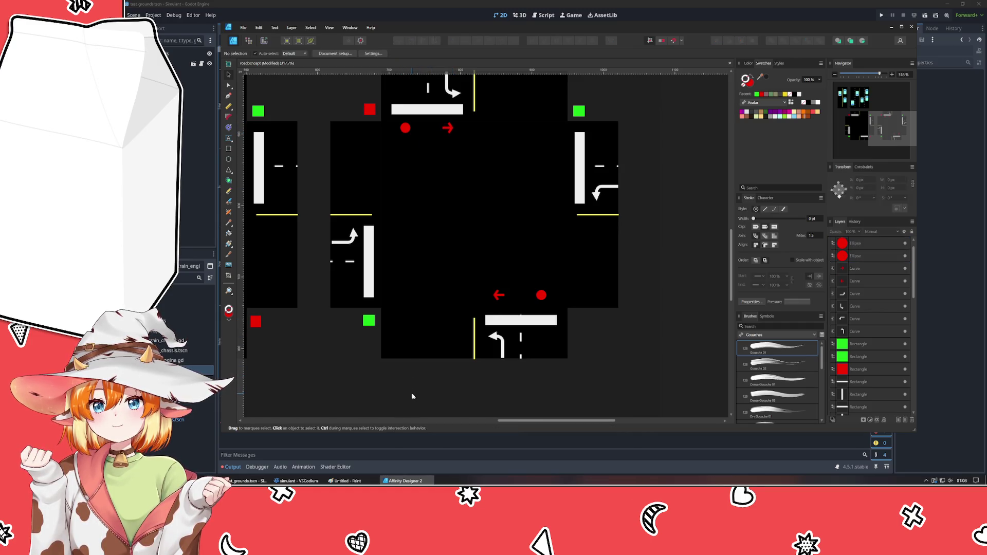
Nudge the lower arrow-and-dot pair down slightly, then Ctrl-drag a copy to the left side.
{"action": "left_click", "coordinate": [499, 296]}
{"action": "left_click", "coordinate": [540, 295], "text": "shift"}
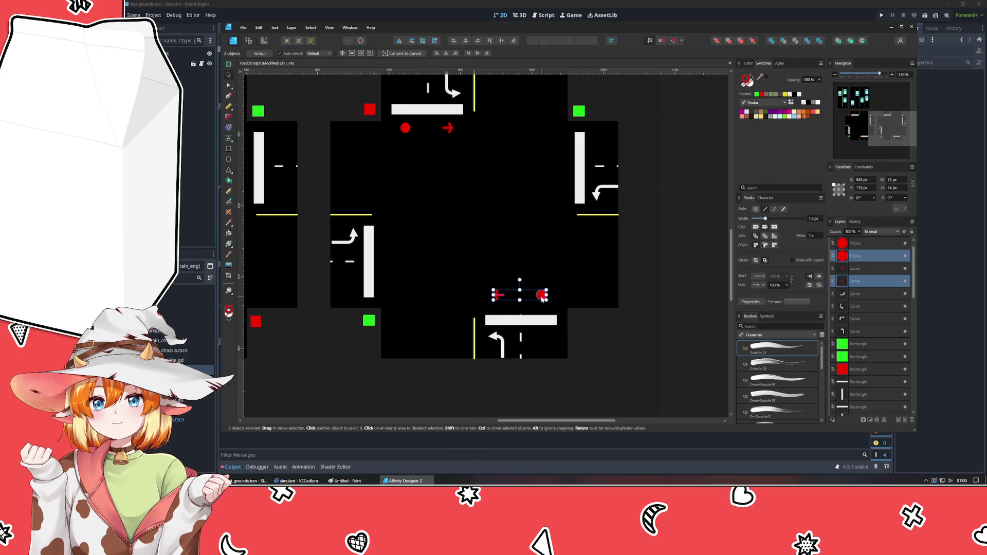
{"action": "left_click_drag", "start_coordinate": [541, 295], "coordinate": [543, 304]}
{"action": "left_click", "coordinate": [568, 380]}
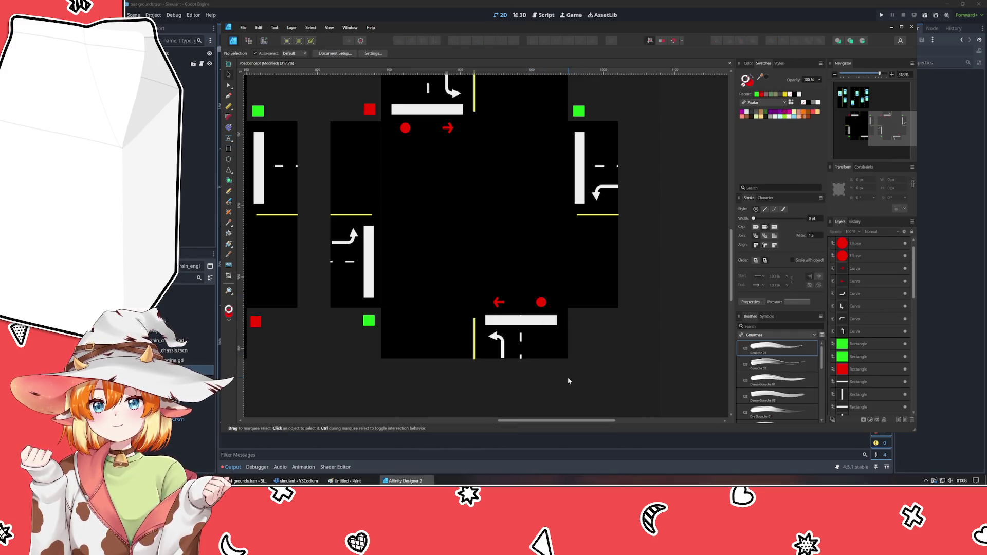
{"action": "left_click", "coordinate": [498, 304]}
{"action": "left_click", "coordinate": [542, 302], "text": "shift"}
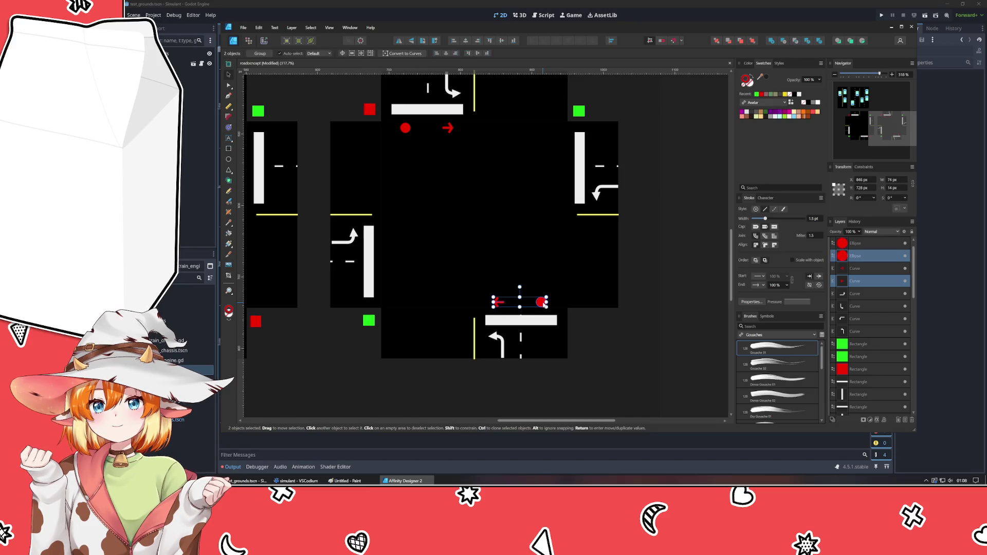
{"action": "mouse_move", "coordinate": [543, 302]}
{"action": "left_mouse_down"}
{"action": "mouse_move", "coordinate": [552, 297]}
{"action": "mouse_move", "coordinate": [394, 274]}
{"action": "left_mouse_up"}
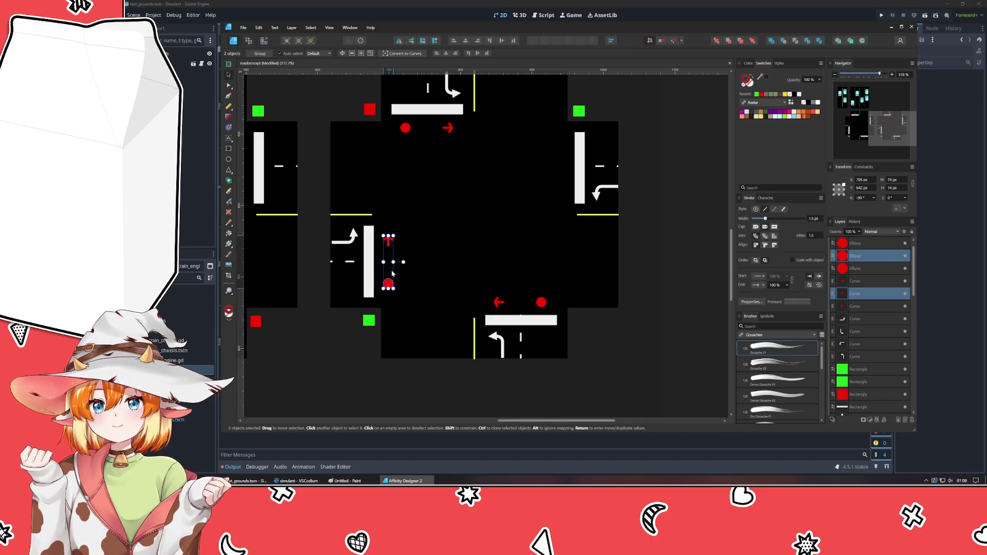
Colour the copied west-side arrow yellow and its dot green.
{"action": "left_click", "coordinate": [389, 241]}
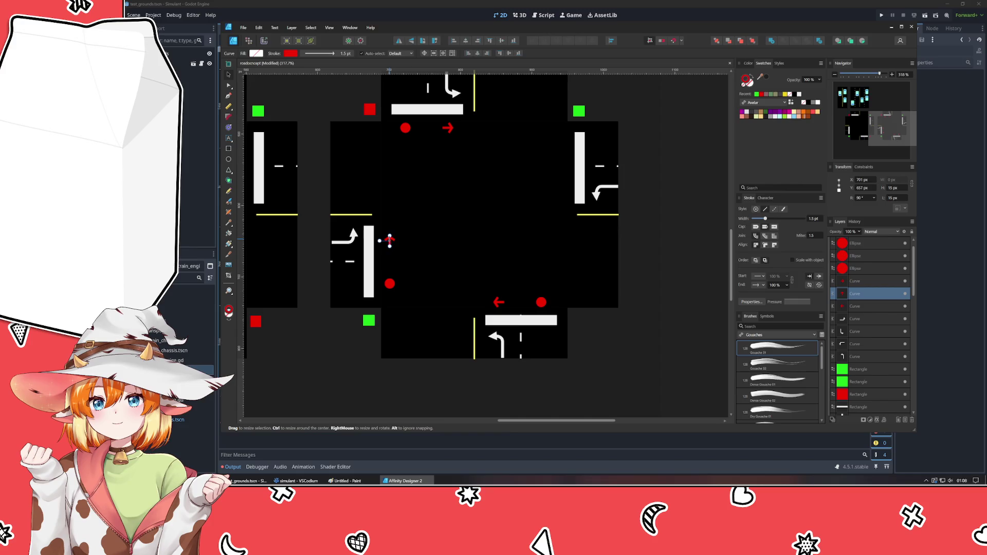
{"action": "left_click", "coordinate": [787, 94]}
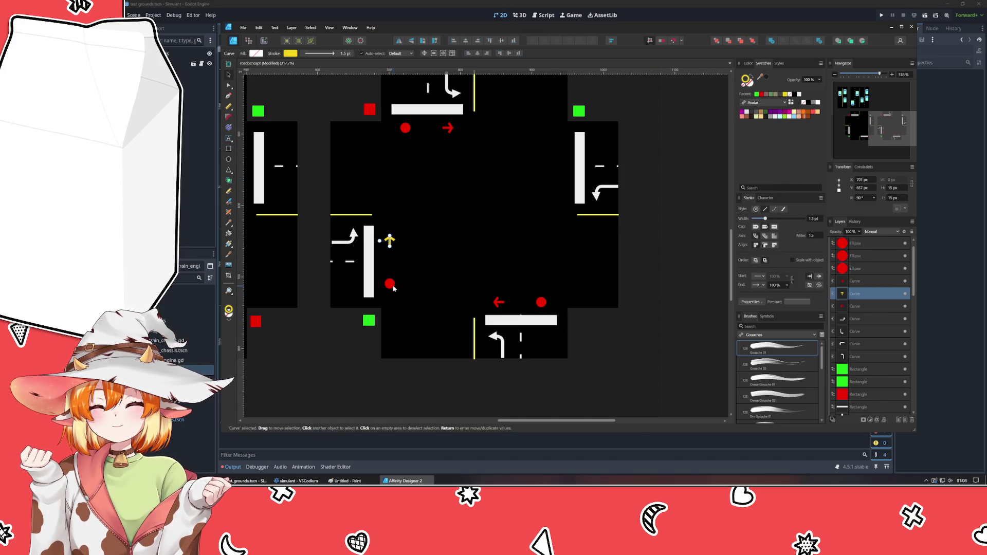
{"action": "left_click", "coordinate": [392, 286]}
{"action": "left_click", "coordinate": [756, 94]}
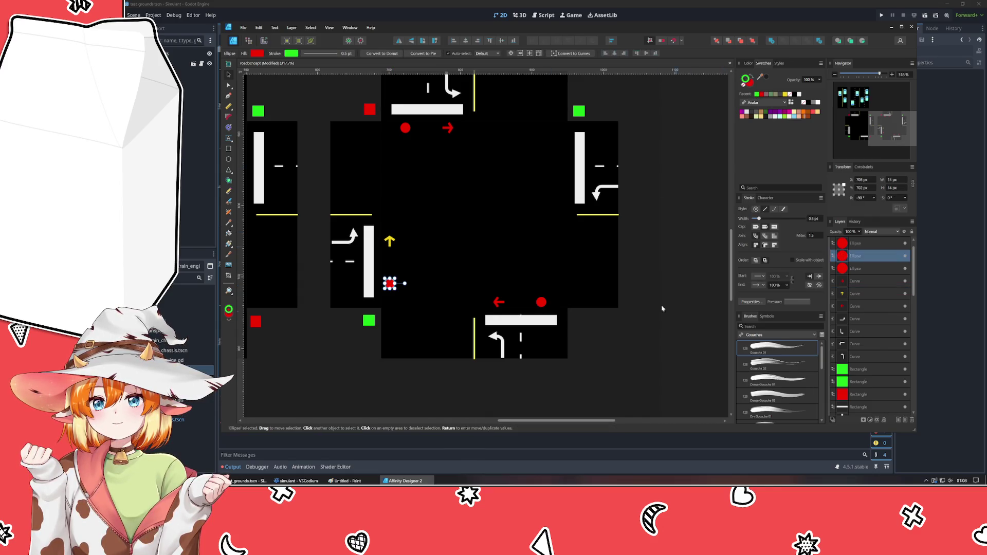
{"action": "left_click", "coordinate": [745, 78]}
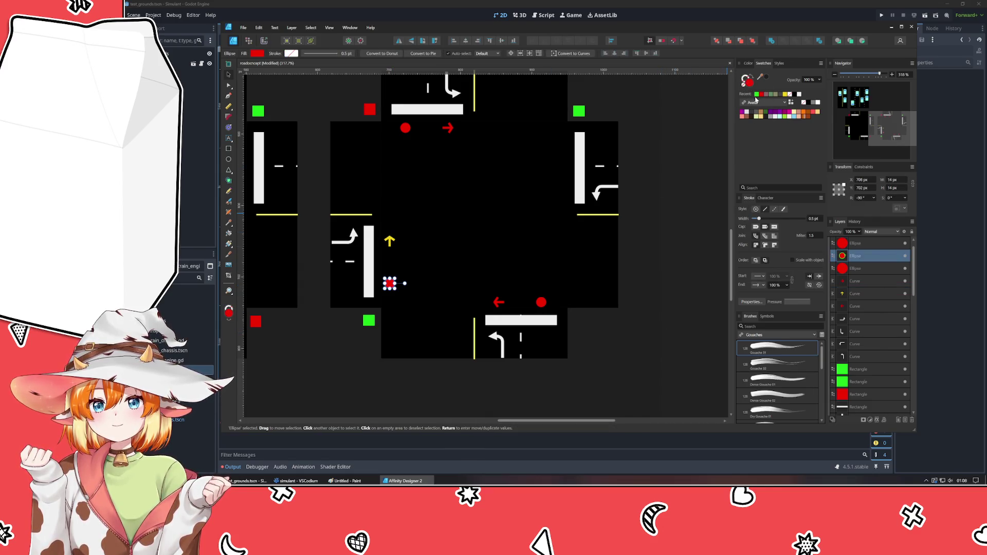
{"action": "left_click", "coordinate": [756, 94]}
{"action": "left_click", "coordinate": [683, 280]}
Fine-tune the arrow's yellow stroke in the Color panel, sampling a slightly darker yellow.
{"action": "left_click", "coordinate": [391, 285]}
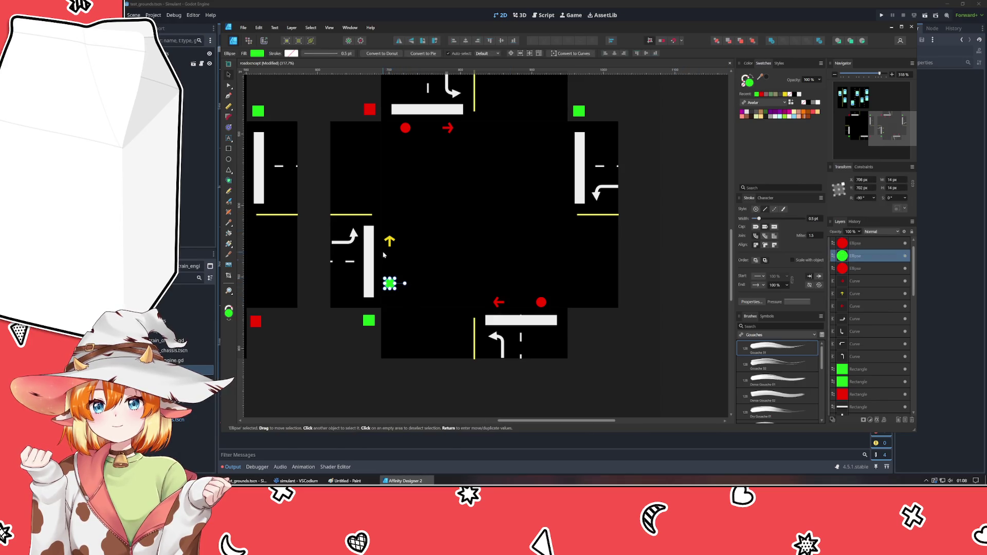
{"action": "left_click", "coordinate": [389, 240], "text": "shift"}
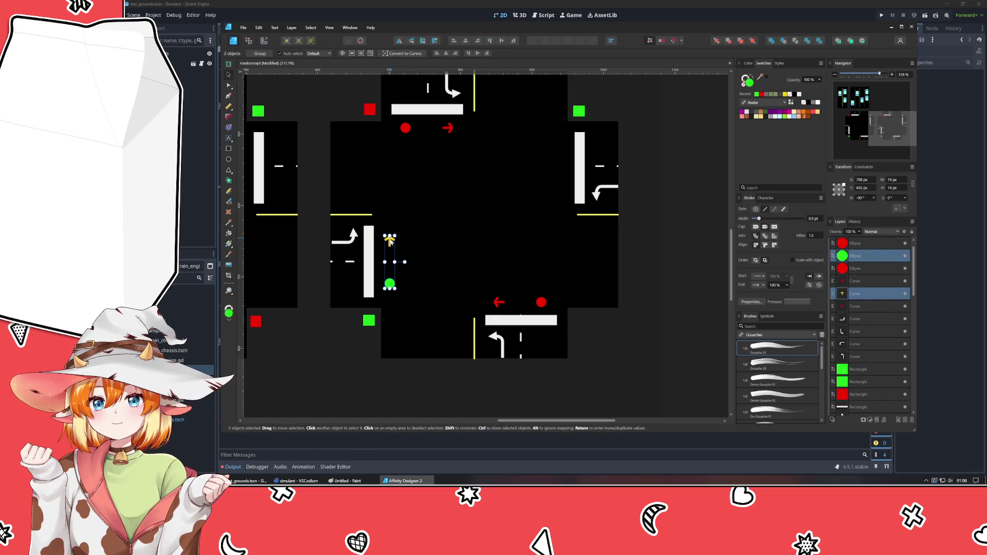
{"action": "left_click", "coordinate": [389, 240]}
{"action": "left_click", "coordinate": [748, 64]}
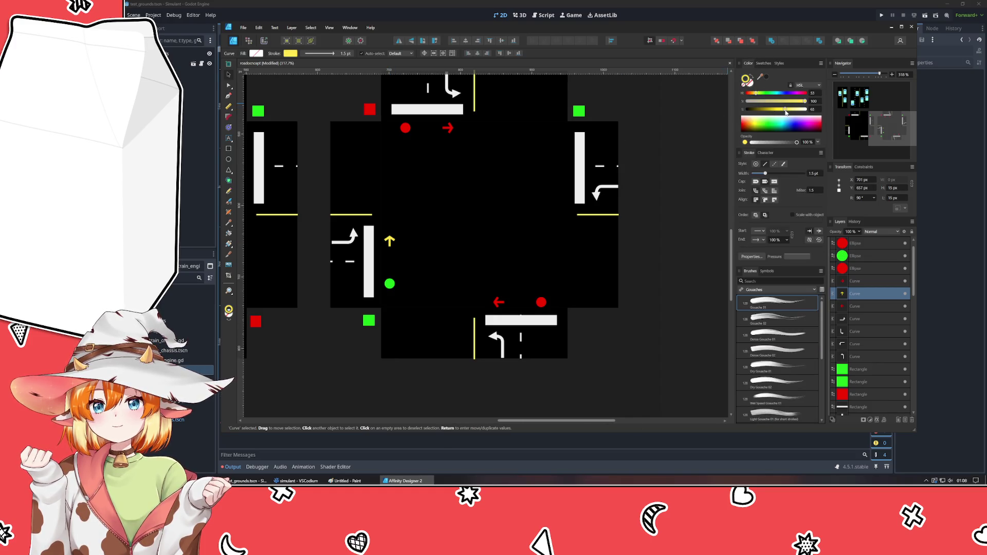
{"action": "left_click_drag", "start_coordinate": [781, 112], "coordinate": [780, 114]}
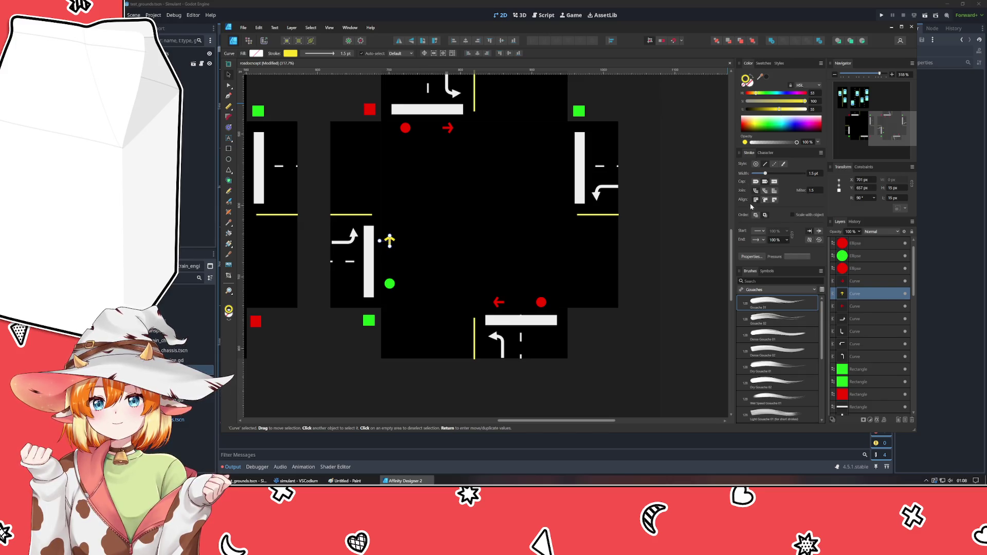
{"action": "left_click_drag", "start_coordinate": [746, 80], "coordinate": [756, 86]}
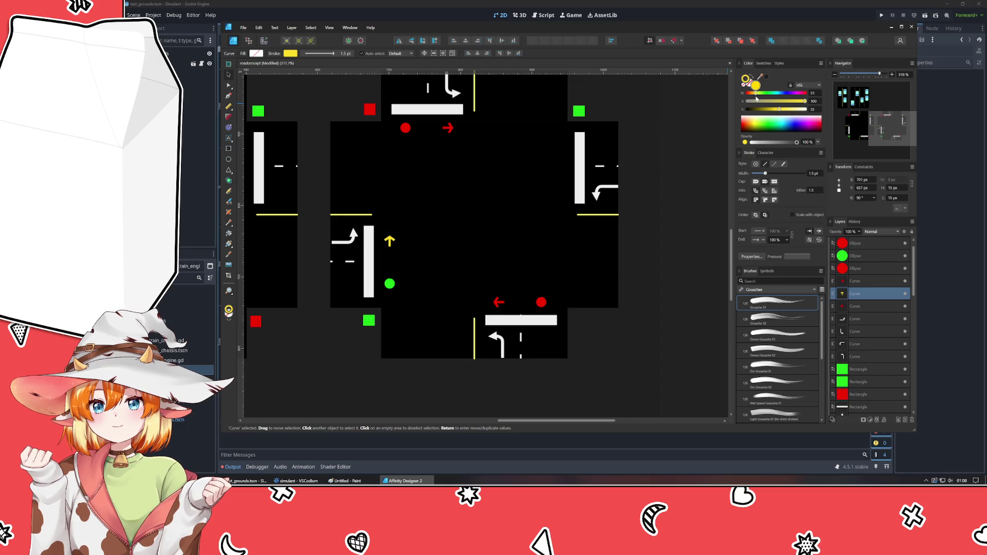
{"action": "left_click", "coordinate": [625, 386]}
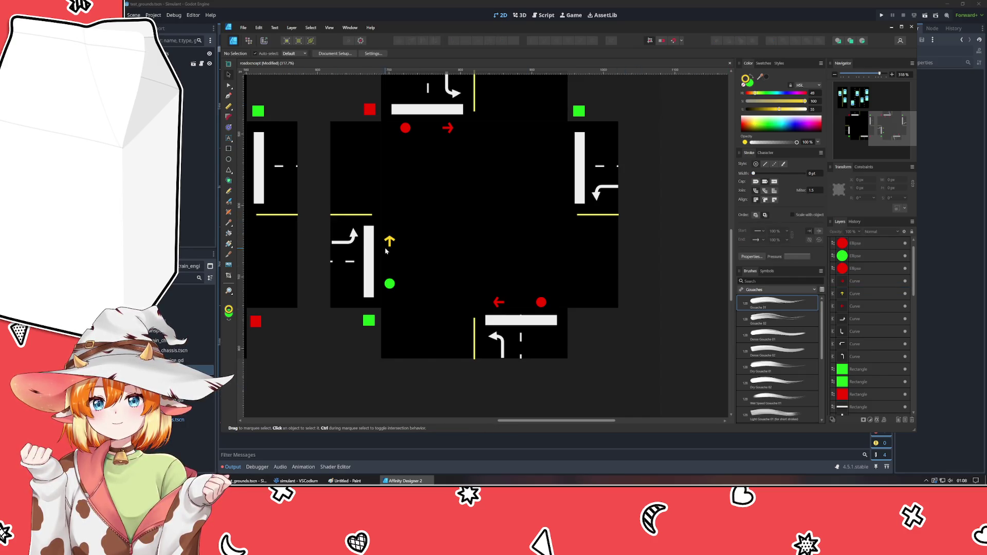
Select the yellow arrow and green dot together and duplicate them.
{"action": "left_click", "coordinate": [388, 241]}
{"action": "left_click", "coordinate": [389, 283], "text": "shift"}
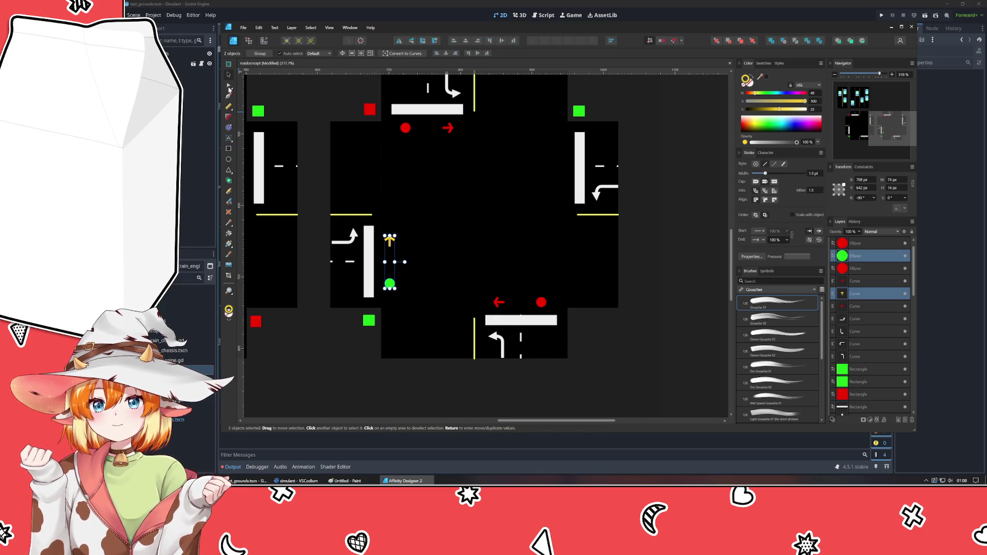
{"action": "key", "text": "ctrl+j"}
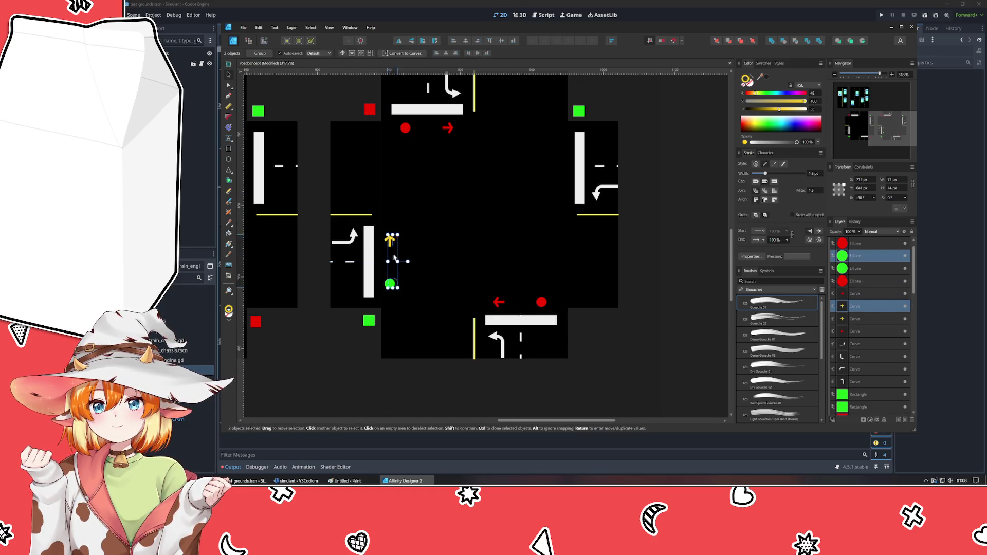
Rotate the duplicated pair 90° to point down and place it beside the east road bar.
{"action": "mouse_move", "coordinate": [384, 246]}
{"action": "left_mouse_down"}
{"action": "mouse_move", "coordinate": [530, 160]}
{"action": "mouse_move", "coordinate": [450, 170]}
{"action": "left_mouse_up"}
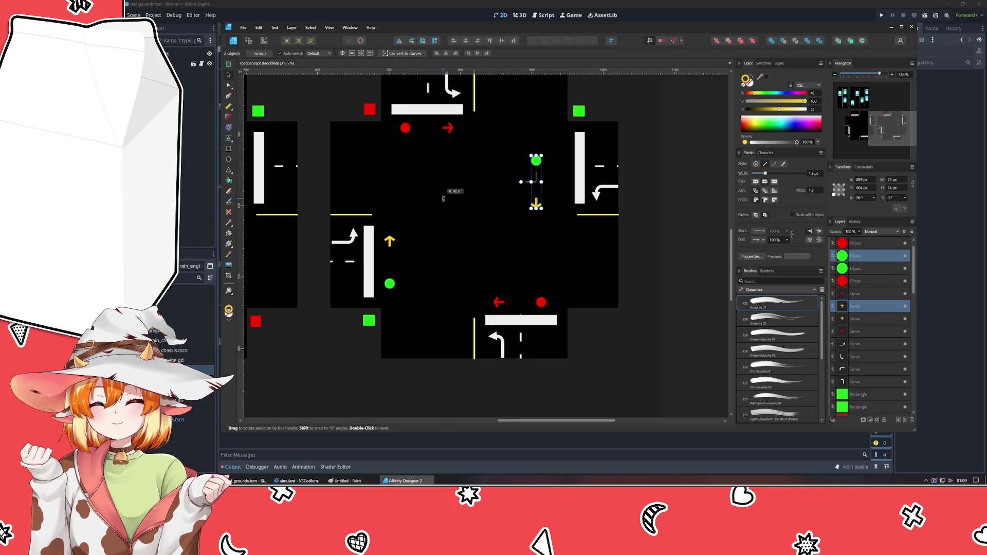
{"action": "left_click_drag", "start_coordinate": [535, 182], "coordinate": [560, 164]}
{"action": "left_click", "coordinate": [624, 373]}
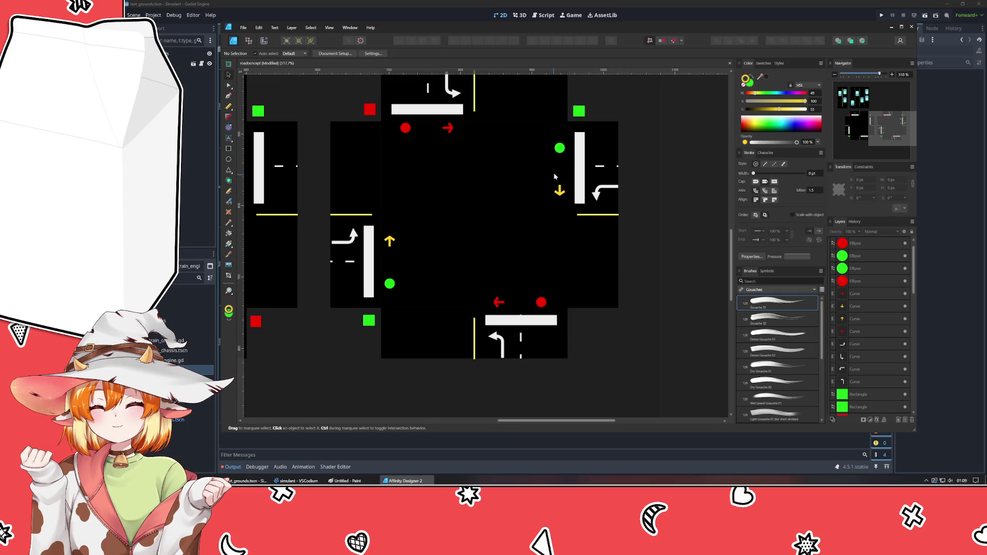
Recolour the copied dot red from the Swatches panel.
{"action": "left_click", "coordinate": [559, 147]}
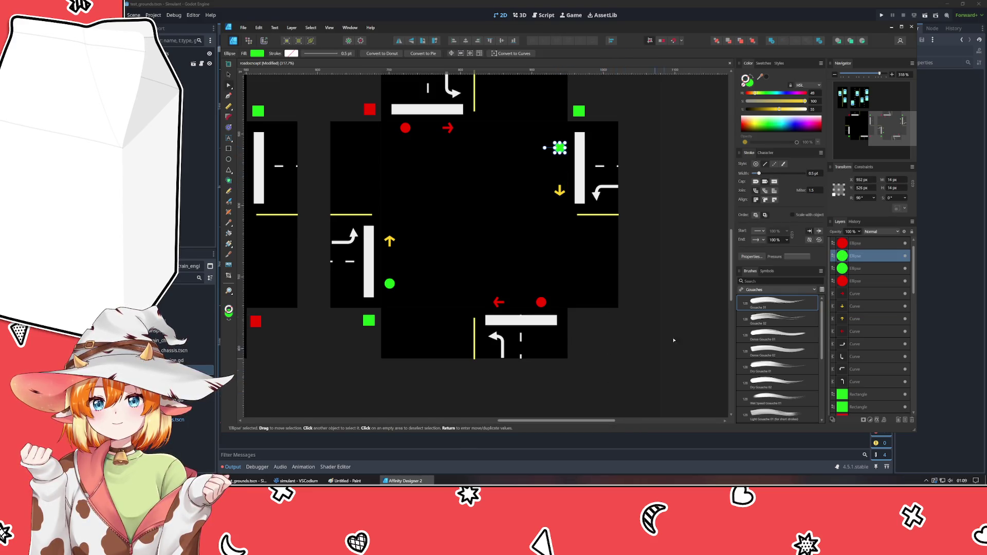
{"action": "double_click", "coordinate": [557, 191]}
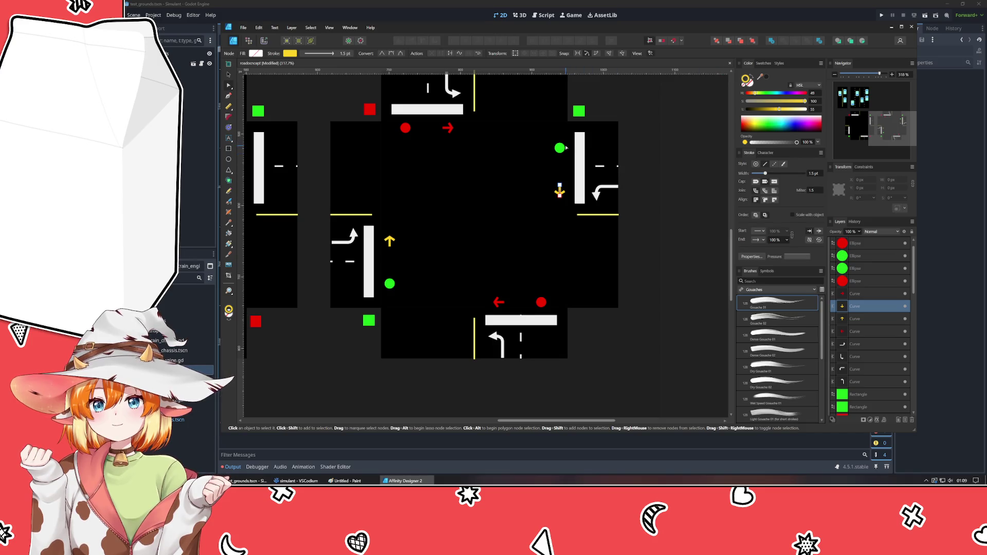
{"action": "left_click", "coordinate": [559, 148]}
{"action": "left_click", "coordinate": [762, 62]}
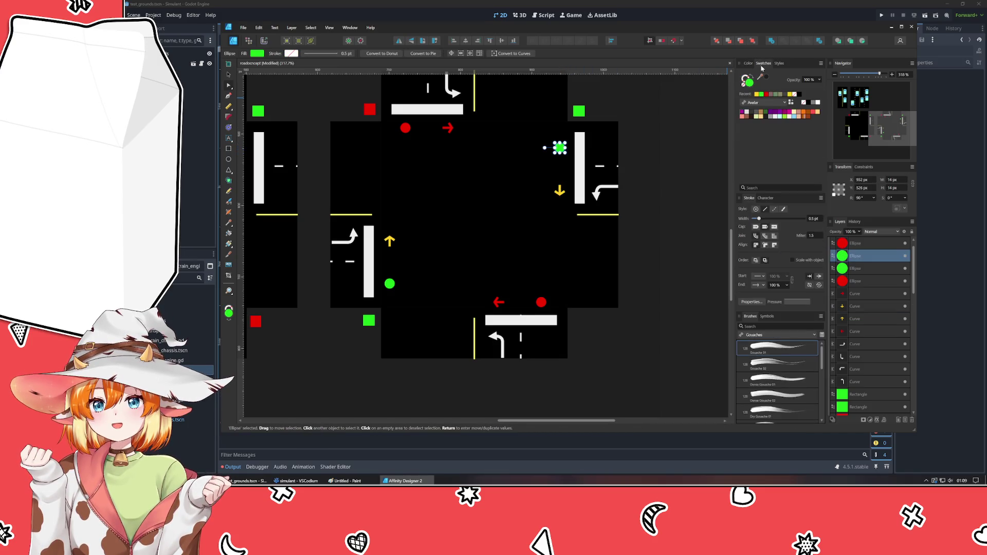
{"action": "left_click", "coordinate": [761, 94]}
{"action": "left_click", "coordinate": [572, 201]}
{"action": "double_click", "coordinate": [559, 191]}
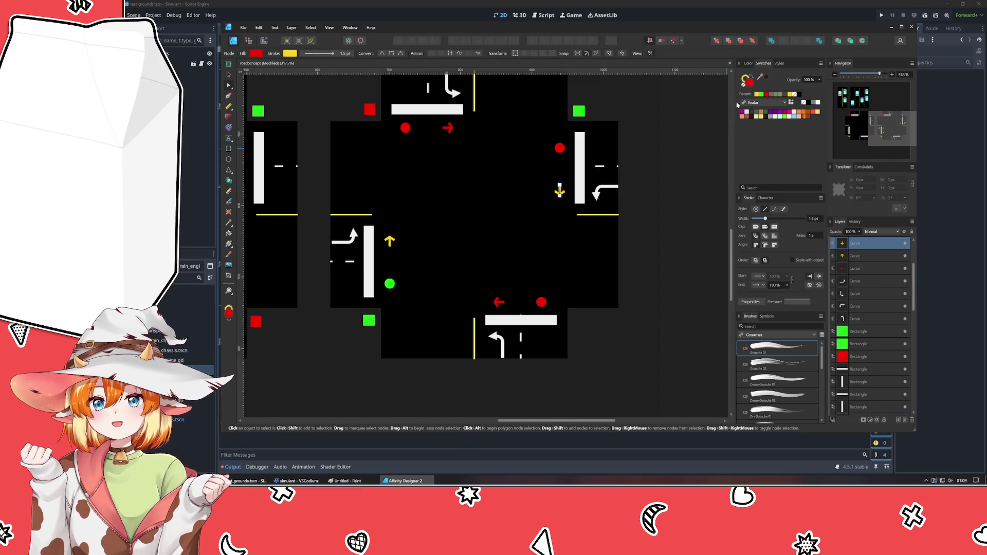
Recolour the east arrow red, then set the west arrow's stroke to green from Swatches.
{"action": "left_click", "coordinate": [760, 94]}
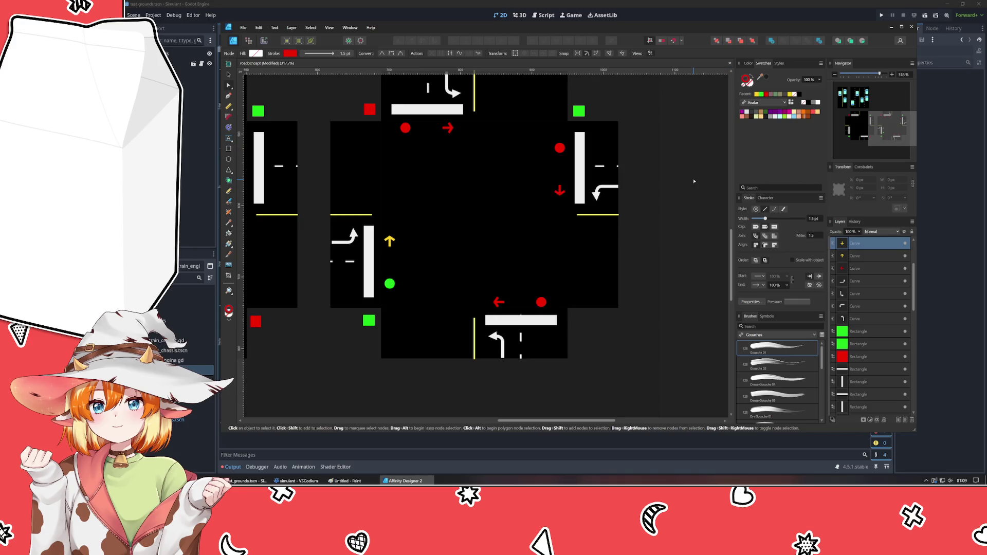
{"action": "key", "text": "ctrl+d"}
{"action": "double_click", "coordinate": [390, 243]}
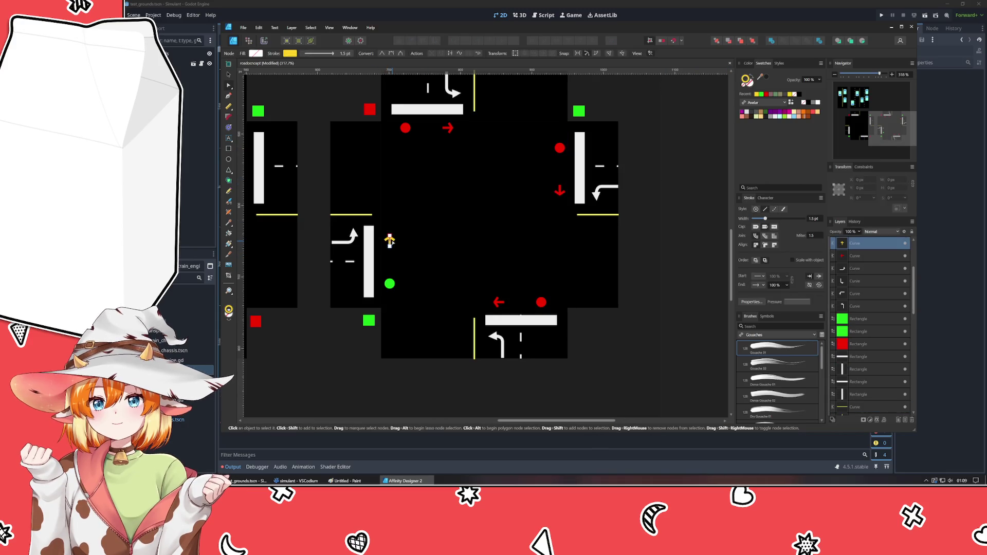
{"action": "key", "text": "ctrl+d"}
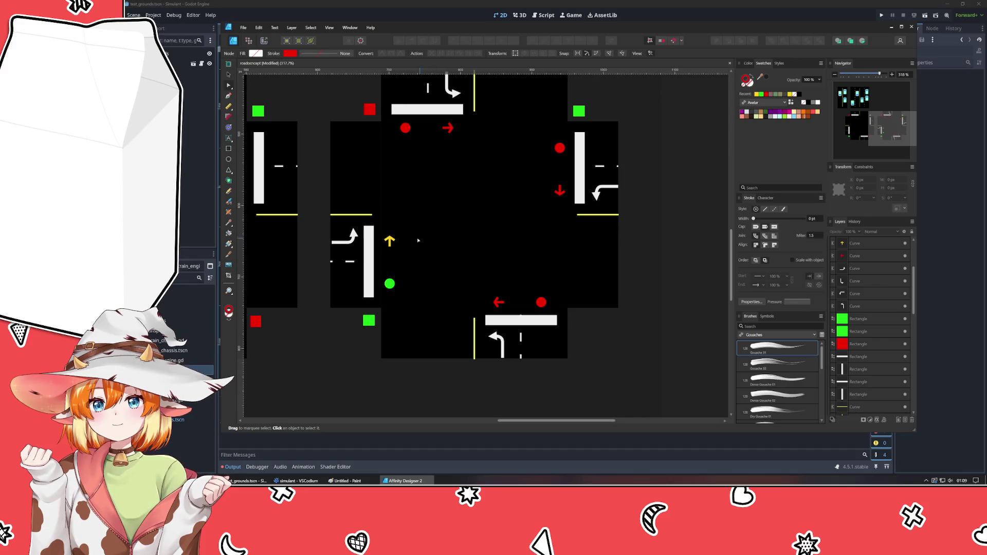
{"action": "left_click", "coordinate": [390, 242]}
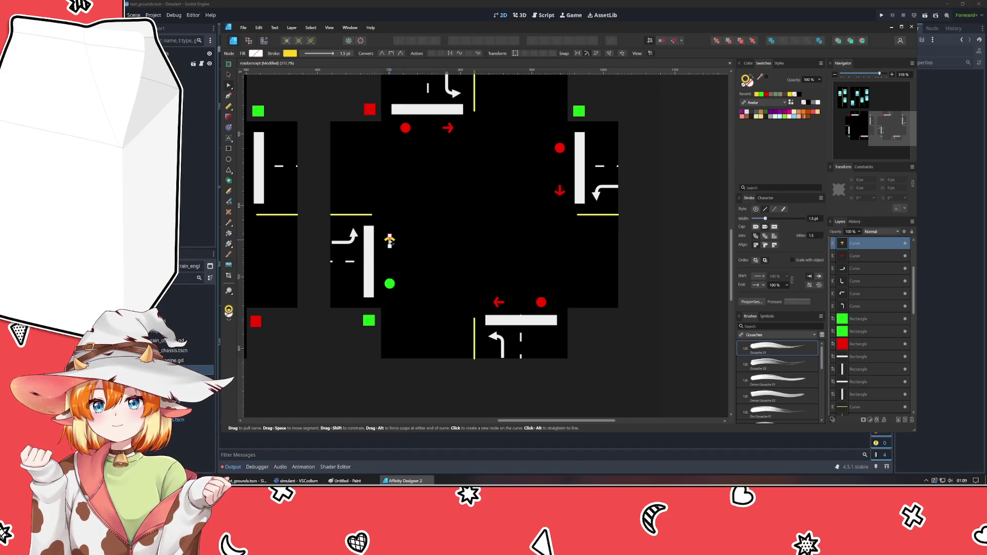
{"action": "left_click", "coordinate": [761, 94]}
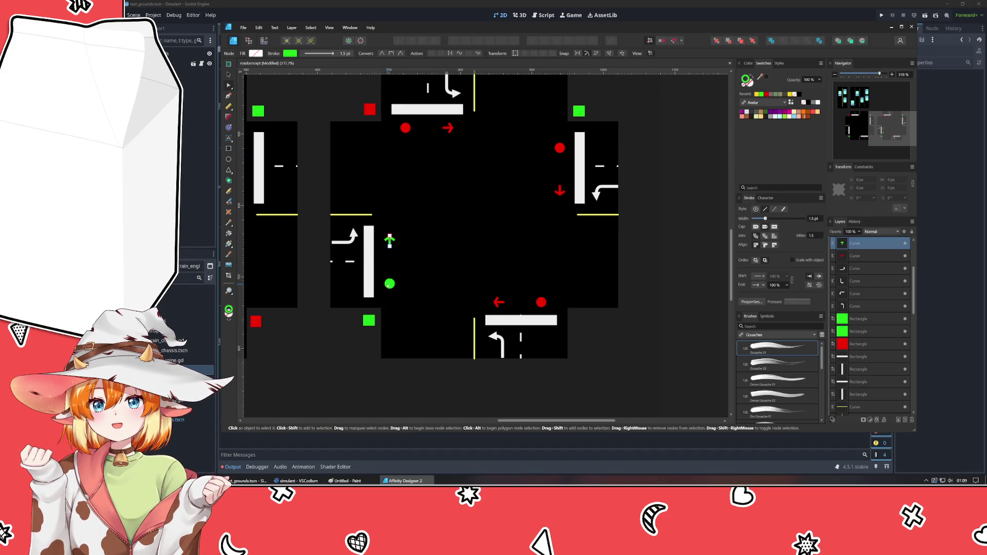
{"action": "key", "text": "ctrl+d"}
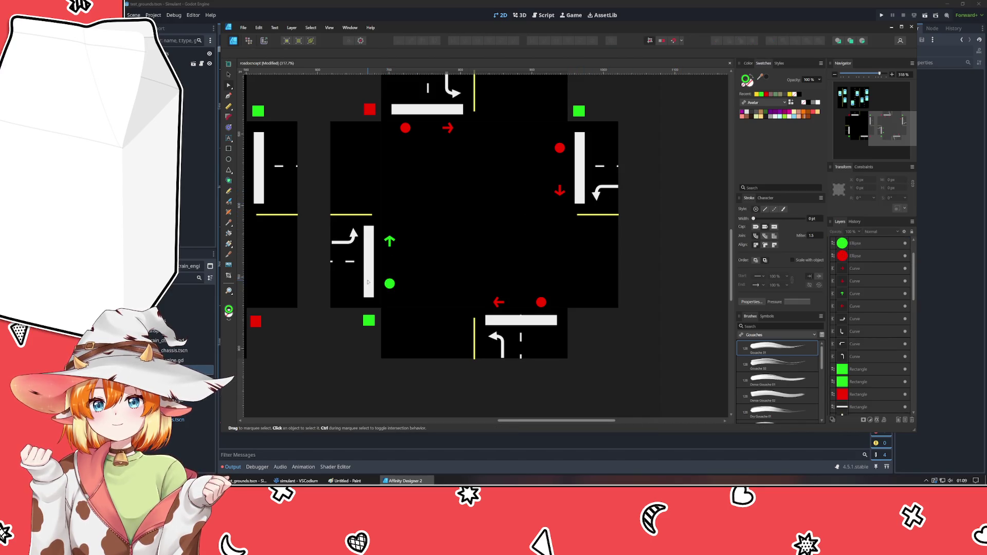
Fill the west dot red and change the east arrow's stroke to green, leaving nothing selected.
{"action": "left_click", "coordinate": [389, 284]}
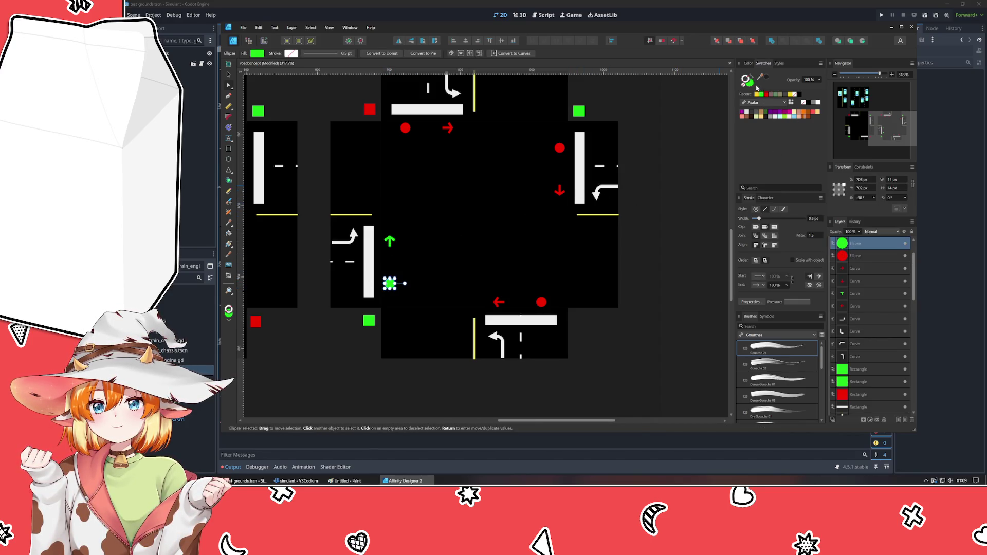
{"action": "left_click", "coordinate": [765, 94]}
{"action": "left_click", "coordinate": [552, 193]}
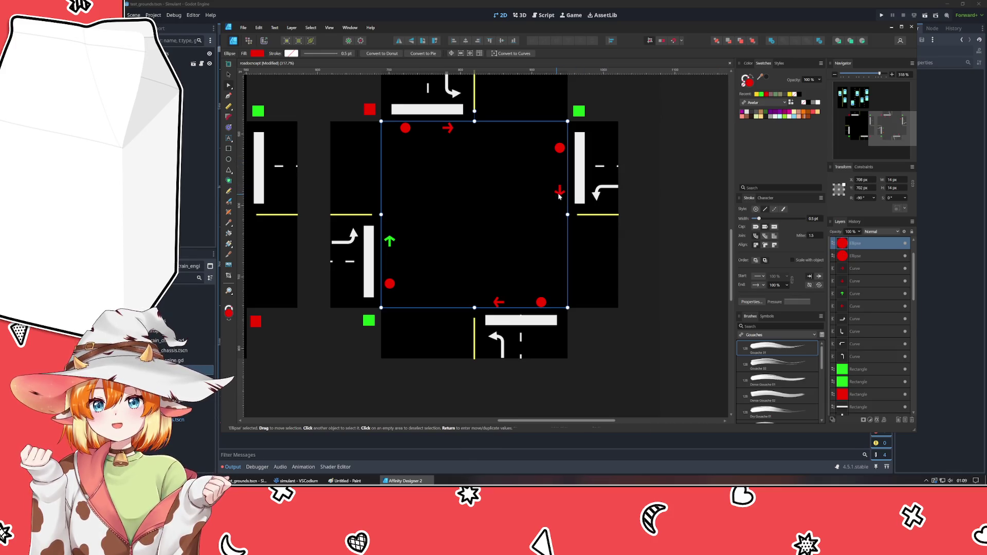
{"action": "double_click", "coordinate": [560, 191]}
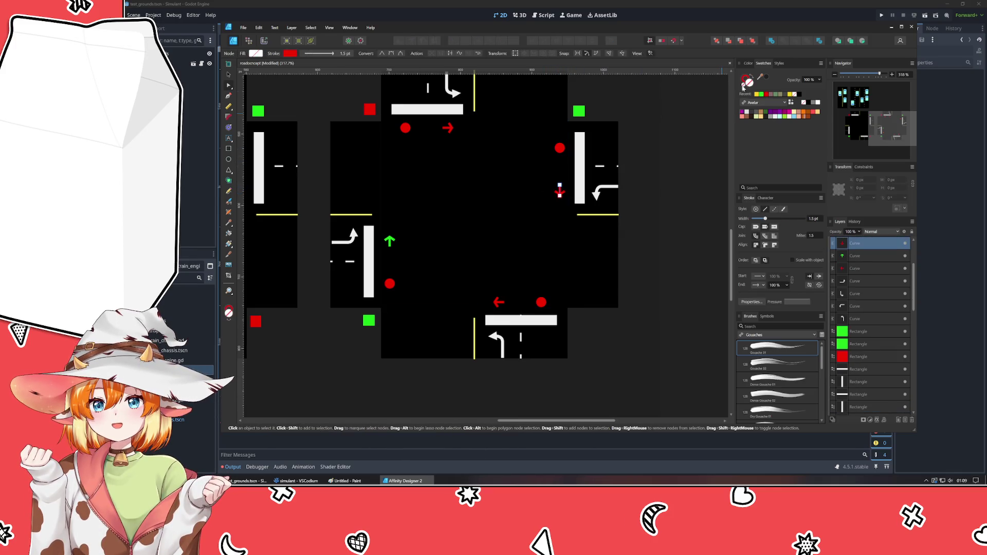
{"action": "left_click", "coordinate": [761, 94]}
{"action": "left_click", "coordinate": [706, 171]}
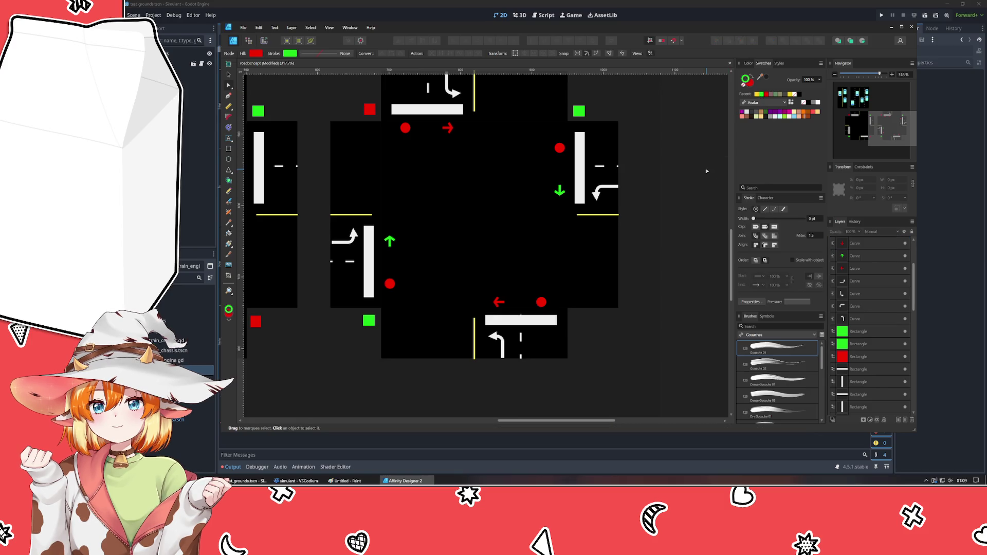
{"action": "key", "text": "v"}
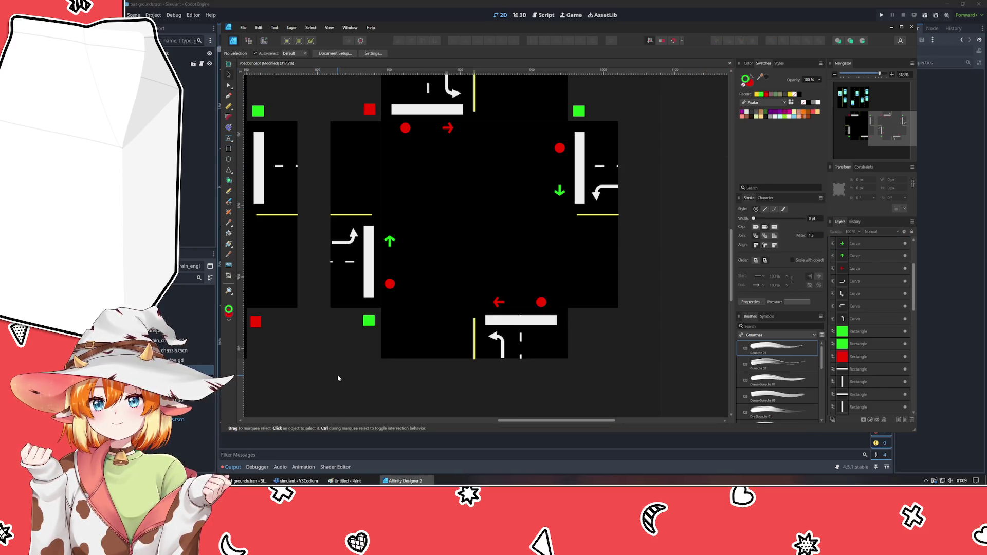
{"action": "scroll", "coordinate": [338, 378], "scroll_direction": "down", "scroll_amount": 5}
{"action": "scroll", "coordinate": [435, 306], "scroll_direction": "up", "scroll_amount": 3}
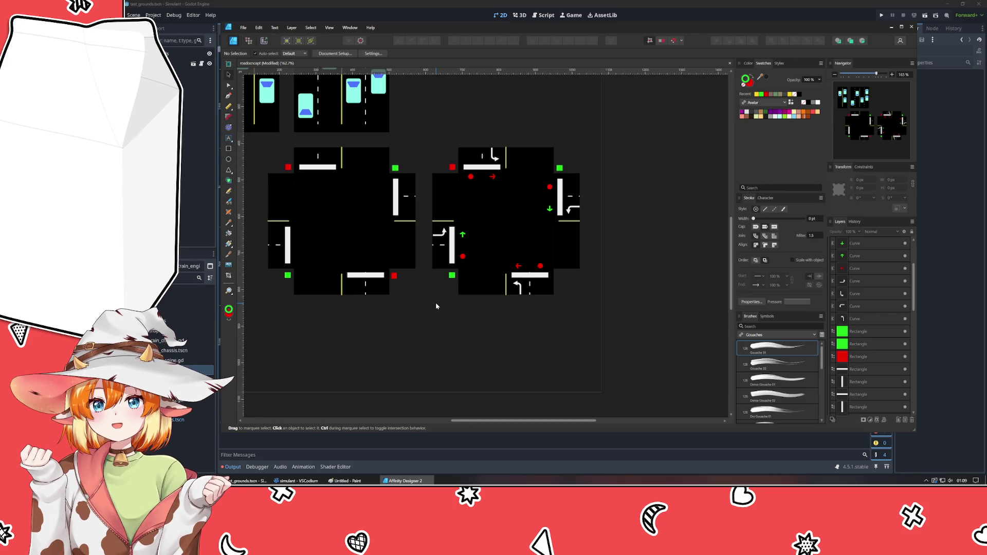
Delete the green corner squares from the right intersection tile.
{"action": "left_click", "coordinate": [559, 168]}
{"action": "key", "text": "Delete"}
{"action": "left_click", "coordinate": [530, 275]}
{"action": "left_click", "coordinate": [451, 276]}
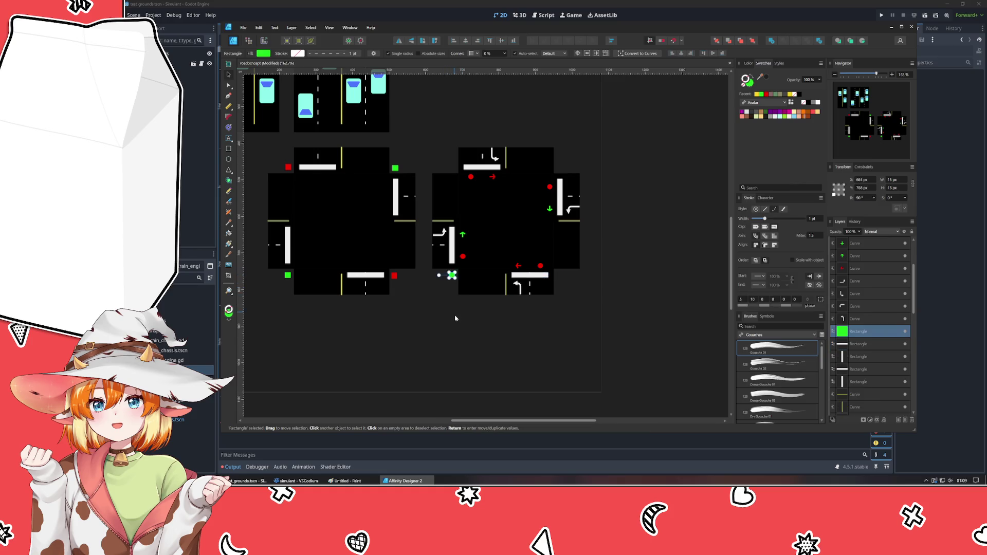
{"action": "key", "text": "Delete"}
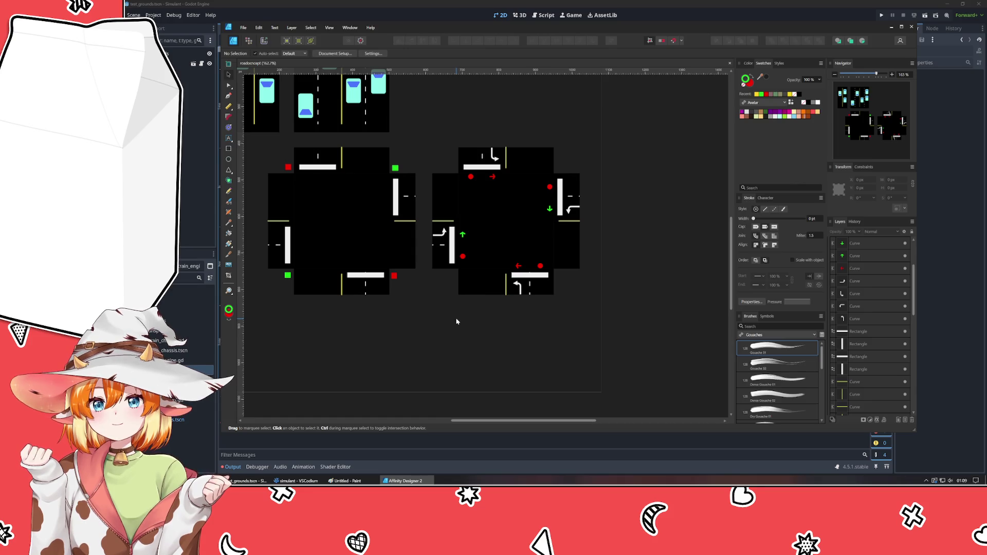
Duplicate the small red dot and move the copy into place near the bottom approach.
{"action": "mouse_move", "coordinate": [463, 361]}
{"action": "left_mouse_down"}
{"action": "mouse_move", "coordinate": [586, 365]}
{"action": "mouse_move", "coordinate": [555, 372]}
{"action": "left_mouse_up"}
{"action": "left_click", "coordinate": [636, 276]}
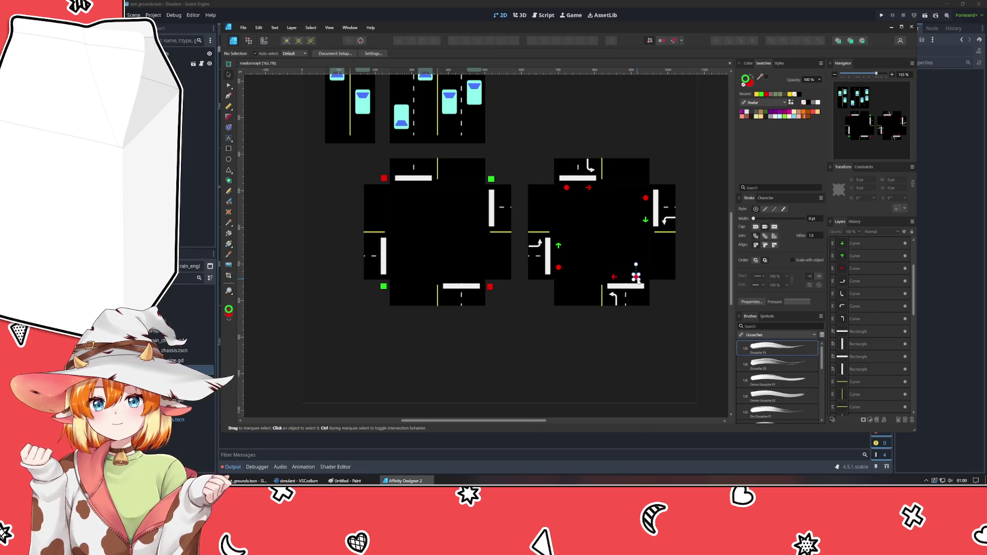
{"action": "key", "text": "ctrl+v"}
{"action": "left_click_drag", "start_coordinate": [635, 276], "coordinate": [489, 283]}
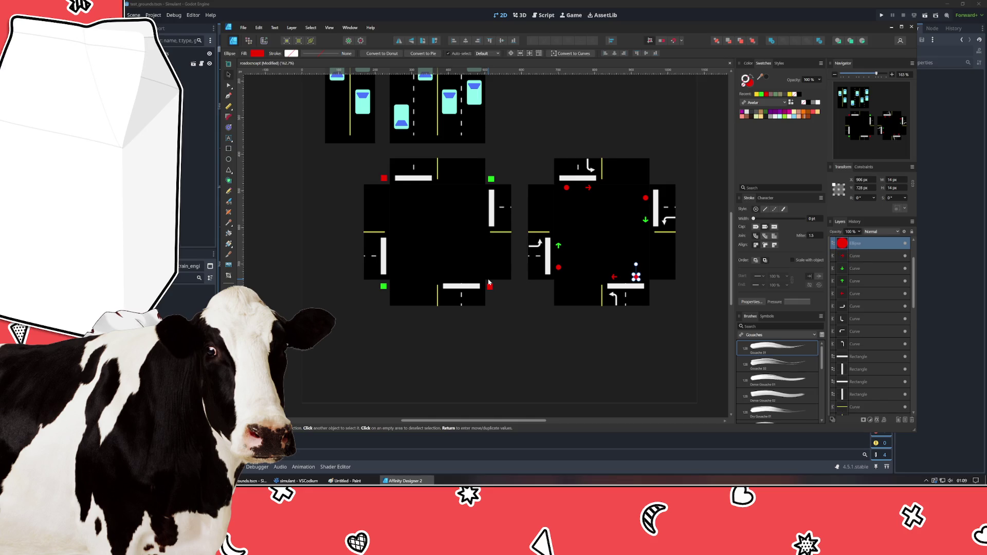
Place copies of the four red signal dots onto the left intersection tile.
{"action": "left_click", "coordinate": [529, 342]}
{"action": "scroll", "coordinate": [617, 286], "scroll_direction": "up", "scroll_amount": 3}
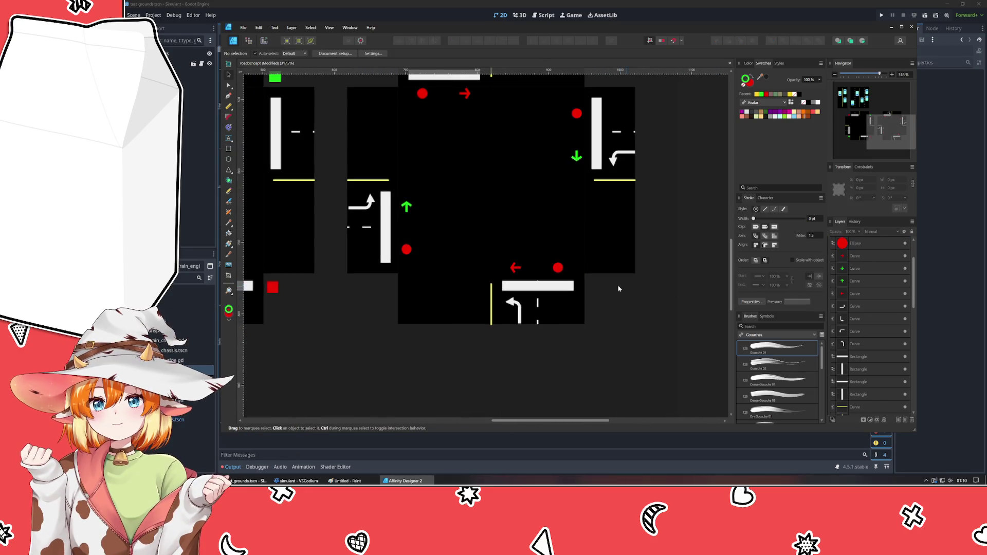
{"action": "scroll", "coordinate": [619, 280], "scroll_direction": "down", "scroll_amount": 3}
{"action": "scroll", "coordinate": [638, 324], "scroll_direction": "up", "scroll_amount": 1}
{"action": "scroll", "coordinate": [588, 307], "scroll_direction": "up", "scroll_amount": 2}
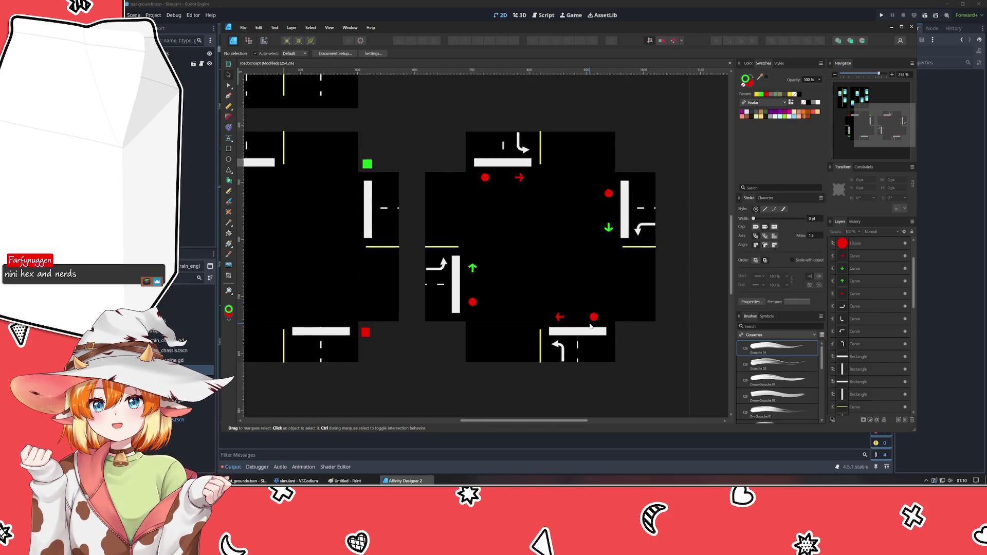
{"action": "left_click", "coordinate": [608, 193], "text": "shift"}
{"action": "left_click", "coordinate": [484, 177], "text": "shift"}
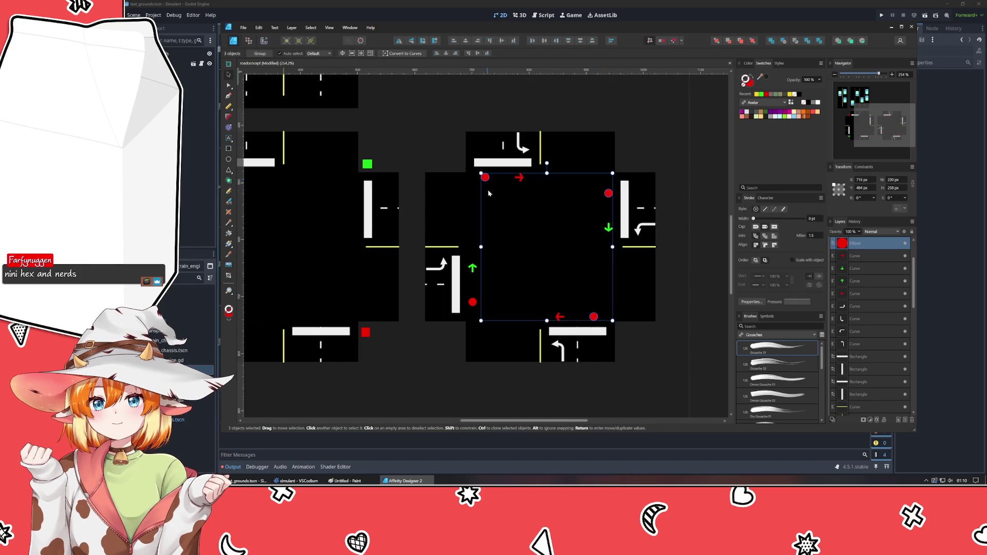
{"action": "left_click", "coordinate": [471, 301], "text": "shift"}
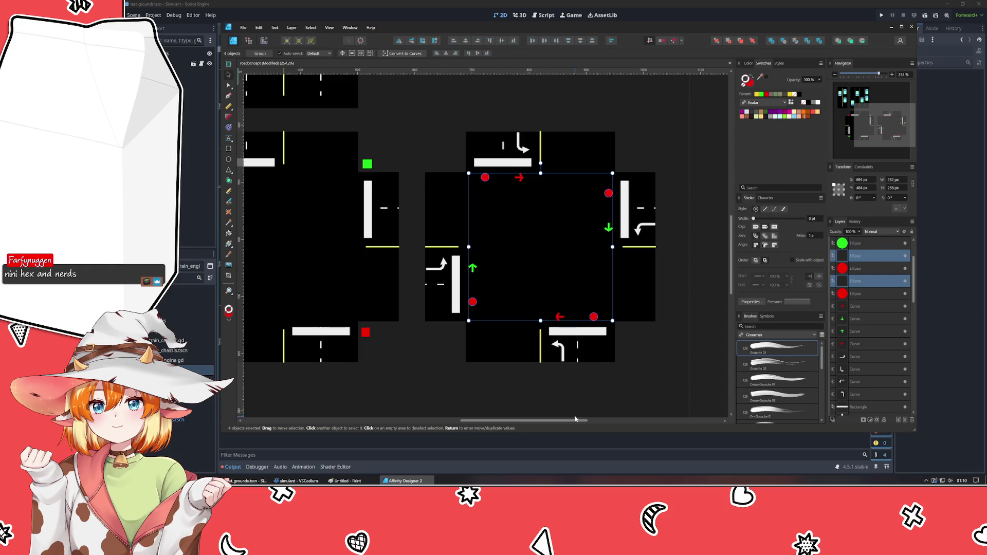
{"action": "left_click_drag", "start_coordinate": [511, 246], "coordinate": [374, 258]}
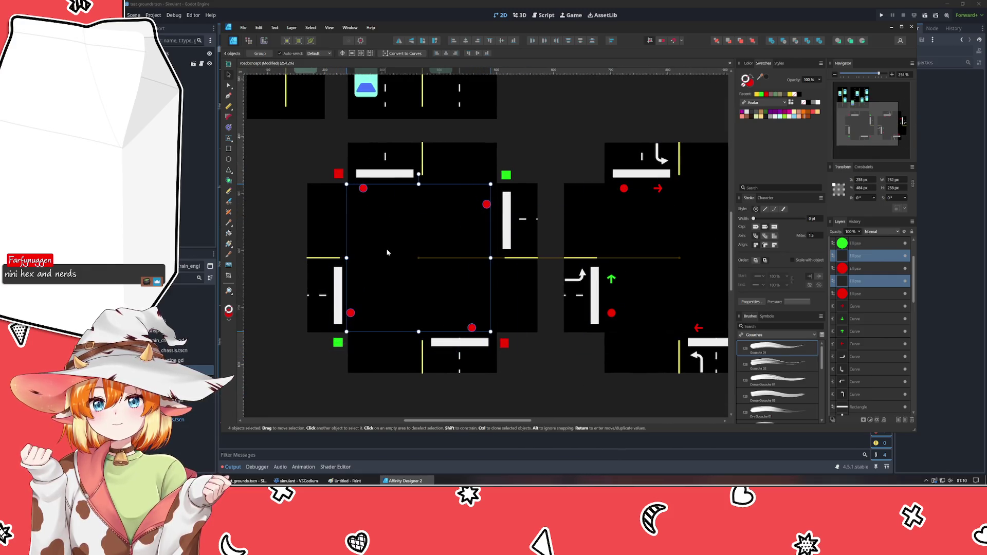
Shift the dots slightly right and recolour two opposite dots green with the swatch.
{"action": "left_click_drag", "start_coordinate": [374, 259], "coordinate": [393, 253]}
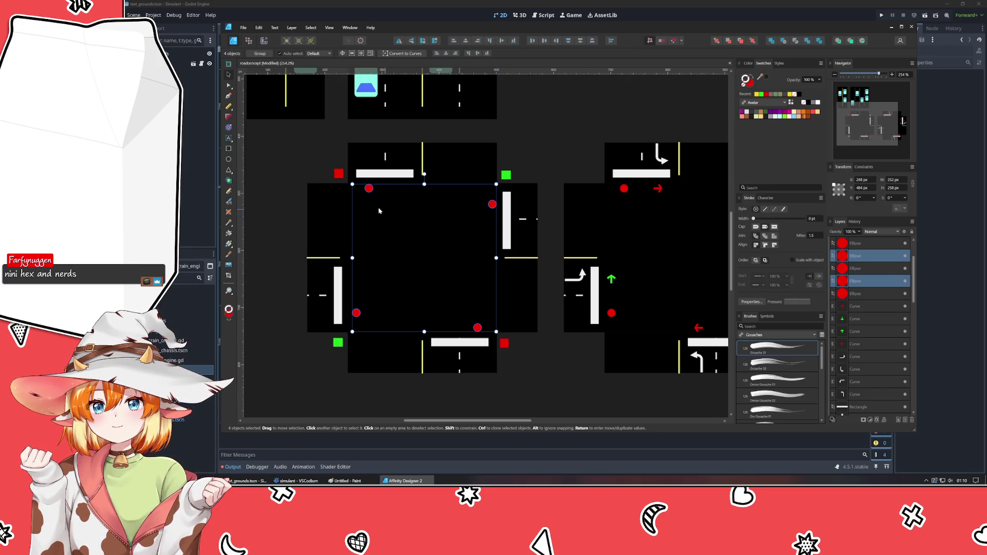
{"action": "left_click", "coordinate": [369, 188]}
{"action": "left_click", "coordinate": [356, 313]}
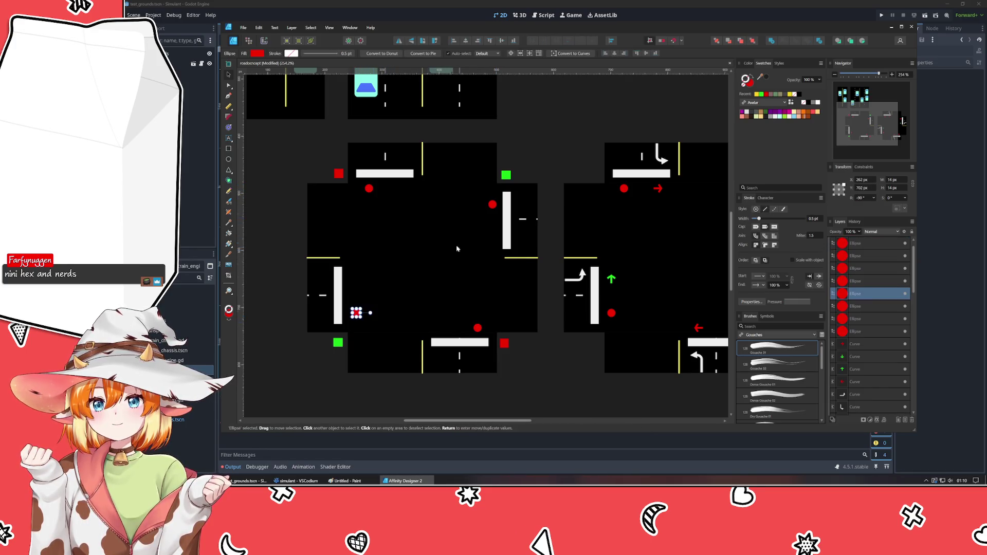
{"action": "left_click", "coordinate": [493, 203], "text": "shift"}
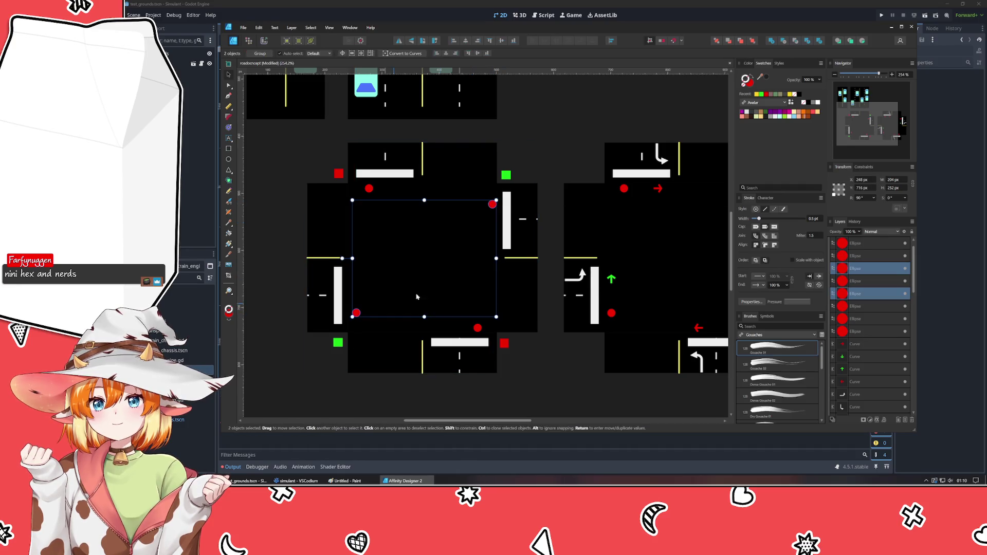
{"action": "left_click", "coordinate": [760, 93]}
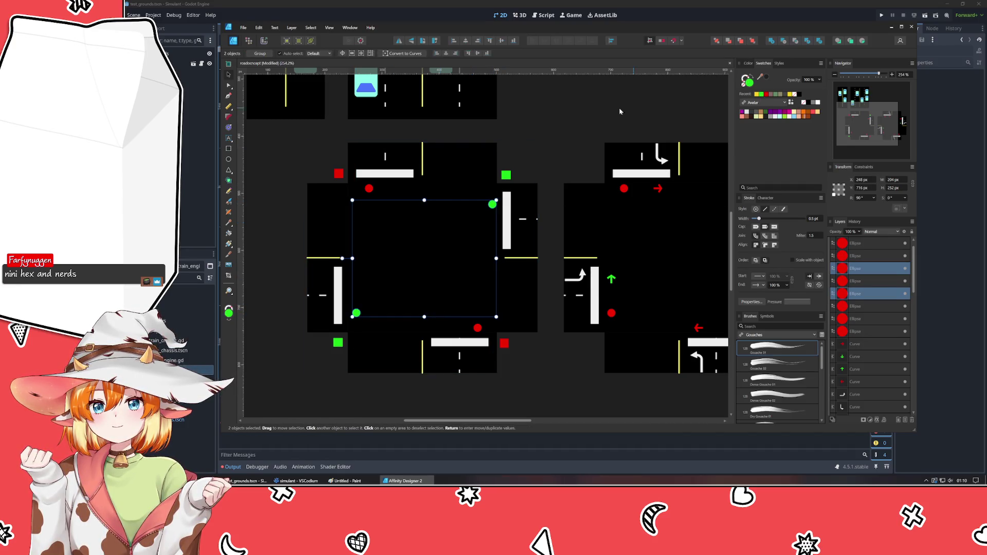
Delete the four green corner marker squares from the left tile.
{"action": "left_click", "coordinate": [506, 174]}
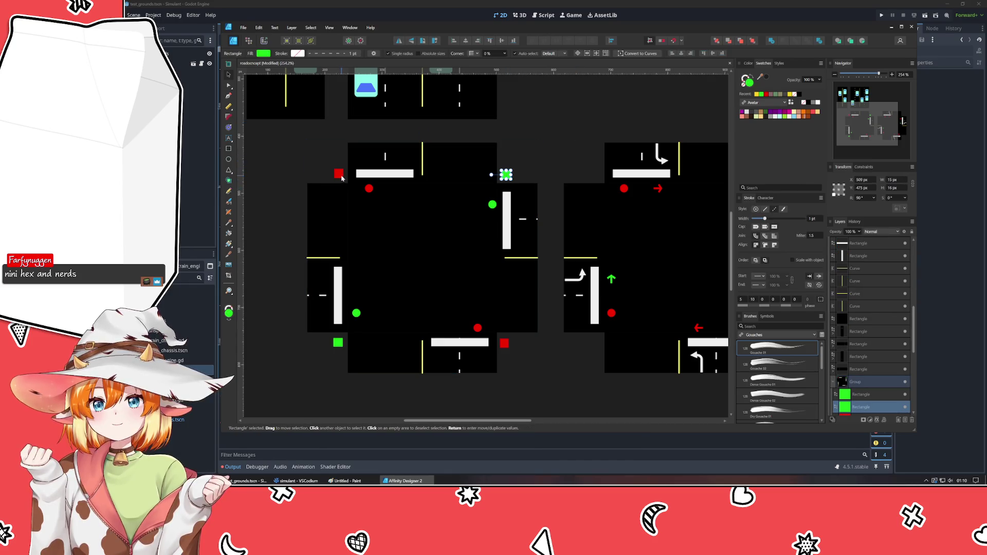
{"action": "left_click", "coordinate": [339, 175], "text": "shift"}
{"action": "left_click", "coordinate": [338, 343], "text": "shift"}
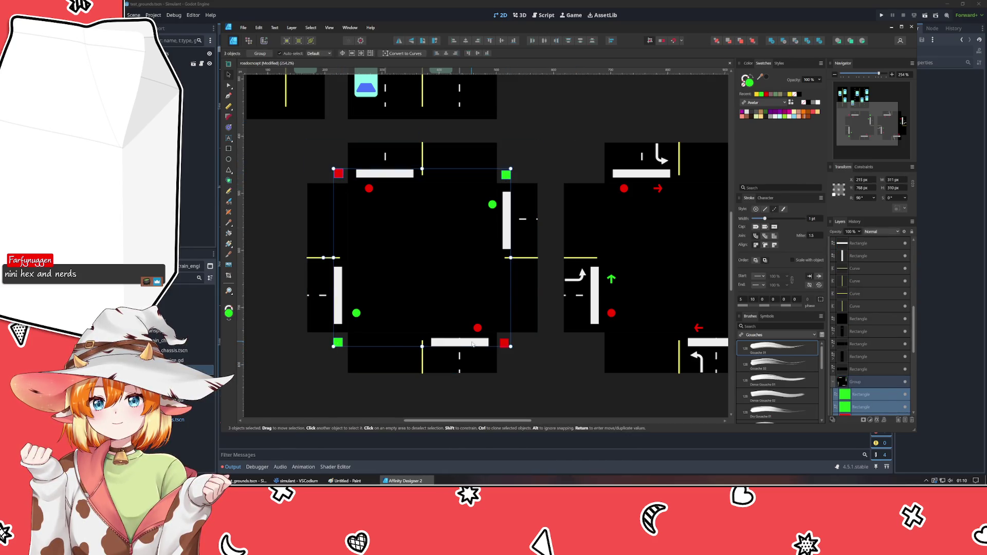
{"action": "left_click", "coordinate": [505, 344], "text": "shift"}
{"action": "key", "text": "Delete"}
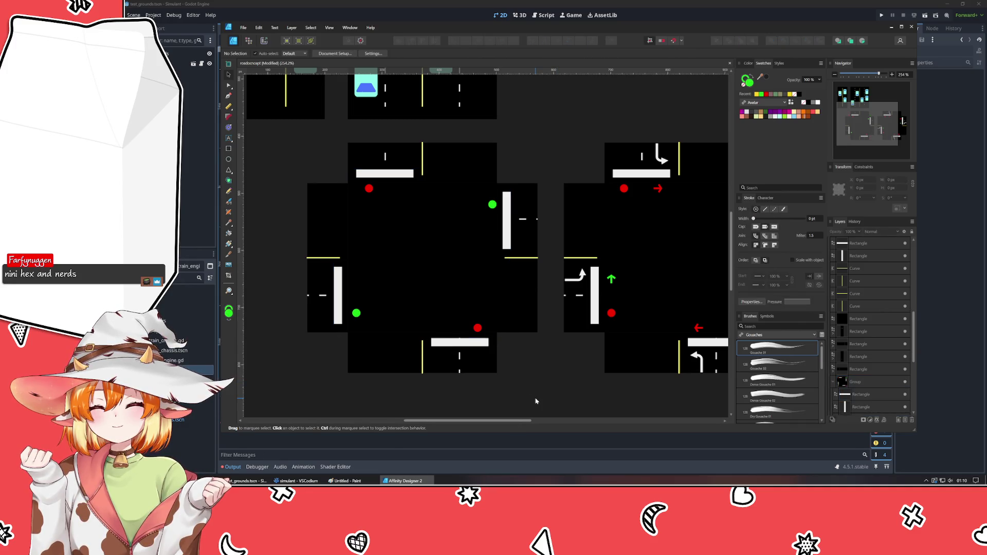
Nudge the green and red dots closer to their lanes with small drags and arrow keys.
{"action": "left_click", "coordinate": [369, 188]}
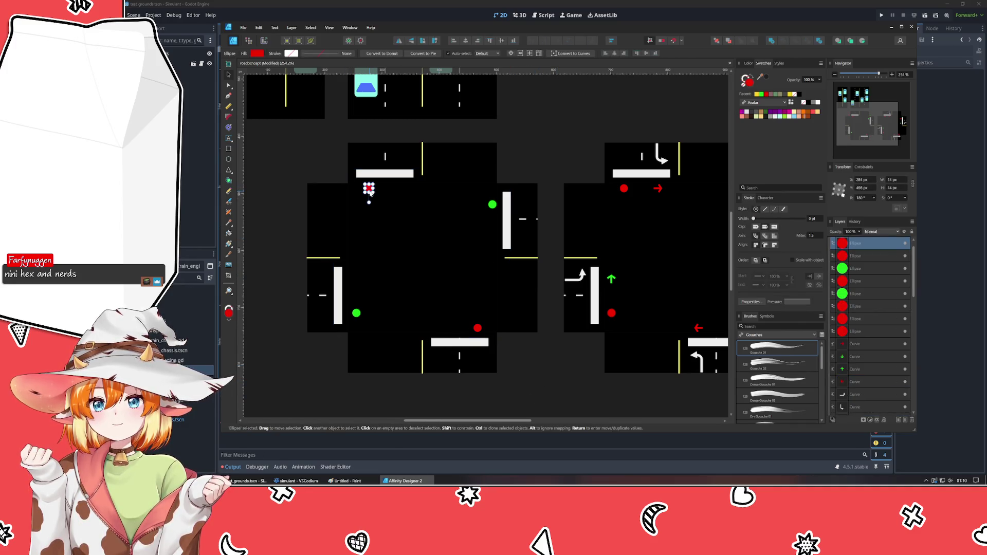
{"action": "left_click", "coordinate": [491, 207]}
{"action": "left_click_drag", "start_coordinate": [492, 209], "coordinate": [491, 221]}
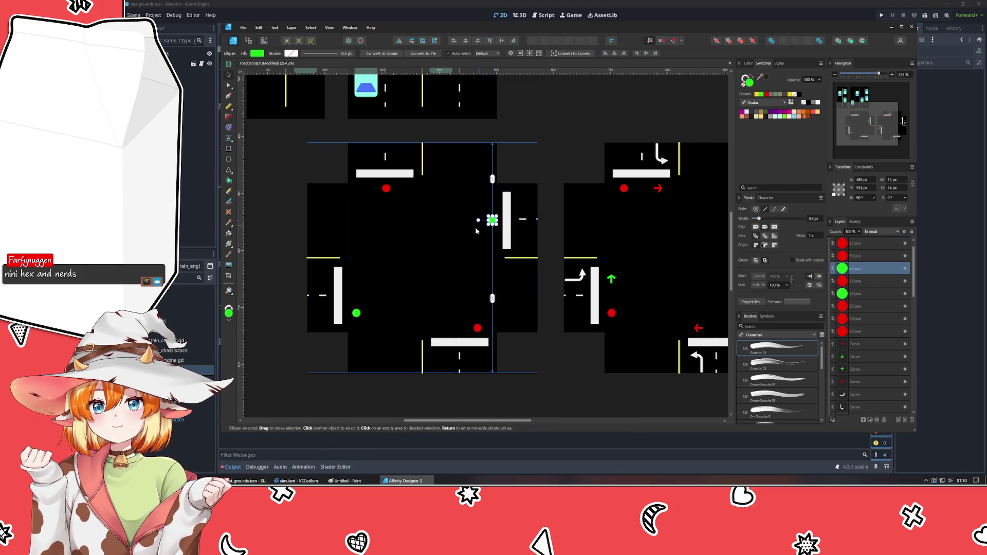
{"action": "left_click", "coordinate": [387, 191]}
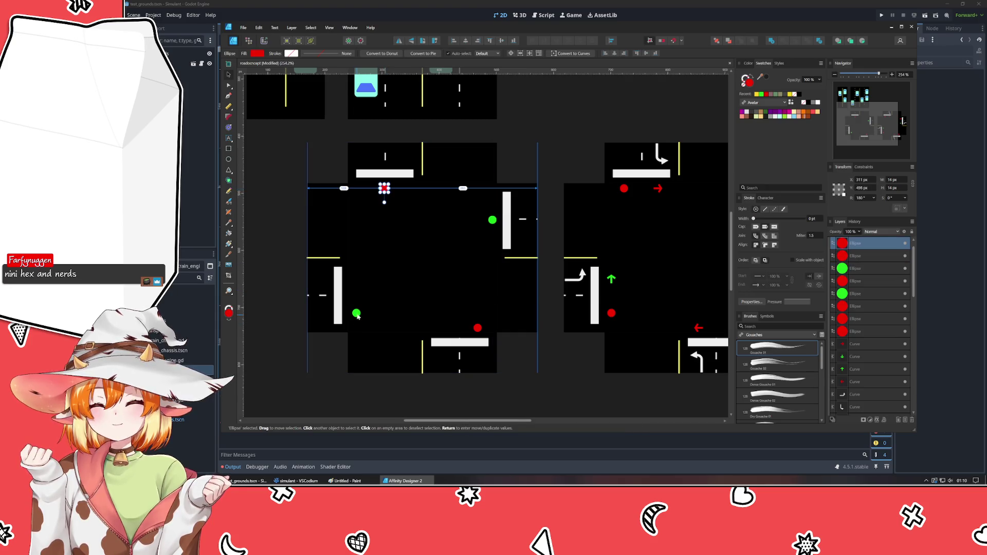
{"action": "left_click_drag", "start_coordinate": [357, 315], "coordinate": [357, 307]}
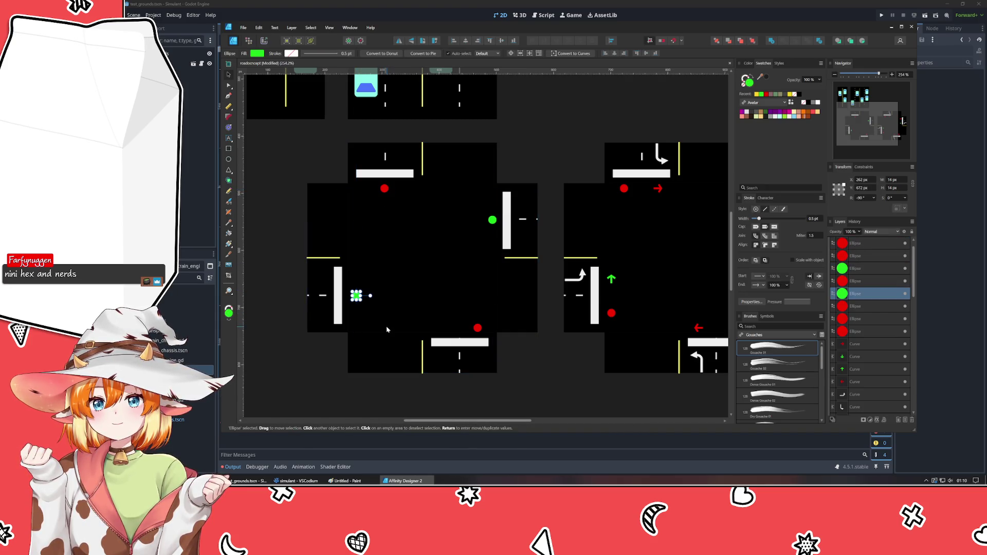
{"action": "left_click", "coordinate": [477, 330]}
{"action": "key", "text": "Left"}
{"action": "key", "text": "Left"}
{"action": "key", "text": "Left"}
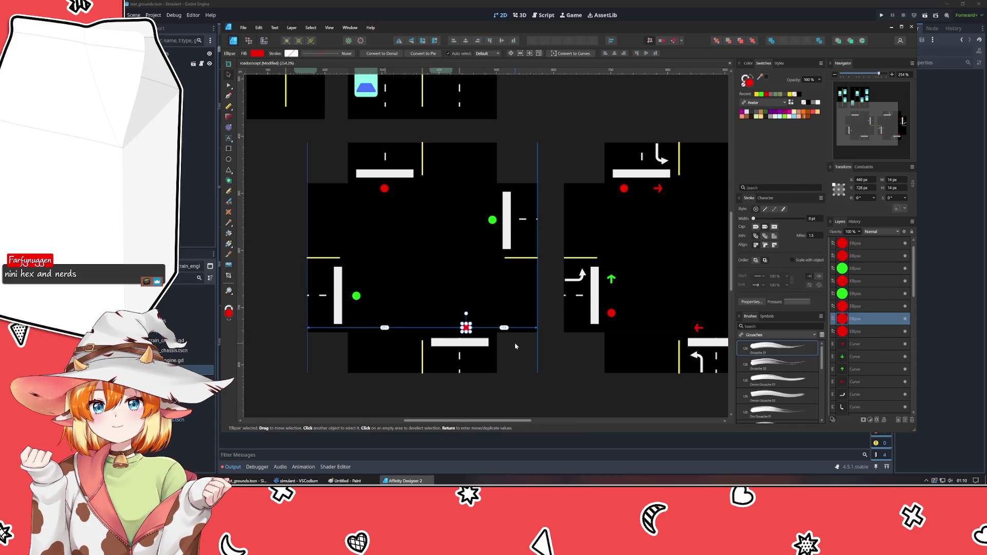
{"action": "key", "text": "Left"}
{"action": "key", "text": "Left"}
{"action": "key", "text": "Left"}
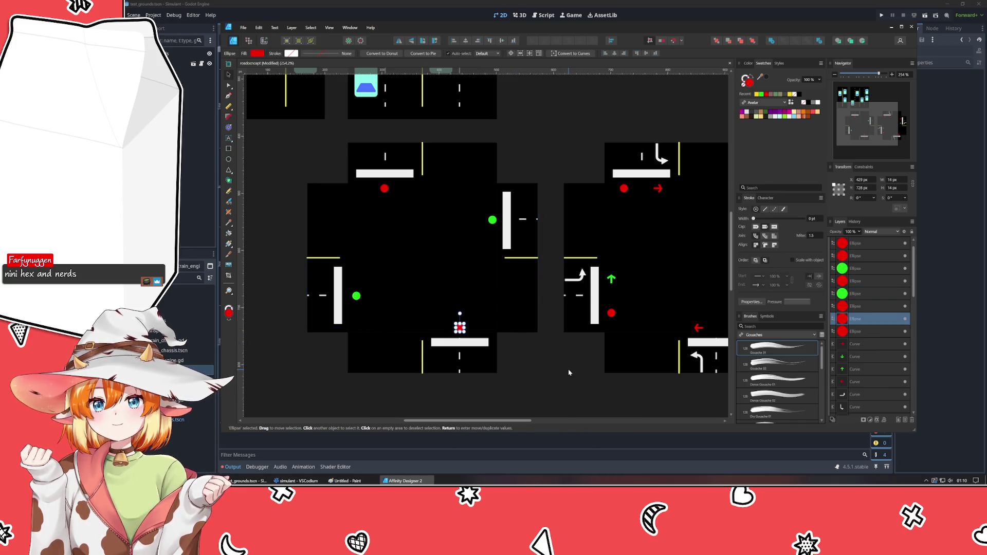
{"action": "left_click", "coordinate": [568, 373]}
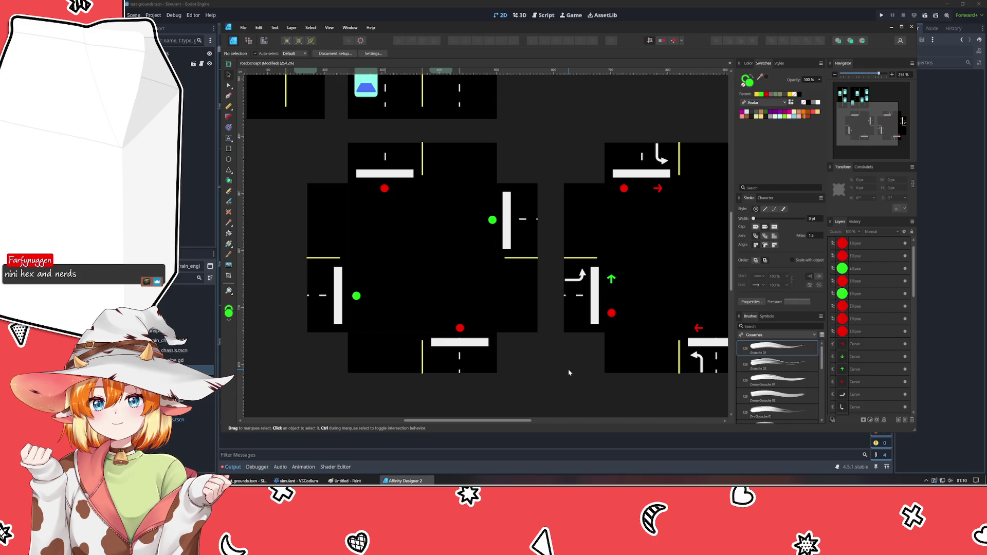
{"action": "scroll", "coordinate": [568, 372], "scroll_direction": "down", "scroll_amount": 3}
{"action": "scroll", "coordinate": [563, 372], "scroll_direction": "down", "scroll_amount": 2}
{"action": "scroll", "coordinate": [563, 373], "scroll_direction": "up", "scroll_amount": 2}
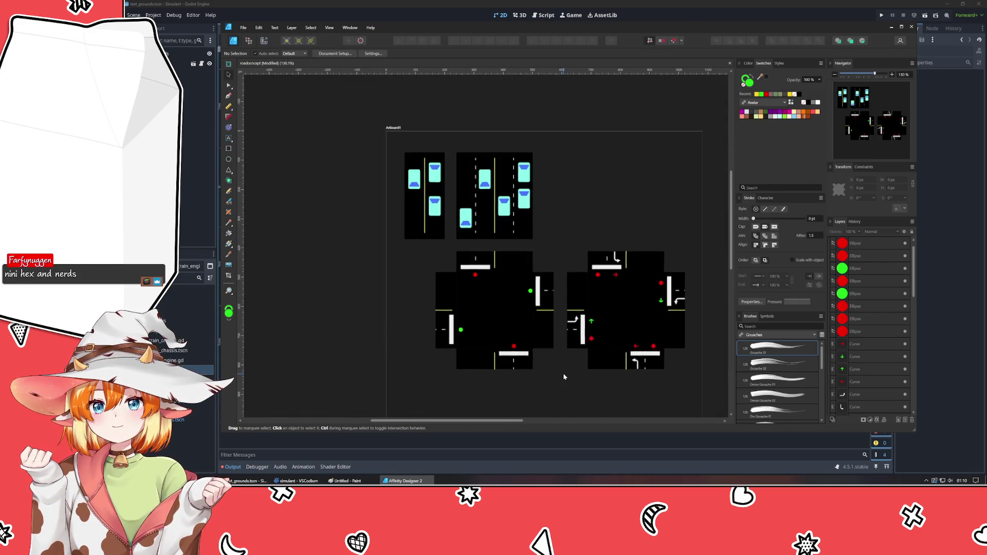
Move both lane tiles slightly up, undoing an accidental shift of the left intersection.
{"action": "mouse_move", "coordinate": [563, 375]}
{"action": "left_mouse_down"}
{"action": "mouse_move", "coordinate": [479, 325]}
{"action": "mouse_move", "coordinate": [525, 325]}
{"action": "left_mouse_up"}
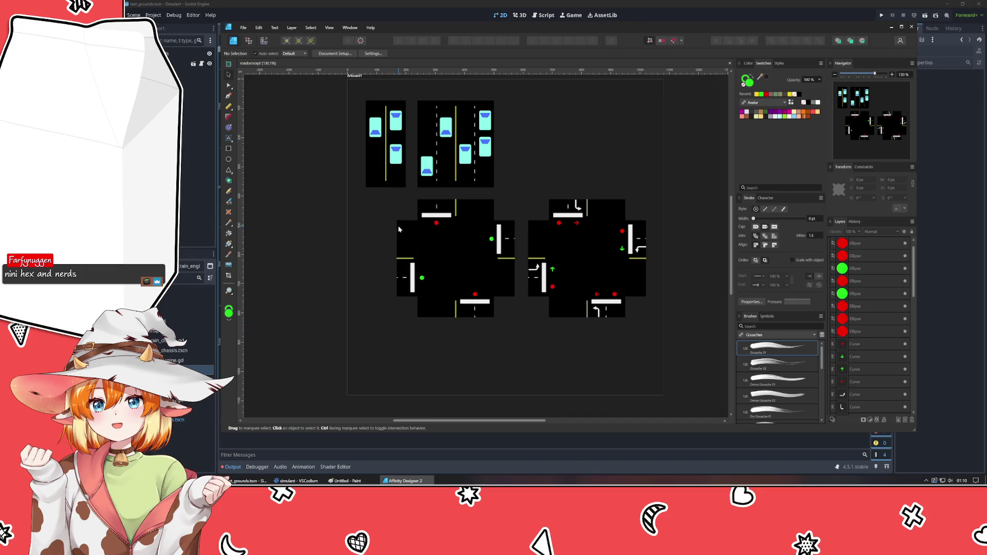
{"action": "left_click_drag", "start_coordinate": [520, 189], "coordinate": [660, 338]}
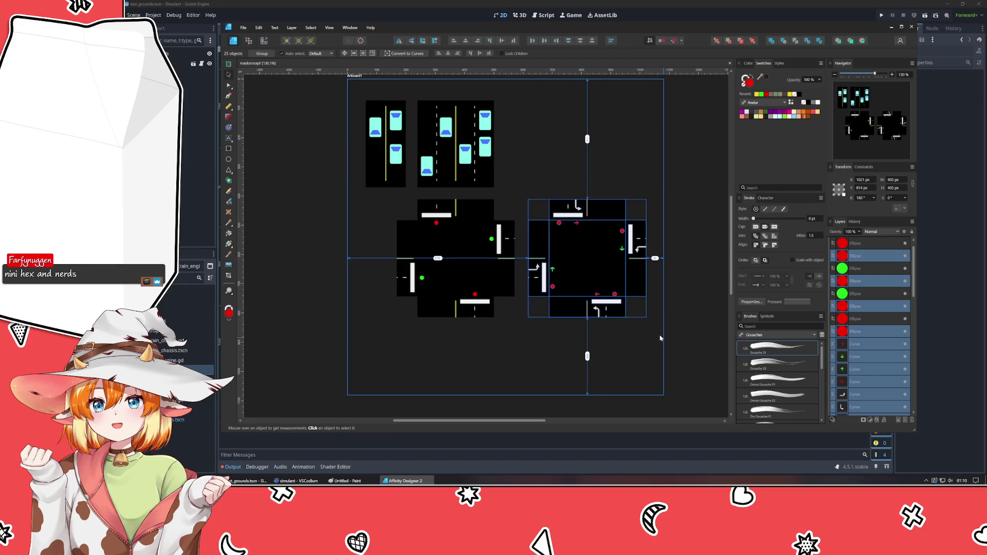
{"action": "left_click", "coordinate": [659, 336]}
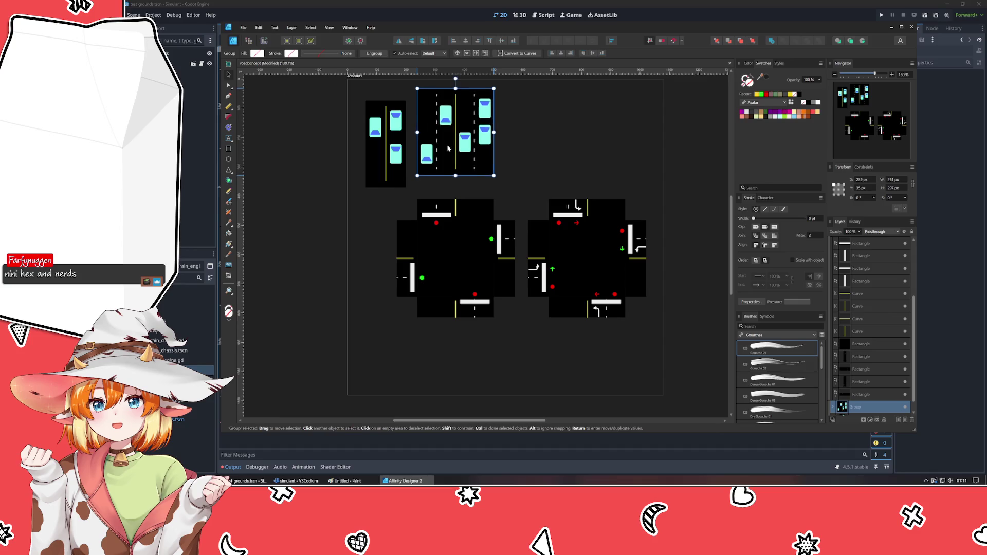
{"action": "left_click_drag", "start_coordinate": [440, 157], "coordinate": [449, 148]}
{"action": "left_click_drag", "start_coordinate": [394, 168], "coordinate": [389, 158]}
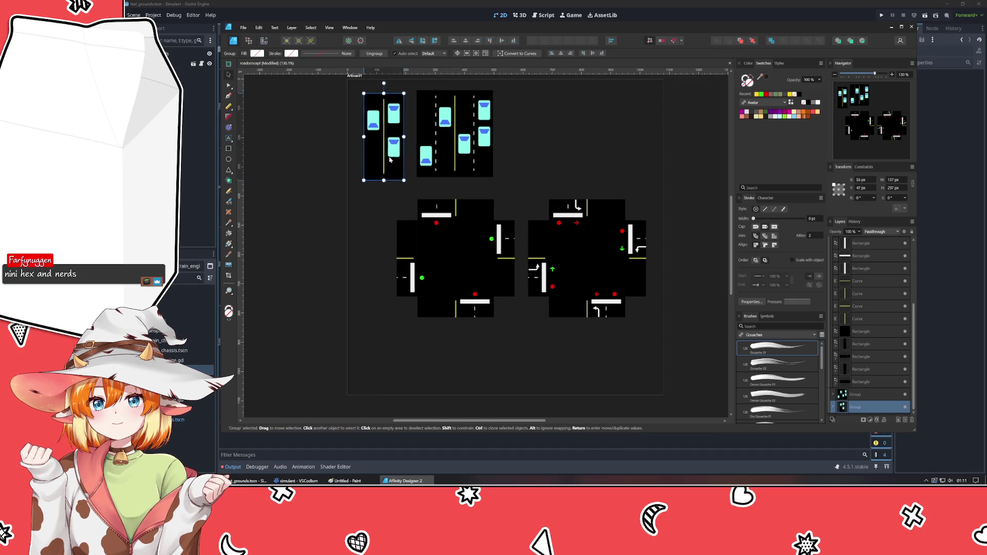
{"action": "left_click_drag", "start_coordinate": [470, 271], "coordinate": [435, 264]}
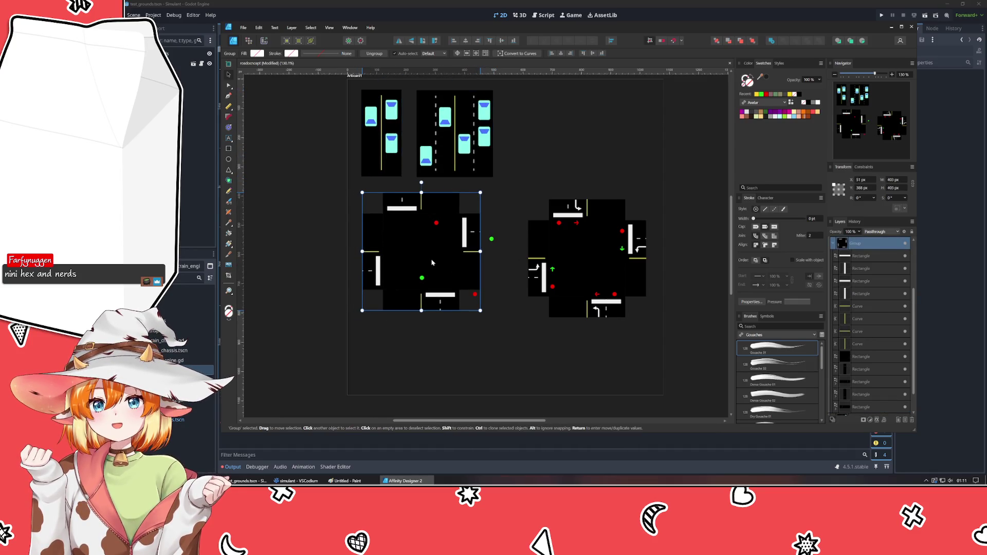
{"action": "key", "text": "ctrl+z"}
Drag the four signal-dot Ellipse layers into the left intersection Group in Layers.
{"action": "left_click", "coordinate": [491, 239]}
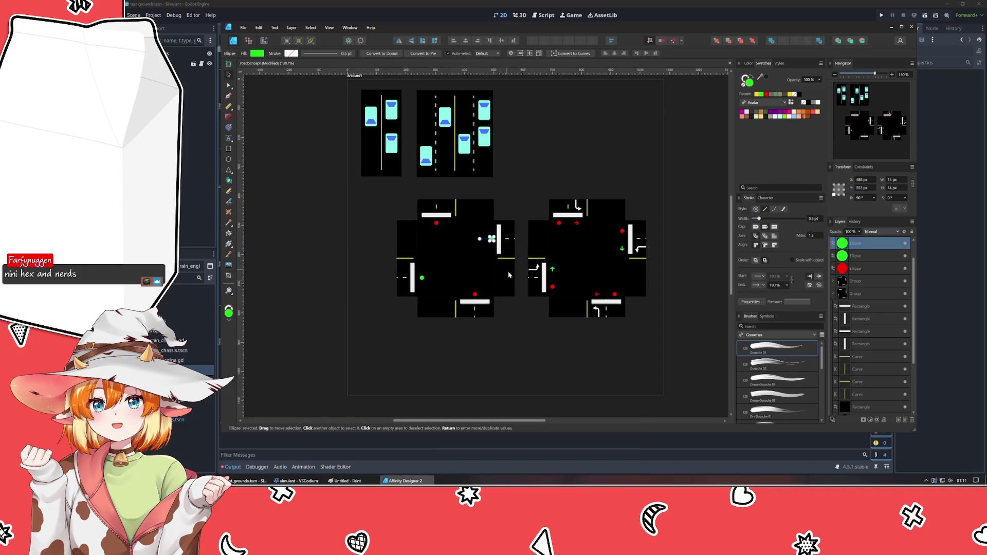
{"action": "scroll", "coordinate": [869, 280], "scroll_direction": "up", "scroll_amount": 1}
{"action": "left_click", "coordinate": [865, 258]}
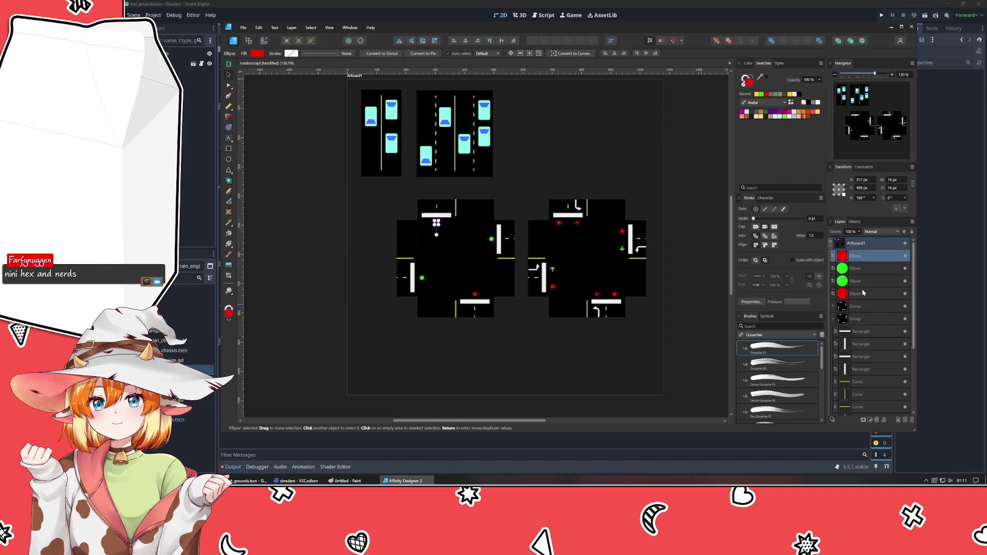
{"action": "left_click", "coordinate": [865, 293], "text": "shift"}
{"action": "left_click_drag", "start_coordinate": [865, 293], "coordinate": [864, 321]}
{"action": "left_click", "coordinate": [832, 269]}
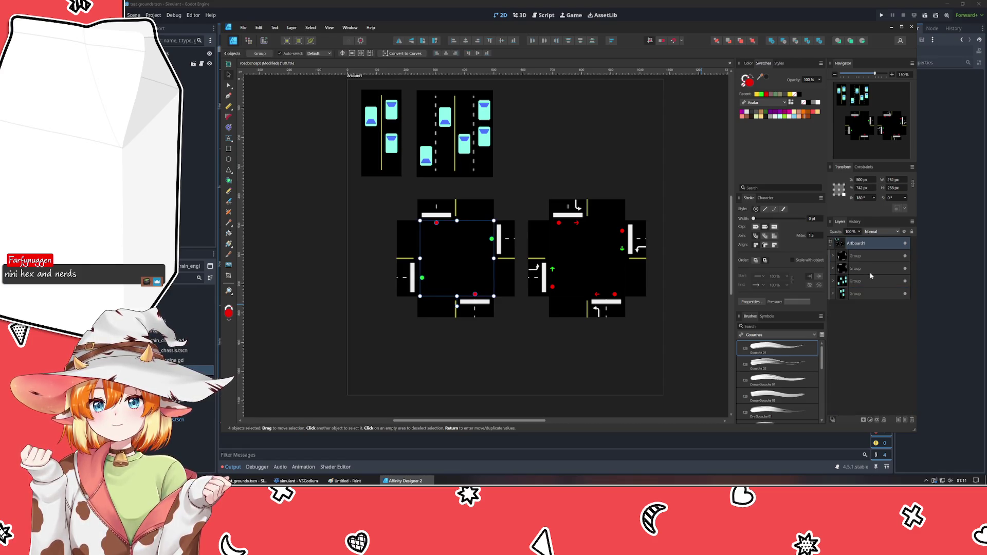
Move both intersection groups left so they sit closer together below the lane tiles.
{"action": "left_click", "coordinate": [612, 370]}
{"action": "left_click", "coordinate": [462, 259]}
{"action": "left_click_drag", "start_coordinate": [462, 260], "coordinate": [425, 257]}
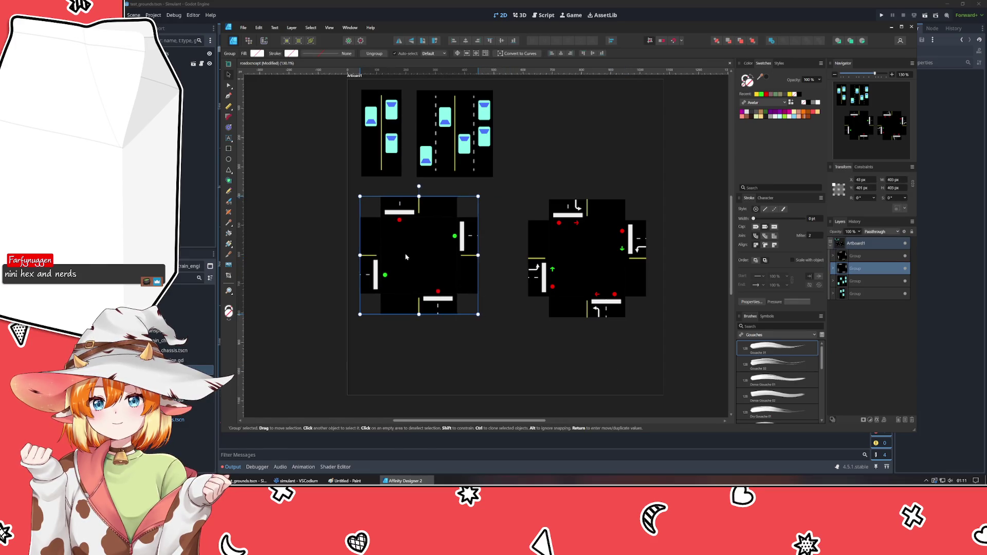
{"action": "mouse_move", "coordinate": [593, 255]}
{"action": "left_mouse_down"}
{"action": "mouse_move", "coordinate": [542, 249]}
{"action": "mouse_move", "coordinate": [550, 254]}
{"action": "left_mouse_up"}
{"action": "left_click", "coordinate": [609, 175]}
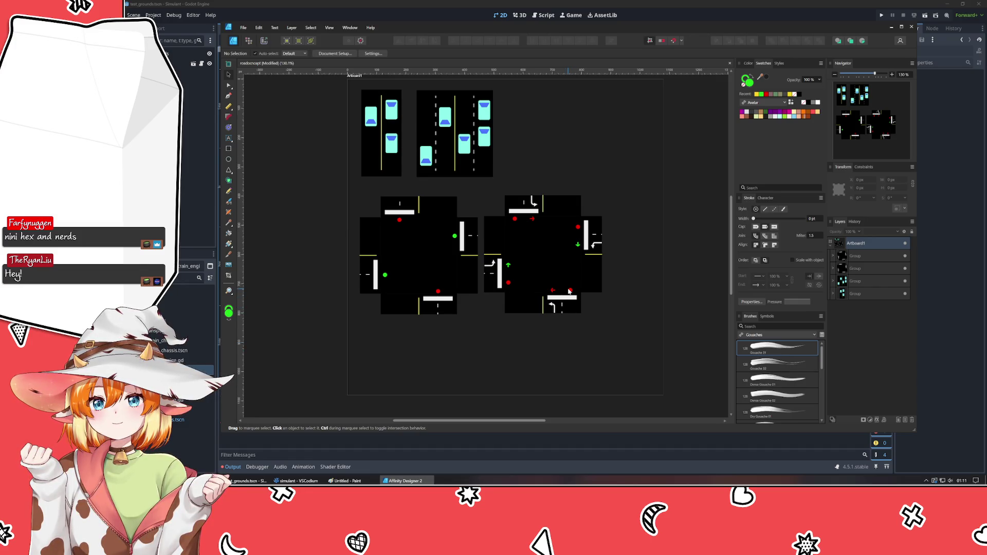
{"action": "scroll", "coordinate": [569, 291], "scroll_direction": "up", "scroll_amount": 2}
{"action": "scroll", "coordinate": [544, 290], "scroll_direction": "up", "scroll_amount": 1}
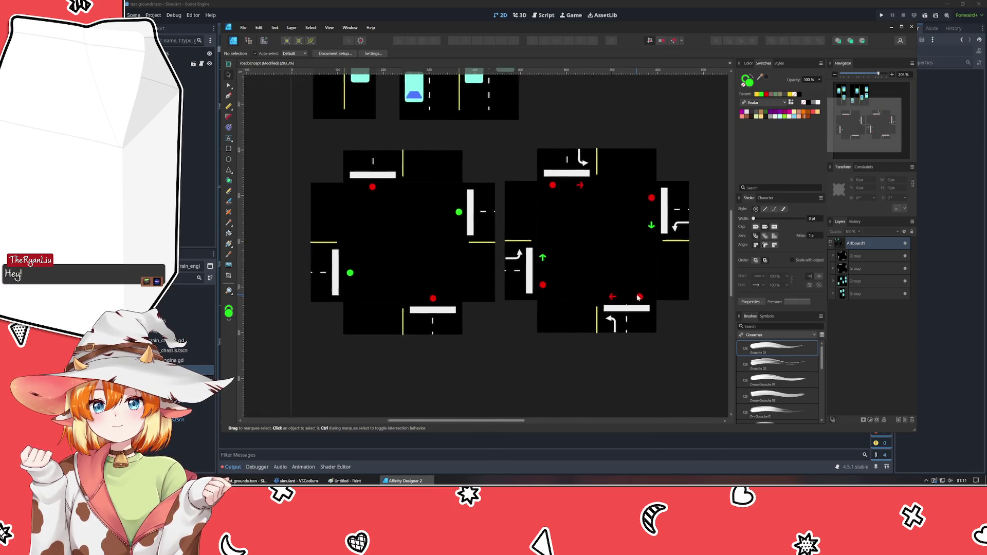
{"action": "scroll", "coordinate": [523, 289], "scroll_direction": "up", "scroll_amount": 1}
Recolour the two green side dots on the left intersection yellow from Swatches.
{"action": "left_click", "coordinate": [466, 215]}
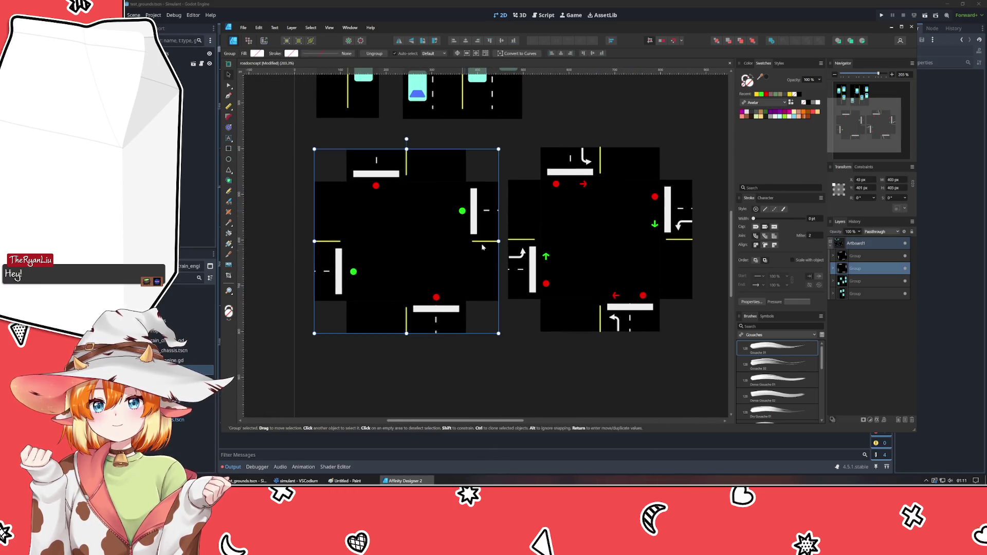
{"action": "left_click", "coordinate": [507, 371]}
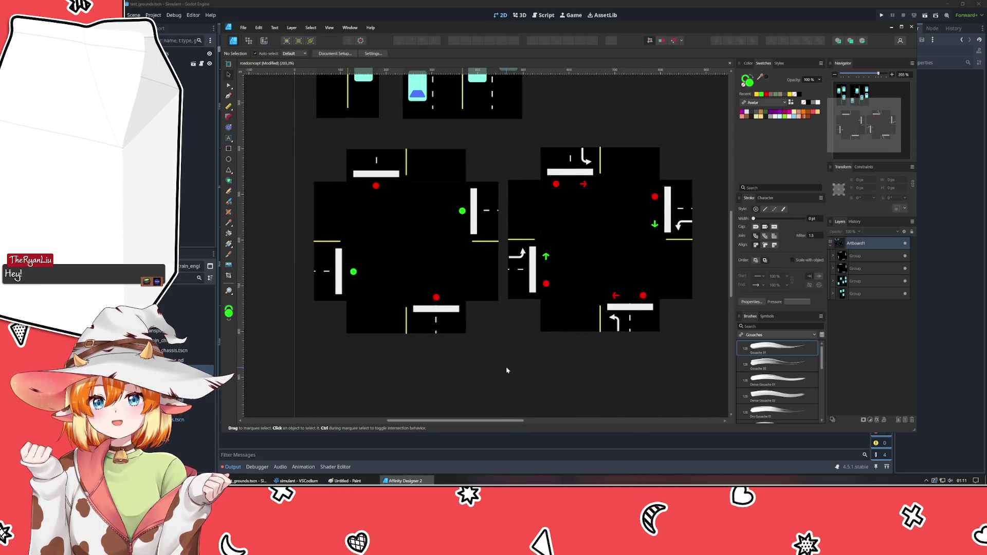
{"action": "left_click", "coordinate": [461, 214]}
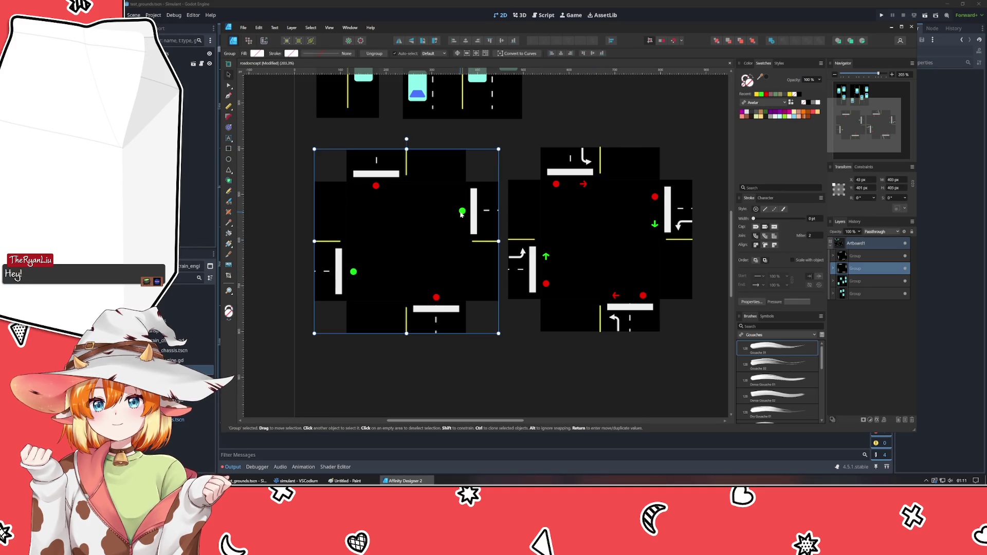
{"action": "left_click", "coordinate": [353, 272], "text": "shift"}
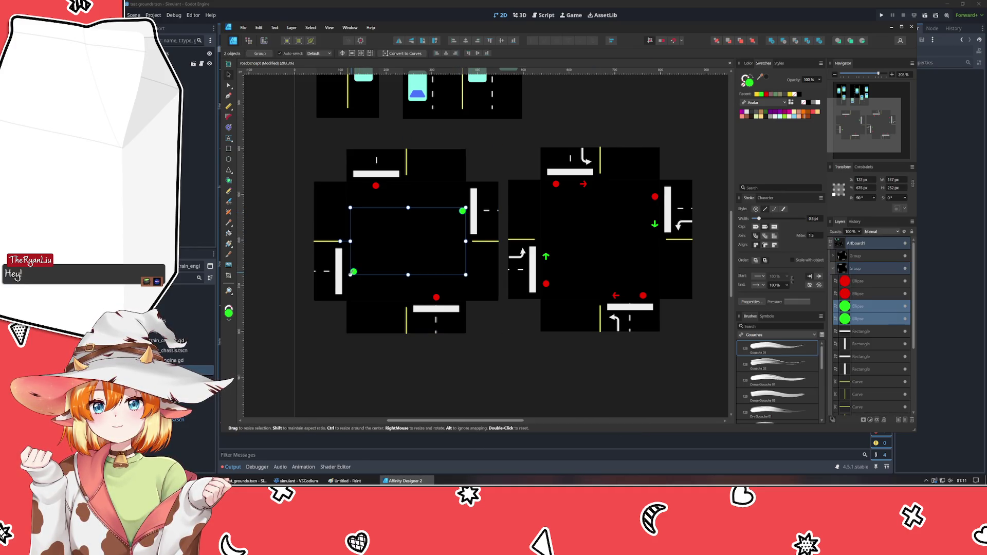
{"action": "left_click", "coordinate": [761, 95]}
{"action": "left_click", "coordinate": [671, 90]}
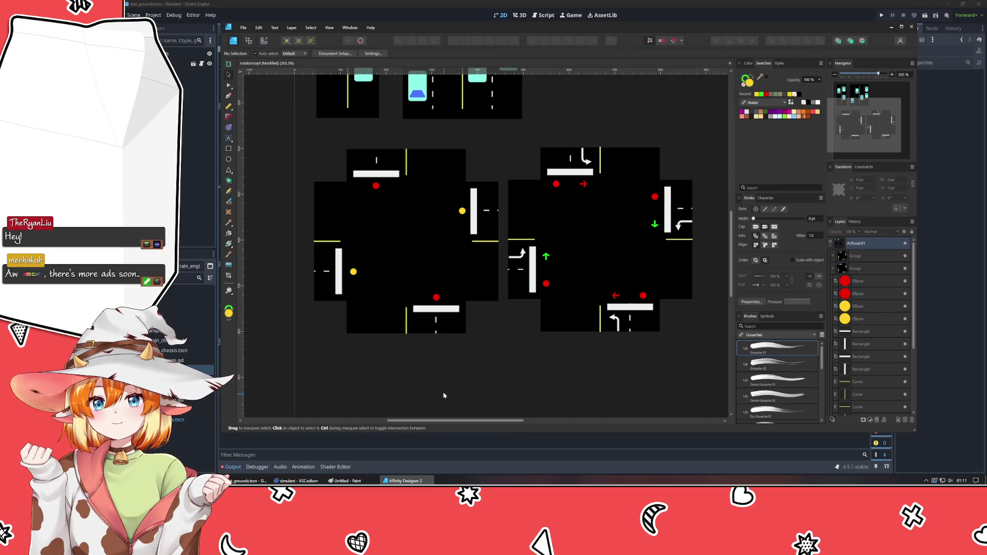
{"action": "scroll", "coordinate": [443, 395], "scroll_direction": "down", "scroll_amount": 2}
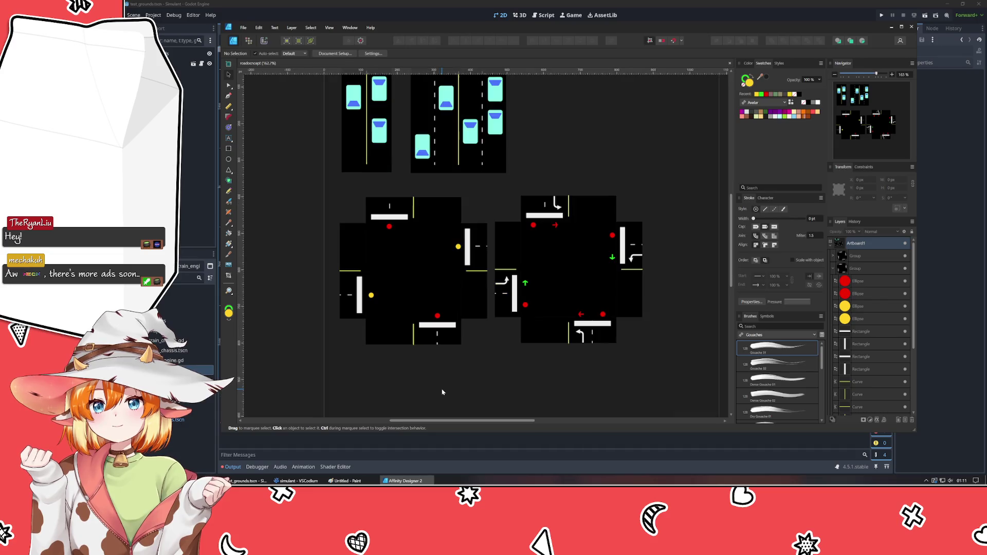
Reframe the view and select both yellow side dots together.
{"action": "left_click_drag", "start_coordinate": [441, 392], "coordinate": [447, 353]}
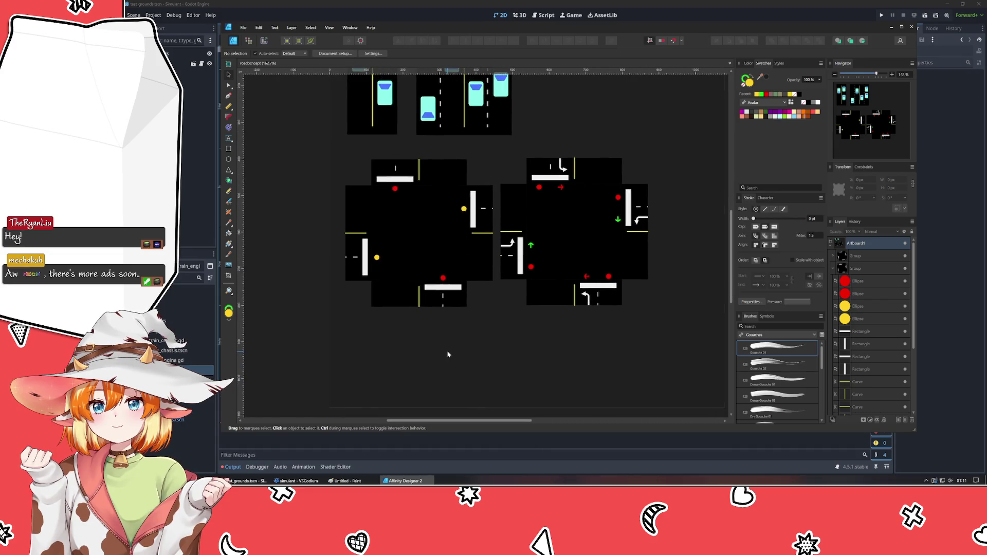
{"action": "left_click", "coordinate": [464, 209]}
{"action": "left_click", "coordinate": [376, 257], "text": "shift"}
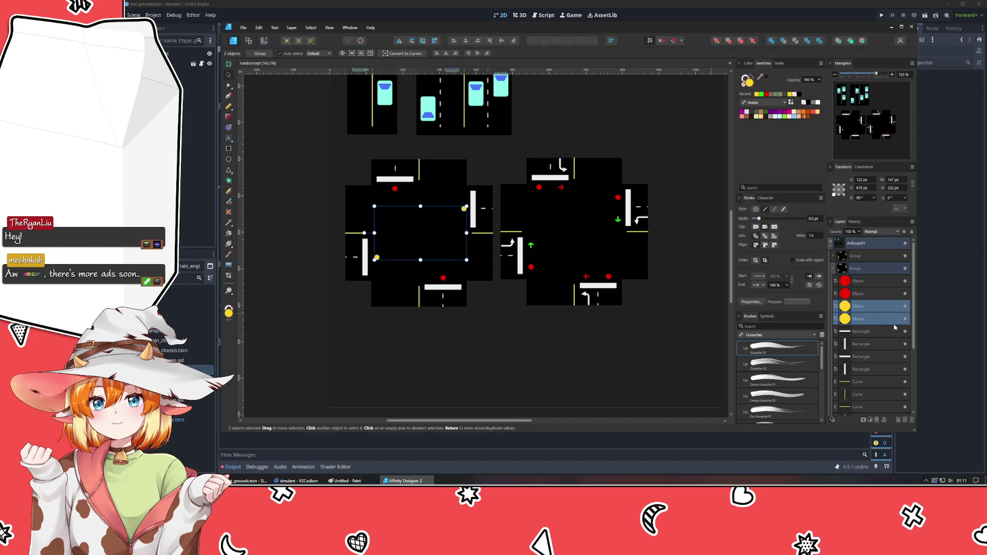
Give the yellow dots an Outer Glow with yellow sampled as its colour.
{"action": "left_click", "coordinate": [877, 419]}
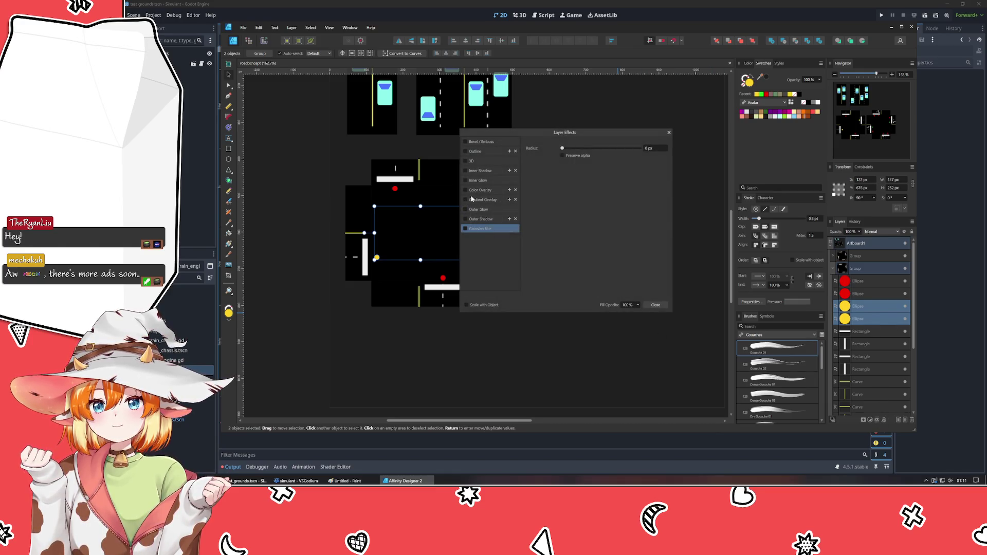
{"action": "left_click", "coordinate": [486, 210]}
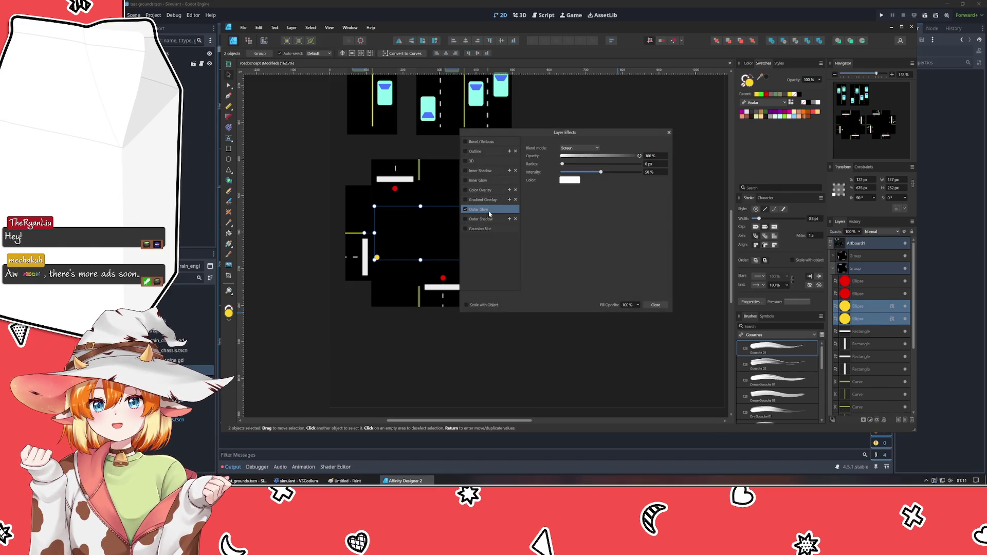
{"action": "left_click", "coordinate": [577, 179]}
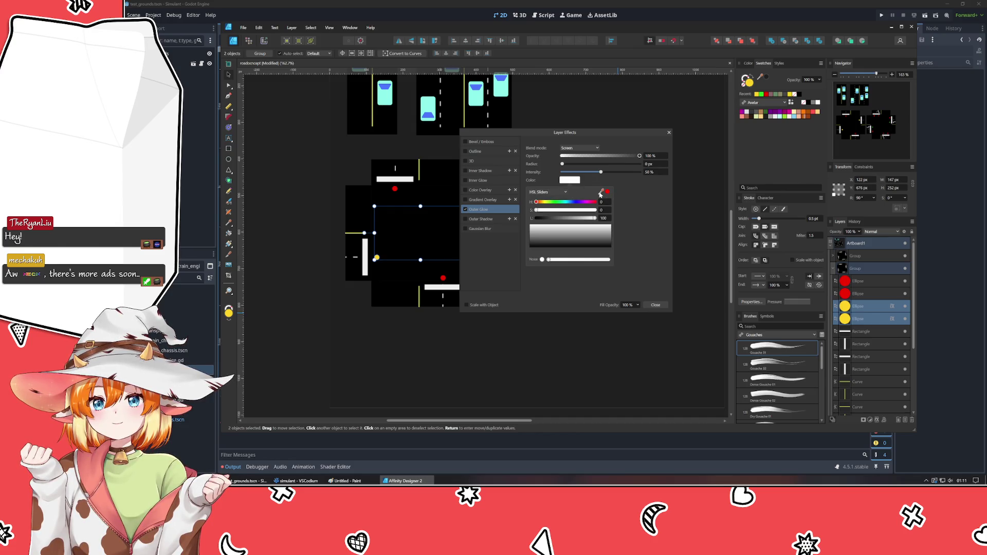
{"action": "left_click_drag", "start_coordinate": [601, 192], "coordinate": [750, 83]}
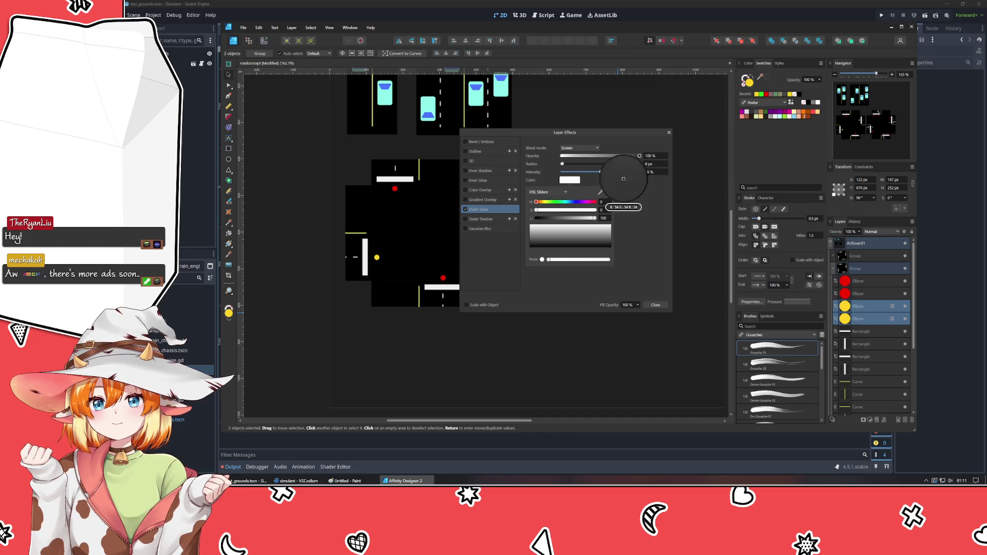
{"action": "left_click", "coordinate": [647, 226]}
{"action": "scroll", "coordinate": [659, 167], "scroll_direction": "up", "scroll_amount": 1}
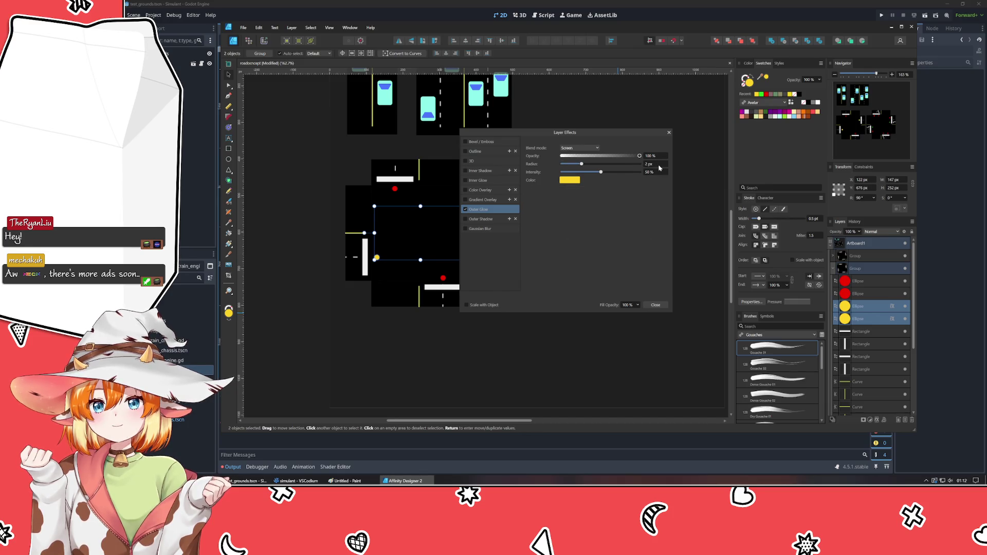
{"action": "left_click", "coordinate": [652, 307]}
{"action": "left_click", "coordinate": [652, 323]}
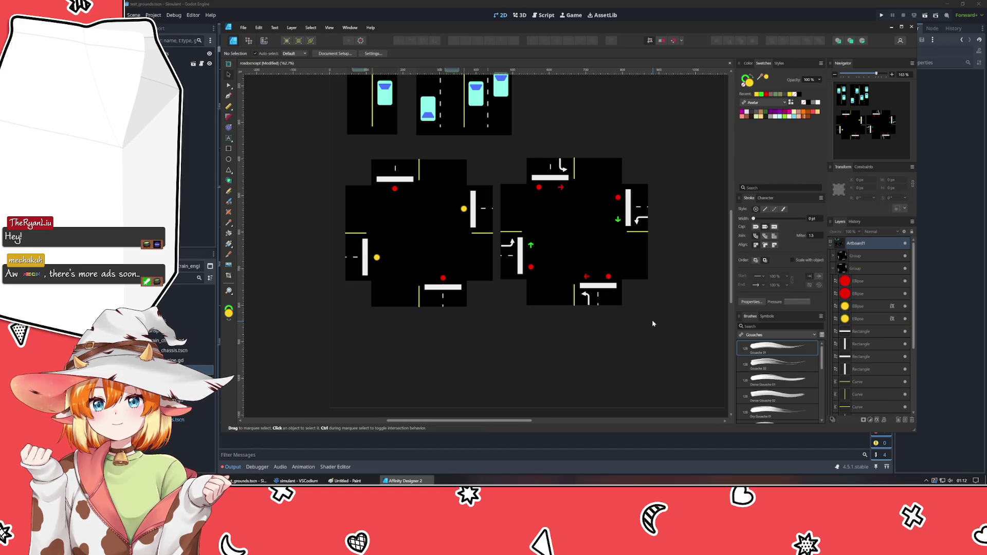
Give both red dots an Outer Glow with red sampled as its colour.
{"action": "left_click", "coordinate": [865, 294]}
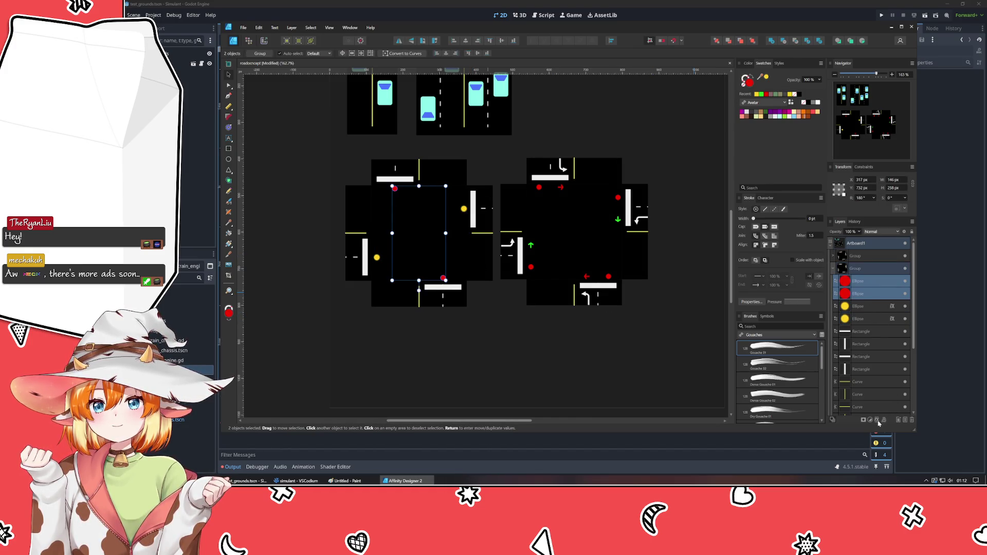
{"action": "left_click", "coordinate": [879, 421]}
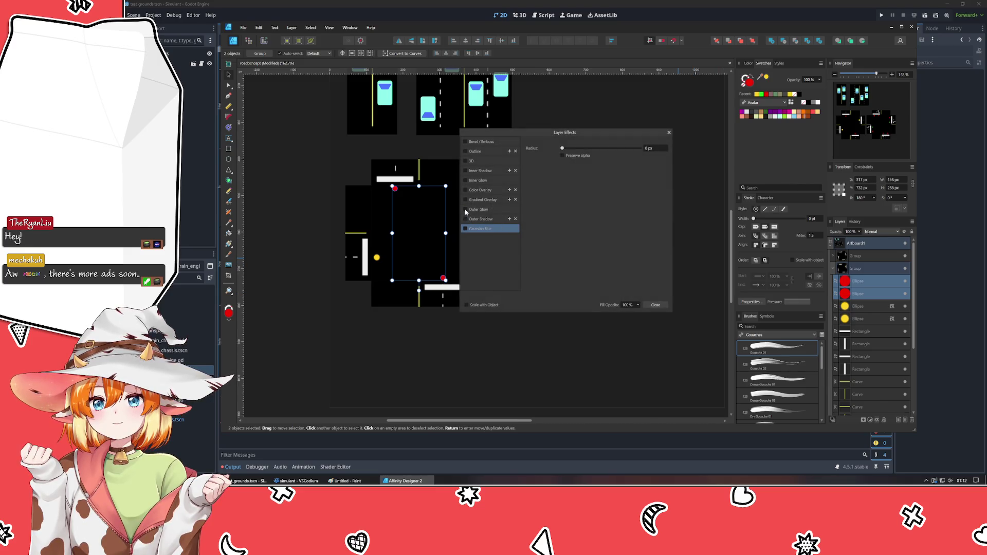
{"action": "left_click", "coordinate": [488, 211]}
{"action": "scroll", "coordinate": [653, 164], "scroll_direction": "up", "scroll_amount": 5}
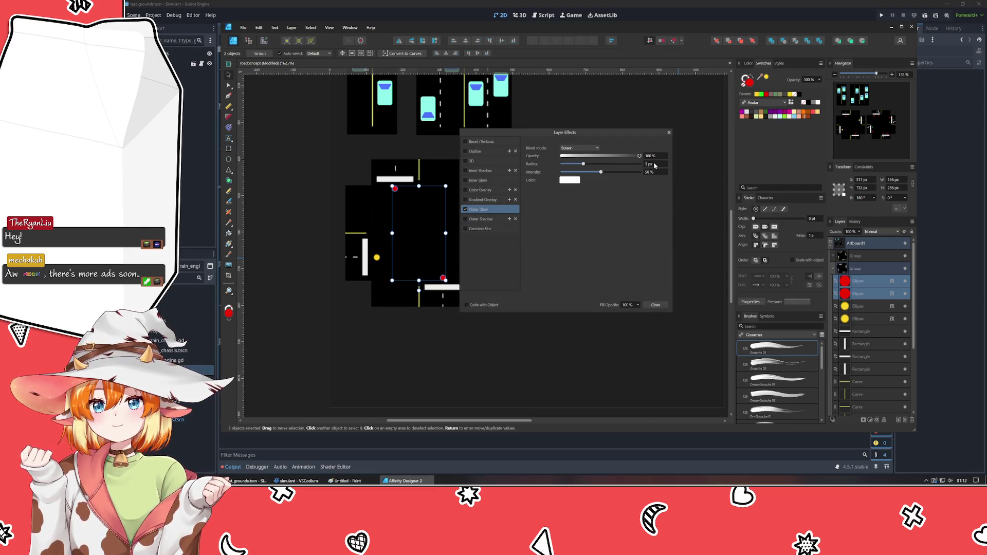
{"action": "left_click", "coordinate": [570, 179]}
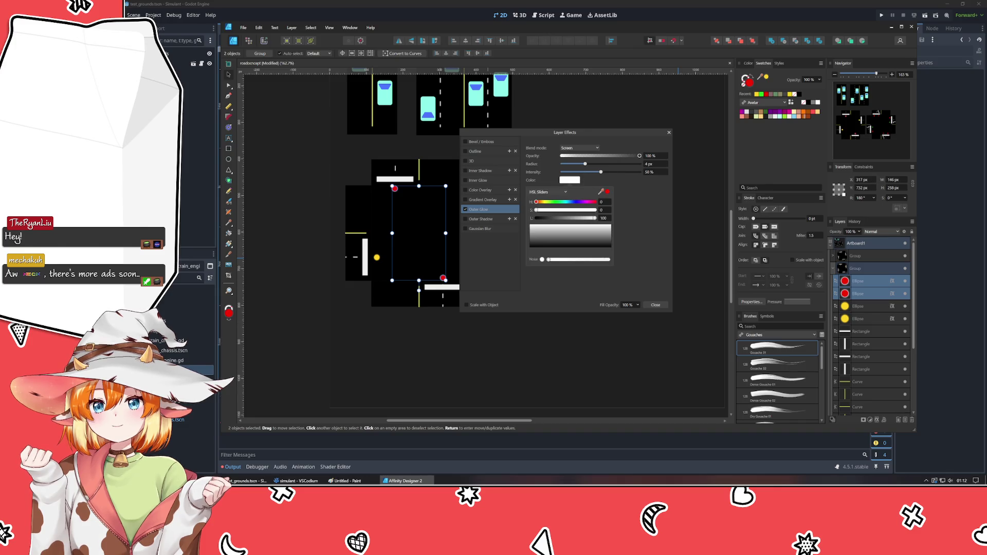
{"action": "left_click_drag", "start_coordinate": [601, 190], "coordinate": [748, 83]}
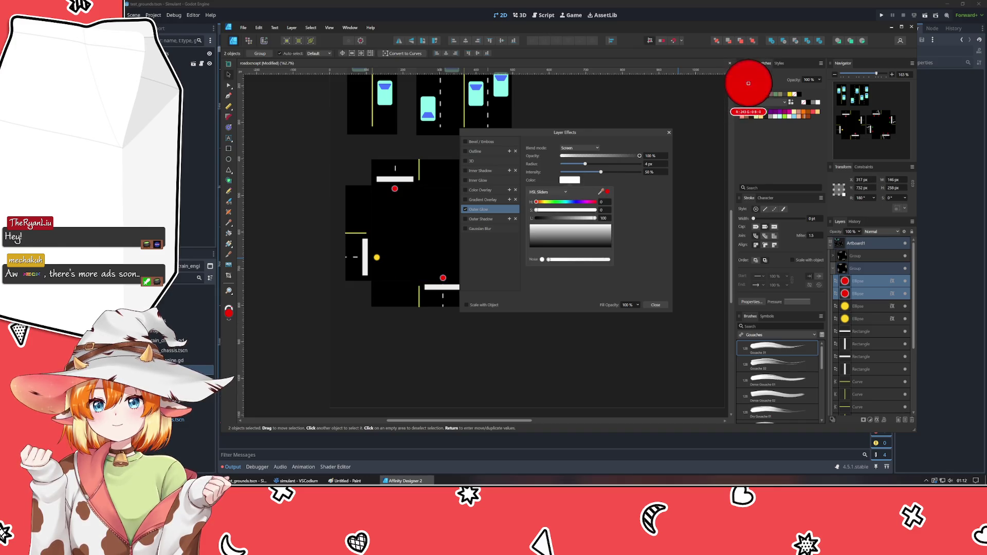
{"action": "left_click", "coordinate": [669, 134]}
{"action": "left_click", "coordinate": [706, 287]}
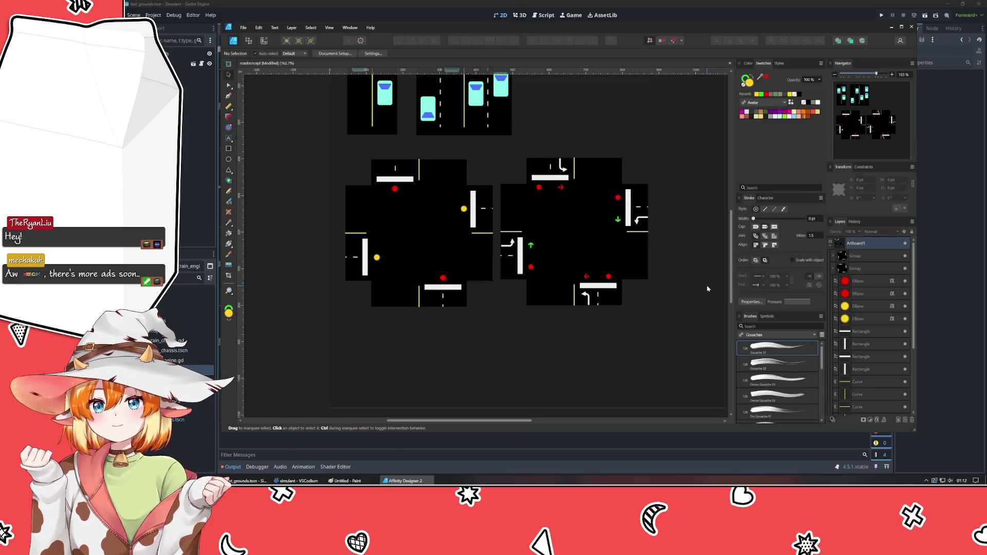
{"action": "scroll", "coordinate": [532, 297], "scroll_direction": "up", "scroll_amount": 3}
{"action": "scroll", "coordinate": [438, 249], "scroll_direction": "down", "scroll_amount": 1}
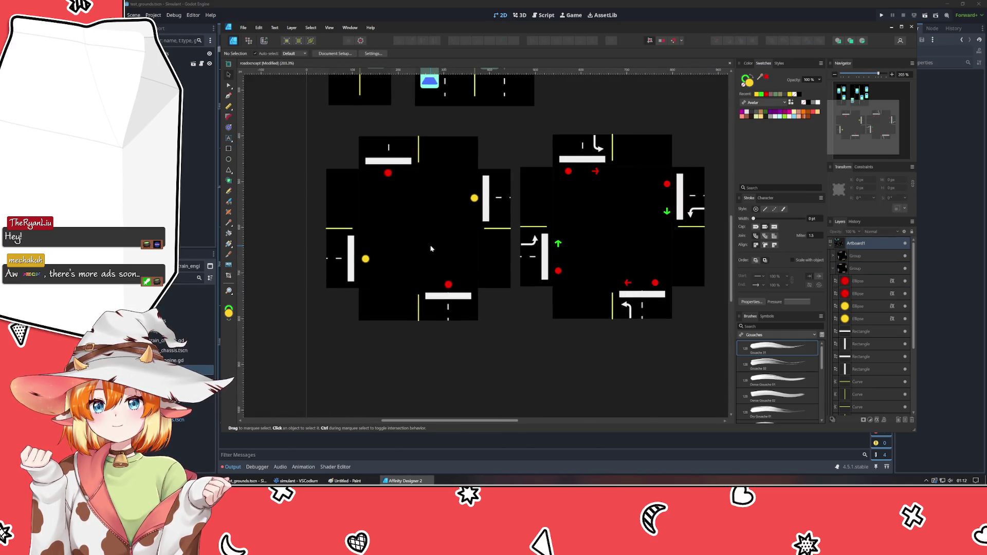
{"action": "scroll", "coordinate": [439, 249], "scroll_direction": "up", "scroll_amount": 2}
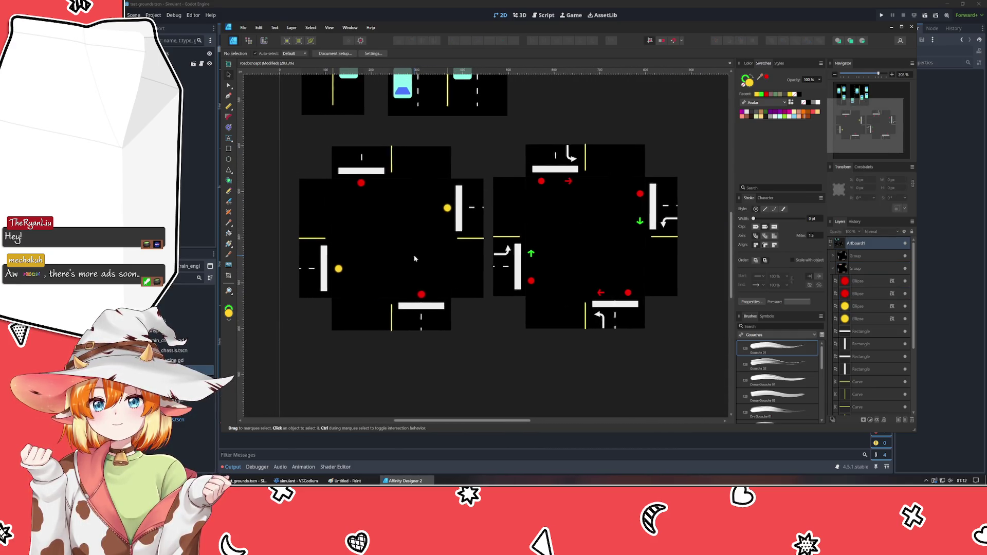
Check each red and yellow dot's glow in Layer Effects, then select the right intersection group.
{"action": "left_click", "coordinate": [892, 281]}
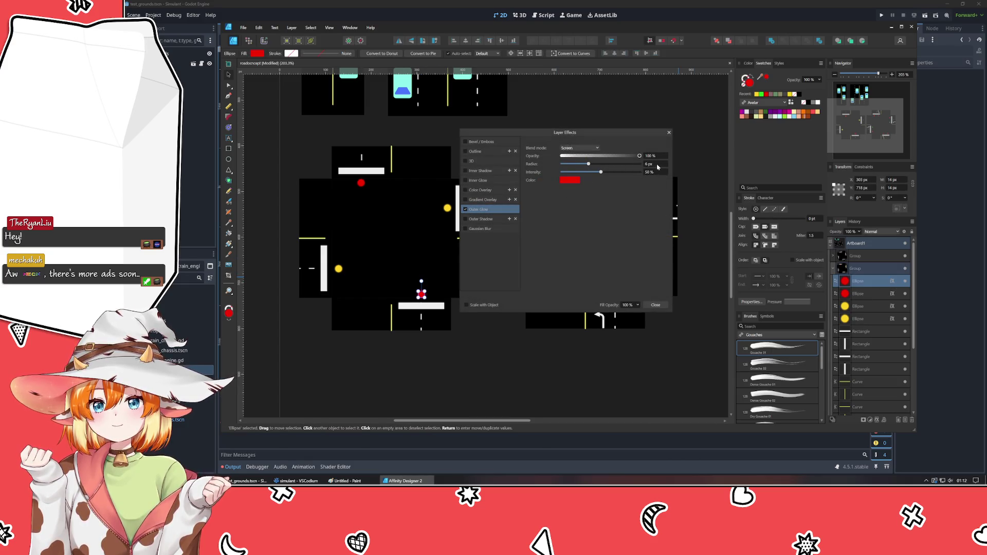
{"action": "left_click", "coordinate": [865, 294]}
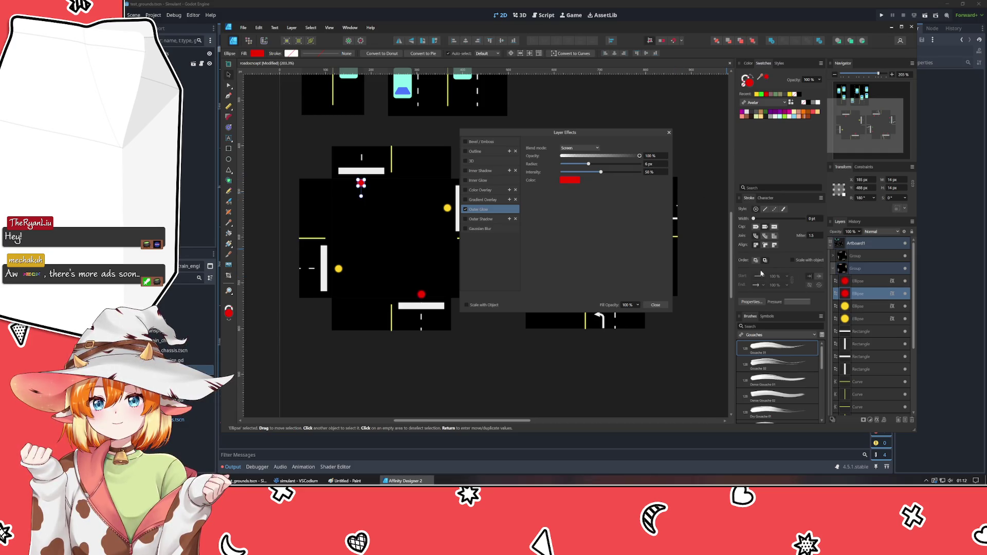
{"action": "left_click", "coordinate": [864, 305]}
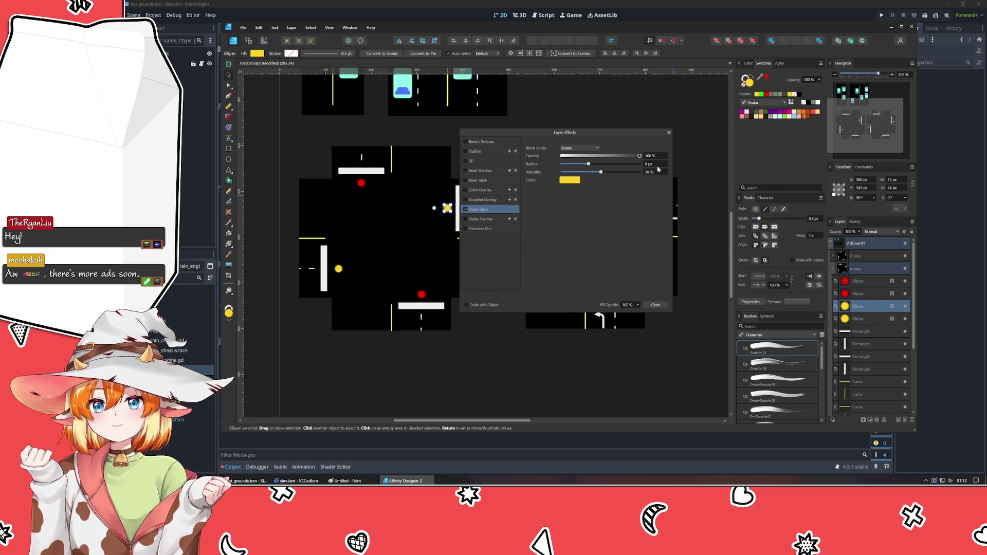
{"action": "key", "text": "alt+["}
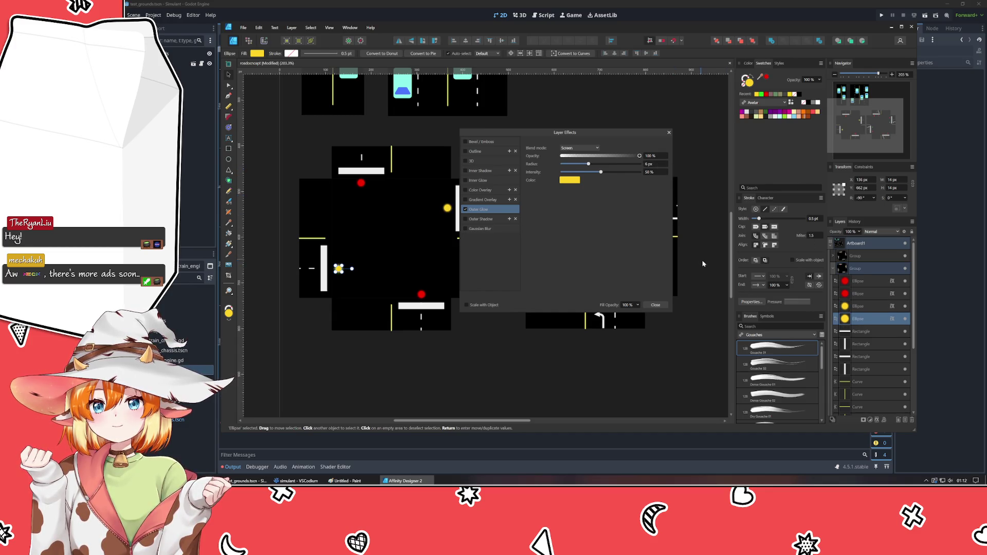
{"action": "left_click", "coordinate": [702, 260]}
{"action": "left_click", "coordinate": [656, 306]}
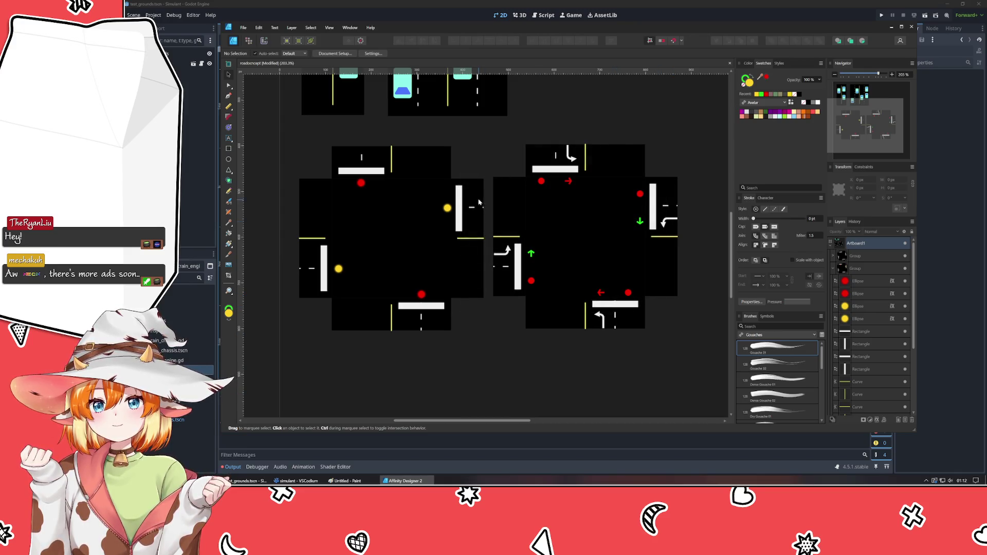
{"action": "left_click", "coordinate": [531, 255]}
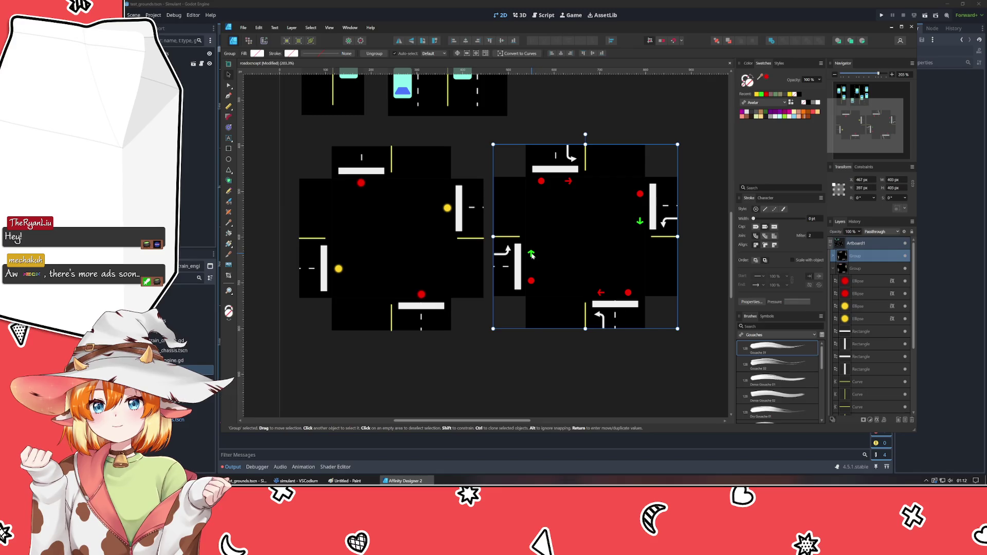
Give both green turn arrows an Outer Glow coloured with sampled green.
{"action": "double_click", "coordinate": [530, 254]}
{"action": "left_click", "coordinate": [638, 221], "text": "shift"}
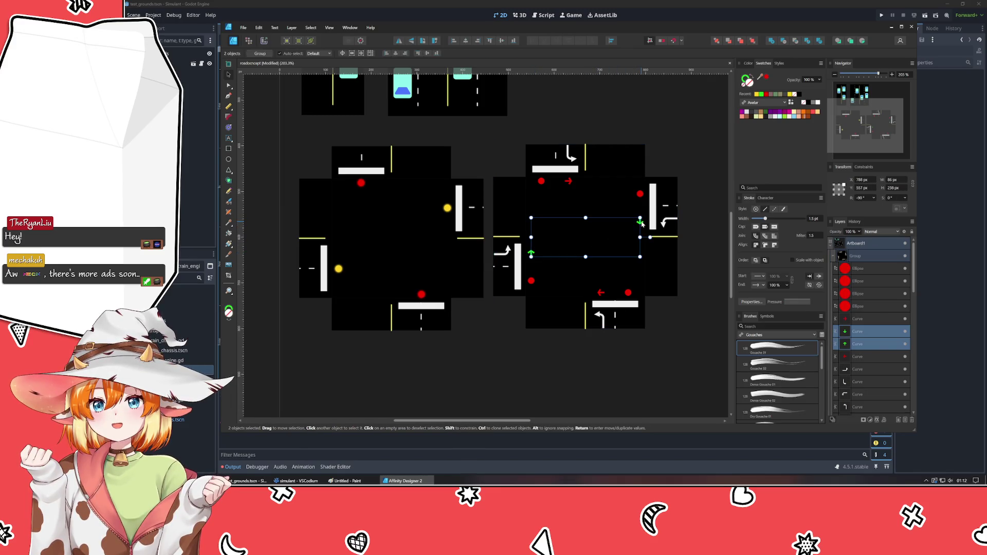
{"action": "left_click", "coordinate": [876, 420]}
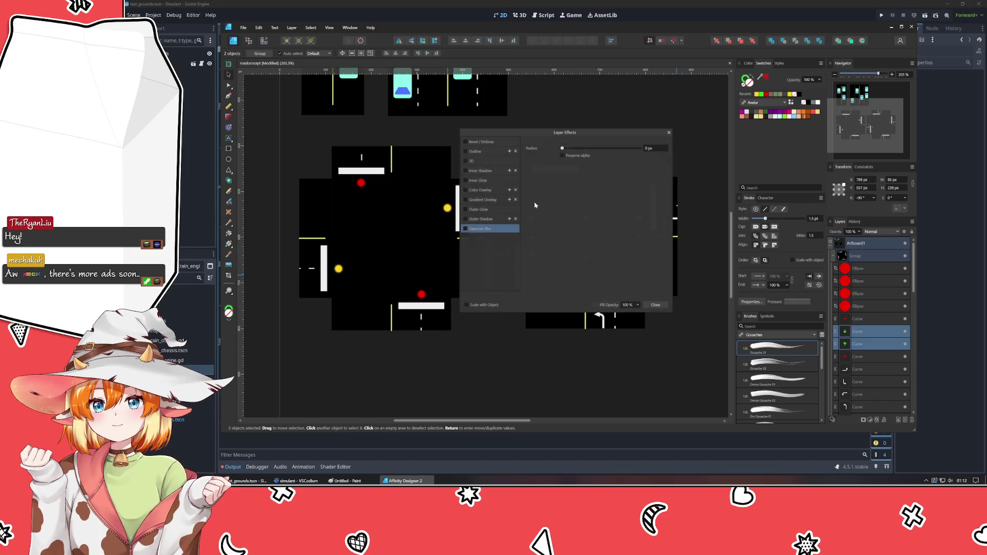
{"action": "left_click", "coordinate": [480, 213]}
{"action": "left_click_drag", "start_coordinate": [658, 163], "coordinate": [661, 164]}
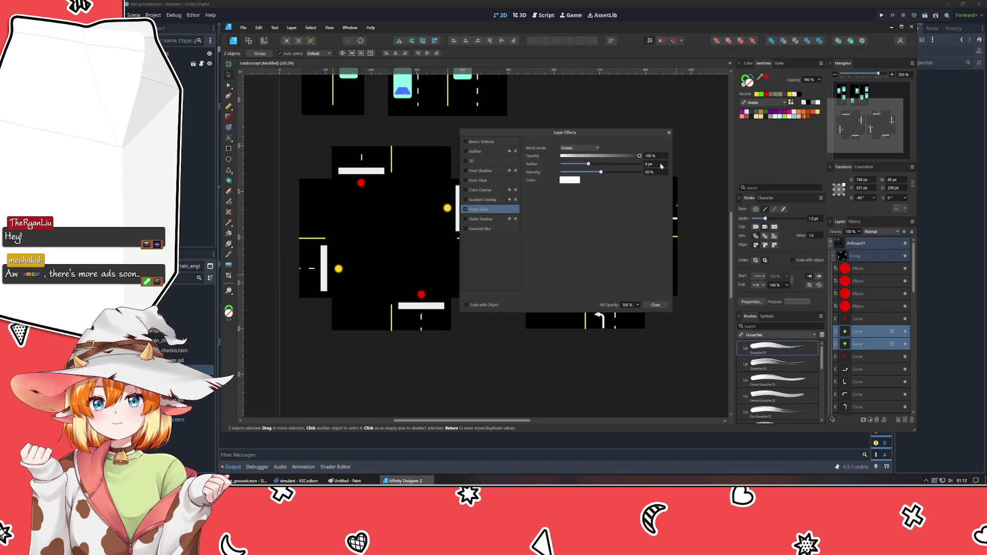
{"action": "left_click", "coordinate": [571, 180]}
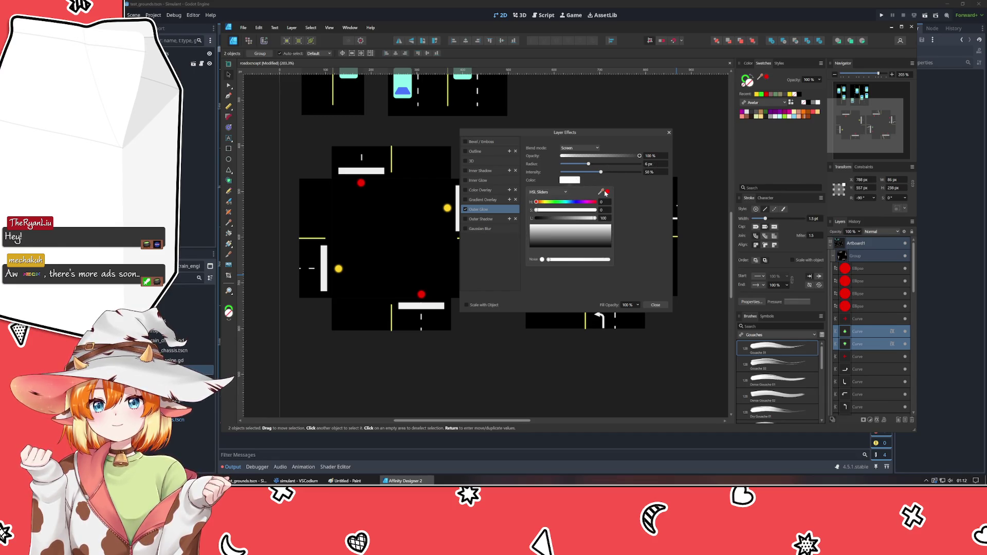
{"action": "left_click_drag", "start_coordinate": [605, 192], "coordinate": [761, 93]}
{"action": "left_click", "coordinate": [622, 255]}
{"action": "left_click", "coordinate": [650, 303]}
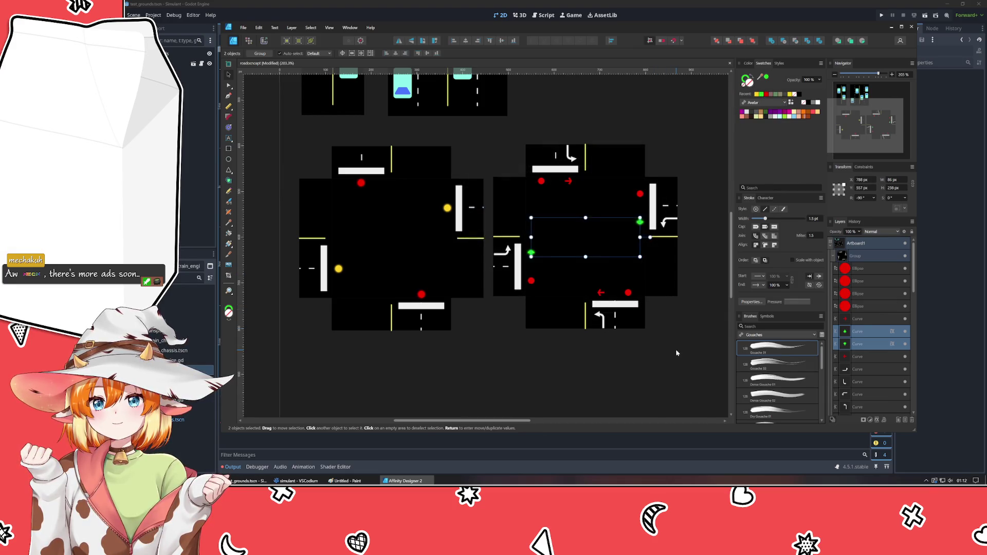
{"action": "left_click", "coordinate": [676, 350]}
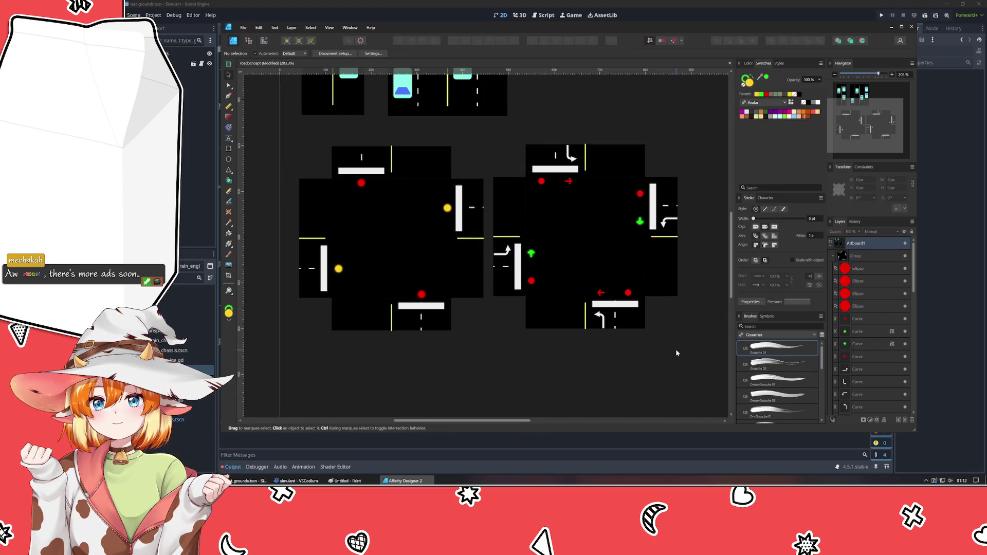
Review each green arrow's glow settings in Layer Effects and save the document with Ctrl+S.
{"action": "left_click", "coordinate": [891, 331]}
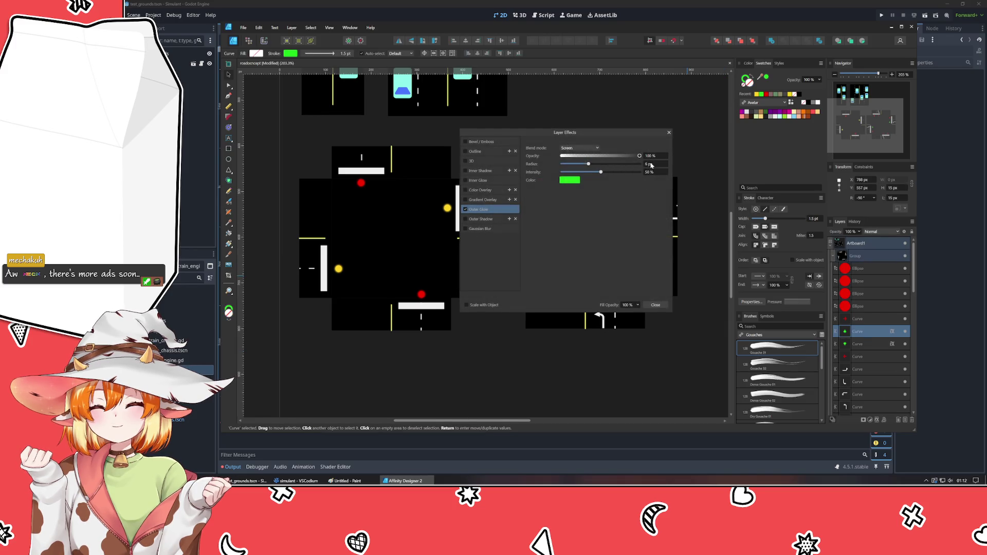
{"action": "left_click_drag", "start_coordinate": [564, 133], "coordinate": [384, 165]}
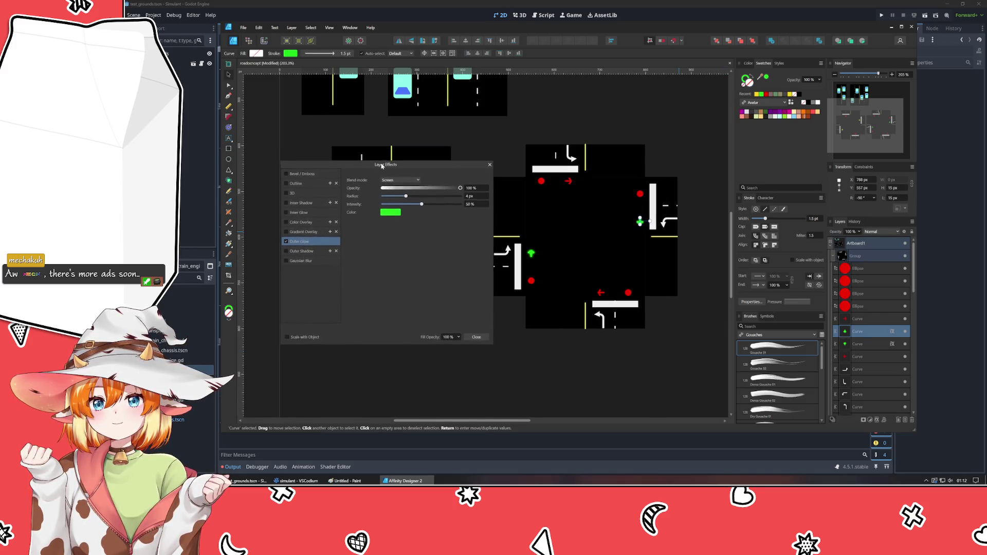
{"action": "left_click", "coordinate": [570, 348]}
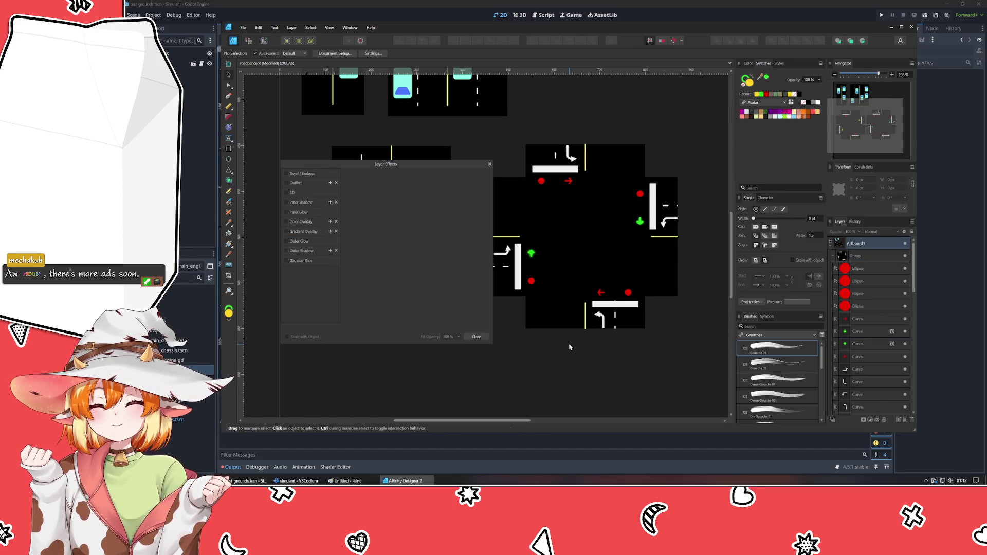
{"action": "left_click", "coordinate": [560, 268]}
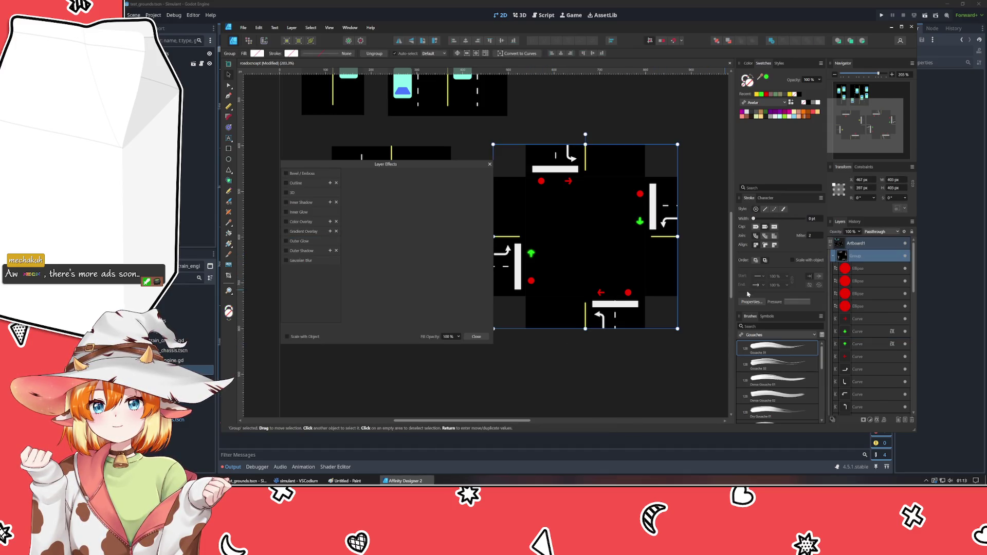
{"action": "left_click", "coordinate": [853, 345]}
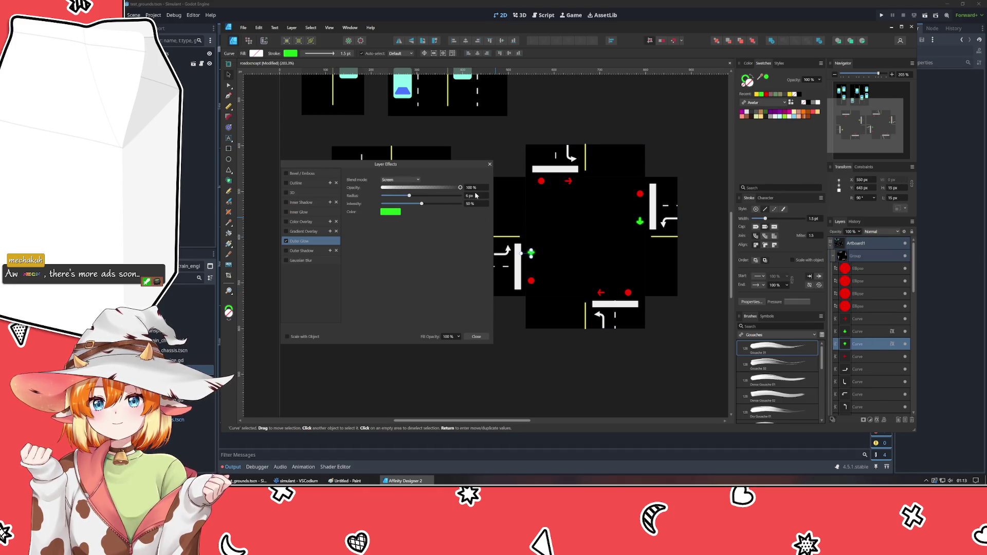
{"action": "left_click", "coordinate": [647, 368]}
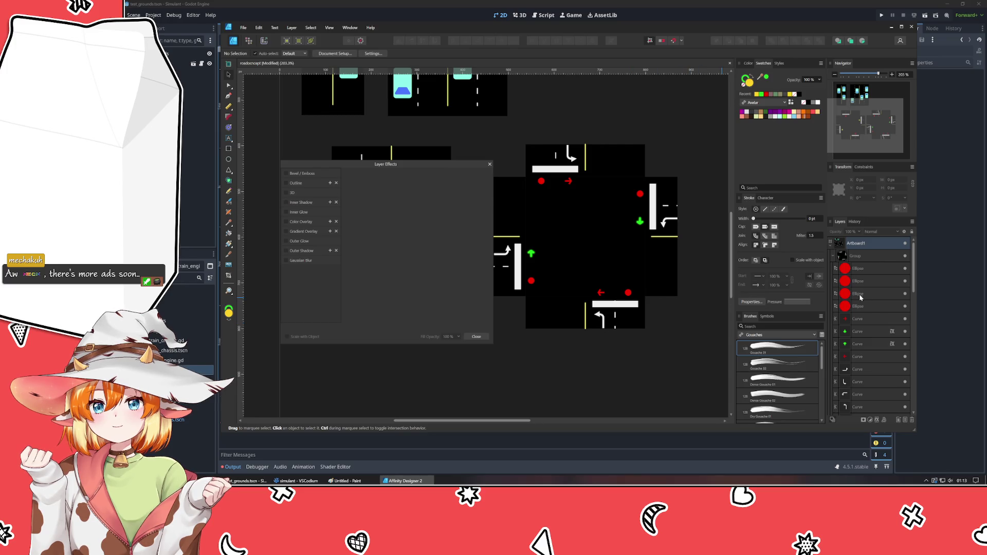
{"action": "left_click", "coordinate": [863, 332]}
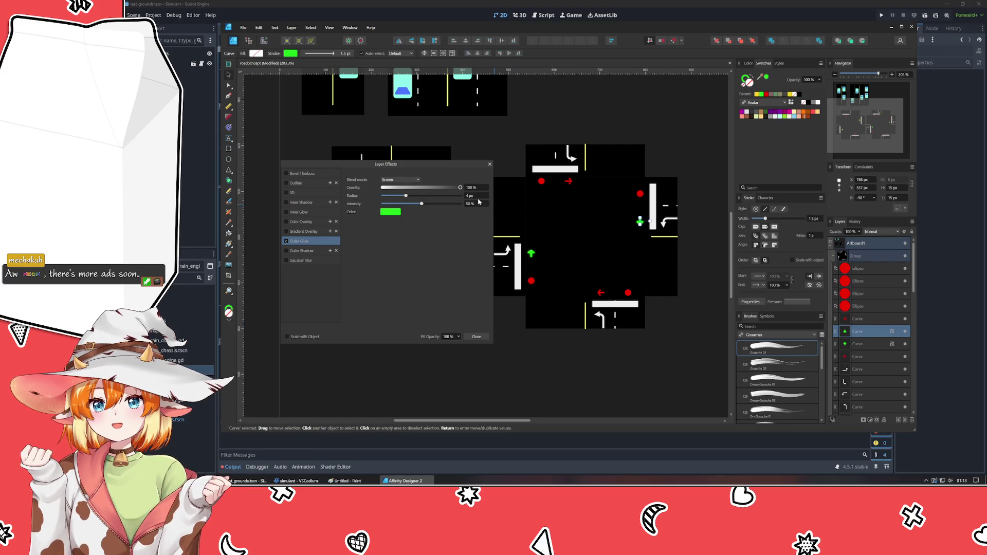
{"action": "scroll", "coordinate": [473, 198], "scroll_direction": "down", "scroll_amount": 1}
{"action": "left_click", "coordinate": [852, 344]}
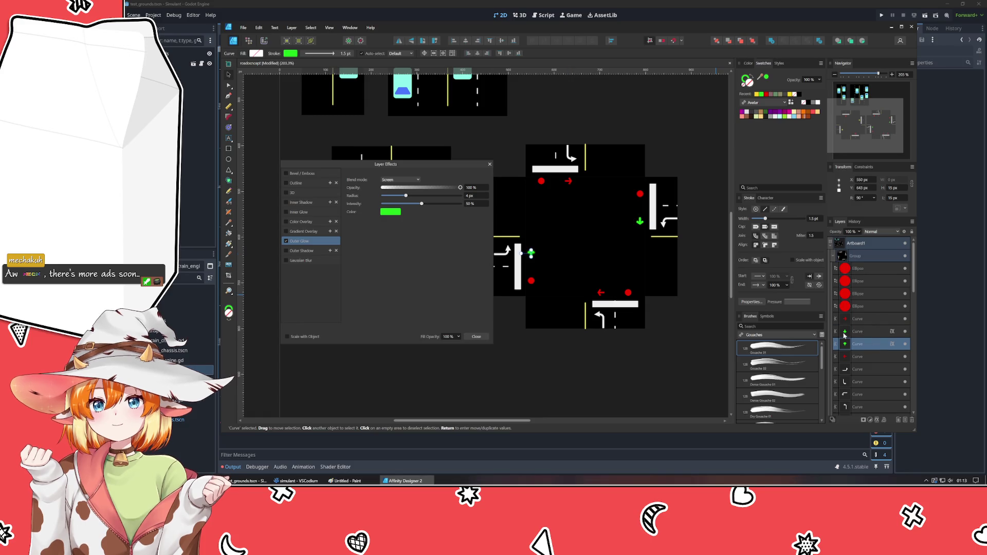
{"action": "scroll", "coordinate": [470, 198], "scroll_direction": "down", "scroll_amount": 1}
{"action": "left_click", "coordinate": [489, 163]}
{"action": "left_click", "coordinate": [559, 359]}
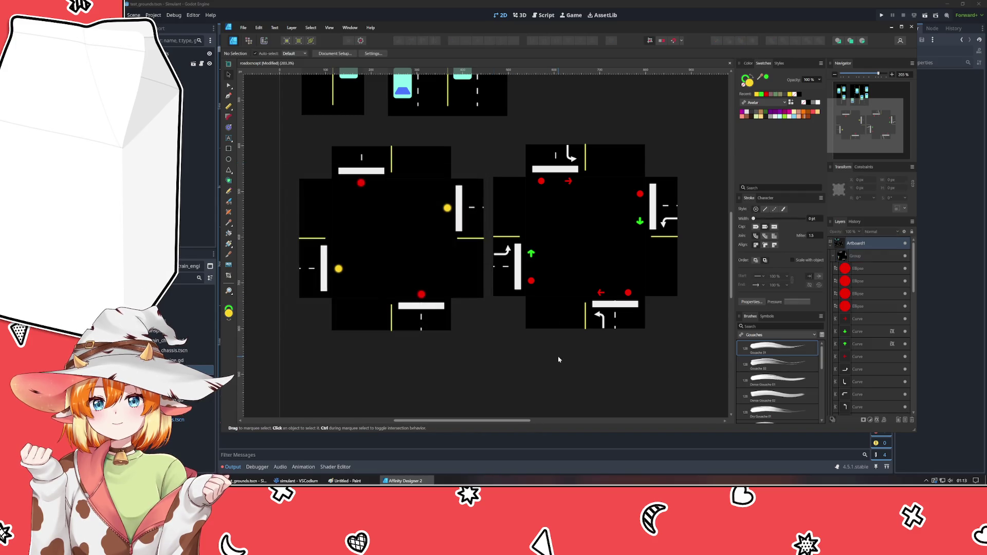
{"action": "key", "text": "ctrl+s"}
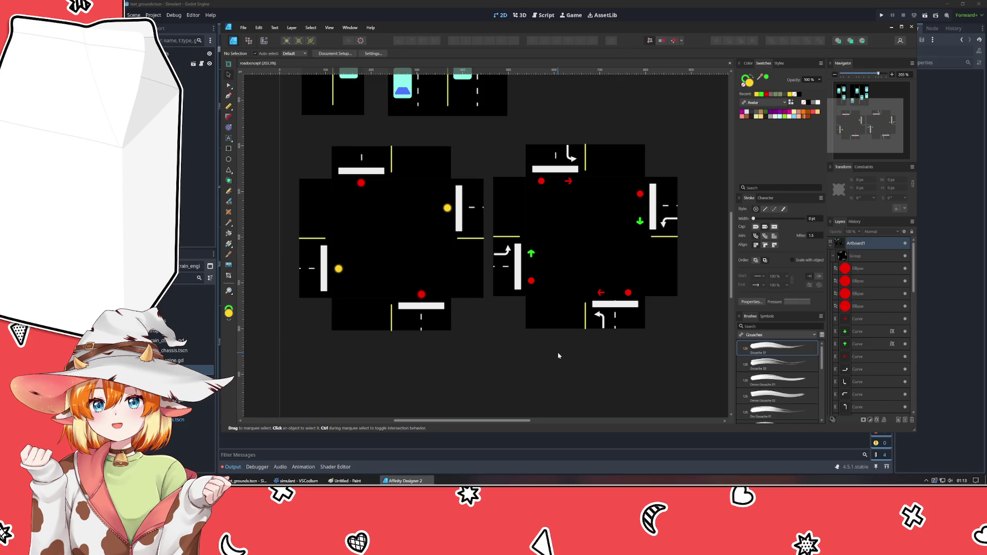
{"action": "scroll", "coordinate": [547, 357], "scroll_direction": "right", "scroll_amount": 2}
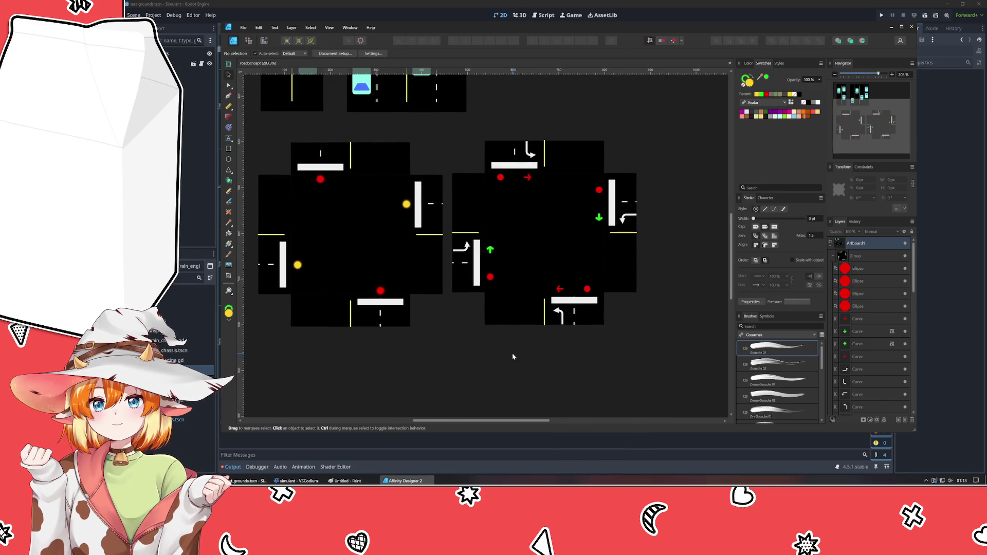
Give both red turn arrows an Outer Glow with red sampled from Swatches.
{"action": "left_click", "coordinate": [558, 290]}
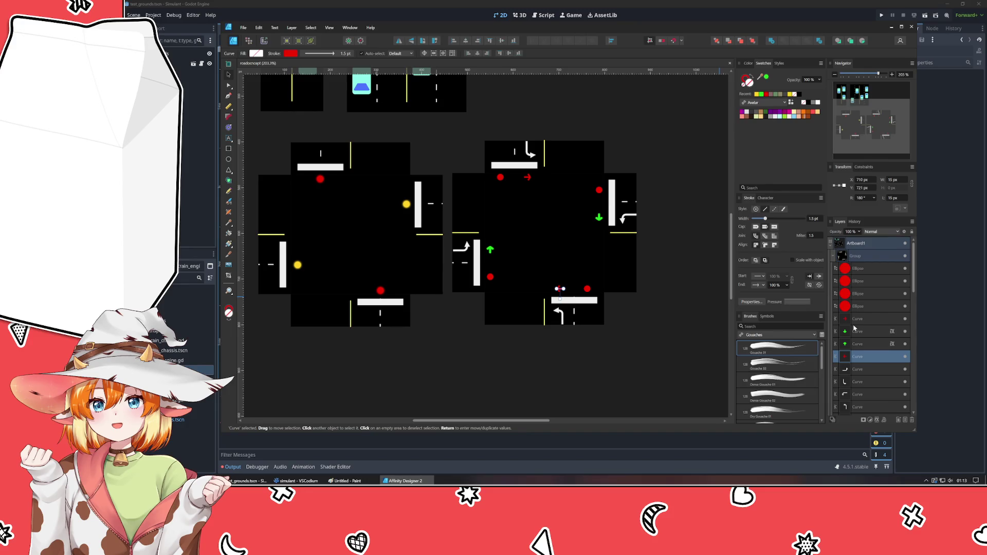
{"action": "left_click", "coordinate": [856, 319], "text": "ctrl"}
{"action": "left_click", "coordinate": [878, 420]}
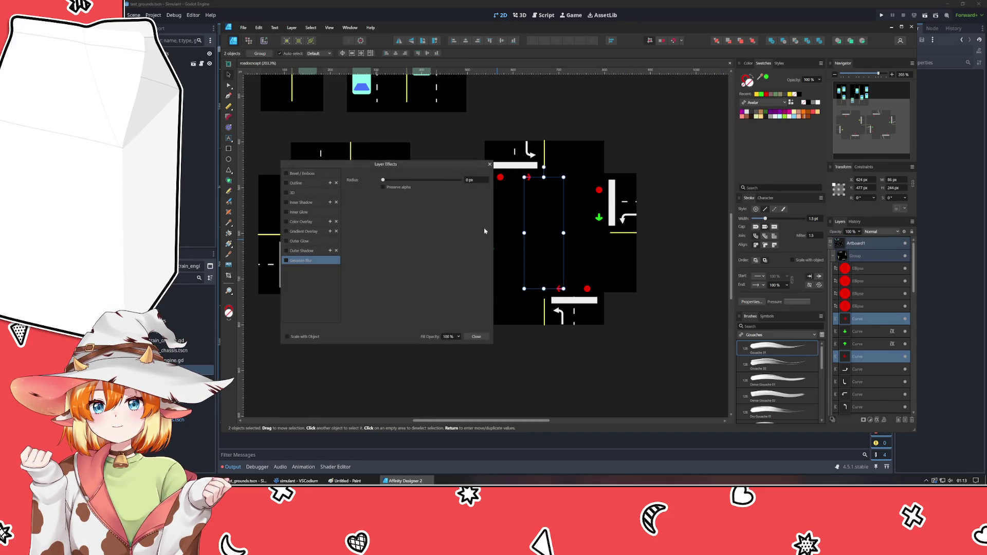
{"action": "left_click", "coordinate": [315, 241]}
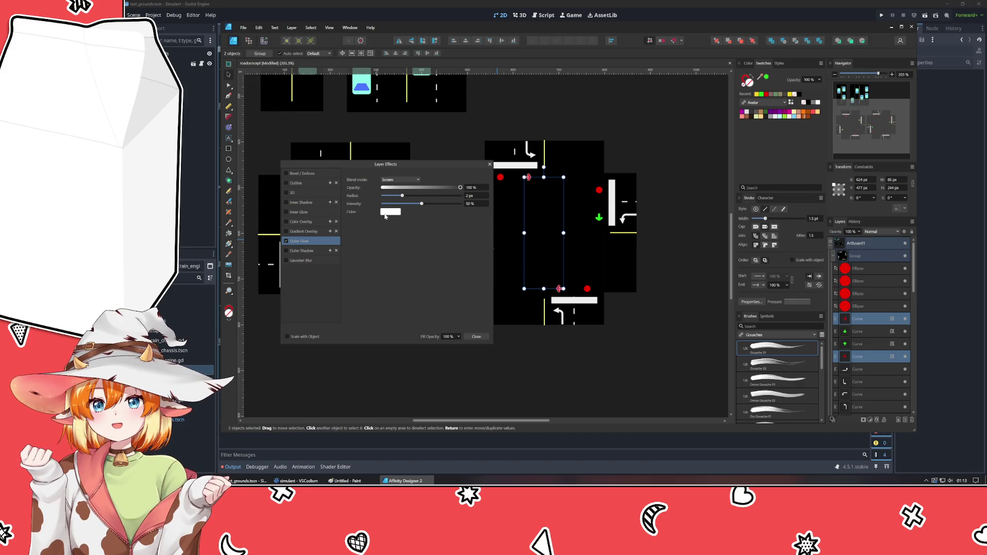
{"action": "left_click", "coordinate": [390, 212]}
{"action": "left_click", "coordinate": [421, 223]}
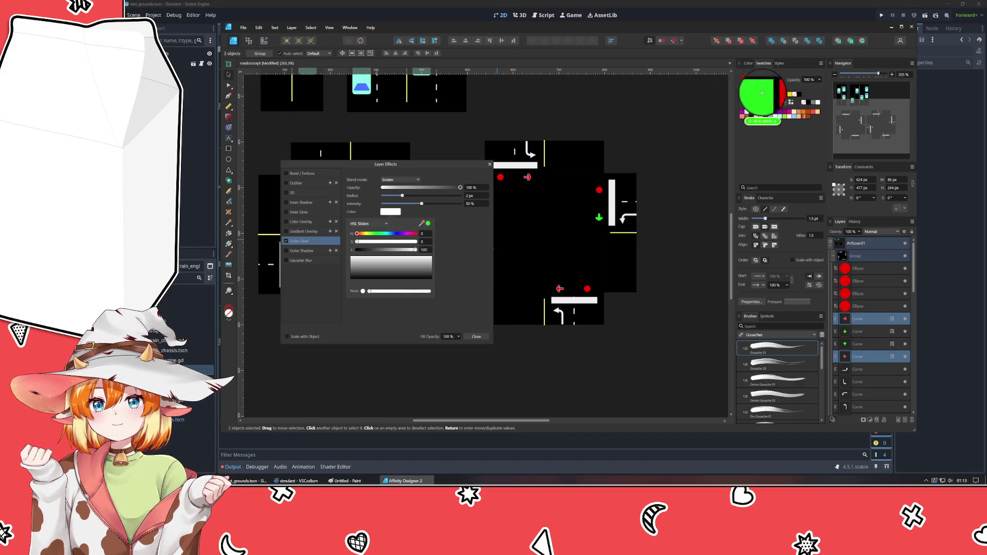
{"action": "left_click", "coordinate": [767, 99]}
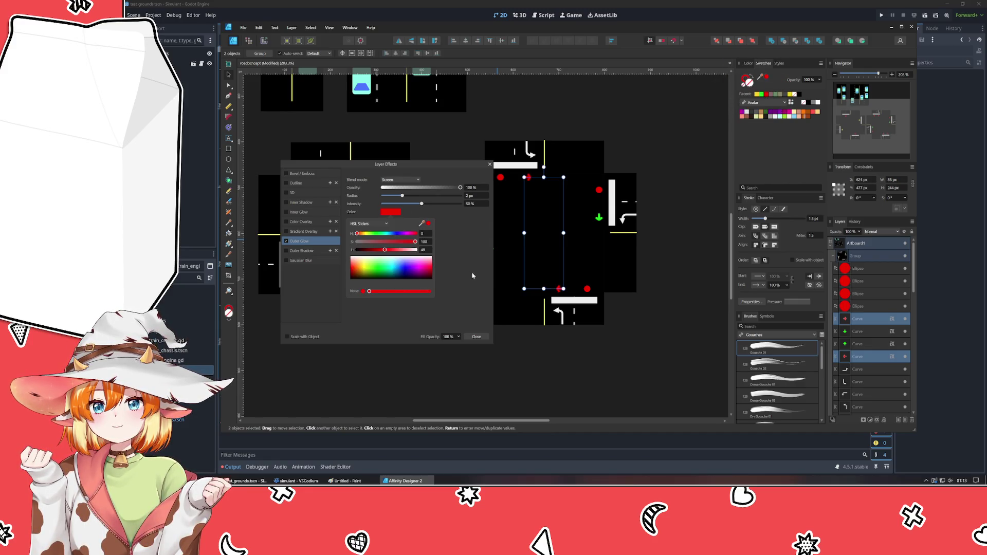
{"action": "left_click", "coordinate": [475, 336]}
{"action": "left_click", "coordinate": [593, 356]}
Give the right tile's four red signal dots a red Outer Glow.
{"action": "left_click", "coordinate": [856, 268]}
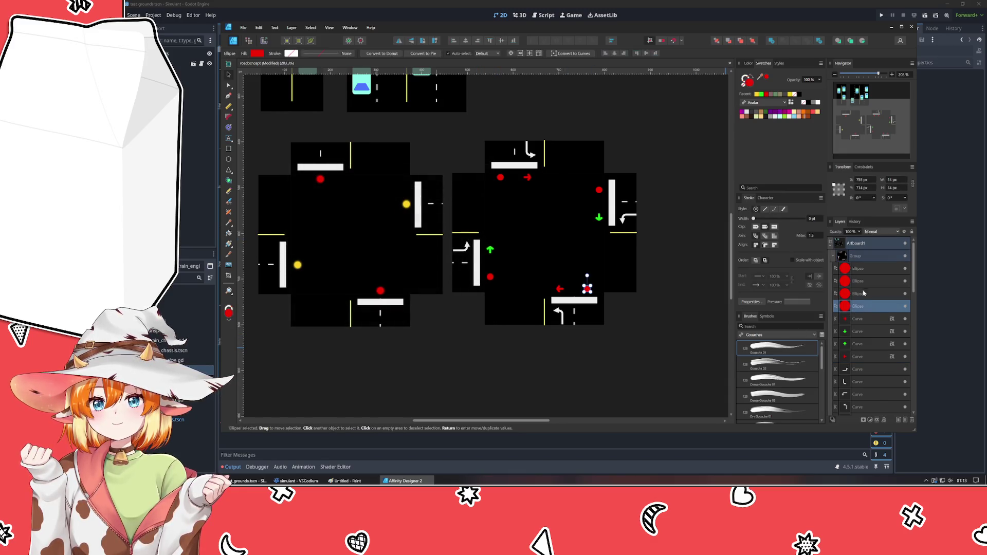
{"action": "left_click", "coordinate": [878, 306], "text": "shift"}
{"action": "left_click", "coordinate": [877, 421]}
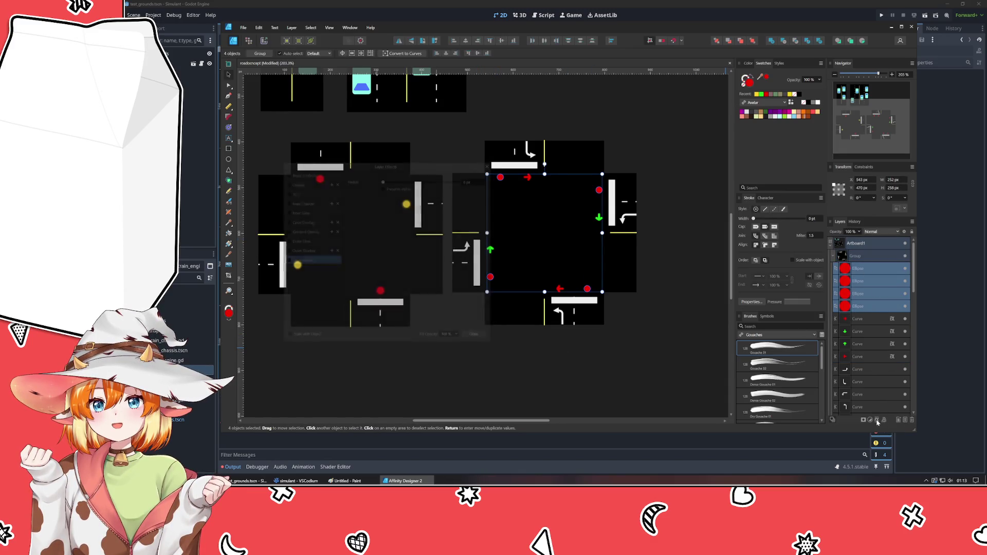
{"action": "left_click", "coordinate": [302, 241]}
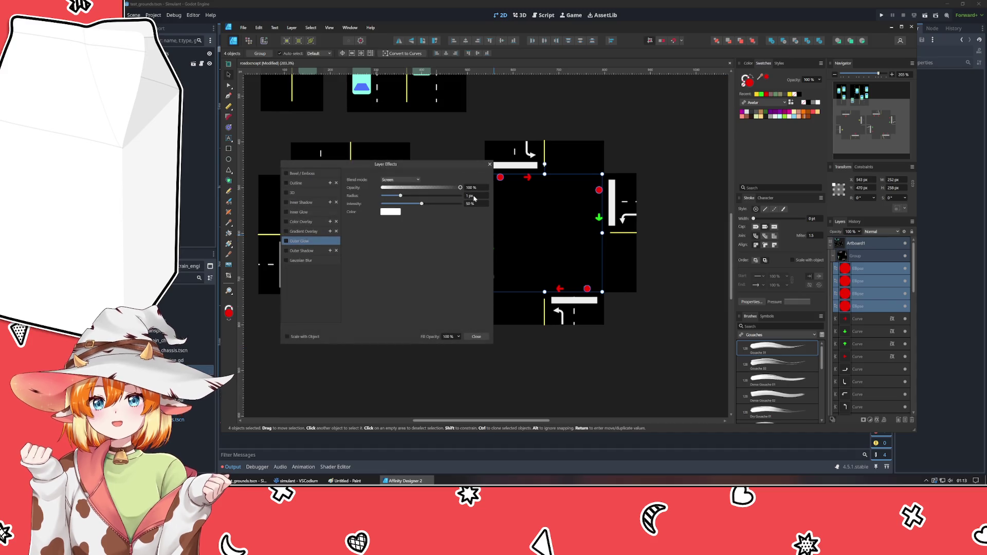
{"action": "left_click", "coordinate": [389, 215]}
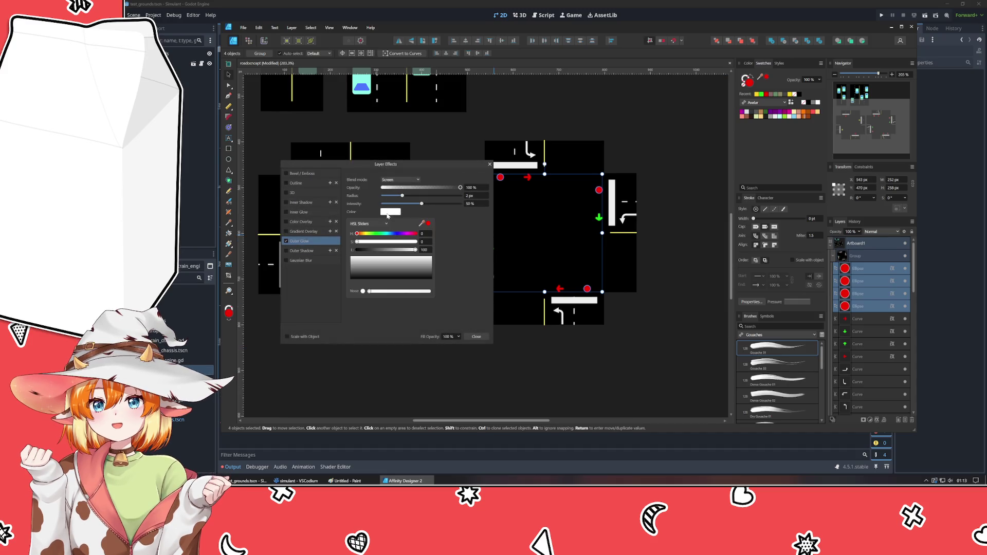
{"action": "mouse_move", "coordinate": [421, 223]}
{"action": "left_mouse_down"}
{"action": "mouse_move", "coordinate": [783, 80]}
{"action": "mouse_move", "coordinate": [747, 82]}
{"action": "left_mouse_up"}
{"action": "left_click", "coordinate": [479, 336]}
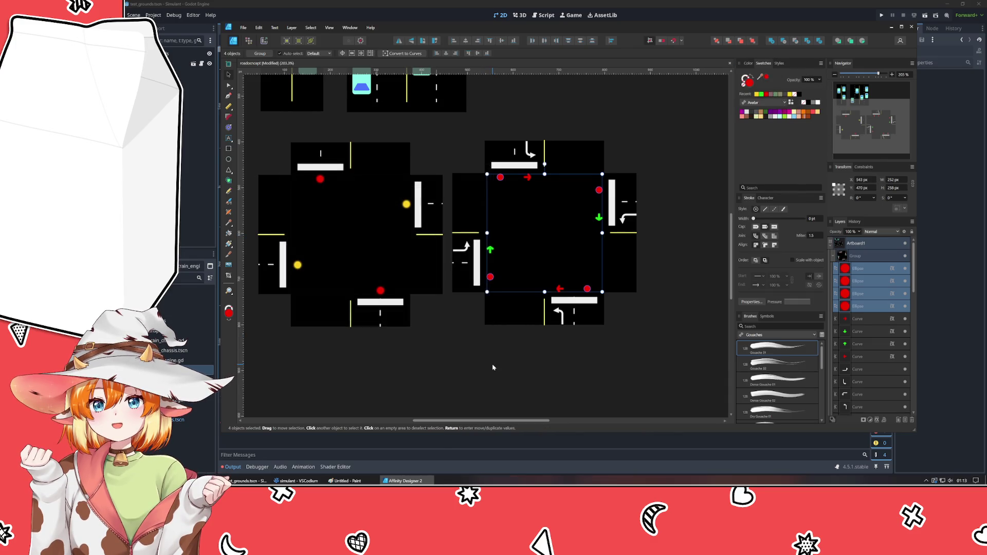
{"action": "left_click", "coordinate": [489, 365]}
Enable Outer Glow for the two red dots on the left intersection tile.
{"action": "left_click", "coordinate": [380, 291]}
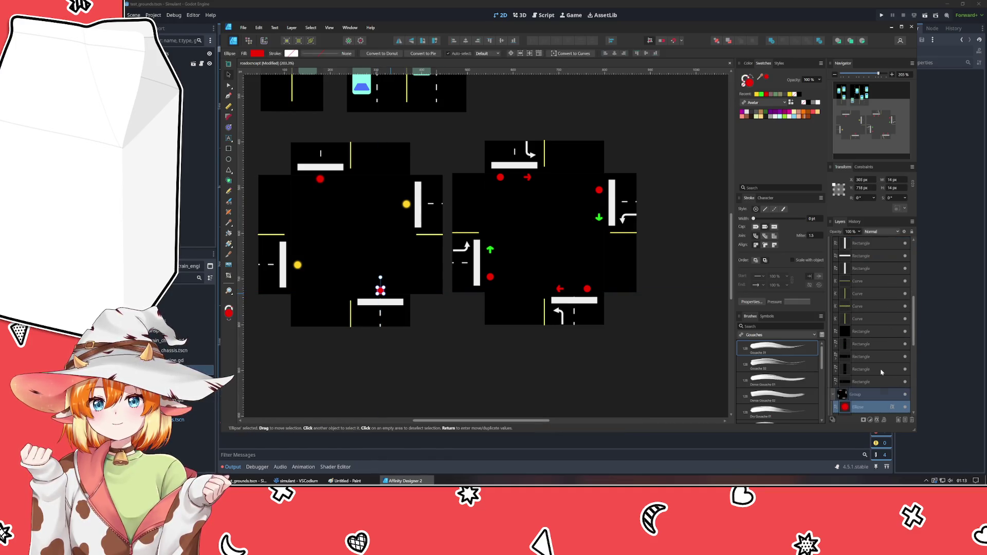
{"action": "scroll", "coordinate": [882, 372], "scroll_direction": "down", "scroll_amount": 3}
{"action": "left_click", "coordinate": [864, 302], "text": "shift"}
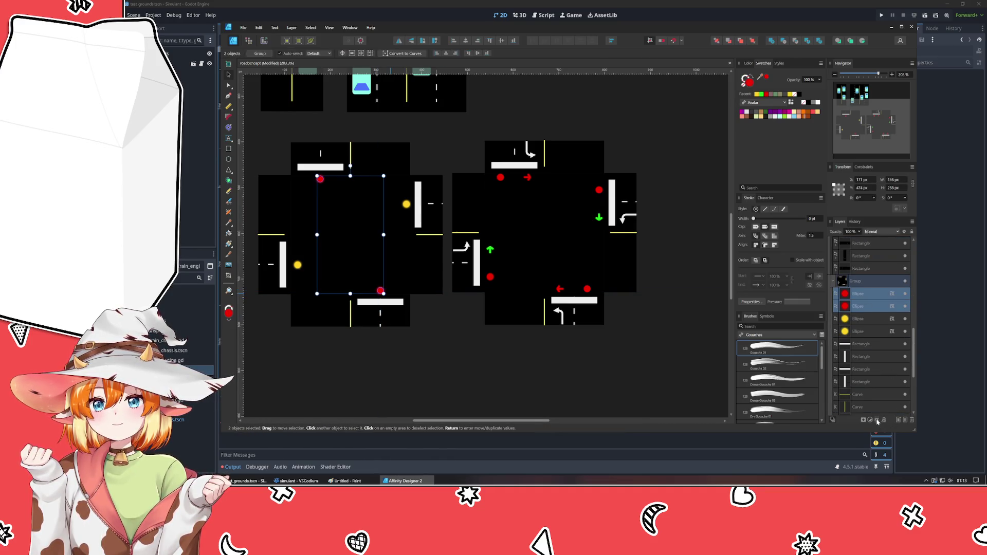
{"action": "left_click", "coordinate": [877, 420]}
{"action": "left_click", "coordinate": [309, 241]}
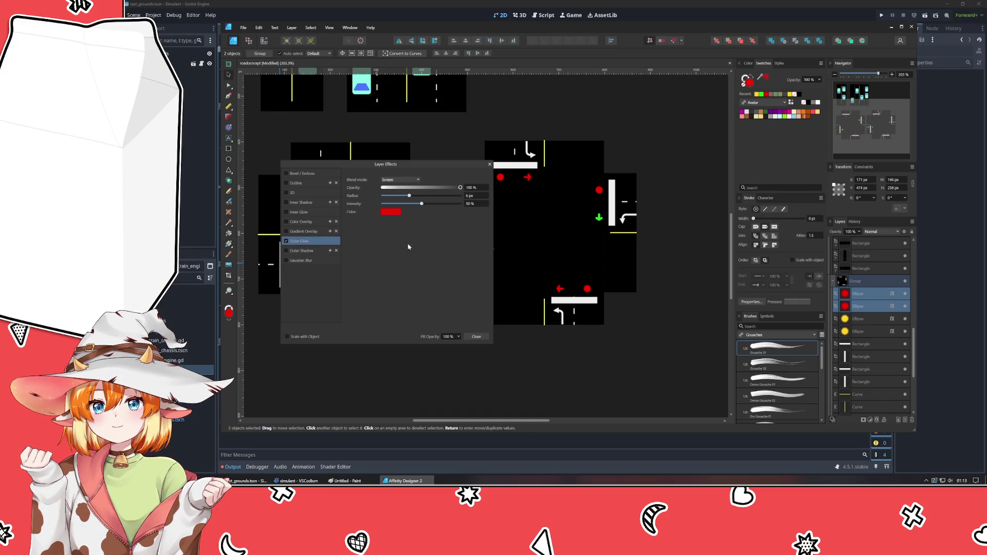
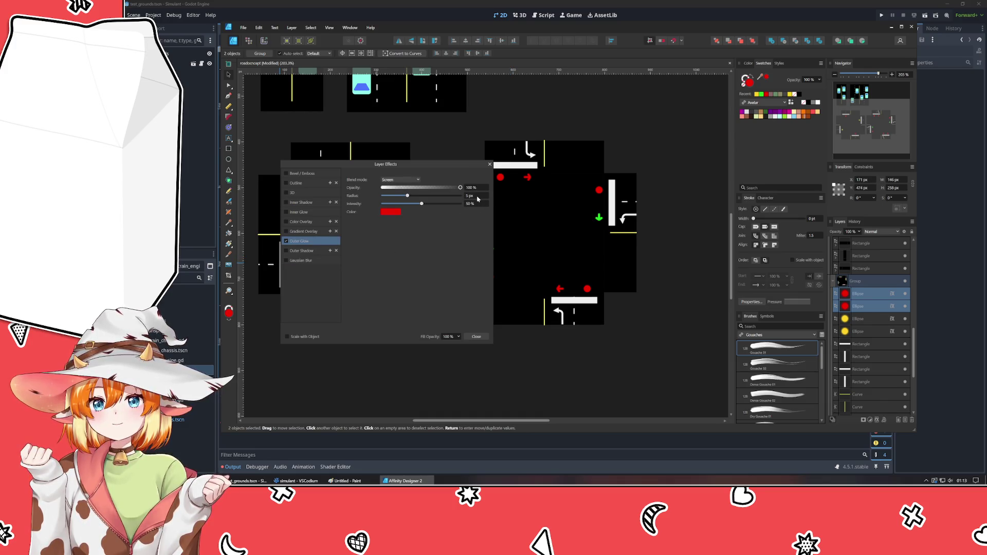
Give the yellow signal lights a yellow Outer Glow and close Layer Effects.
{"action": "left_click", "coordinate": [868, 330]}
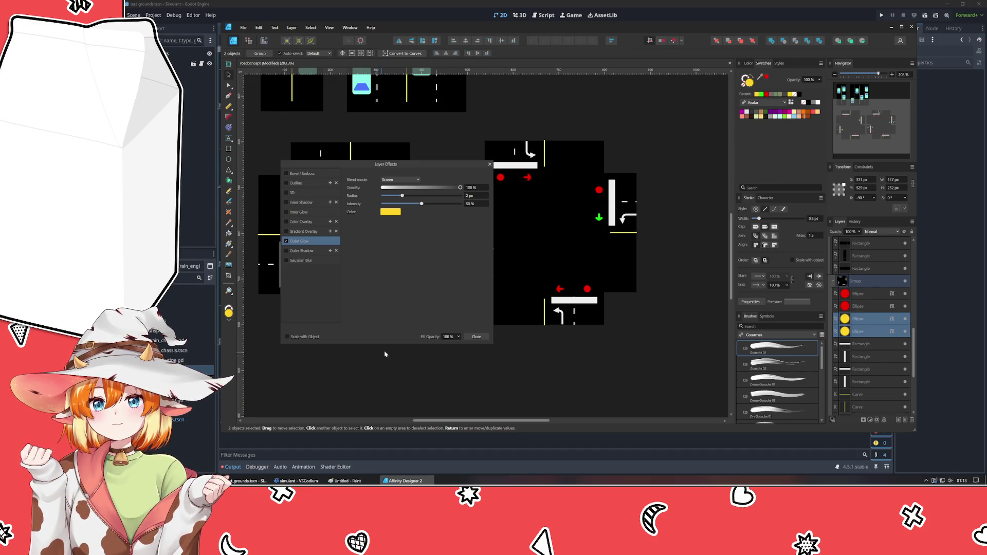
{"action": "left_click", "coordinate": [475, 337]}
{"action": "left_click_drag", "start_coordinate": [486, 351], "coordinate": [541, 359]}
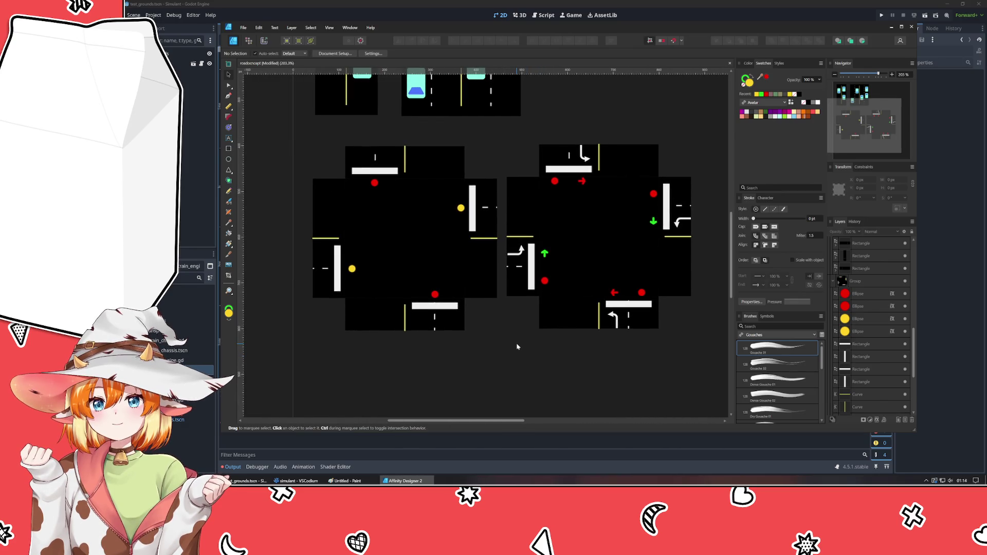
Enter the right intersection tile group and move its small arrow marking further down.
{"action": "left_click_drag", "start_coordinate": [517, 346], "coordinate": [527, 370]}
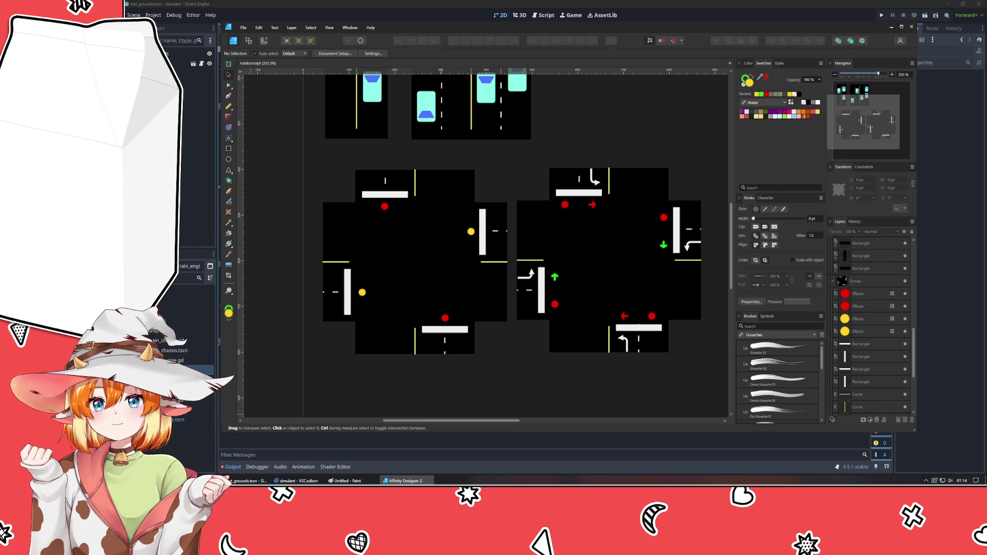
{"action": "mouse_move", "coordinate": [532, 130]}
{"action": "left_mouse_down"}
{"action": "mouse_move", "coordinate": [474, 264]}
{"action": "mouse_move", "coordinate": [546, 221]}
{"action": "mouse_move", "coordinate": [486, 144]}
{"action": "left_mouse_up"}
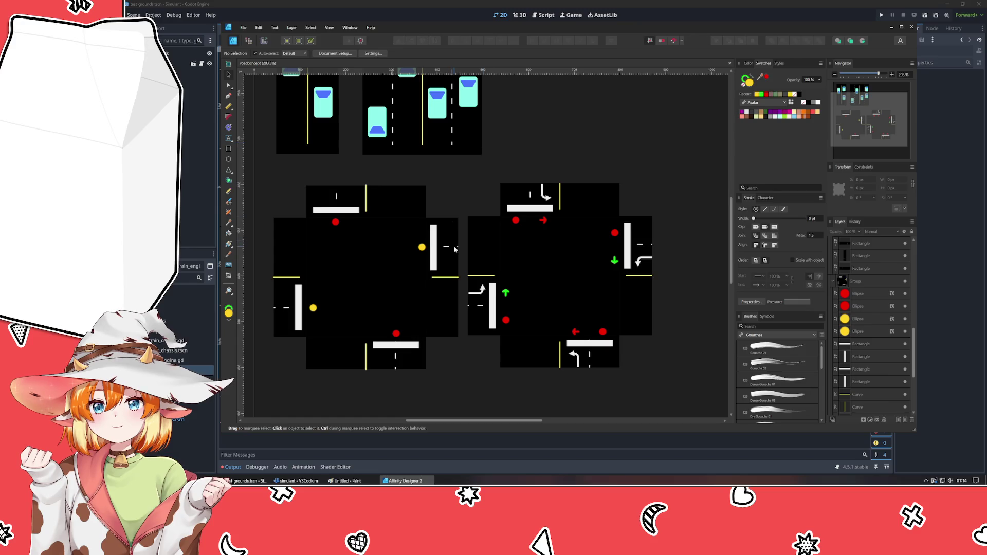
{"action": "left_click", "coordinate": [649, 249]}
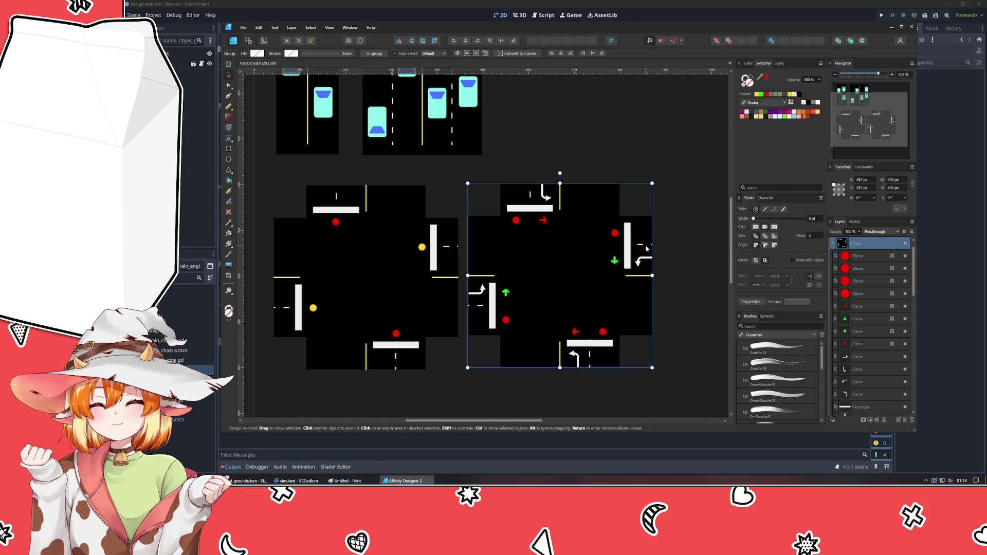
{"action": "double_click", "coordinate": [646, 248]}
{"action": "left_click", "coordinate": [642, 246]}
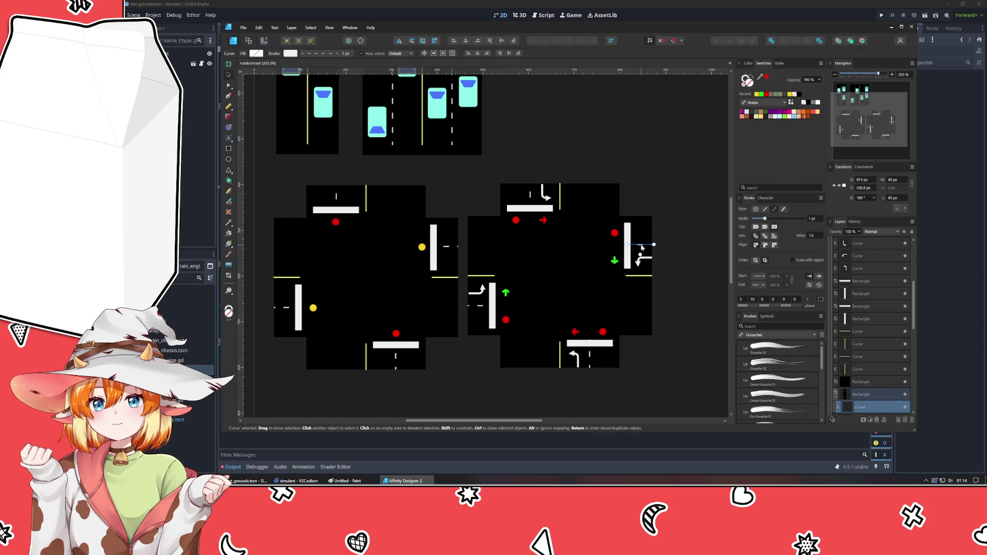
{"action": "left_click", "coordinate": [642, 246]}
{"action": "mouse_move", "coordinate": [641, 247]}
{"action": "left_mouse_down"}
{"action": "mouse_move", "coordinate": [640, 312]}
{"action": "mouse_move", "coordinate": [594, 196]}
{"action": "left_mouse_up"}
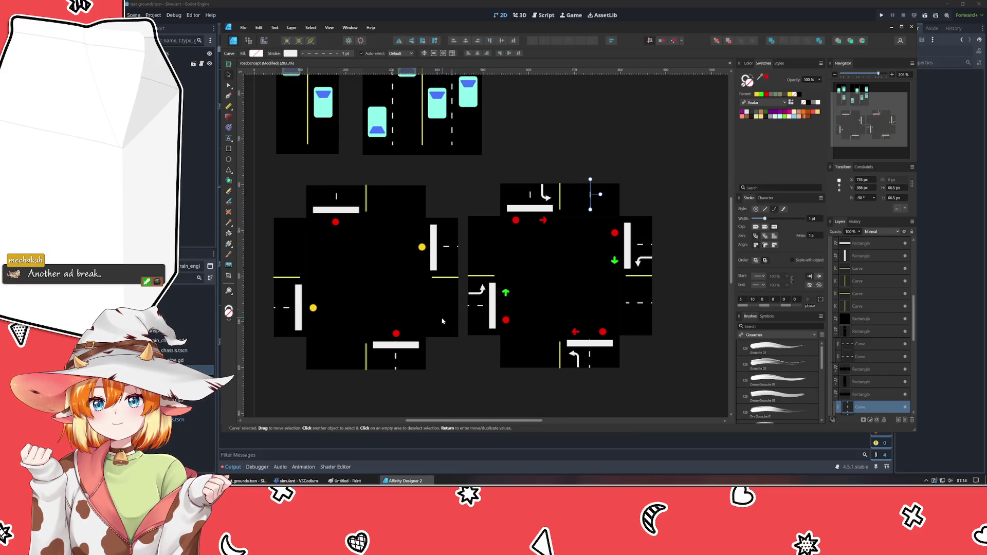
Nudge the dashed lane marking up and shift the vertical marking left beside the bottom arrow.
{"action": "left_click", "coordinate": [473, 308]}
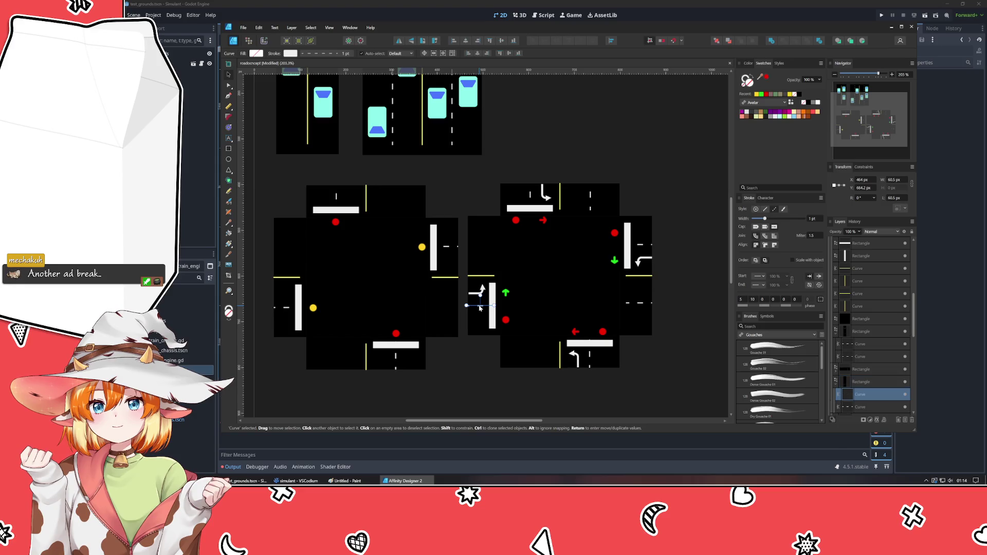
{"action": "left_click", "coordinate": [490, 248]}
{"action": "key", "text": "Up"}
{"action": "key", "text": "Up"}
{"action": "key", "text": "Up"}
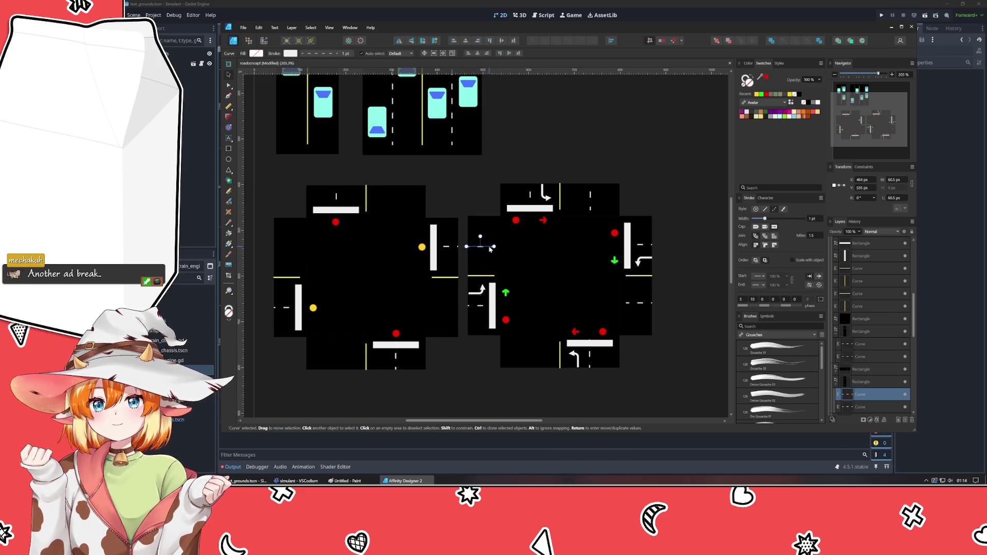
{"action": "left_click", "coordinate": [592, 360]}
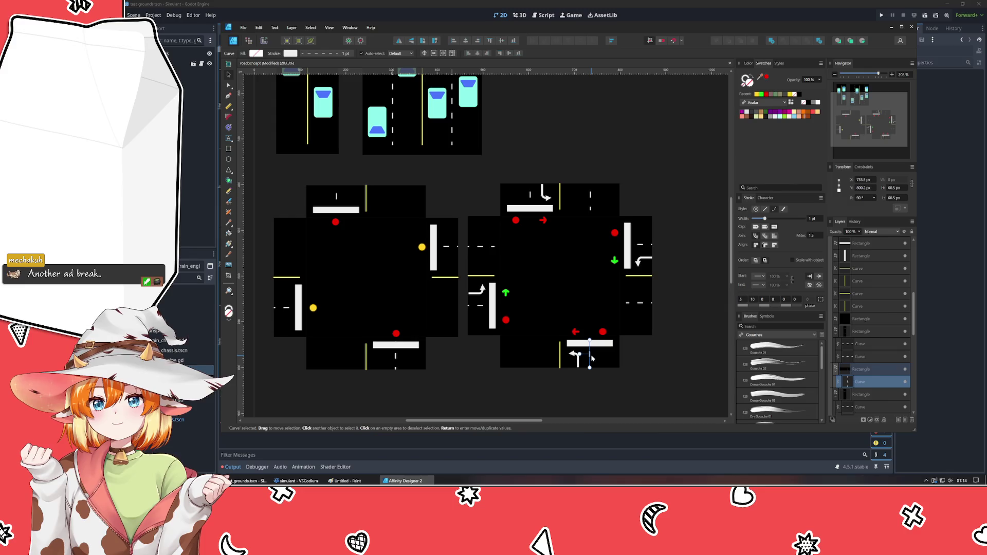
{"action": "left_click_drag", "start_coordinate": [590, 354], "coordinate": [528, 362]}
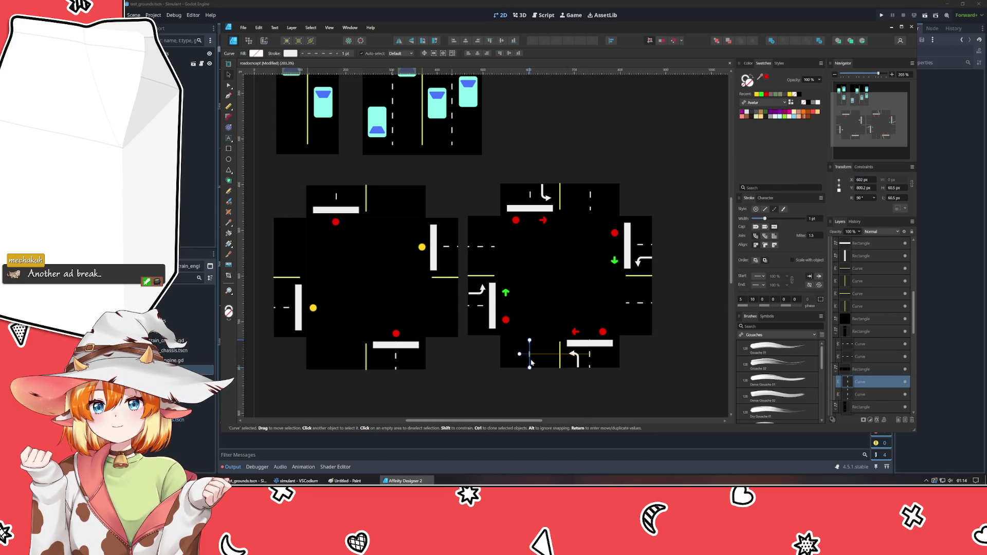
{"action": "key", "text": "alt"}
{"action": "left_click", "coordinate": [396, 359]}
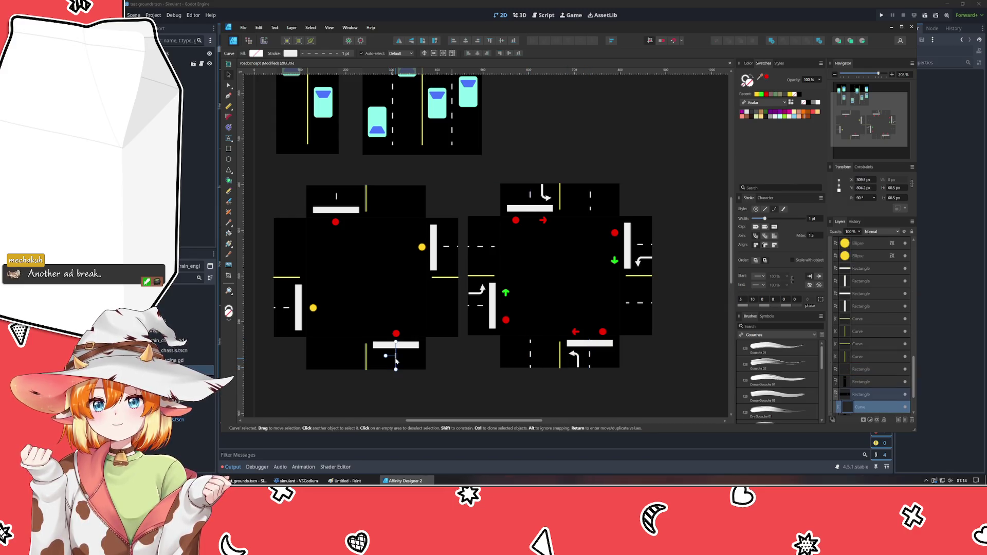
{"action": "left_click_drag", "start_coordinate": [396, 360], "coordinate": [334, 368]}
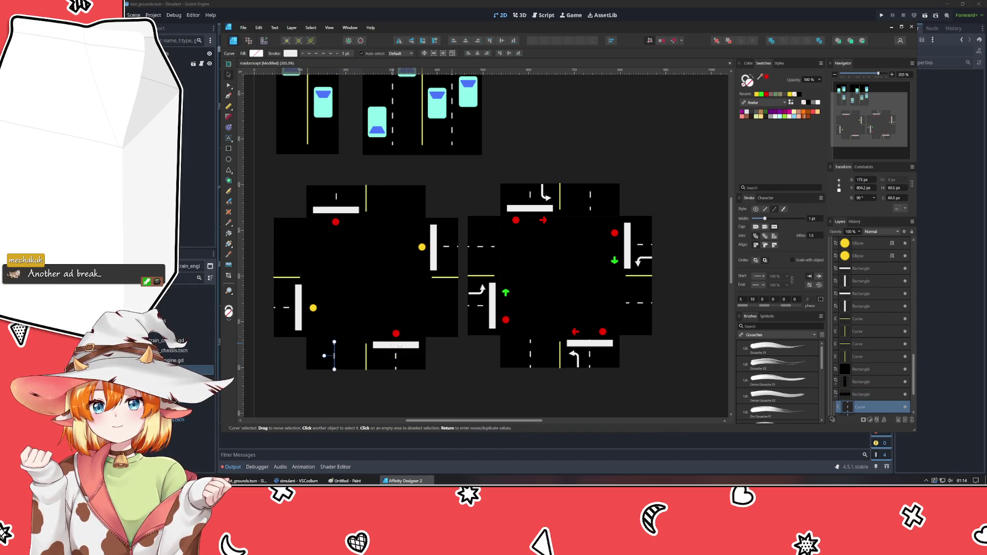
Clone the dashed marking onto the lower road arm and onto the left intersection tile.
{"action": "left_click_drag", "start_coordinate": [447, 249], "coordinate": [446, 311]}
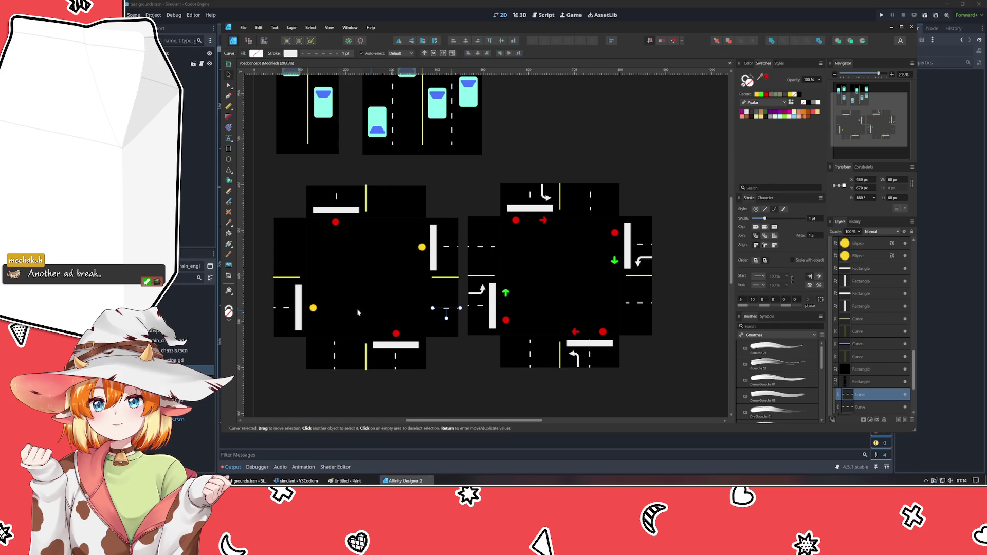
{"action": "mouse_move", "coordinate": [290, 315]}
{"action": "left_mouse_down"}
{"action": "mouse_move", "coordinate": [282, 251]}
{"action": "mouse_move", "coordinate": [332, 189]}
{"action": "mouse_move", "coordinate": [337, 197]}
{"action": "mouse_move", "coordinate": [398, 199]}
{"action": "left_mouse_up"}
{"action": "left_click", "coordinate": [284, 311]}
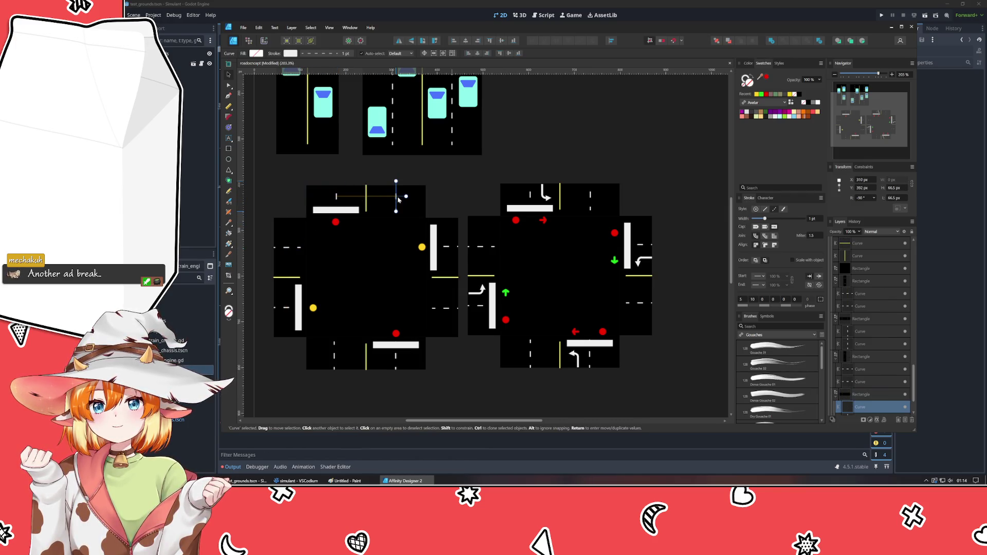
{"action": "left_click", "coordinate": [455, 195]}
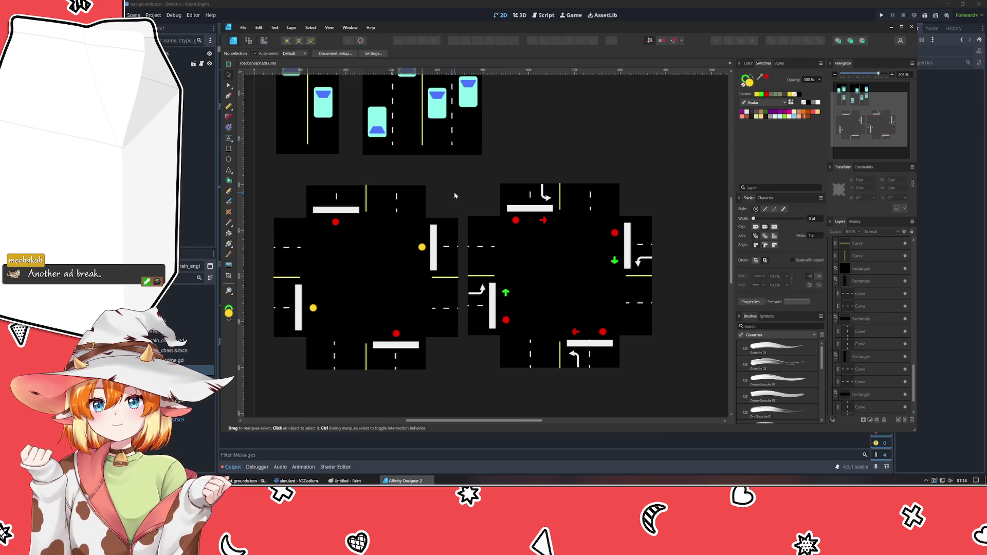
{"action": "scroll", "coordinate": [456, 283], "scroll_direction": "down", "scroll_amount": 2}
{"action": "scroll", "coordinate": [407, 178], "scroll_direction": "up", "scroll_amount": 2}
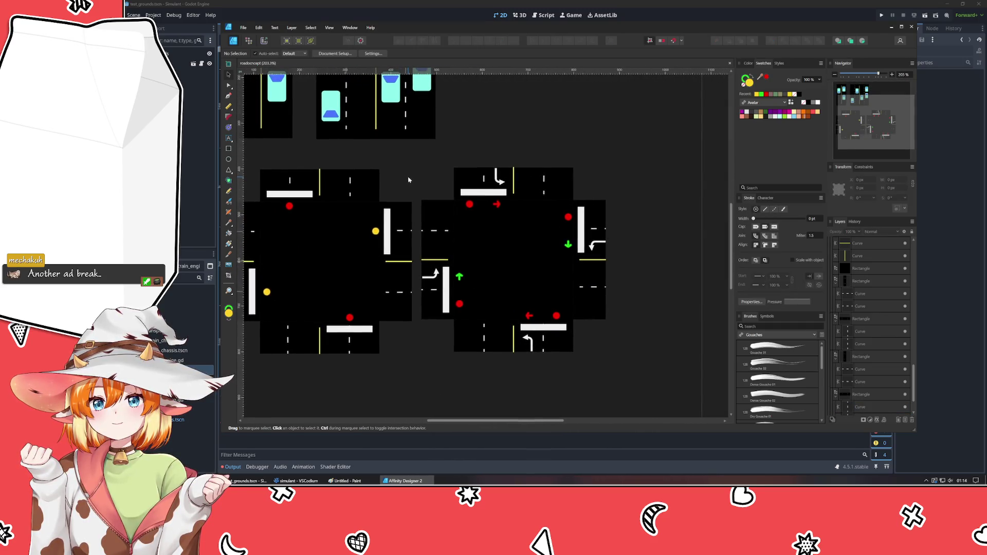
{"action": "scroll", "coordinate": [414, 183], "scroll_direction": "up", "scroll_amount": 1}
{"action": "scroll", "coordinate": [412, 190], "scroll_direction": "down", "scroll_amount": 1}
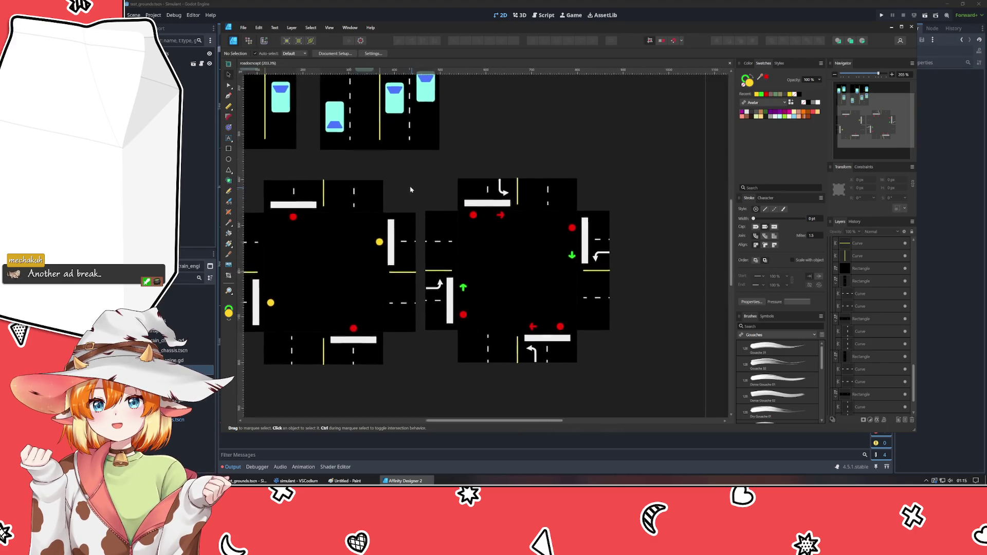
{"action": "scroll", "coordinate": [429, 337], "scroll_direction": "up", "scroll_amount": 3}
{"action": "scroll", "coordinate": [411, 293], "scroll_direction": "down", "scroll_amount": 1}
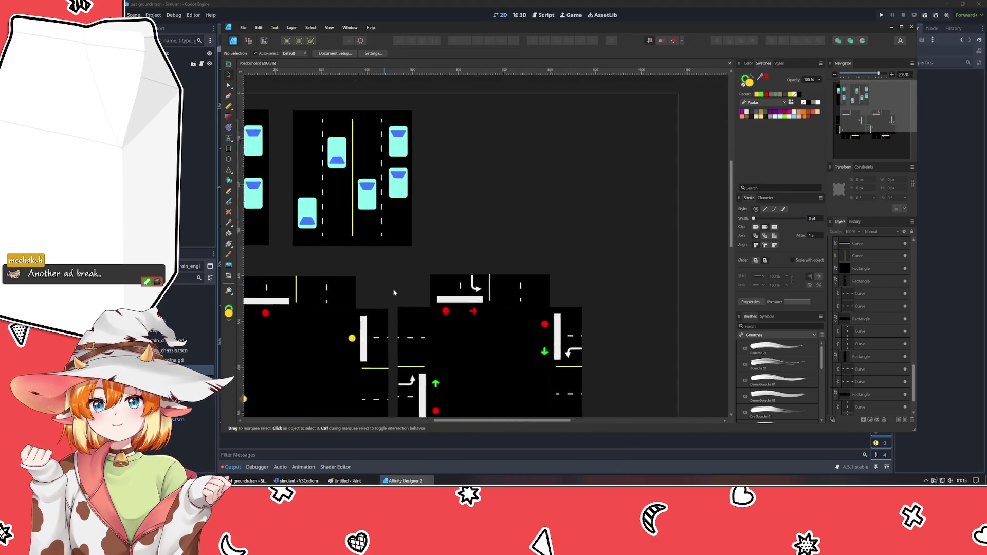
{"action": "scroll", "coordinate": [396, 291], "scroll_direction": "up", "scroll_amount": 1}
Duplicate the car road tile to the right and enter the copy's group.
{"action": "left_click", "coordinate": [399, 247]}
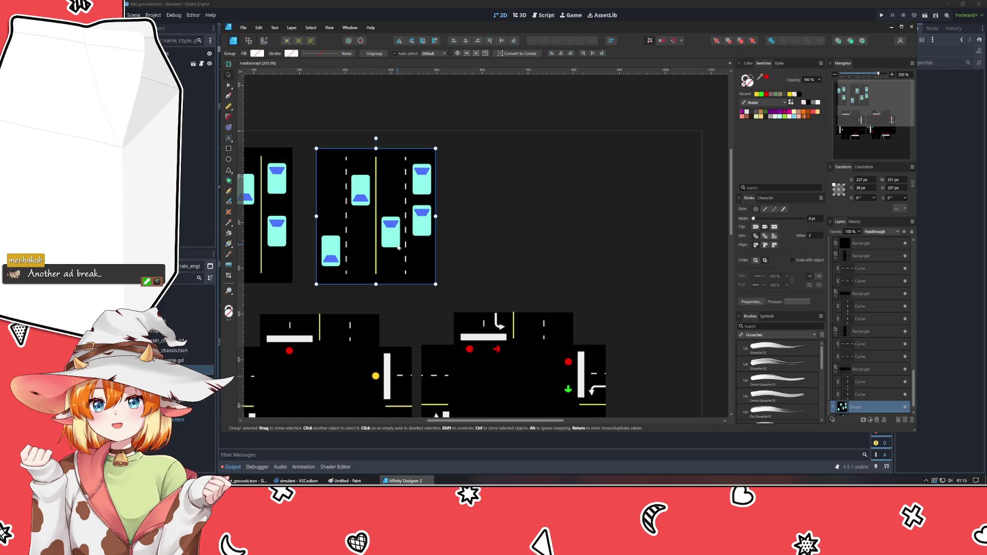
{"action": "left_click_drag", "start_coordinate": [397, 247], "coordinate": [536, 239]}
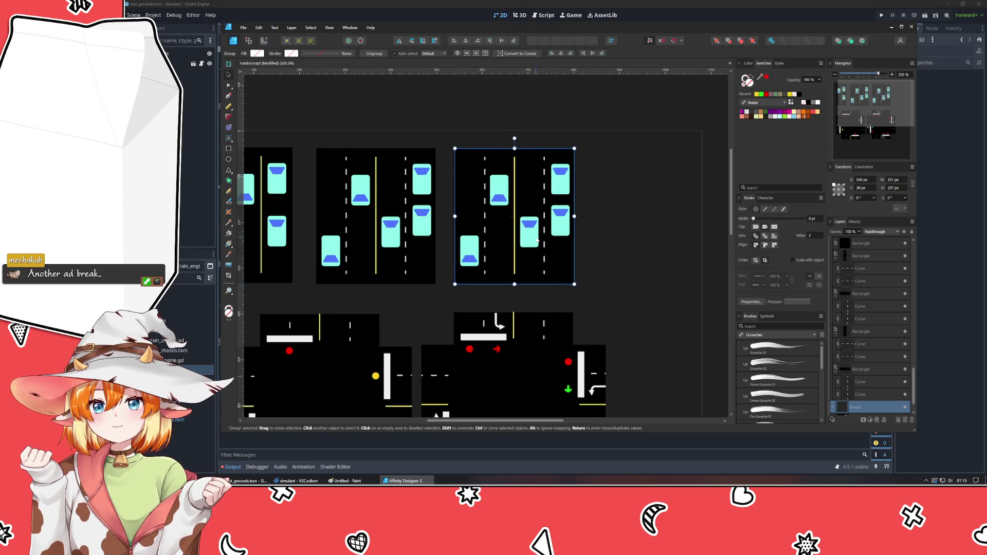
{"action": "double_click", "coordinate": [499, 188]}
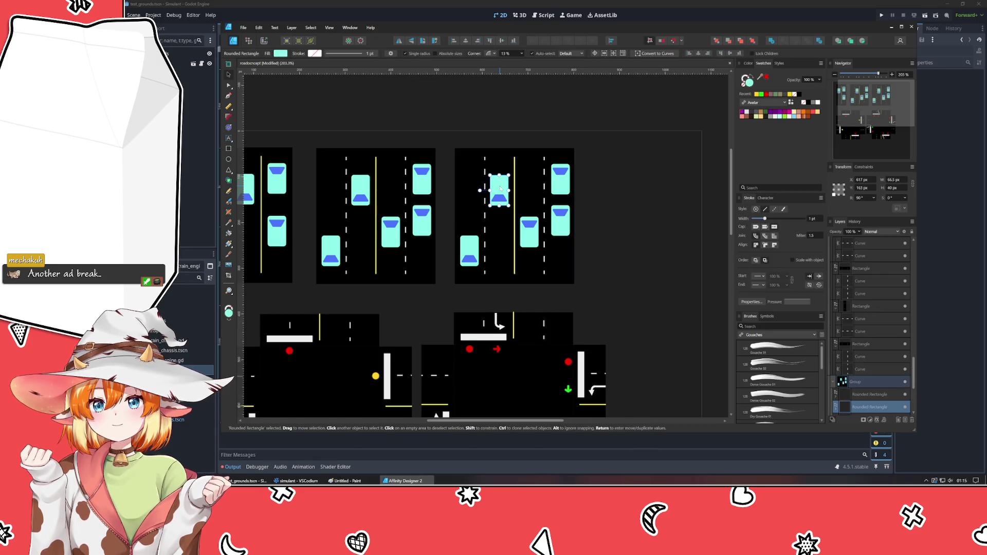
{"action": "left_click", "coordinate": [514, 242]}
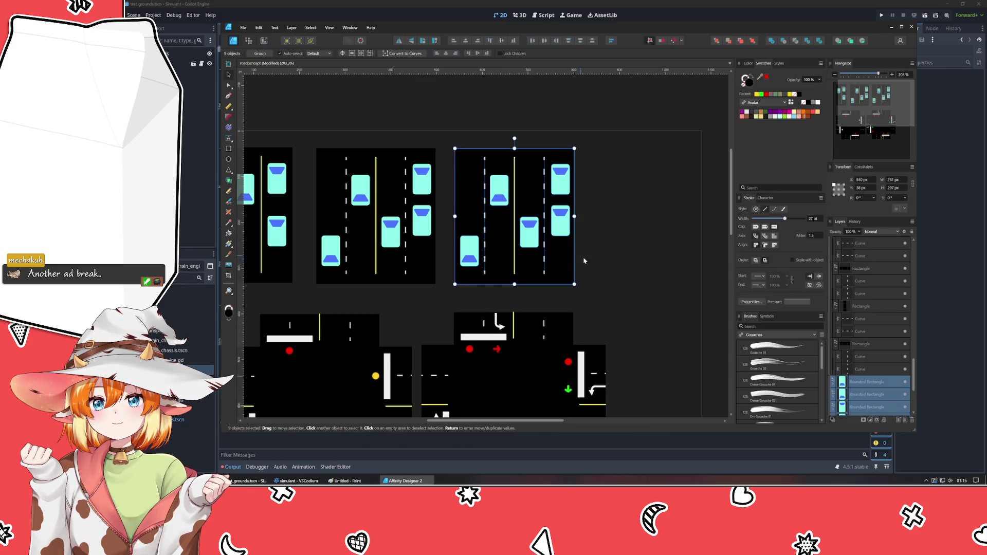
Select the five cars in the copied tile and move them off the road.
{"action": "left_click", "coordinate": [529, 232]}
{"action": "left_click", "coordinate": [560, 220], "text": "shift"}
{"action": "left_click", "coordinate": [561, 176]}
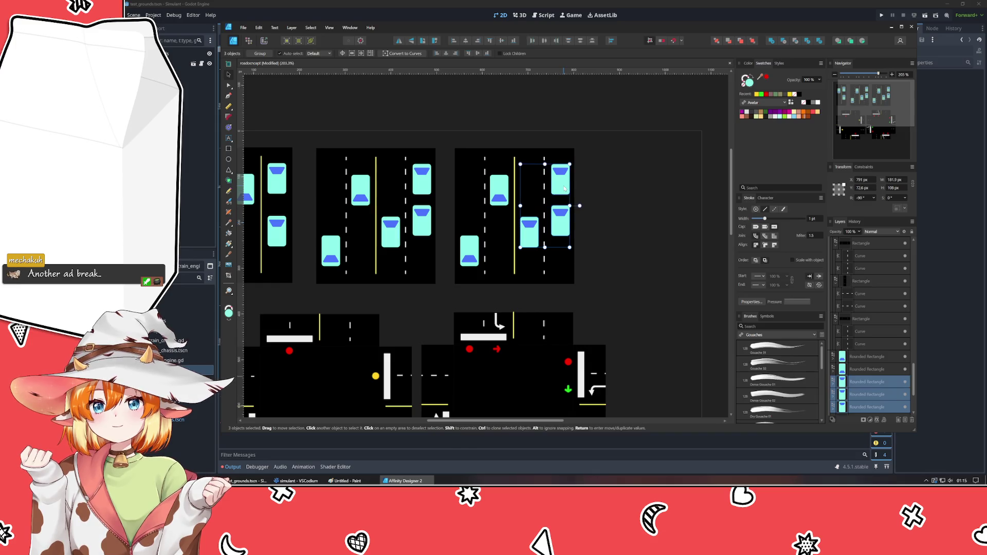
{"action": "left_click", "coordinate": [604, 221]}
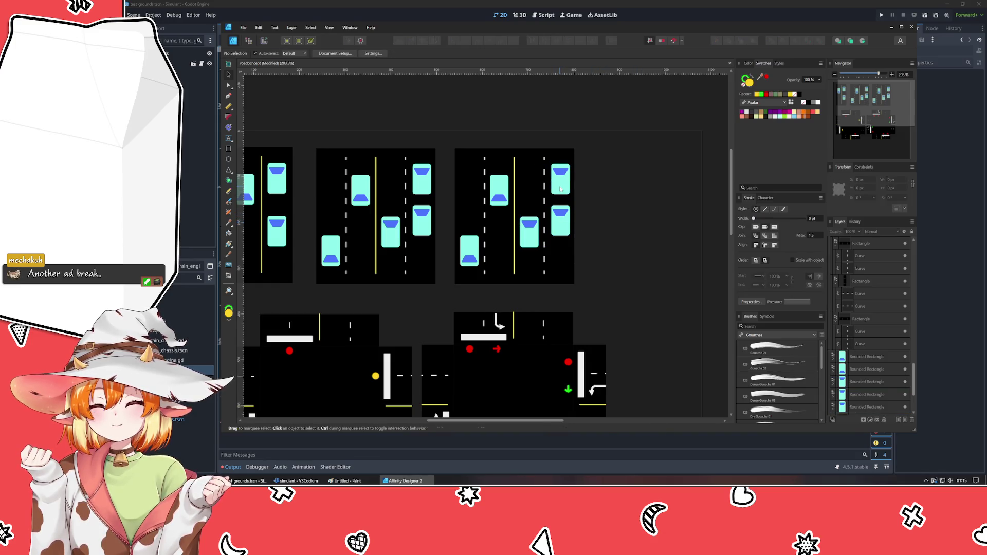
{"action": "left_click_drag", "start_coordinate": [579, 158], "coordinate": [488, 239]}
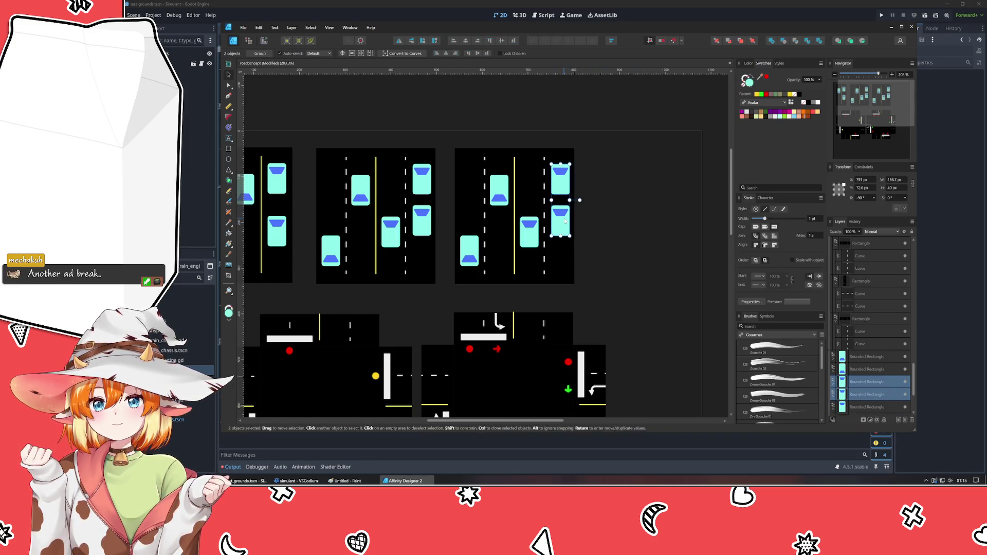
{"action": "left_click", "coordinate": [479, 259], "text": "shift"}
{"action": "left_click_drag", "start_coordinate": [523, 232], "coordinate": [640, 232]}
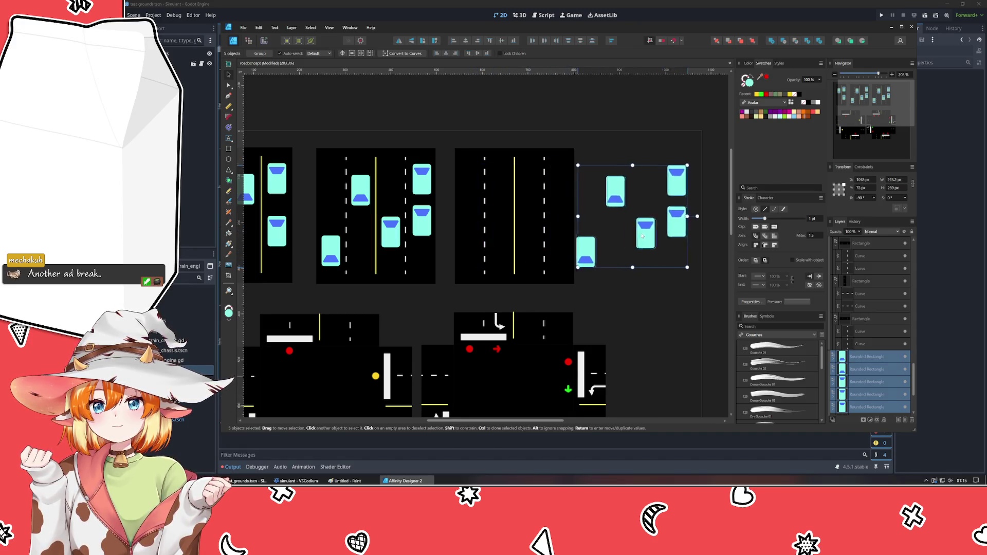
{"action": "left_click", "coordinate": [654, 316]}
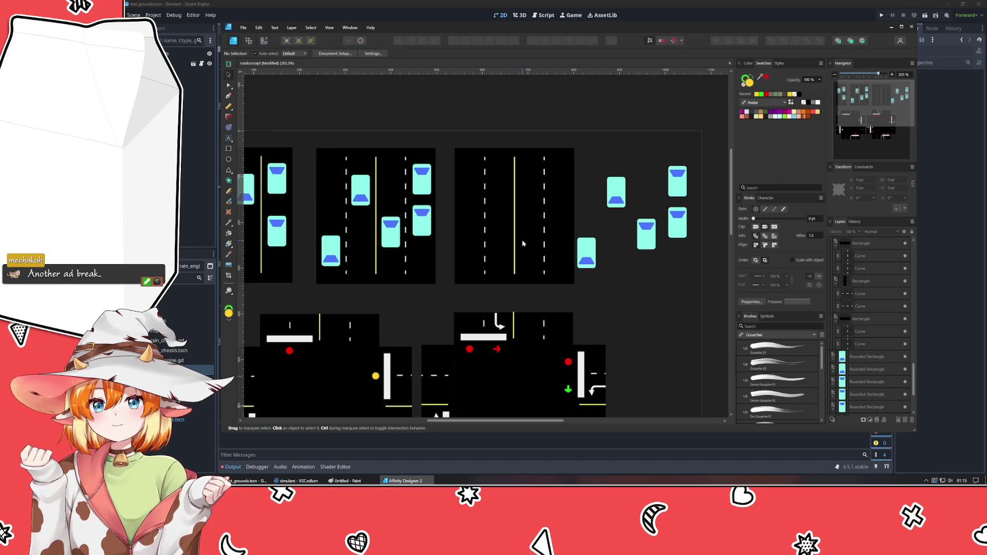
Duplicate the yellow centre line so the tile has two parallel solid yellow lines.
{"action": "left_click", "coordinate": [485, 242]}
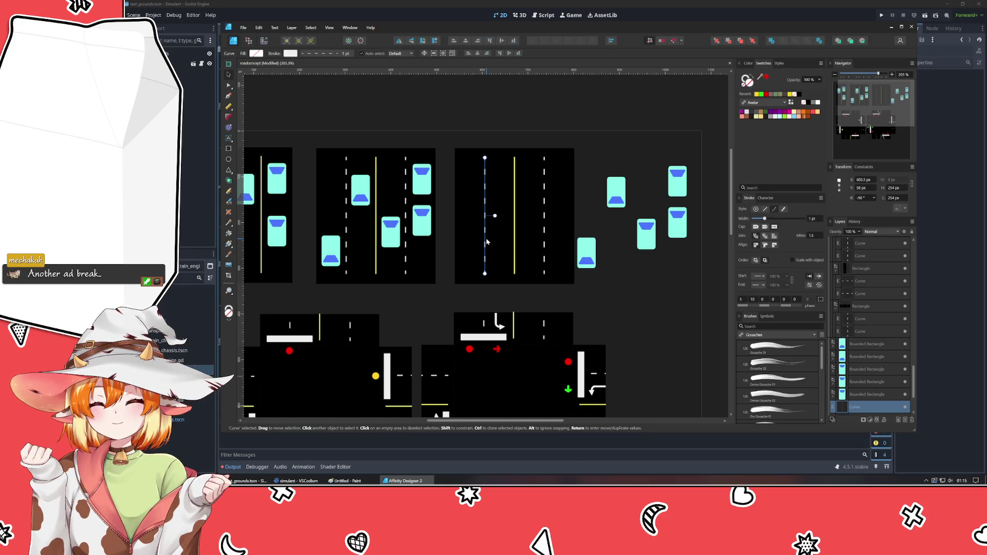
{"action": "mouse_move", "coordinate": [487, 242]}
{"action": "left_mouse_down"}
{"action": "mouse_move", "coordinate": [465, 242]}
{"action": "mouse_move", "coordinate": [516, 242]}
{"action": "left_mouse_up"}
{"action": "key", "text": "Left"}
{"action": "key", "text": "Left"}
{"action": "key", "text": "Left"}
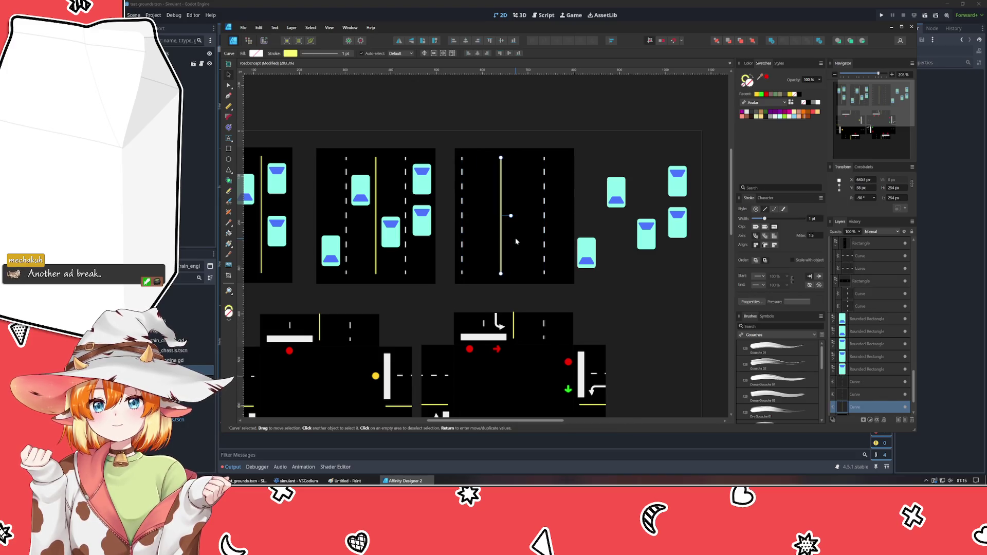
{"action": "left_click_drag", "start_coordinate": [500, 242], "coordinate": [529, 241], "text": "ctrl"}
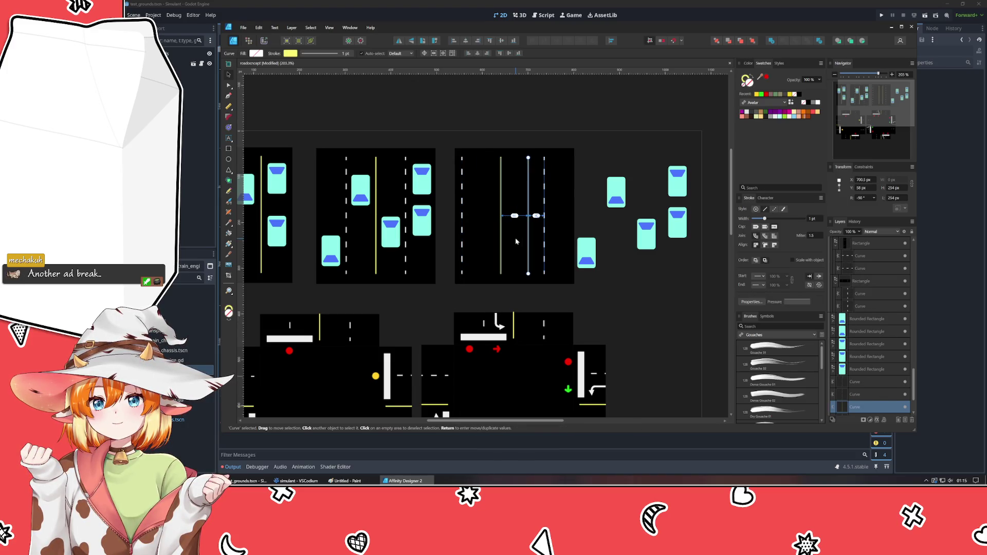
{"action": "left_click", "coordinate": [500, 240]}
{"action": "key", "text": "Left"}
{"action": "key", "text": "Left"}
{"action": "key", "text": "Left"}
{"action": "left_click", "coordinate": [609, 314]}
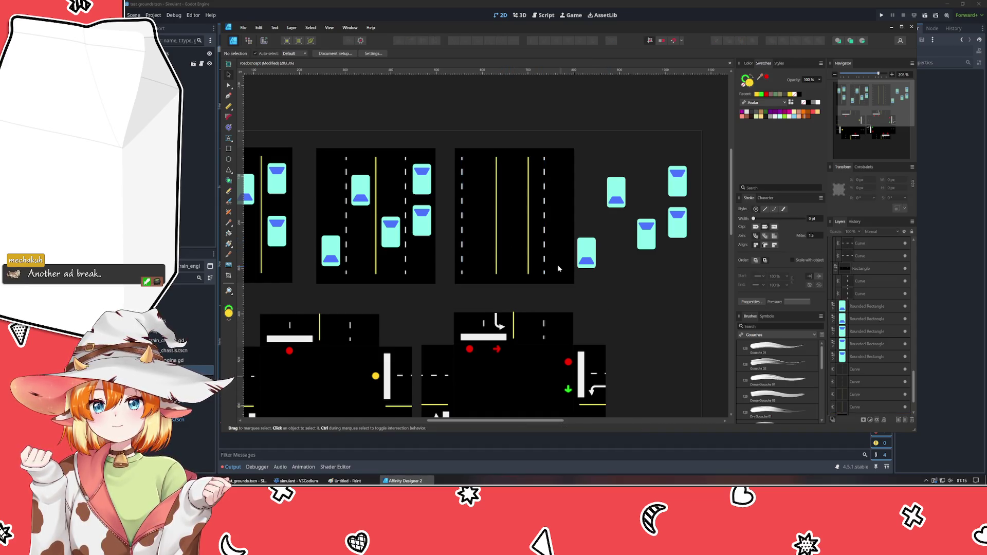
Delete both white dashed lane lines from the copied road tile.
{"action": "left_click", "coordinate": [462, 244]}
{"action": "key", "text": "Delete"}
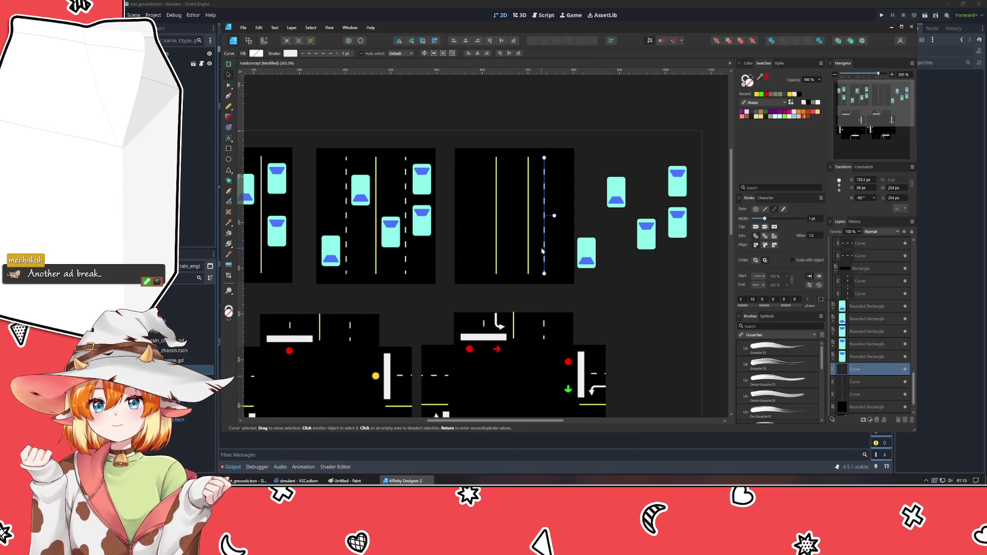
{"action": "left_click", "coordinate": [544, 252]}
{"action": "key", "text": "Delete"}
{"action": "left_click", "coordinate": [621, 301]}
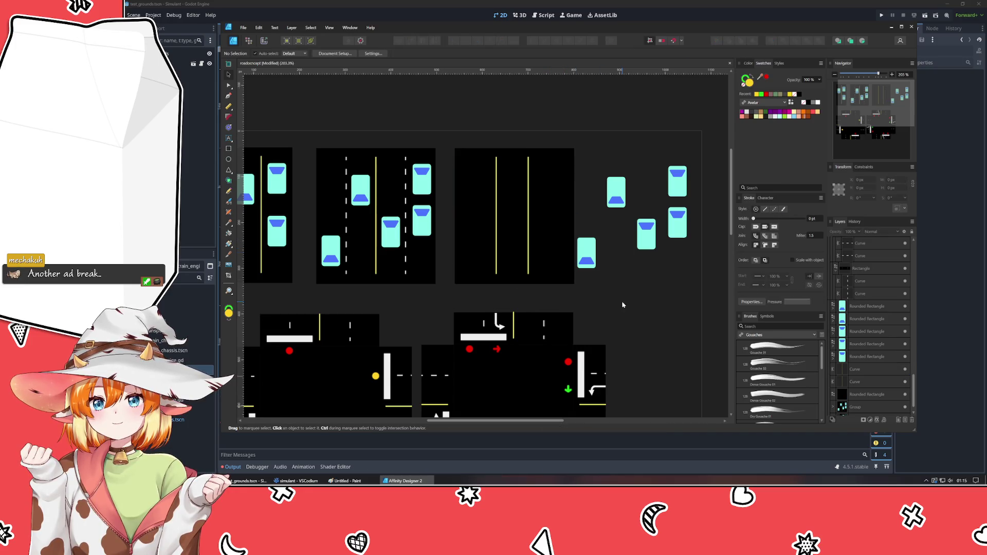
{"action": "left_click", "coordinate": [547, 244]}
{"action": "scroll", "coordinate": [538, 224], "scroll_direction": "up", "scroll_amount": 2}
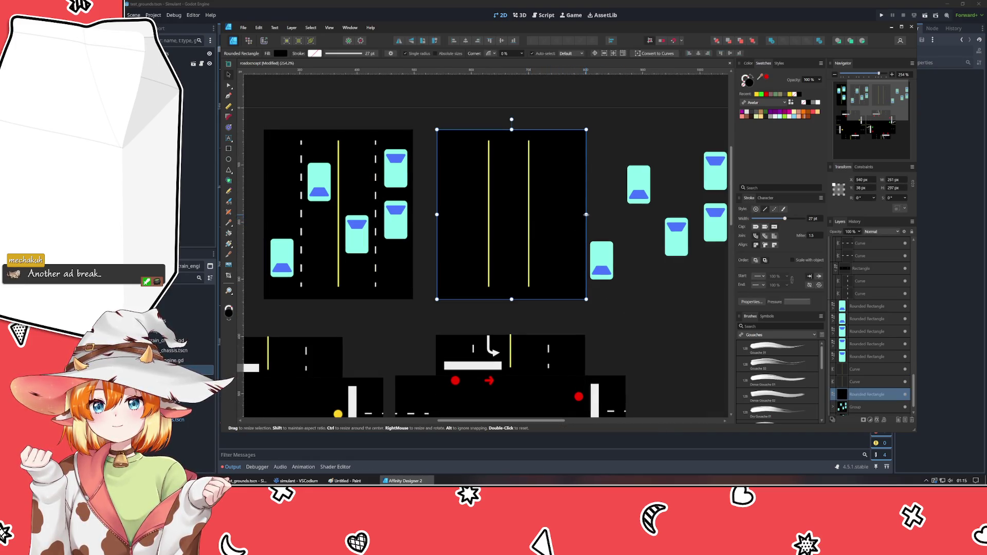
Narrow the road rectangle and centre the two yellow lines within it.
{"action": "left_click_drag", "start_coordinate": [586, 215], "coordinate": [577, 214]}
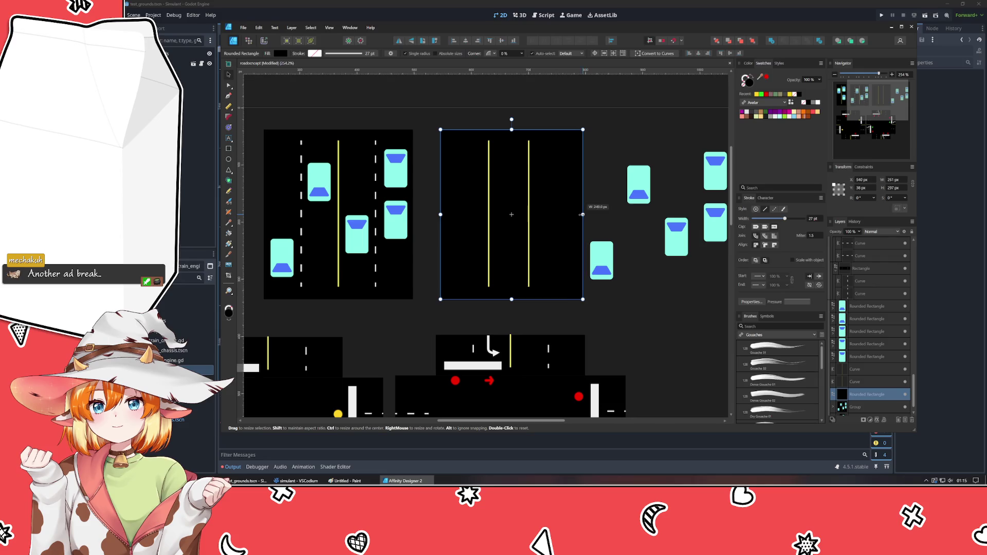
{"action": "left_click", "coordinate": [530, 226]}
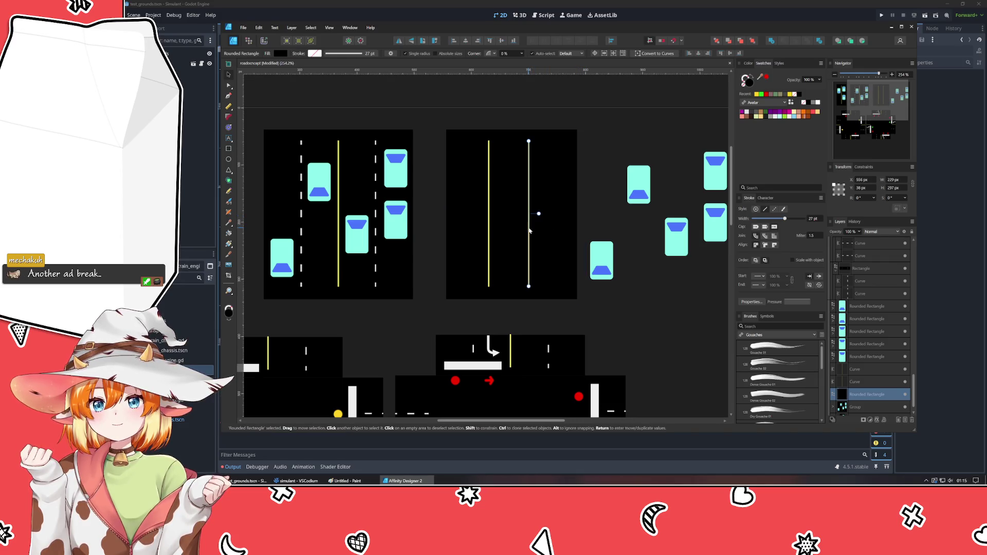
{"action": "left_click", "coordinate": [489, 225], "text": "shift"}
{"action": "left_click_drag", "start_coordinate": [507, 232], "coordinate": [507, 232]}
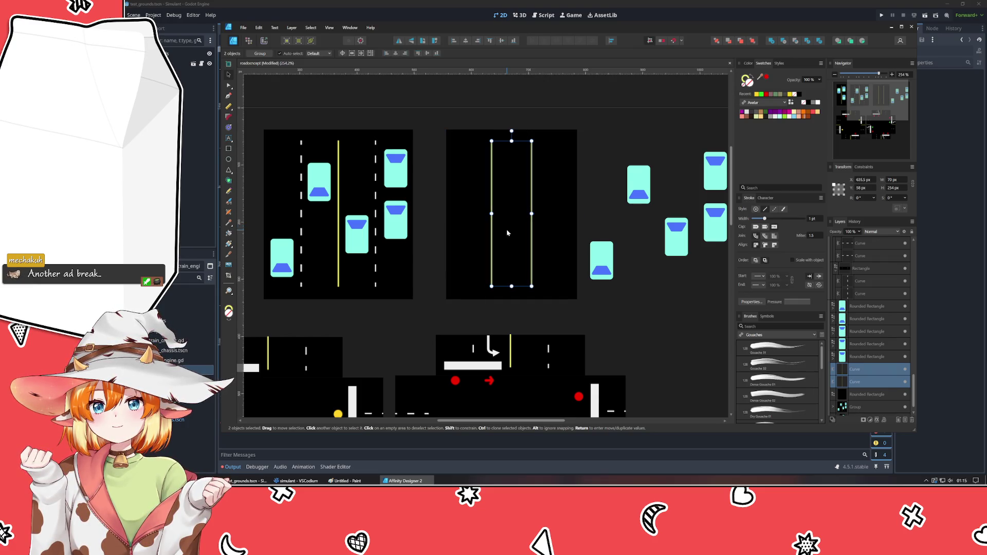
{"action": "left_click", "coordinate": [621, 326]}
{"action": "left_click", "coordinate": [600, 255]}
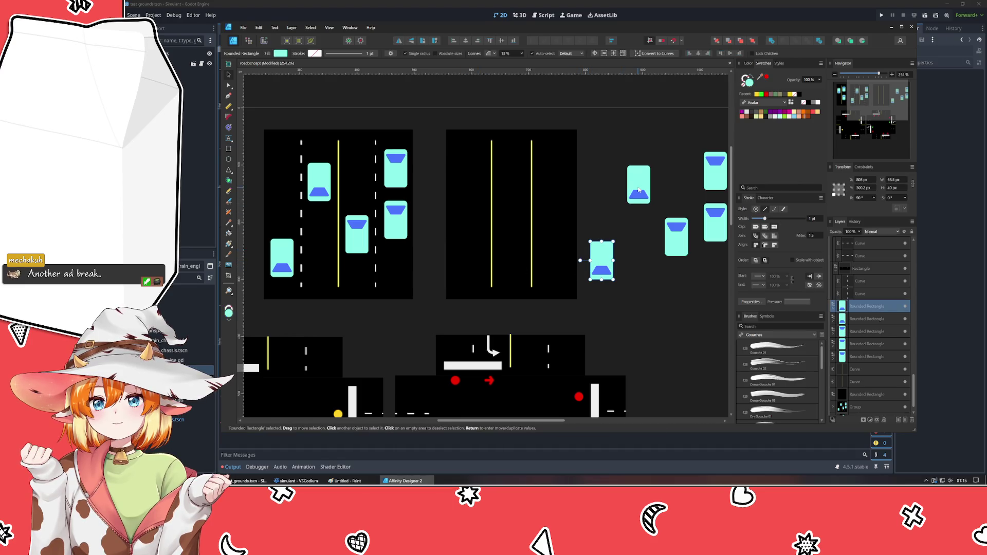
{"action": "left_click", "coordinate": [640, 271]}
Copy the L-shaped turn arrow into the road and reshape its pieces into a turn arrow.
{"action": "left_click", "coordinate": [493, 351]}
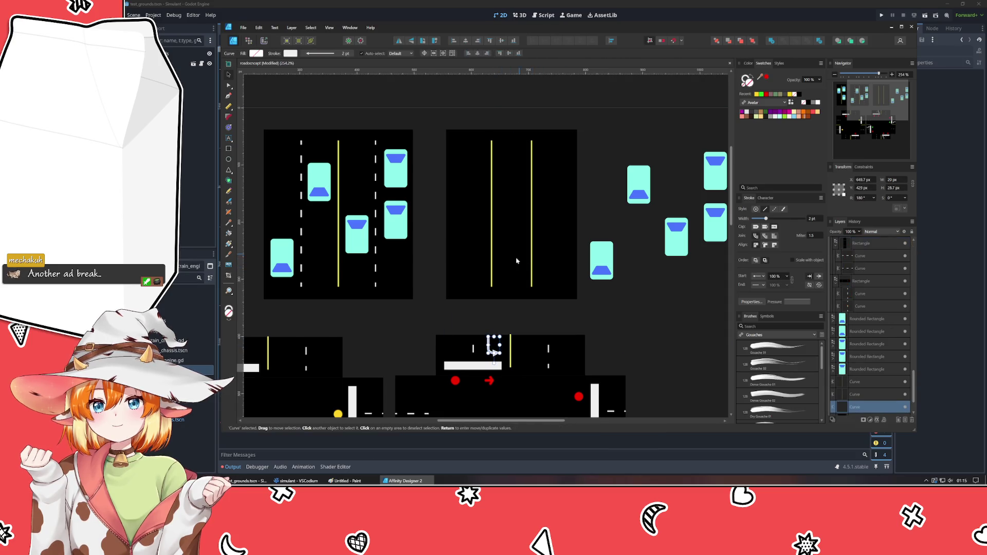
{"action": "mouse_move", "coordinate": [518, 260]}
{"action": "left_mouse_down"}
{"action": "mouse_move", "coordinate": [513, 184]}
{"action": "mouse_move", "coordinate": [520, 236]}
{"action": "mouse_move", "coordinate": [514, 227]}
{"action": "left_mouse_up"}
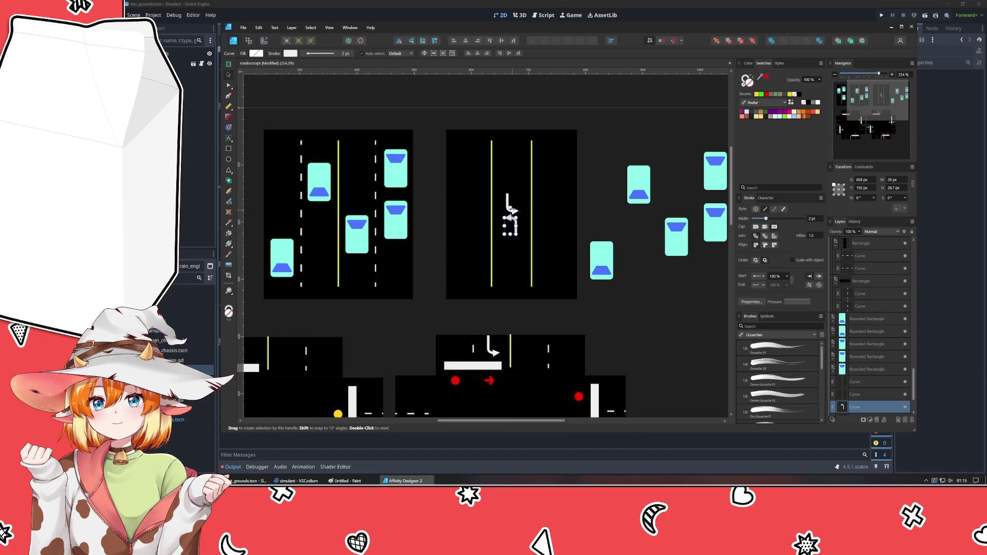
{"action": "key", "text": "ctrl+d"}
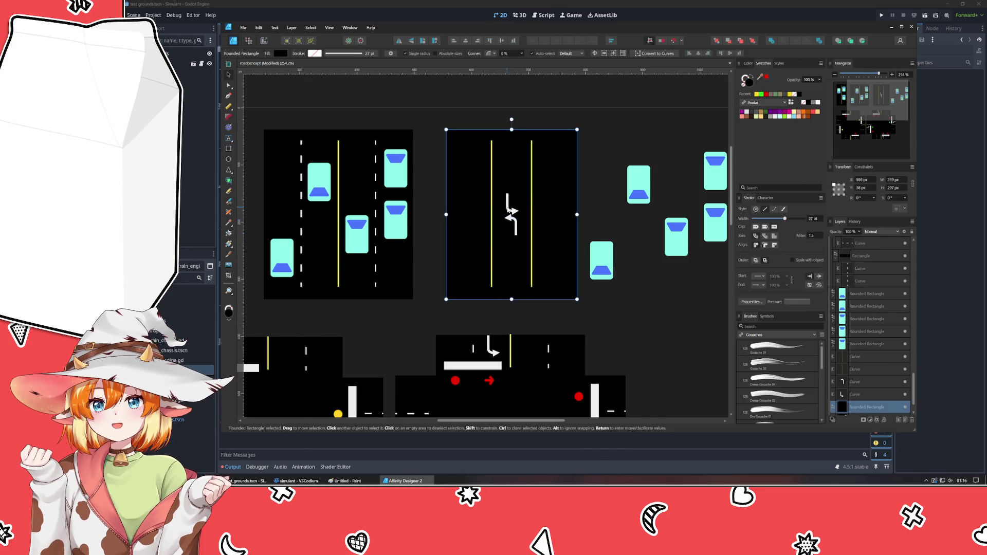
{"action": "left_click", "coordinate": [513, 205]}
{"action": "left_click", "coordinate": [518, 209]}
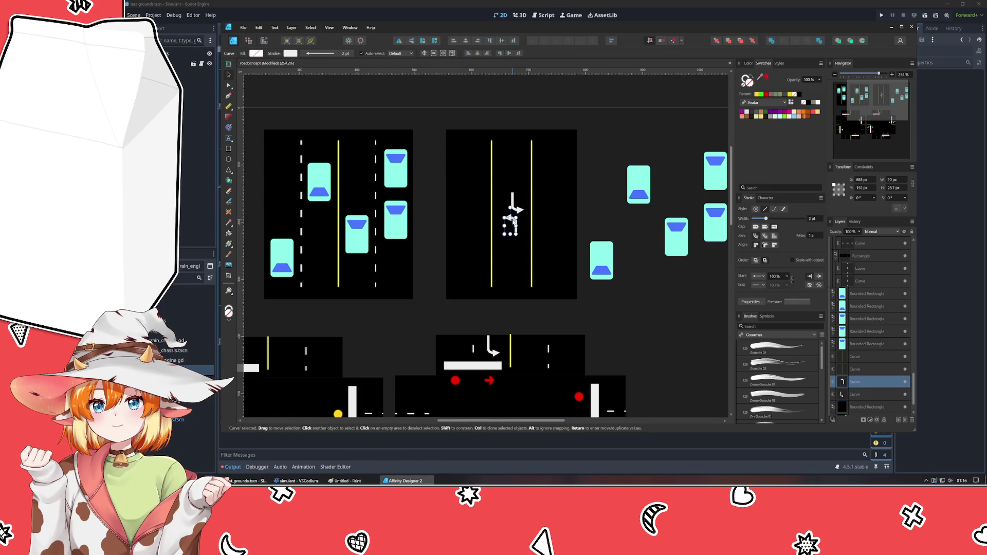
{"action": "left_click_drag", "start_coordinate": [518, 210], "coordinate": [501, 207]}
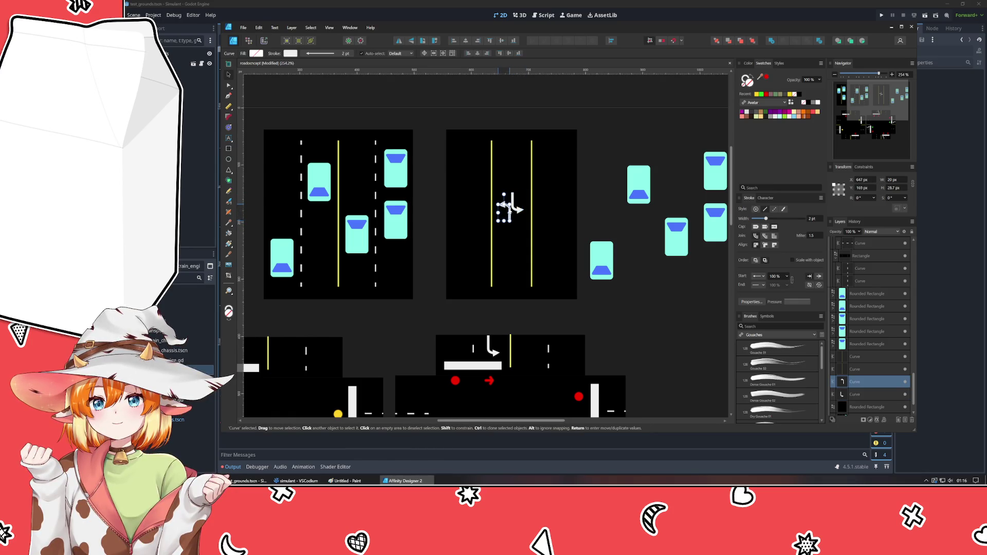
{"action": "left_click", "coordinate": [576, 312]}
{"action": "scroll", "coordinate": [594, 310], "scroll_direction": "down", "scroll_amount": 1}
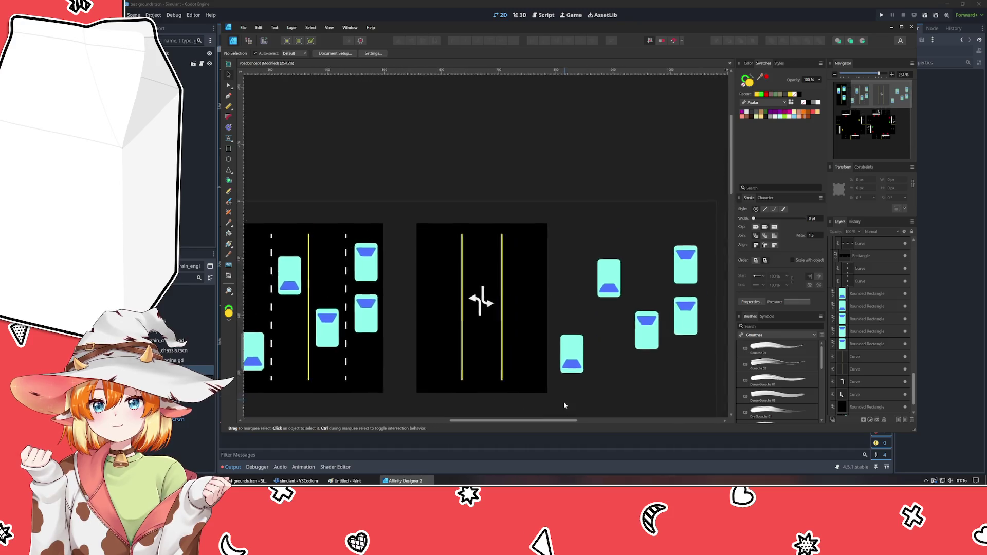
{"action": "scroll", "coordinate": [563, 403], "scroll_direction": "up", "scroll_amount": 1}
Duplicate the turn arrow and place the copy lower in the road.
{"action": "left_click", "coordinate": [506, 231]}
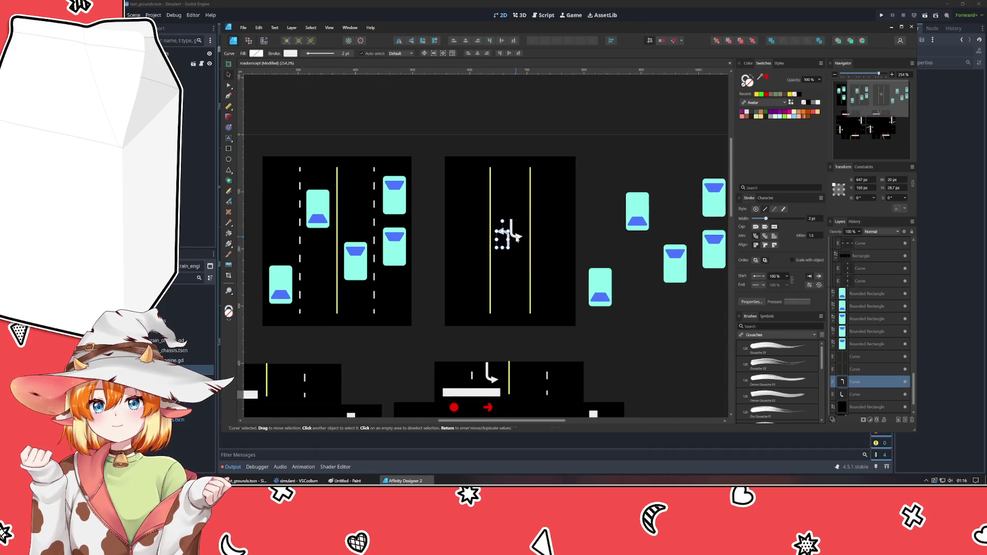
{"action": "left_click", "coordinate": [509, 238], "text": "shift"}
{"action": "mouse_move", "coordinate": [509, 234]}
{"action": "left_mouse_down"}
{"action": "mouse_move", "coordinate": [514, 195]}
{"action": "mouse_move", "coordinate": [515, 298]}
{"action": "left_mouse_up"}
{"action": "left_click", "coordinate": [643, 282]}
Move three cars onto the road lanes between the arrows and tilt the middle car mid-turn.
{"action": "left_click", "coordinate": [683, 270]}
{"action": "left_click_drag", "start_coordinate": [684, 270], "coordinate": [517, 260]}
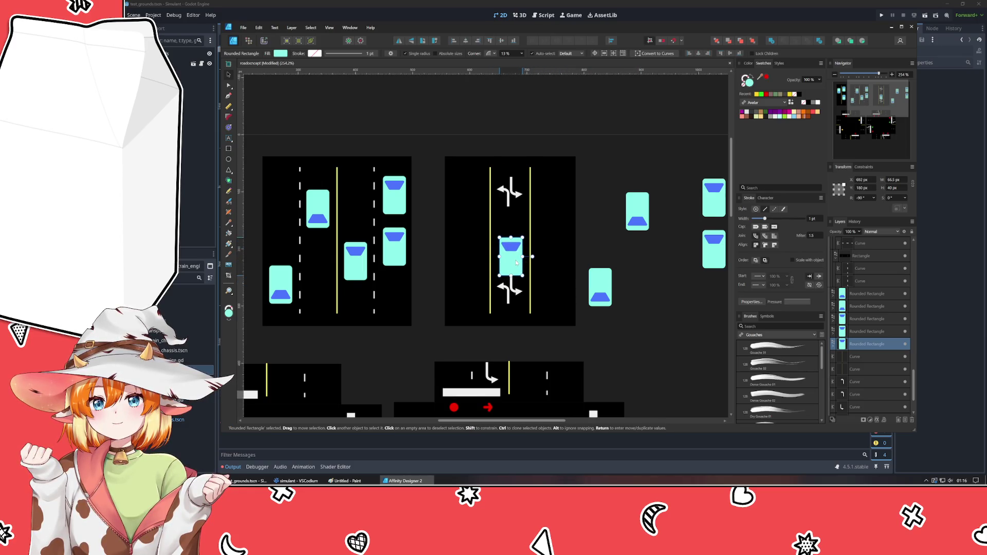
{"action": "mouse_move", "coordinate": [600, 288]}
{"action": "left_mouse_down"}
{"action": "mouse_move", "coordinate": [458, 222]}
{"action": "mouse_move", "coordinate": [467, 253]}
{"action": "left_mouse_up"}
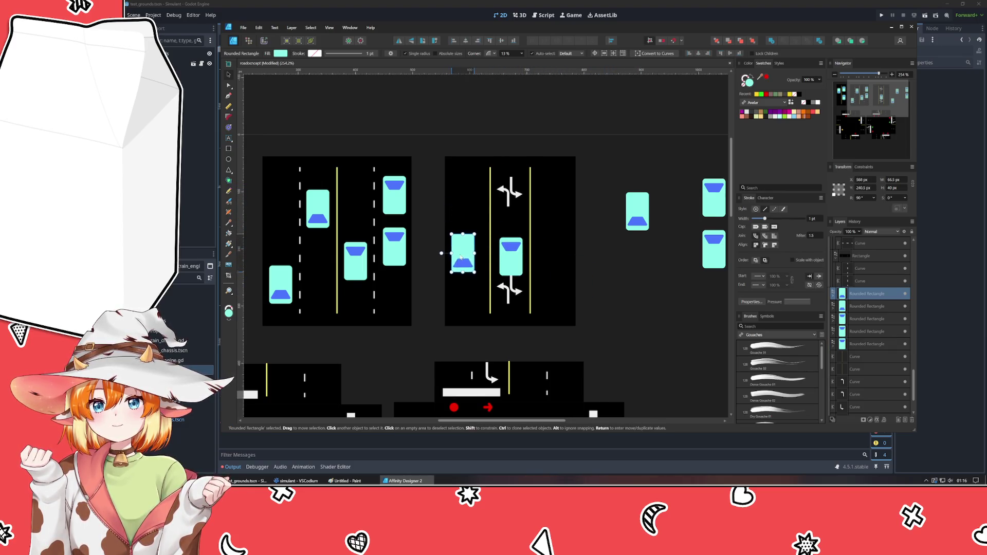
{"action": "left_click_drag", "start_coordinate": [714, 248], "coordinate": [550, 227]}
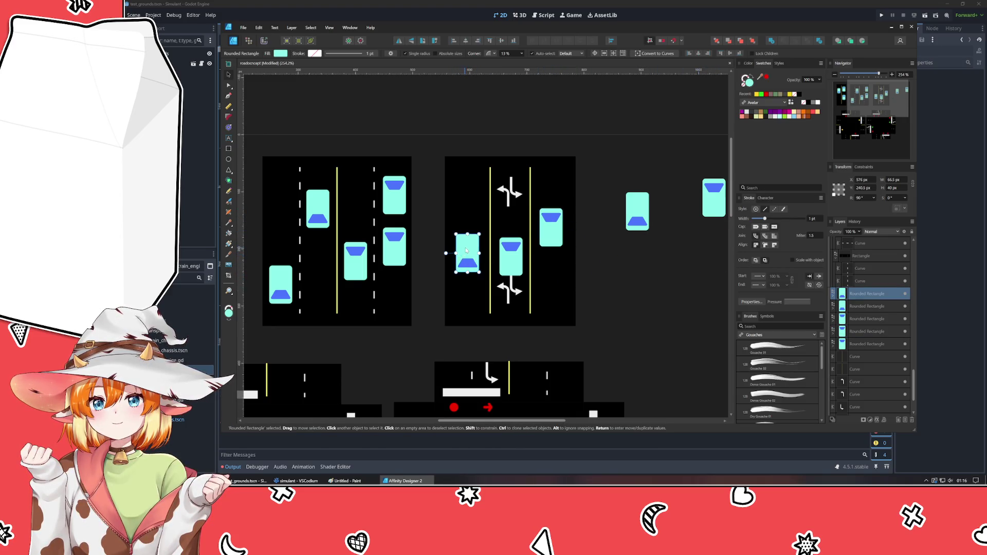
{"action": "mouse_move", "coordinate": [463, 255]}
{"action": "left_mouse_down"}
{"action": "mouse_move", "coordinate": [471, 243]}
{"action": "mouse_move", "coordinate": [467, 270]}
{"action": "mouse_move", "coordinate": [524, 264]}
{"action": "left_mouse_up"}
{"action": "left_click", "coordinate": [511, 255]}
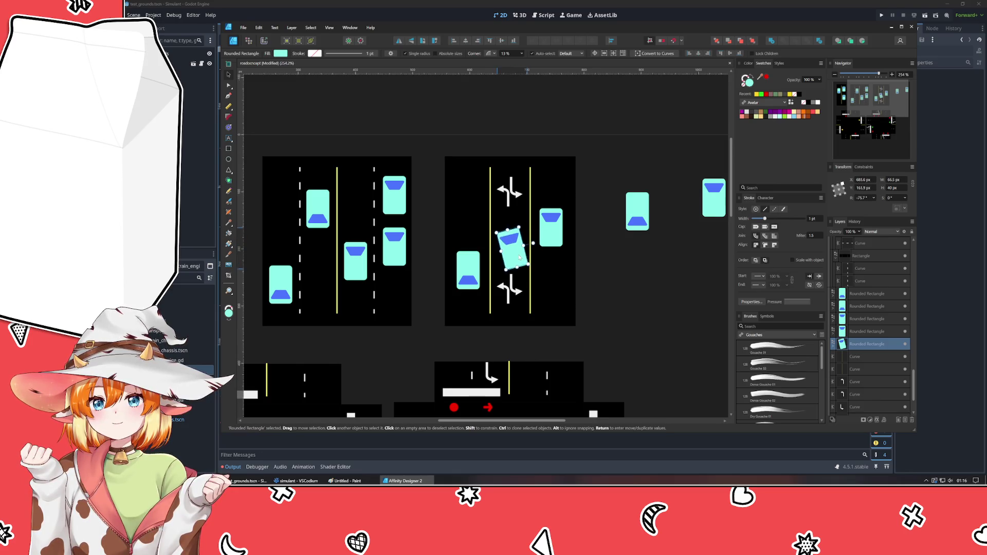
{"action": "left_click", "coordinate": [663, 269]}
Remove the leftover cars at the right and group everything in the third road tile.
{"action": "left_click", "coordinate": [637, 211]}
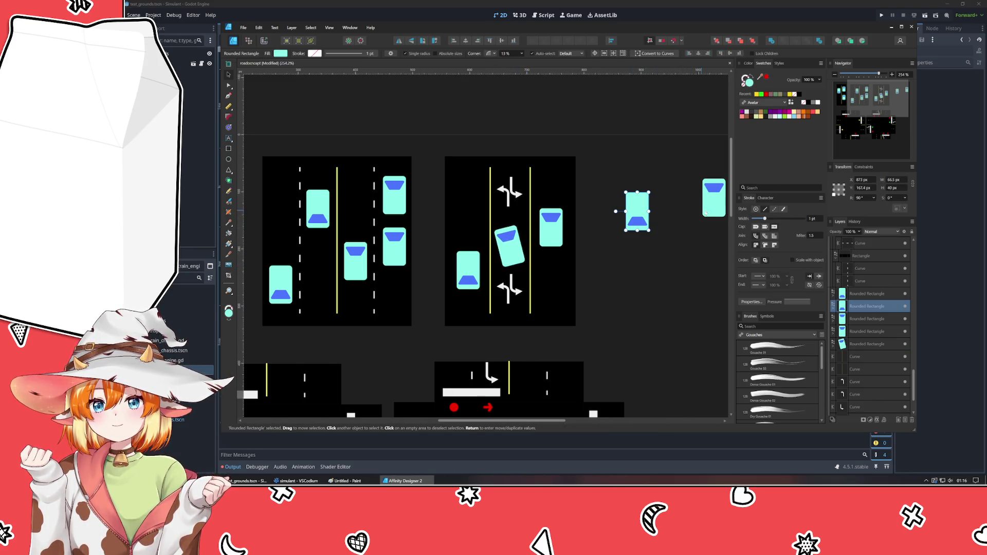
{"action": "key", "text": "ctrl+z"}
{"action": "key", "text": "ctrl+z"}
{"action": "left_click", "coordinate": [616, 336]}
{"action": "left_click_drag", "start_coordinate": [616, 337], "coordinate": [426, 144]}
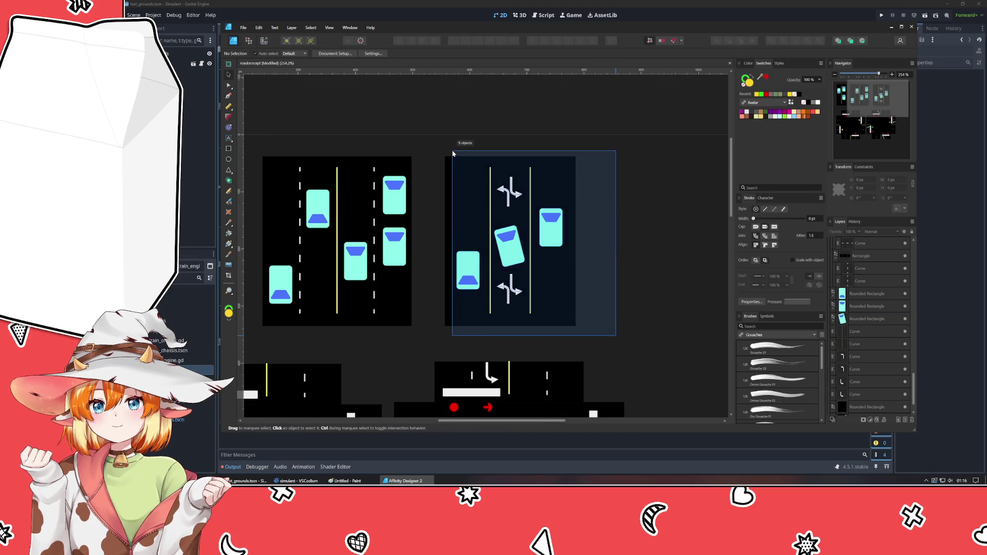
{"action": "key", "text": "alt"}
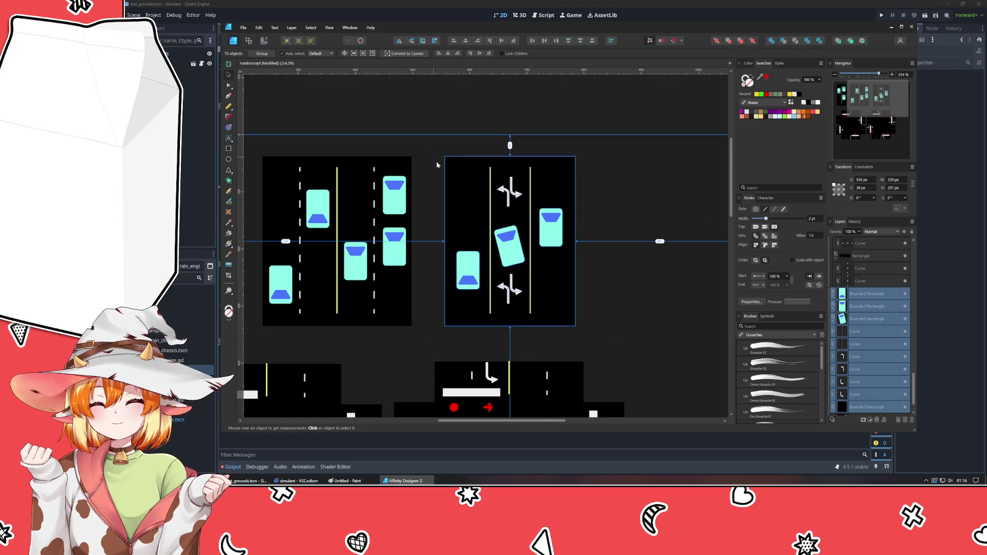
{"action": "left_click", "coordinate": [623, 311]}
{"action": "scroll", "coordinate": [623, 311], "scroll_direction": "down", "scroll_amount": 2, "text": "ctrl"}
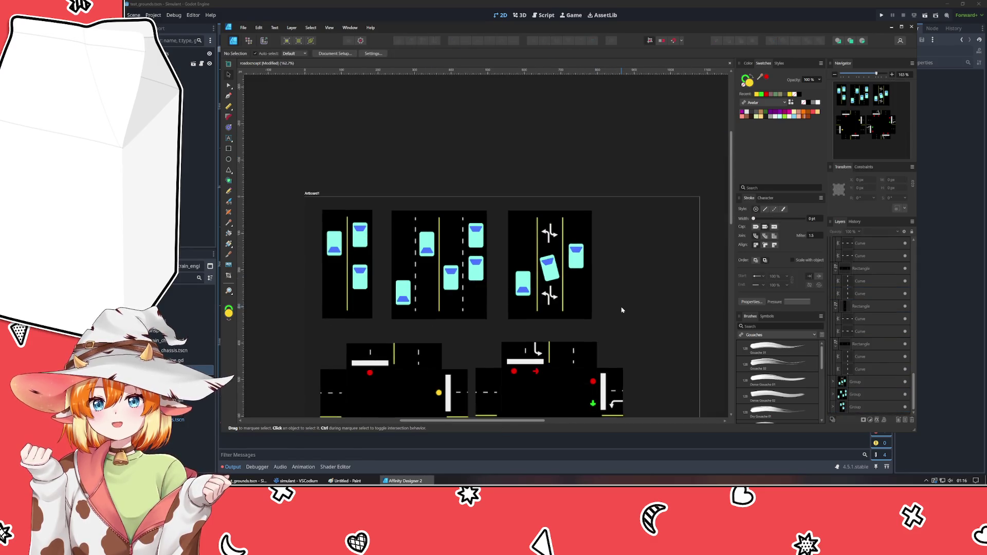
{"action": "scroll", "coordinate": [616, 267], "scroll_direction": "down", "scroll_amount": 1}
{"action": "scroll", "coordinate": [618, 266], "scroll_direction": "down", "scroll_amount": 1}
{"action": "scroll", "coordinate": [609, 223], "scroll_direction": "up", "scroll_amount": 1, "text": "ctrl"}
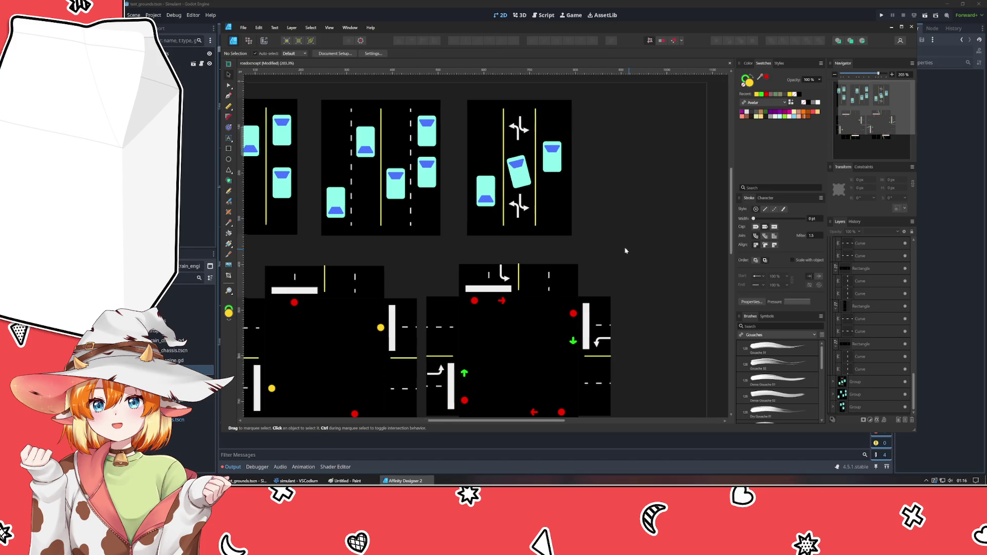
{"action": "mouse_move", "coordinate": [625, 249]}
{"action": "left_mouse_down"}
{"action": "mouse_move", "coordinate": [576, 159]}
{"action": "mouse_move", "coordinate": [527, 230]}
{"action": "mouse_move", "coordinate": [621, 337]}
{"action": "mouse_move", "coordinate": [712, 346]}
{"action": "mouse_move", "coordinate": [680, 312]}
{"action": "left_mouse_up"}
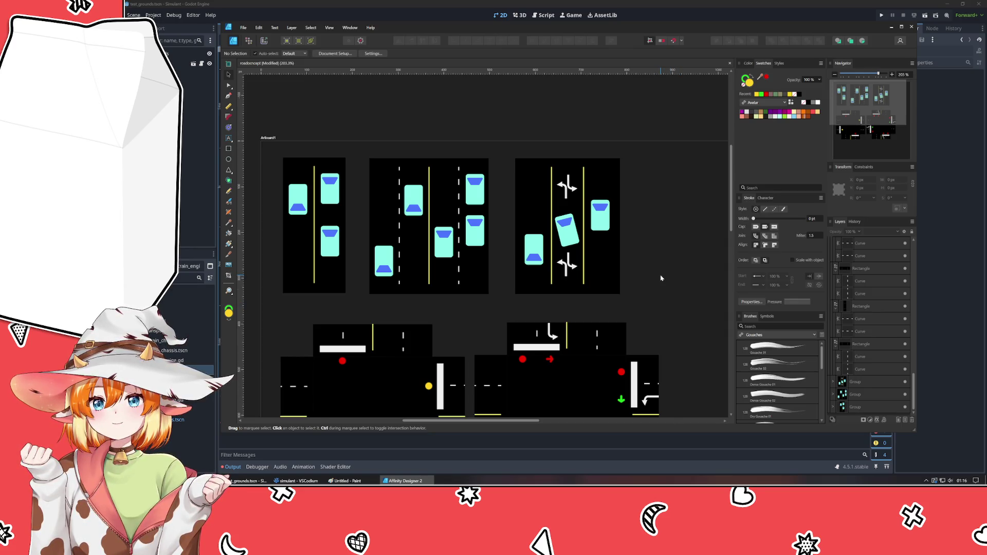
{"action": "mouse_move", "coordinate": [660, 279]}
{"action": "left_mouse_down"}
{"action": "mouse_move", "coordinate": [548, 269]}
{"action": "mouse_move", "coordinate": [623, 228]}
{"action": "mouse_move", "coordinate": [615, 236]}
{"action": "mouse_move", "coordinate": [553, 186]}
{"action": "mouse_move", "coordinate": [640, 257]}
{"action": "left_mouse_up"}
{"action": "scroll", "coordinate": [540, 262], "scroll_direction": "down", "scroll_amount": 2}
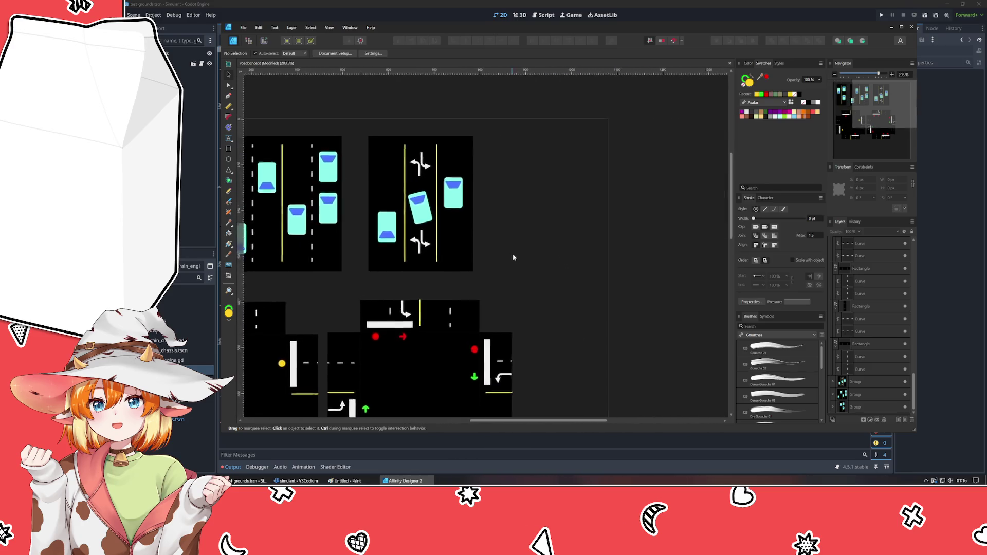
{"action": "scroll", "coordinate": [606, 275], "scroll_direction": "up", "scroll_amount": 2}
{"action": "scroll", "coordinate": [653, 280], "scroll_direction": "up", "scroll_amount": 1}
{"action": "left_click_drag", "start_coordinate": [643, 281], "coordinate": [599, 275]}
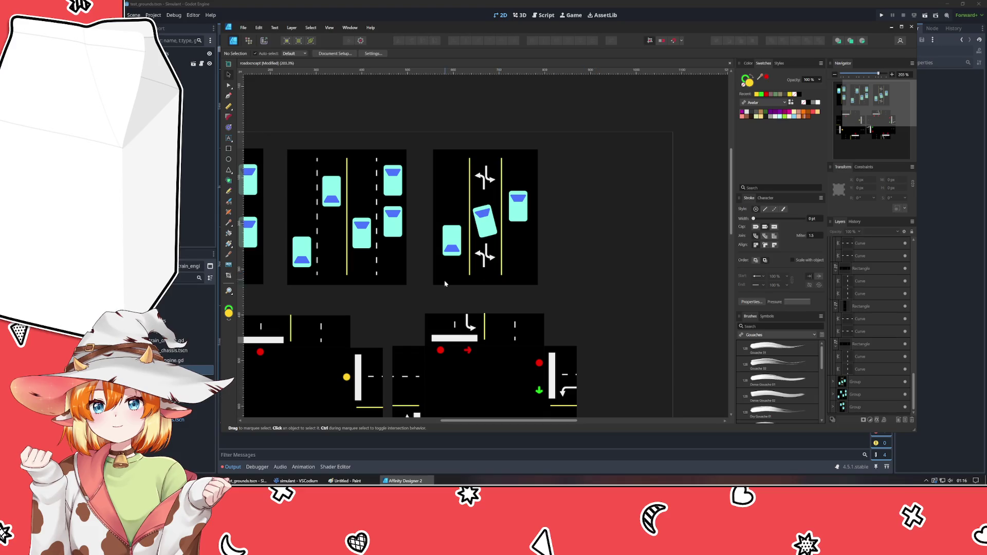
{"action": "scroll", "coordinate": [444, 284], "scroll_direction": "down", "scroll_amount": 2}
{"action": "scroll", "coordinate": [323, 240], "scroll_direction": "up", "scroll_amount": 2}
{"action": "left_click", "coordinate": [324, 240]}
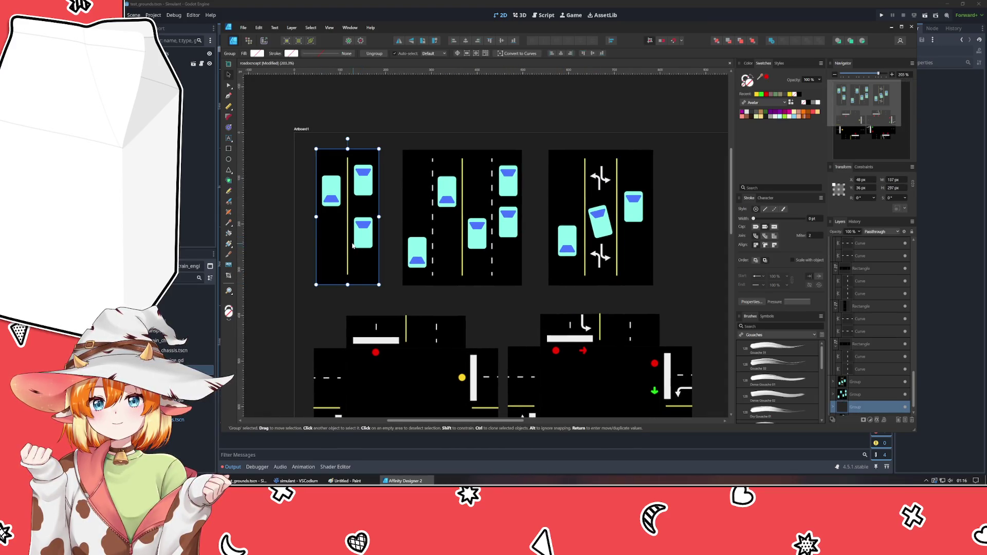
Duplicate the leftmost road tile beside the third and recolour its centre line light grey.
{"action": "left_click_drag", "start_coordinate": [362, 249], "coordinate": [692, 304]}
{"action": "scroll", "coordinate": [692, 304], "scroll_direction": "down", "scroll_amount": 2}
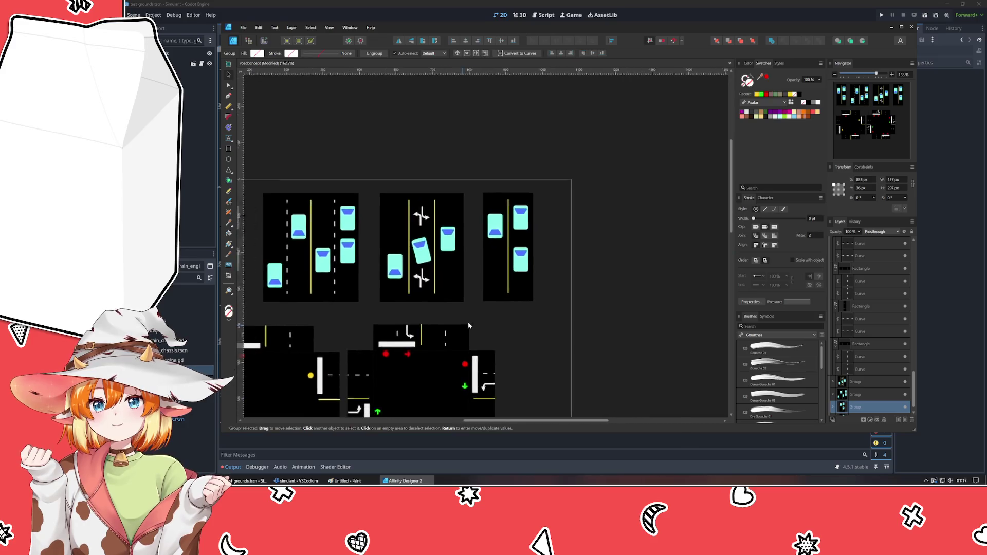
{"action": "scroll", "coordinate": [602, 286], "scroll_direction": "up", "scroll_amount": 2}
{"action": "scroll", "coordinate": [553, 270], "scroll_direction": "up", "scroll_amount": 2}
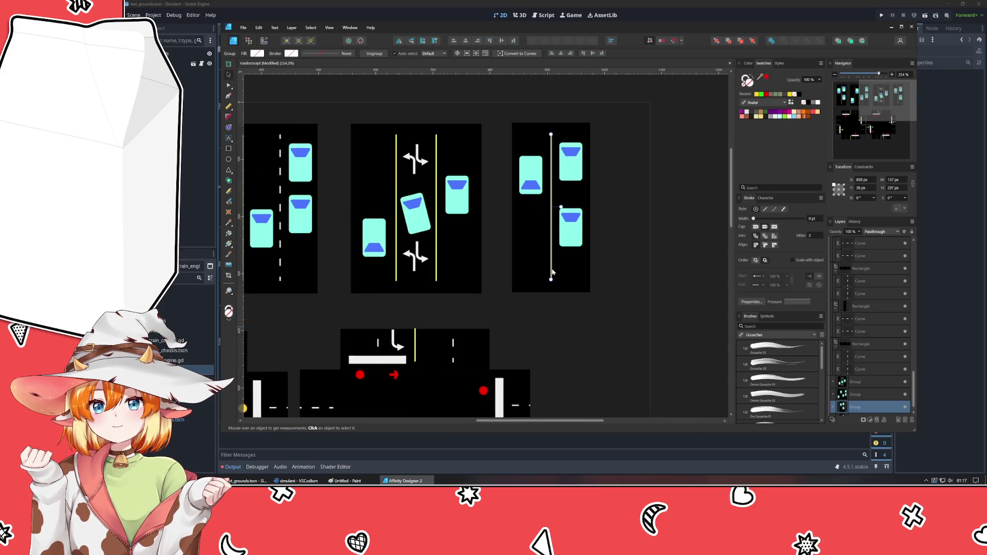
{"action": "double_click", "coordinate": [553, 271]}
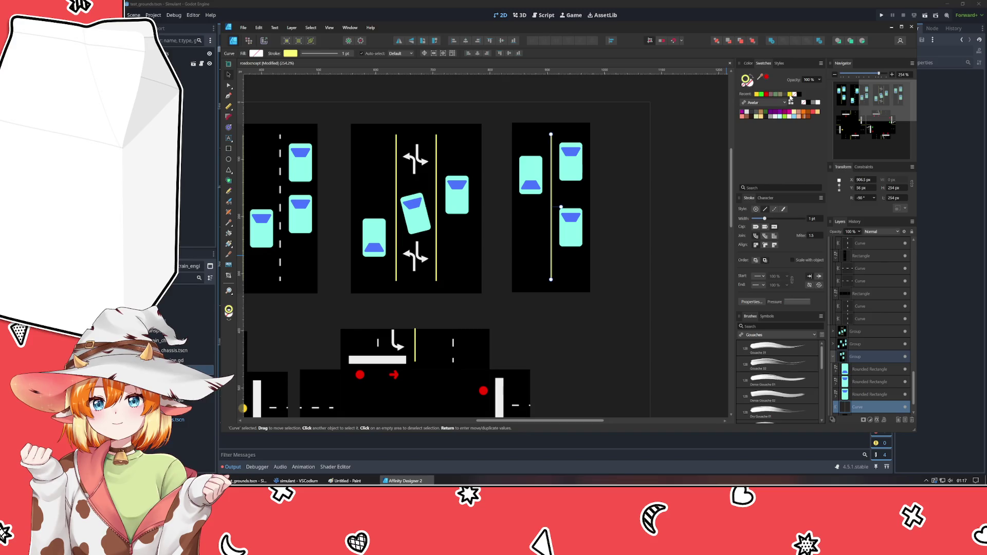
{"action": "left_click", "coordinate": [748, 63]}
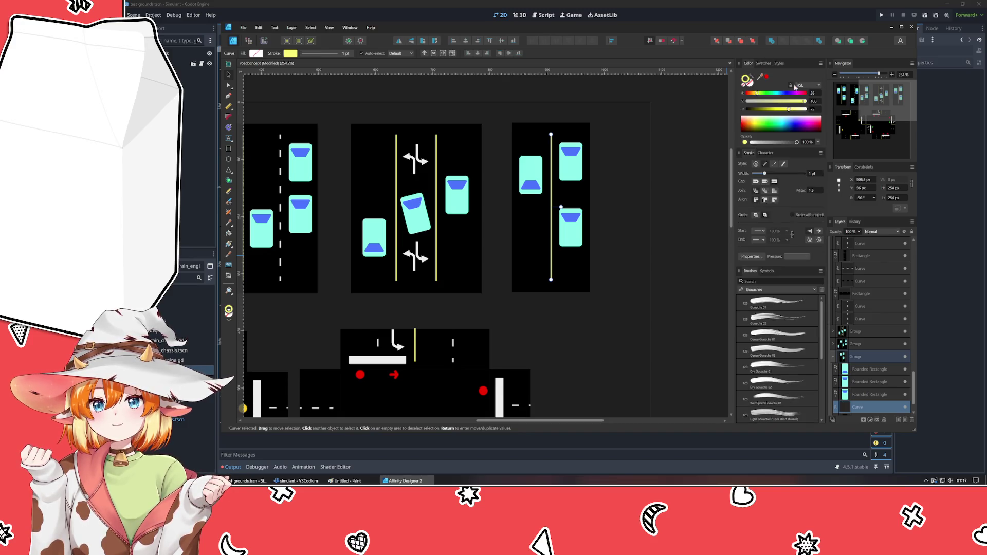
{"action": "left_click", "coordinate": [763, 63]}
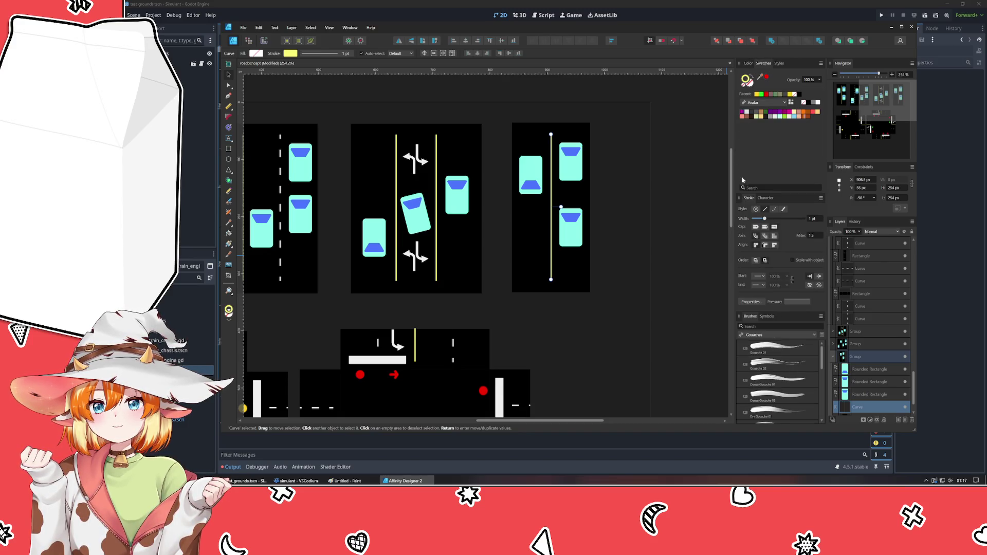
{"action": "left_click_drag", "start_coordinate": [762, 79], "coordinate": [399, 253]}
Make the right tile's centre line dashed and adjust its dash pattern.
{"action": "left_click", "coordinate": [774, 210]}
{"action": "left_click", "coordinate": [603, 257]}
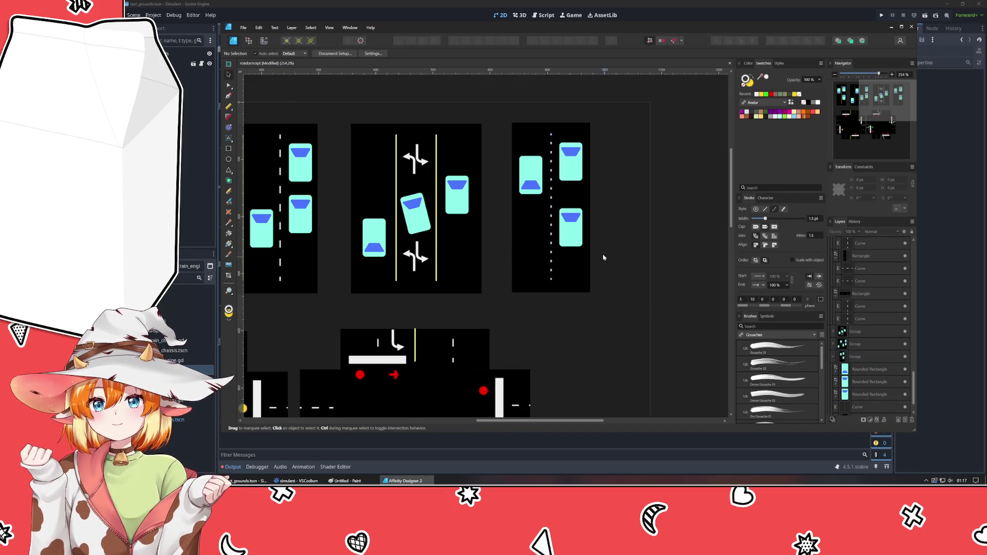
{"action": "left_click", "coordinate": [549, 269]}
{"action": "double_click", "coordinate": [551, 272]}
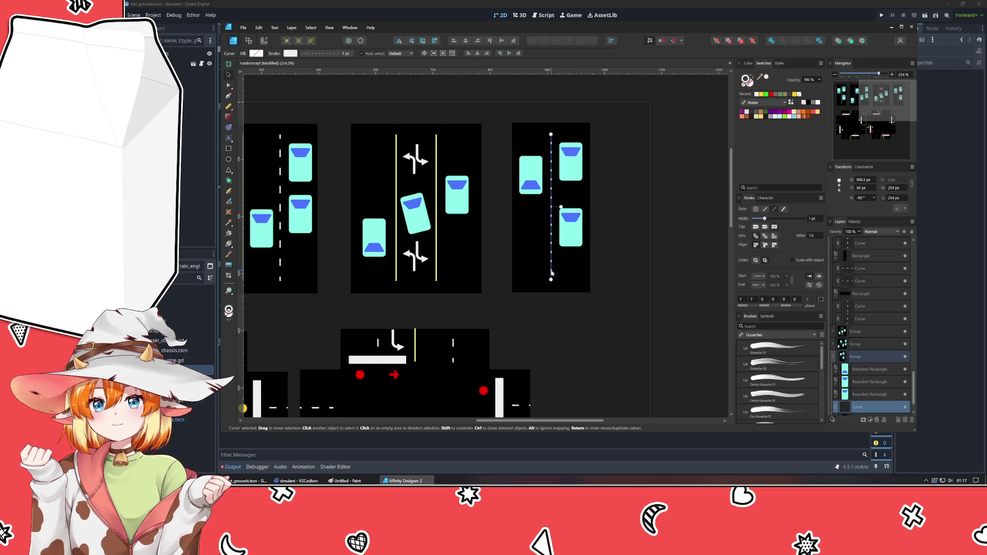
{"action": "left_click_drag", "start_coordinate": [746, 304], "coordinate": [745, 304]}
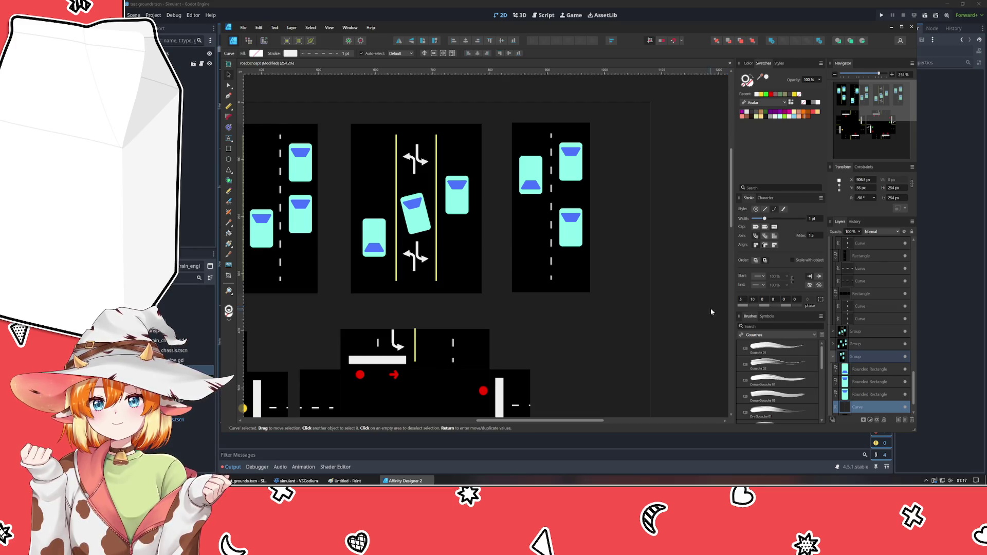
Shorten the right tile's dashed centre line by dragging its top end down.
{"action": "left_click", "coordinate": [619, 318]}
{"action": "double_click", "coordinate": [549, 261]}
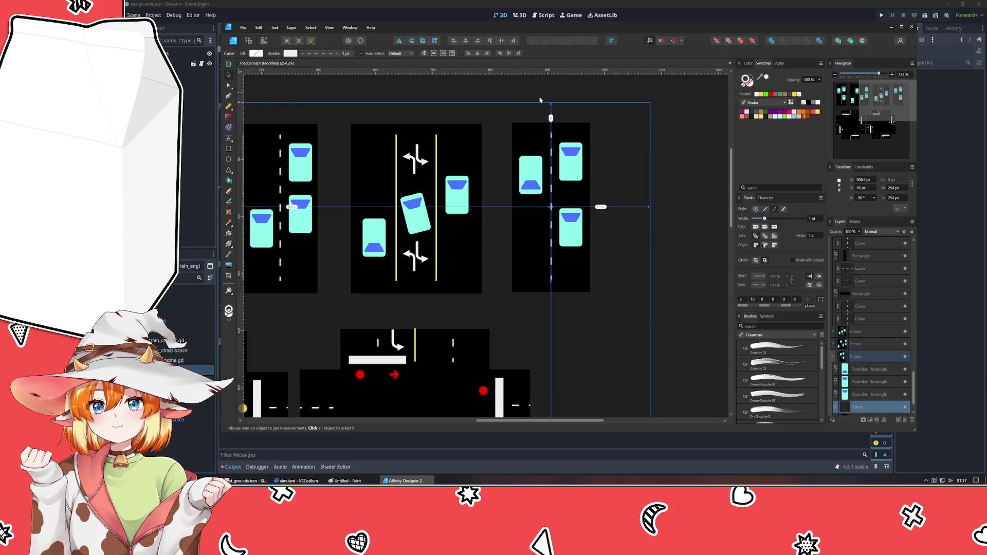
{"action": "left_click_drag", "start_coordinate": [550, 133], "coordinate": [550, 243]}
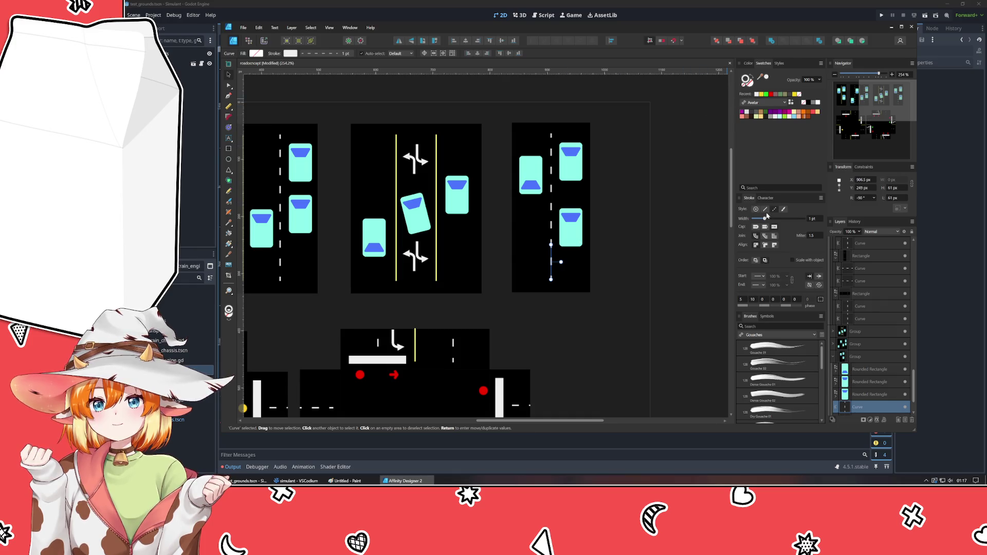
{"action": "left_click", "coordinate": [602, 269]}
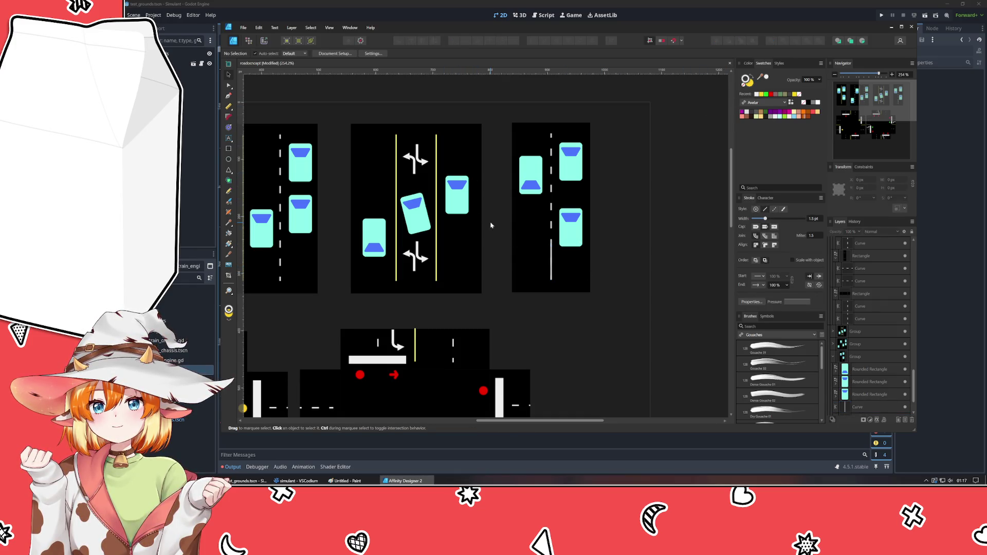
Rotate the left car in the right tile to face upward (-90°).
{"action": "left_click", "coordinate": [530, 183]}
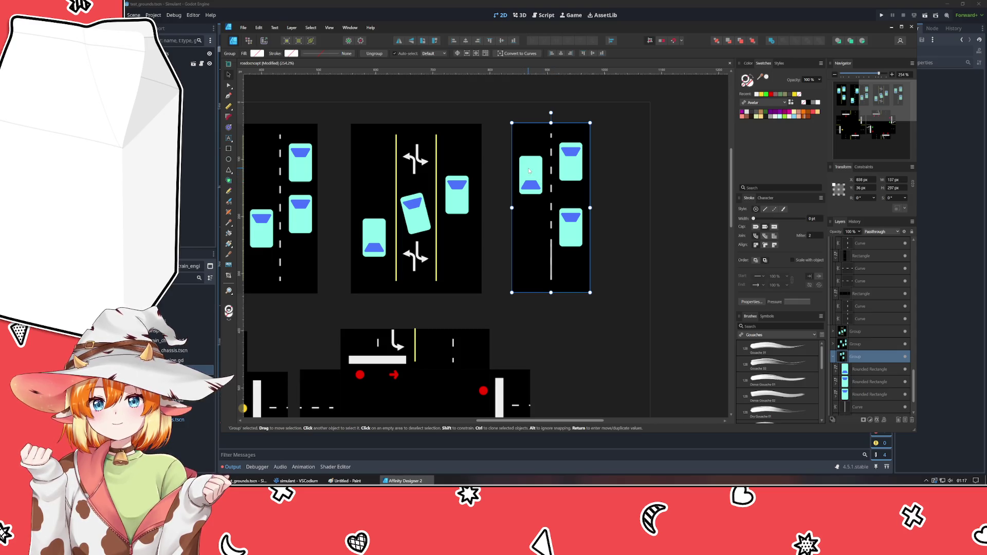
{"action": "double_click", "coordinate": [528, 168]}
{"action": "left_click_drag", "start_coordinate": [509, 176], "coordinate": [597, 166]}
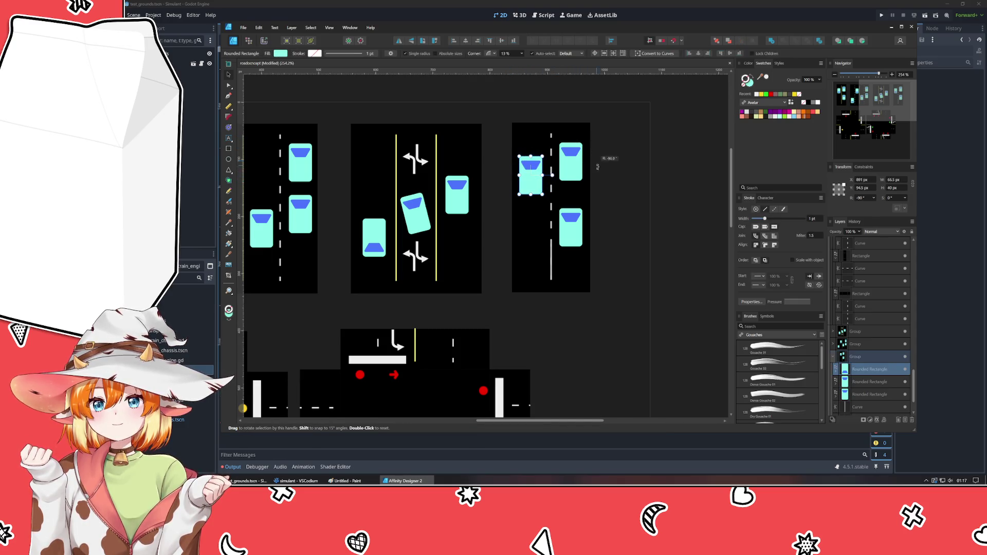
{"action": "left_click", "coordinate": [537, 148]}
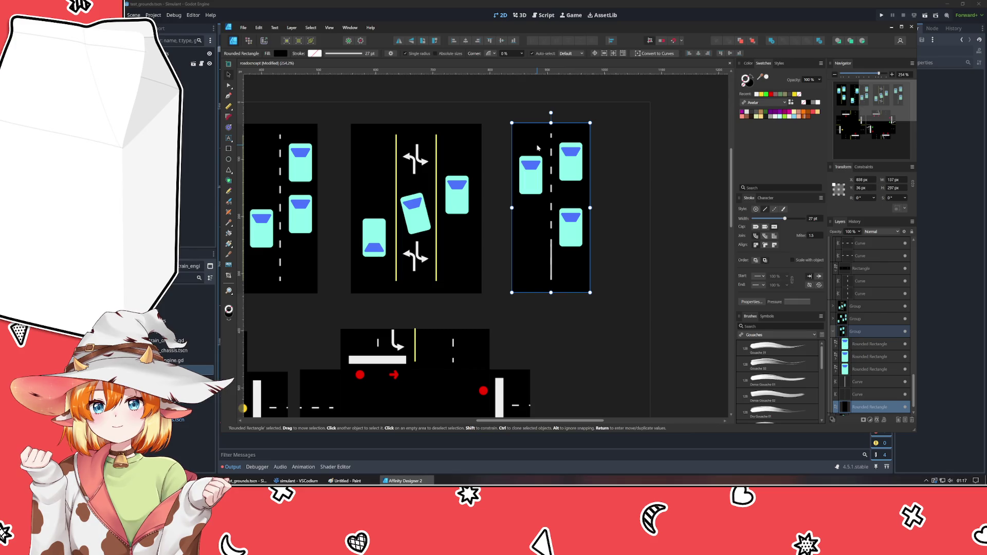
{"action": "left_click", "coordinate": [603, 215]}
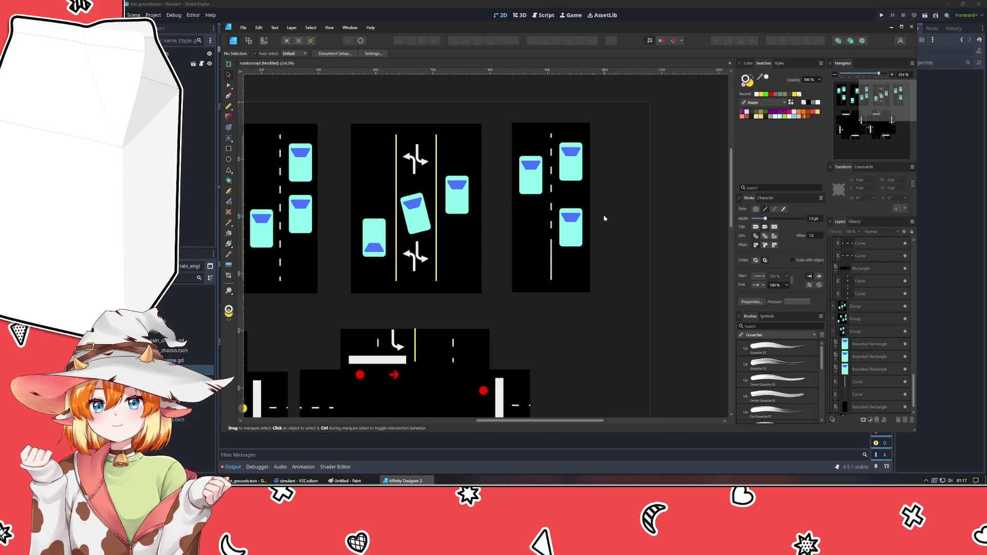
Marquee-select the whole right road tile with its cars and centre line as one unit.
{"action": "left_click", "coordinate": [865, 333]}
{"action": "left_click", "coordinate": [606, 367]}
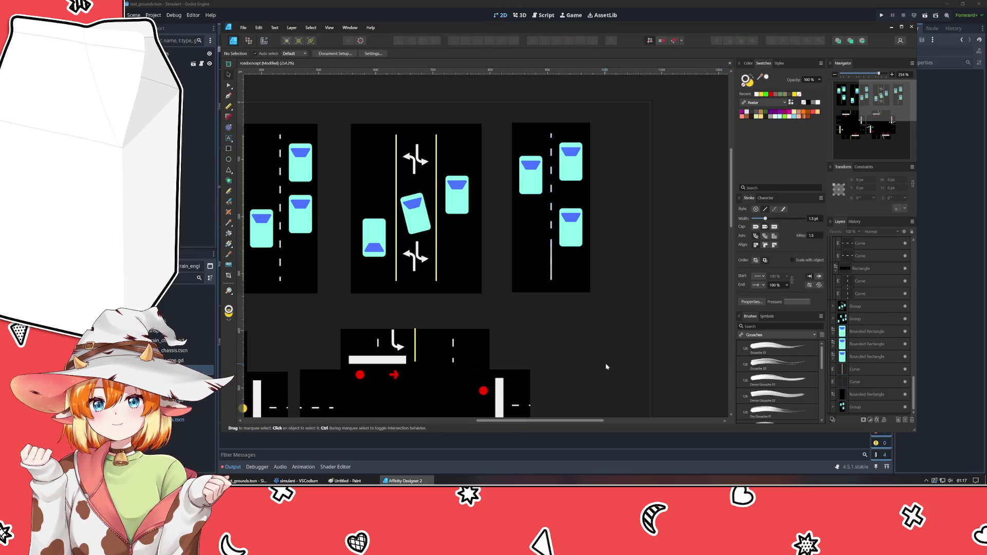
{"action": "left_click_drag", "start_coordinate": [490, 130], "coordinate": [625, 325]}
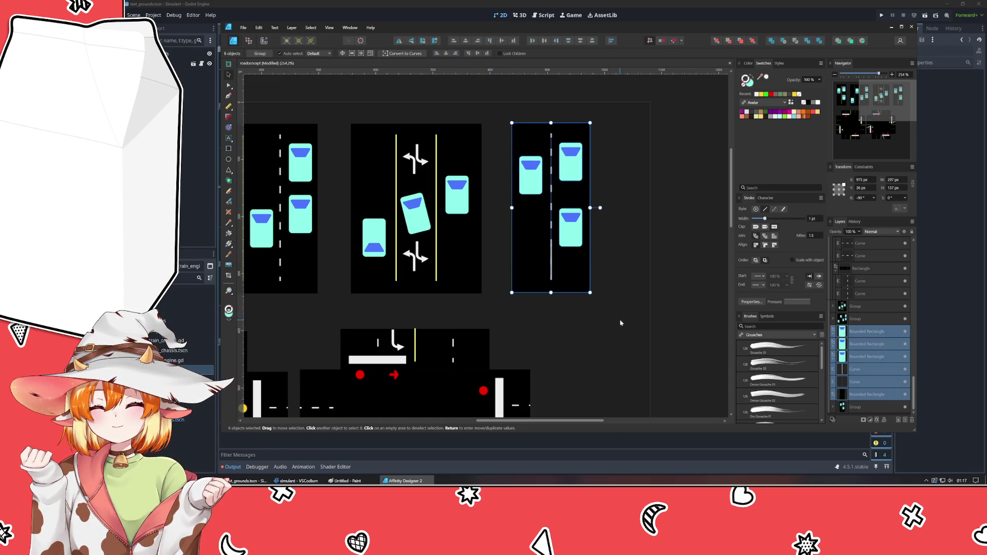
{"action": "left_click", "coordinate": [622, 333]}
{"action": "scroll", "coordinate": [835, 337], "scroll_direction": "up", "scroll_amount": 2}
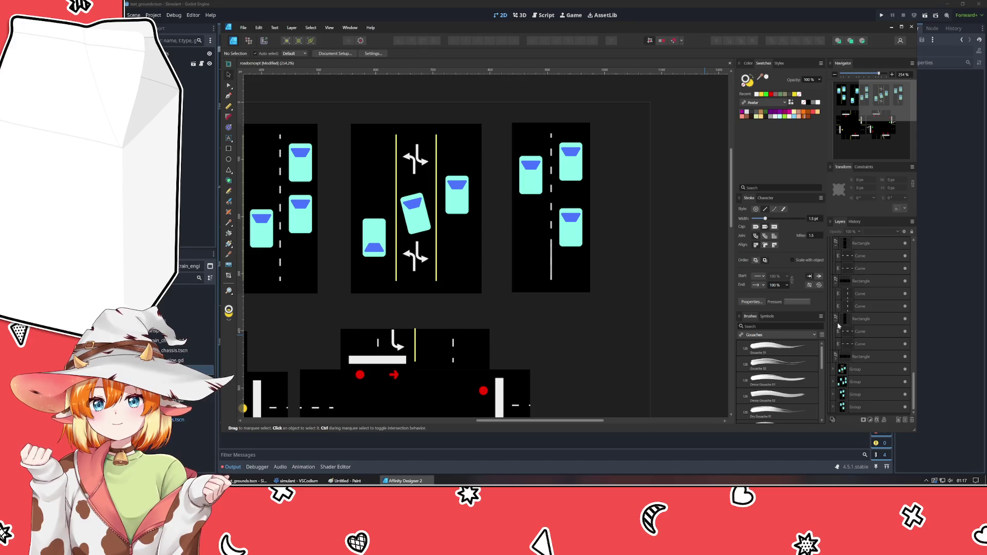
Collapse the Layers list to Artboard1's six groups and zoom out to the full sprite sheet.
{"action": "left_click", "coordinate": [837, 307]}
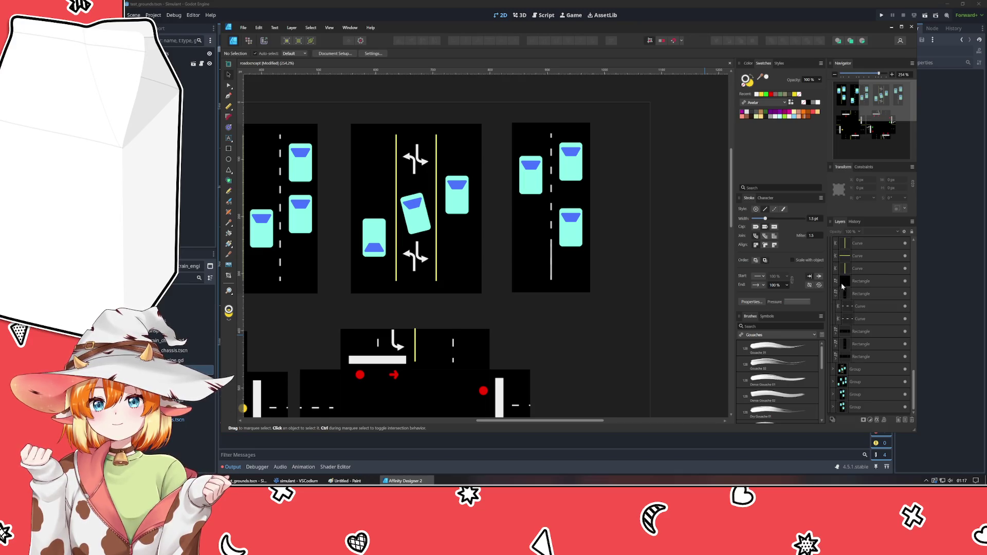
{"action": "left_click", "coordinate": [833, 297]}
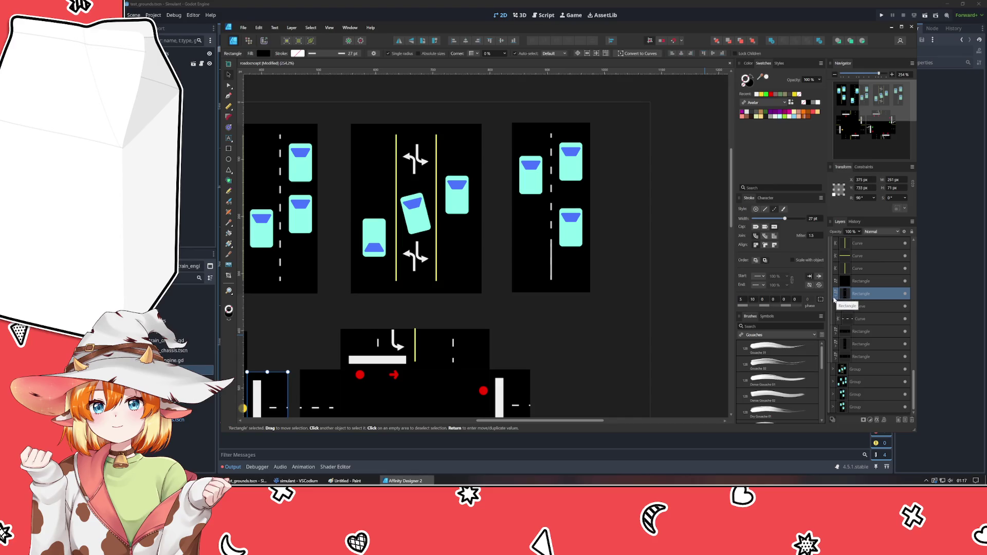
{"action": "left_click", "coordinate": [834, 303]}
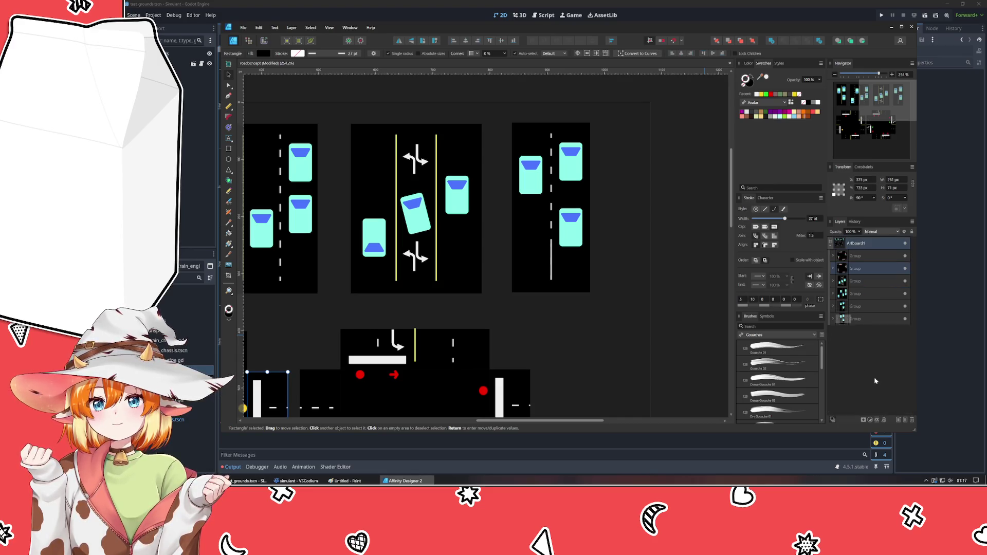
{"action": "left_click", "coordinate": [867, 281]}
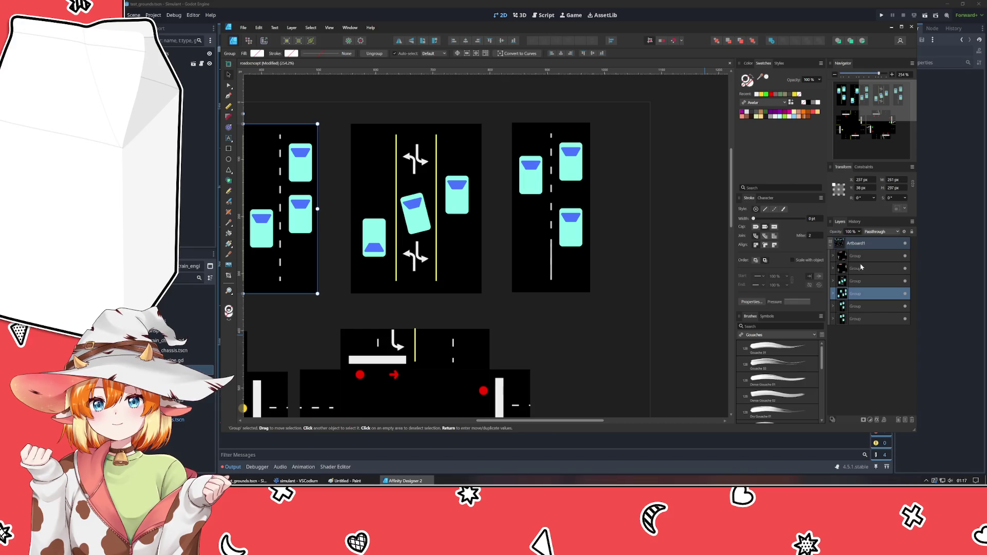
{"action": "left_click", "coordinate": [861, 305]}
{"action": "left_click", "coordinate": [607, 360]}
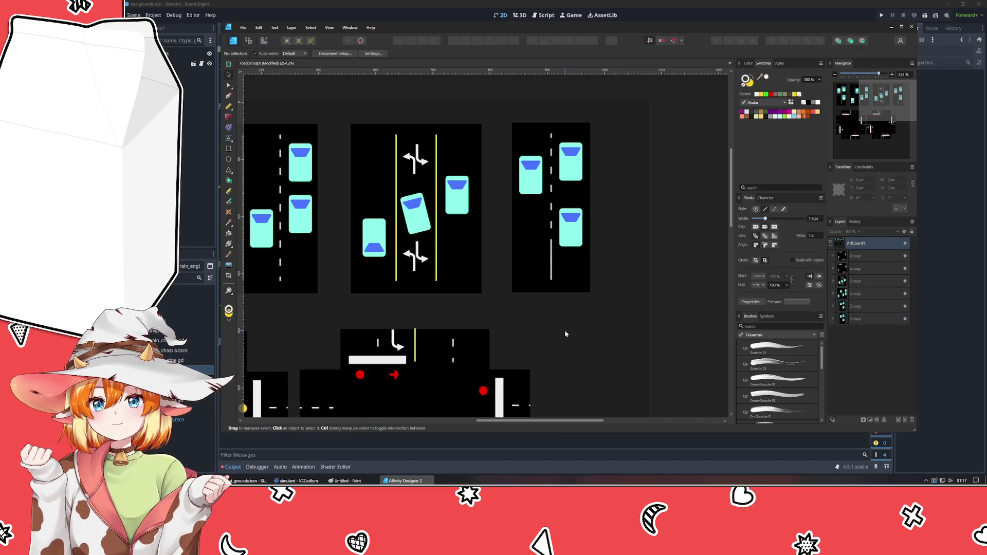
{"action": "scroll", "coordinate": [565, 334], "scroll_direction": "down", "scroll_amount": 3}
{"action": "scroll", "coordinate": [567, 336], "scroll_direction": "up", "scroll_amount": 2}
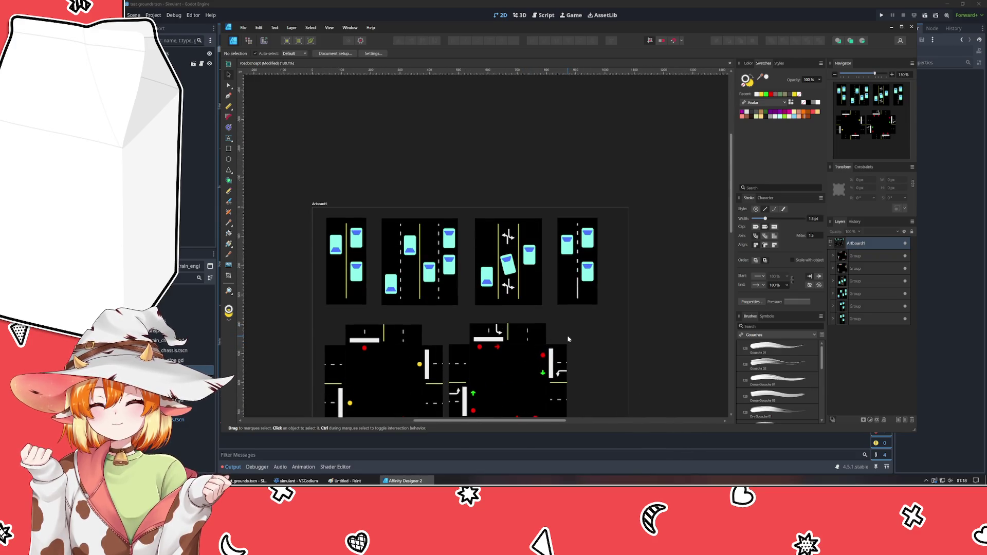
{"action": "left_click", "coordinate": [585, 285]}
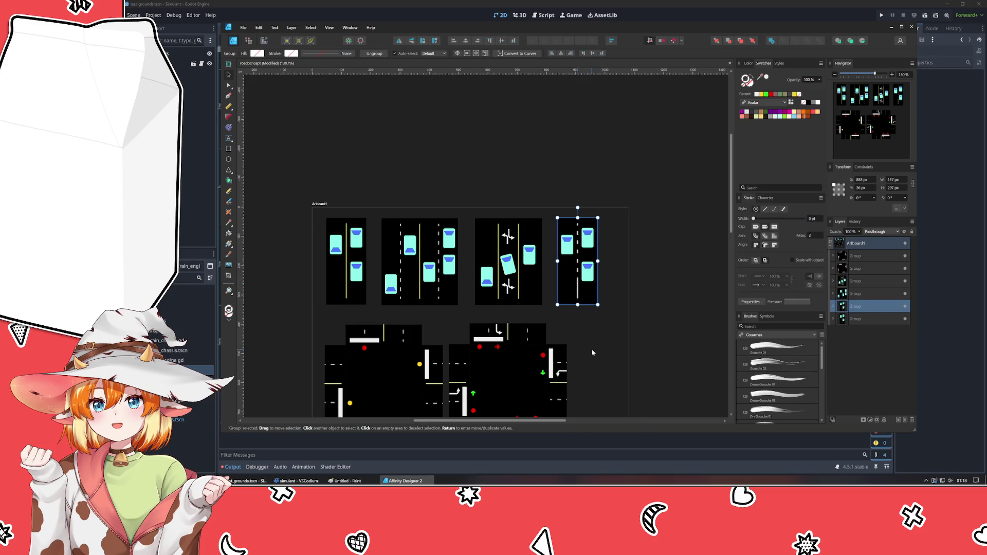
{"action": "scroll", "coordinate": [592, 349], "scroll_direction": "down", "scroll_amount": 2}
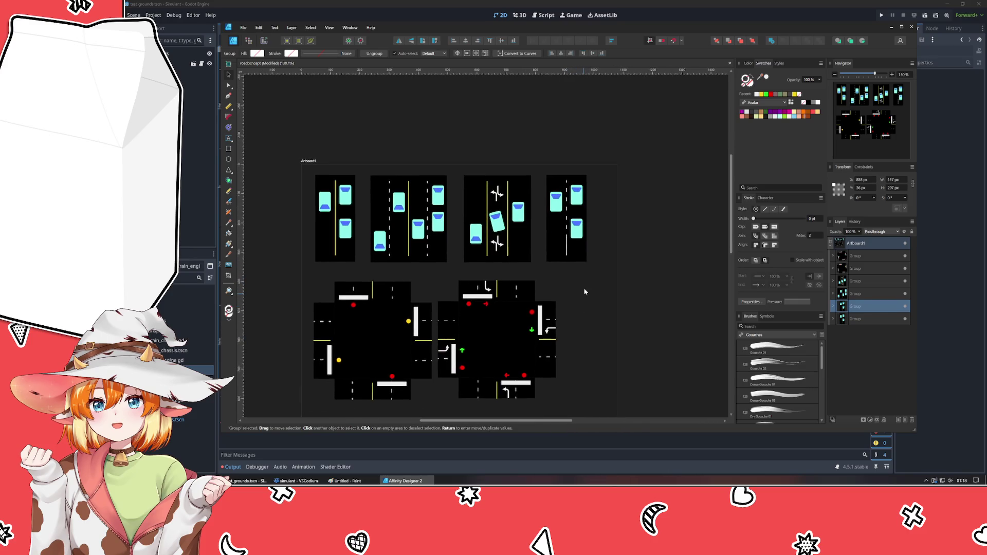
Delete one car from the right tile and rotate another car in it.
{"action": "double_click", "coordinate": [556, 203]}
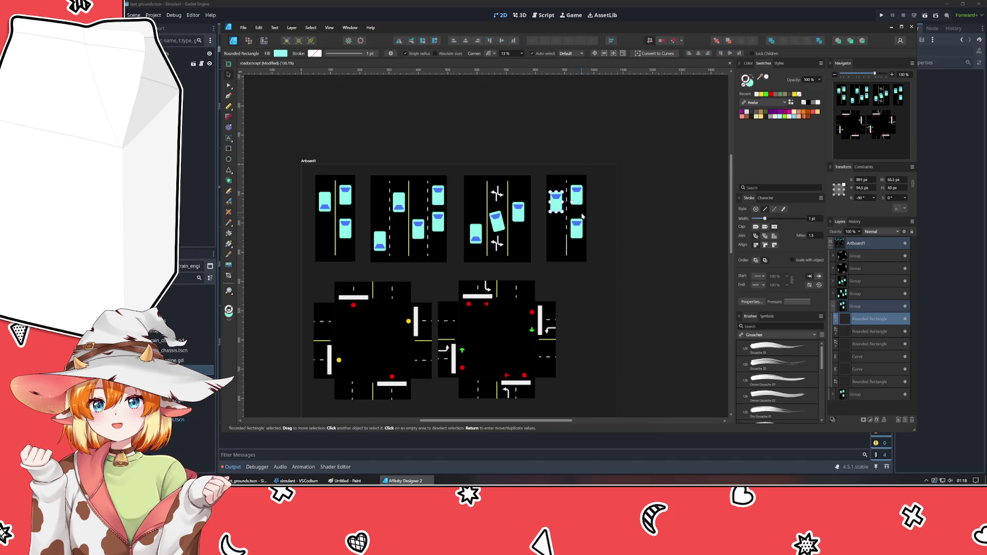
{"action": "left_click_drag", "start_coordinate": [560, 203], "coordinate": [563, 247]}
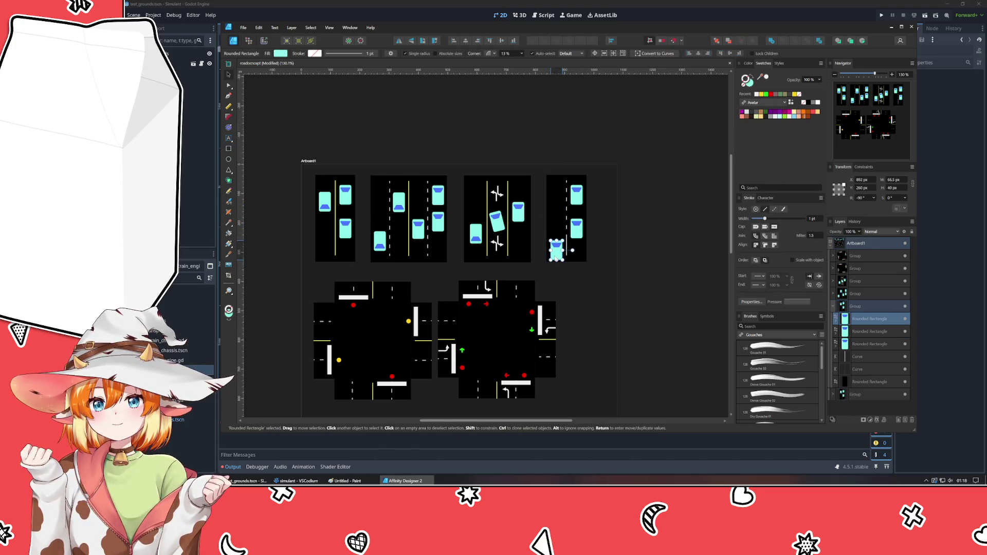
{"action": "key", "text": "Delete"}
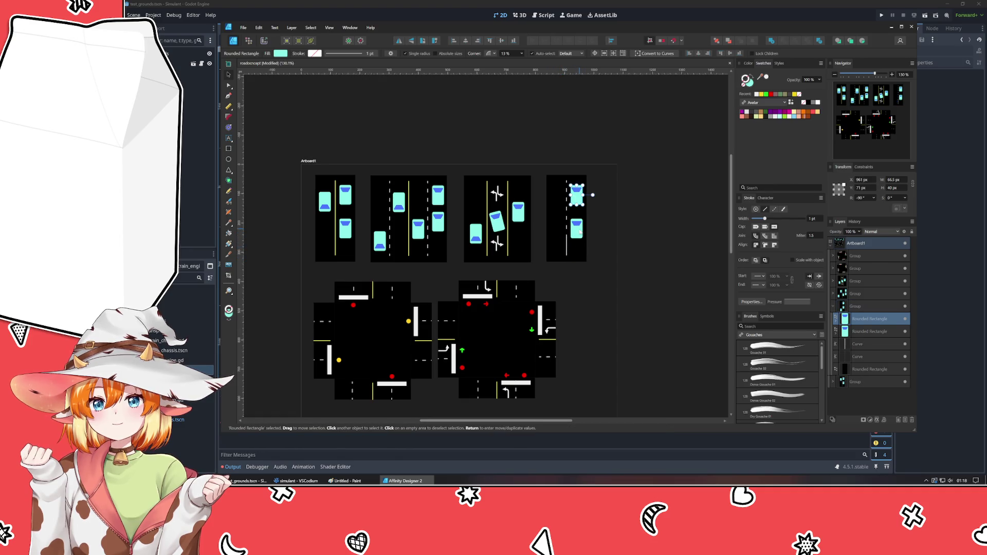
{"action": "left_click", "coordinate": [575, 228]}
{"action": "left_click_drag", "start_coordinate": [592, 228], "coordinate": [589, 220]}
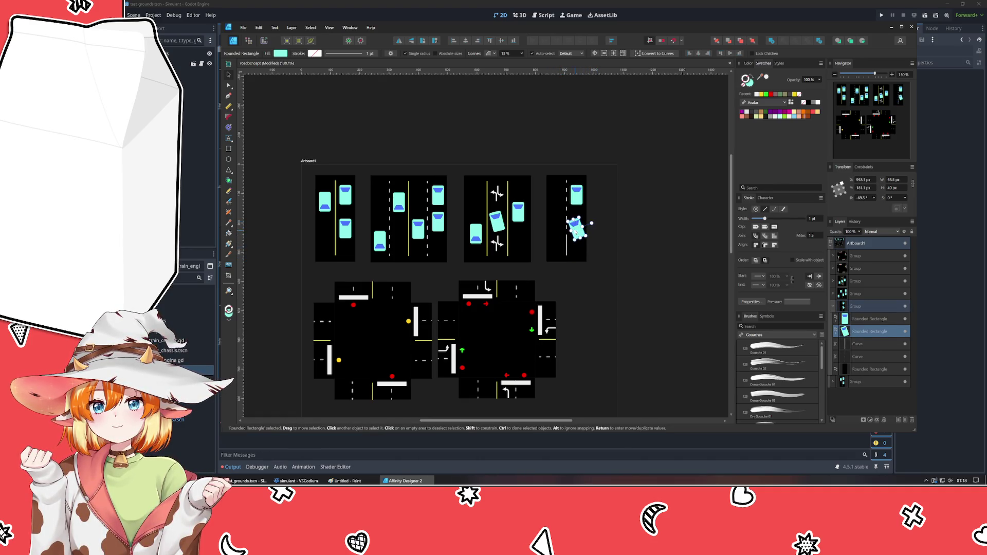
{"action": "left_click", "coordinate": [592, 222]}
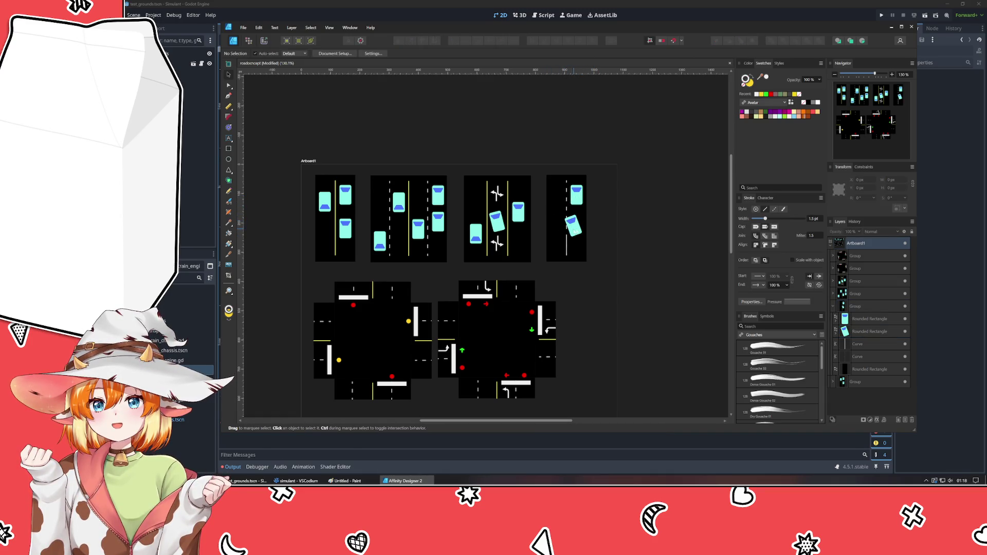
Inspect the fourth road tile group and its cars without changing them.
{"action": "left_click", "coordinate": [575, 225]}
{"action": "double_click", "coordinate": [572, 224]}
{"action": "left_click", "coordinate": [591, 198]}
{"action": "double_click", "coordinate": [591, 194]}
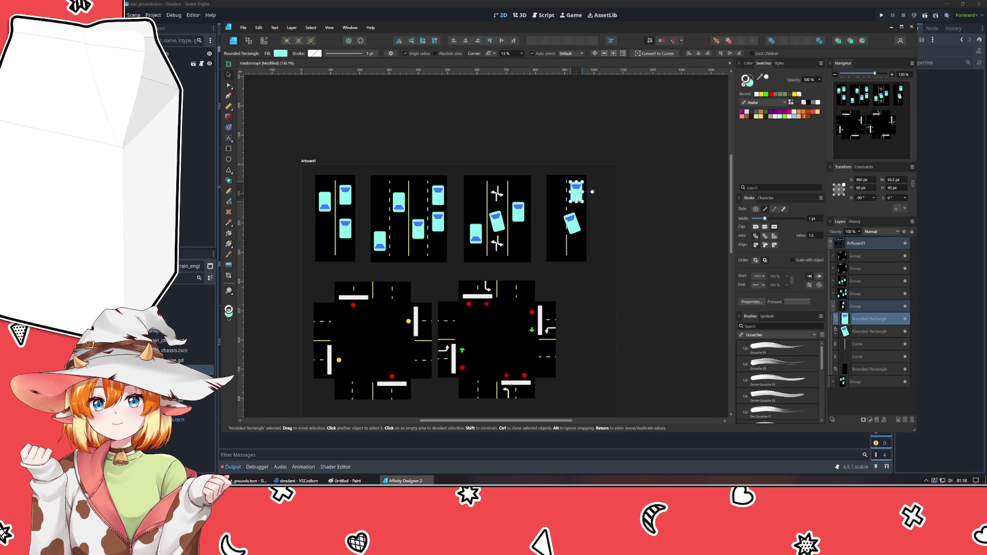
Zoom onto the third road tile and draw a small yellow rectangle on the tilted car.
{"action": "left_click", "coordinate": [634, 249]}
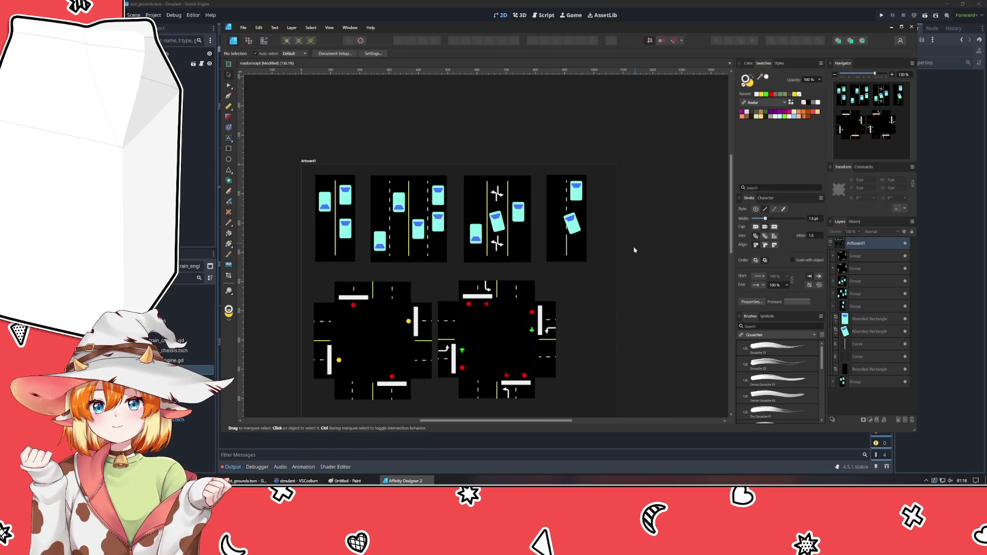
{"action": "left_click_drag", "start_coordinate": [601, 283], "coordinate": [645, 250]}
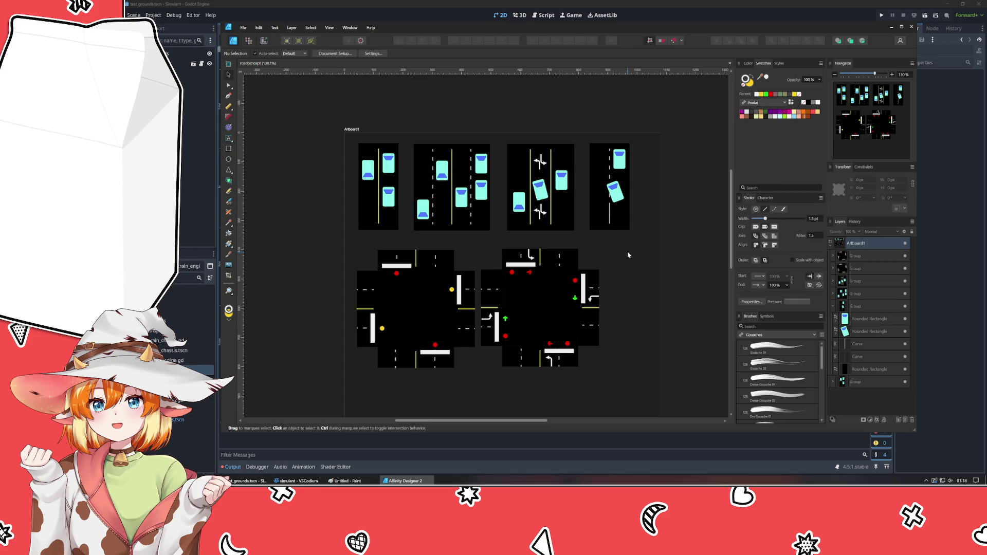
{"action": "scroll", "coordinate": [524, 183], "scroll_direction": "up", "scroll_amount": 5}
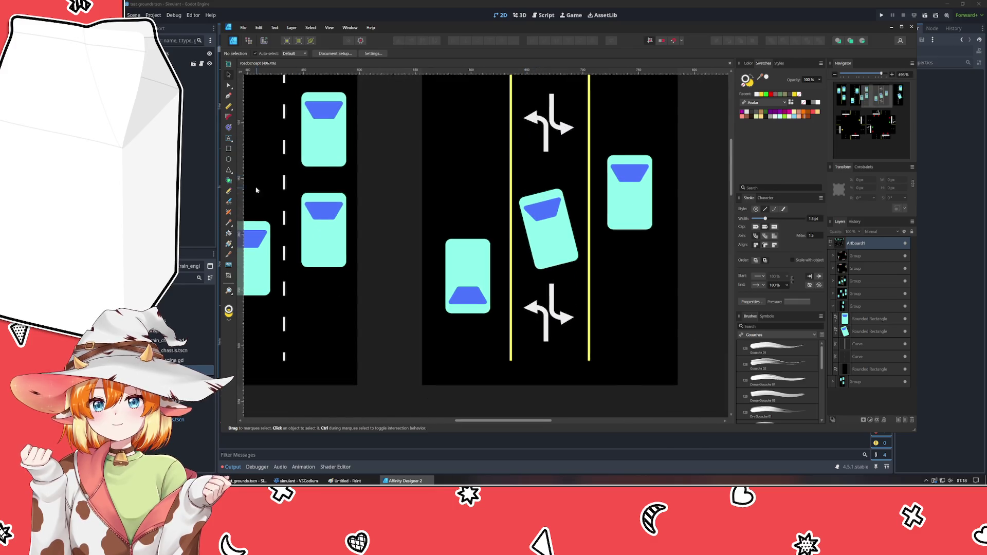
{"action": "left_click", "coordinate": [228, 148]}
{"action": "scroll", "coordinate": [485, 263], "scroll_direction": "up", "scroll_amount": 1}
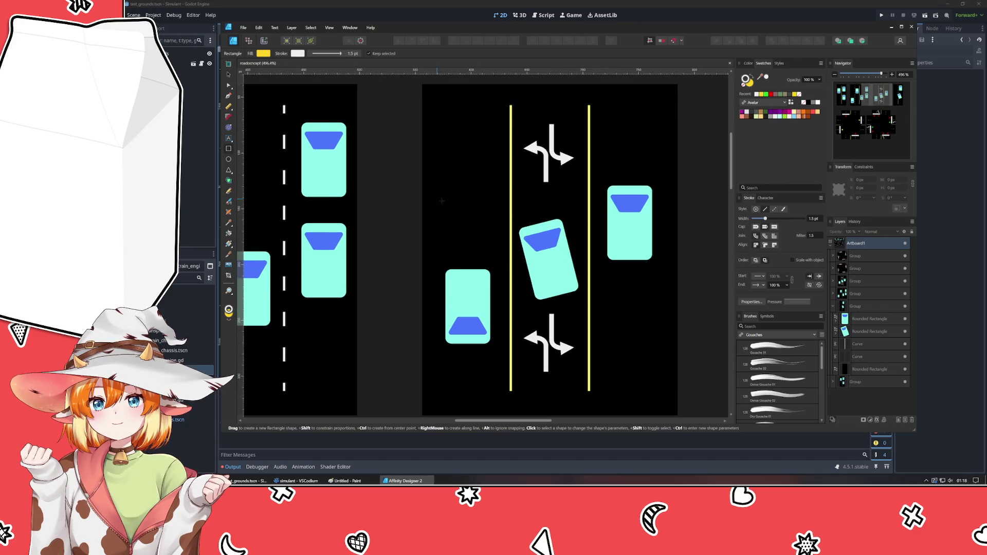
{"action": "scroll", "coordinate": [485, 263], "scroll_direction": "up", "scroll_amount": 2}
{"action": "left_click_drag", "start_coordinate": [556, 200], "coordinate": [574, 209]}
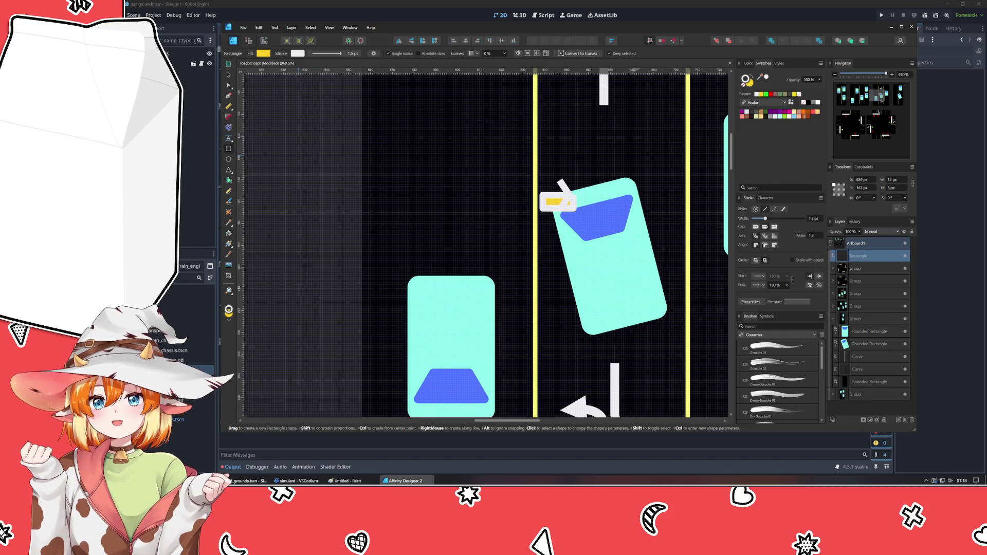
Replace the rectangle with a small strokeless orange ellipse light, rotated to the car's tilt.
{"action": "key", "text": "Delete"}
{"action": "key", "text": "e"}
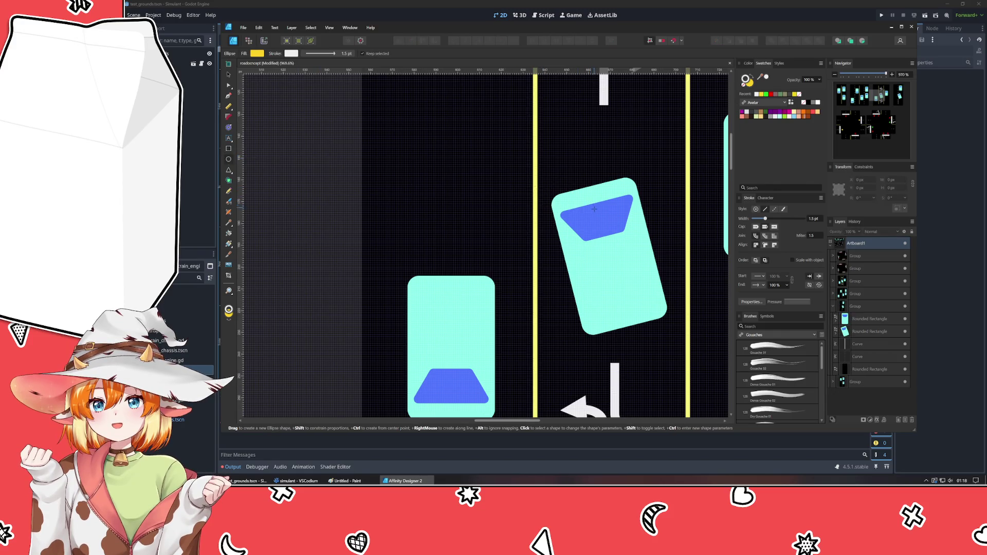
{"action": "left_click_drag", "start_coordinate": [565, 202], "coordinate": [562, 205]}
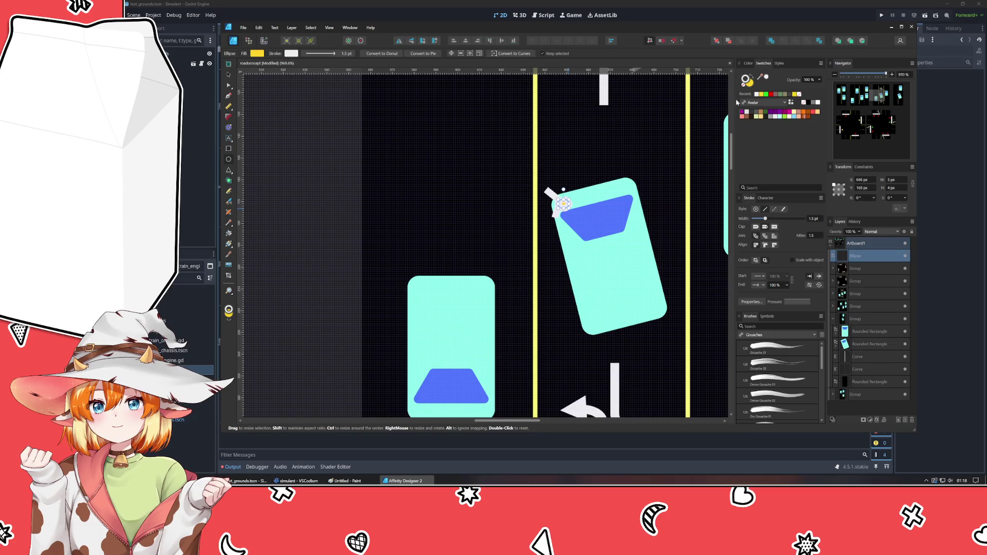
{"action": "left_click", "coordinate": [747, 85]}
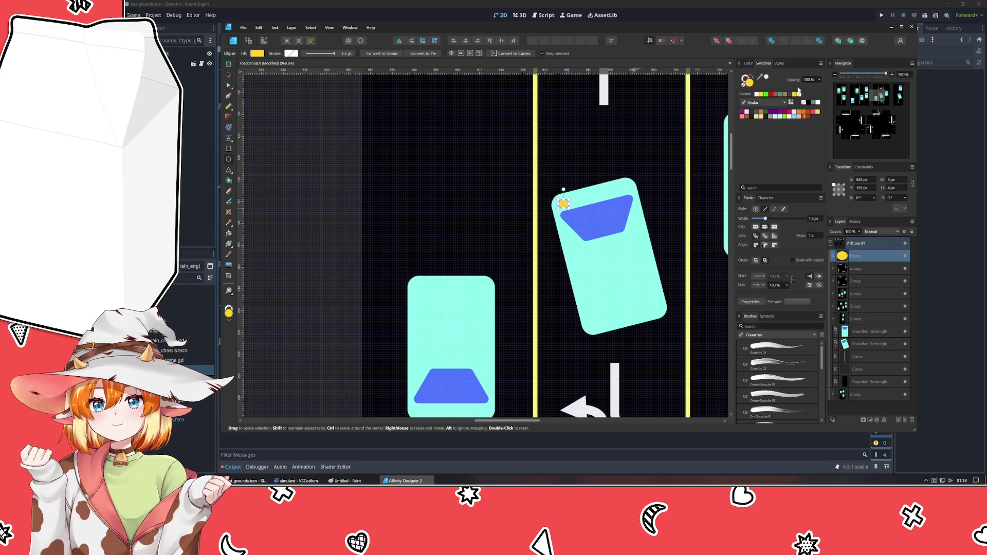
{"action": "left_click", "coordinate": [748, 64]}
{"action": "left_click_drag", "start_coordinate": [754, 94], "coordinate": [751, 94]}
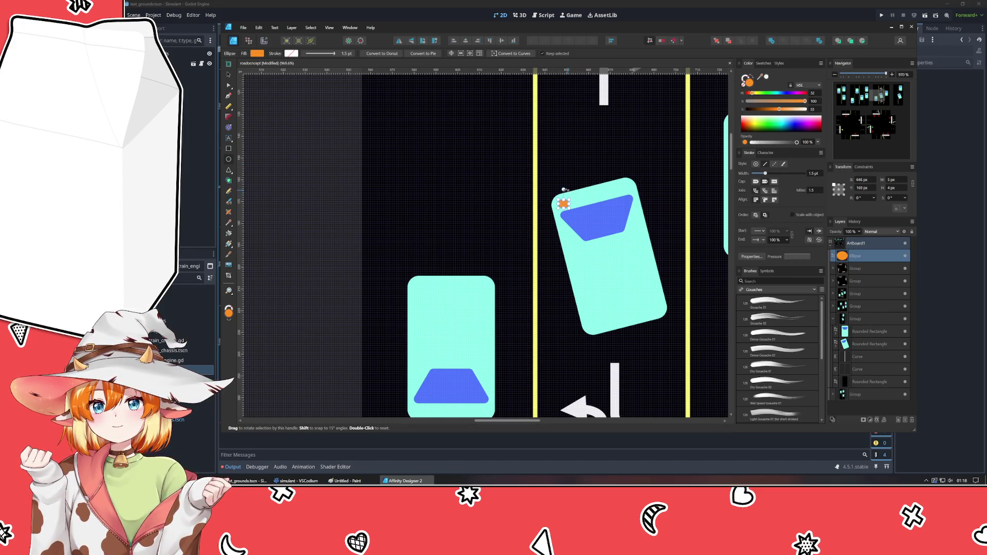
{"action": "left_click_drag", "start_coordinate": [563, 188], "coordinate": [560, 190]}
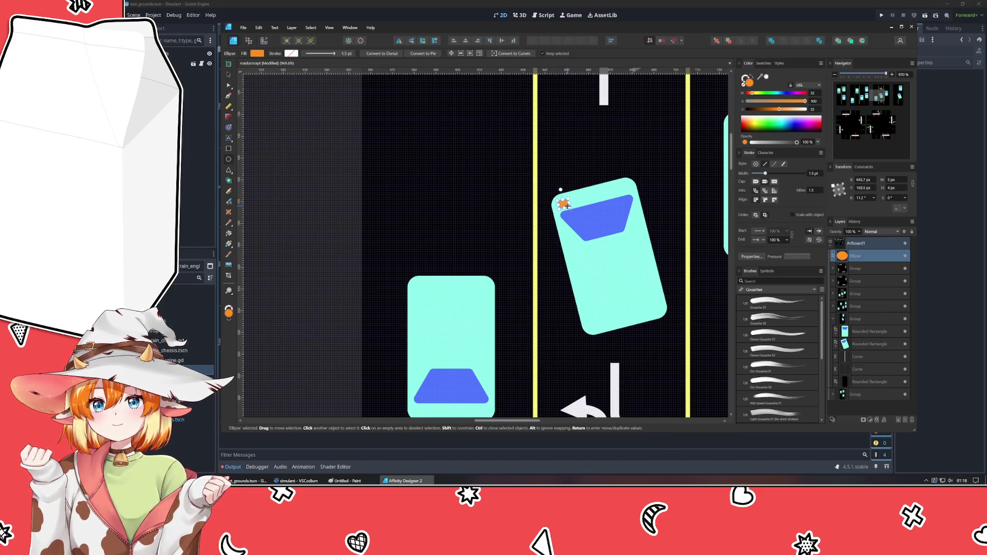
Seat the orange light in the corner, duplicate it to the other corner and tint the copy brownish.
{"action": "key", "text": "v"}
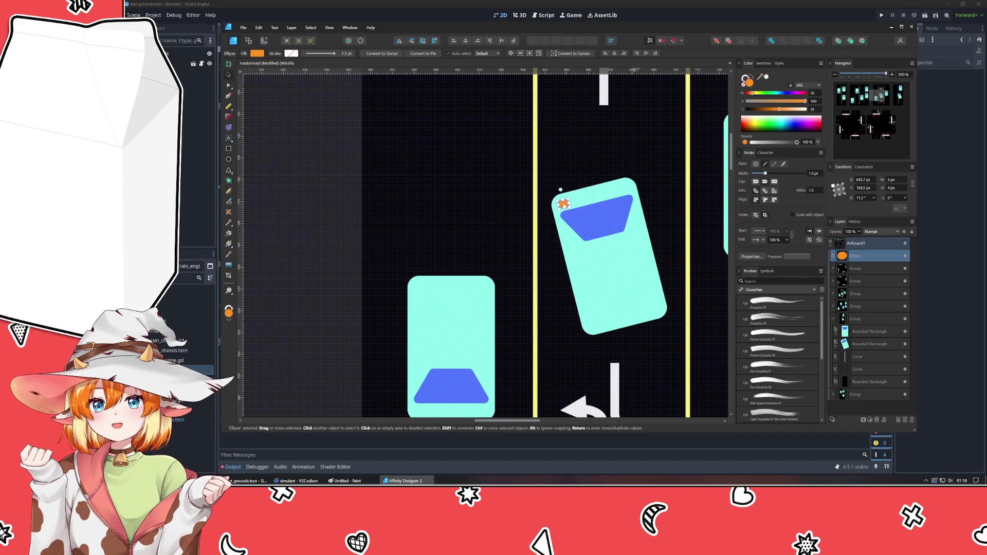
{"action": "left_click_drag", "start_coordinate": [560, 191], "coordinate": [622, 173]}
{"action": "key", "text": "ctrl+j"}
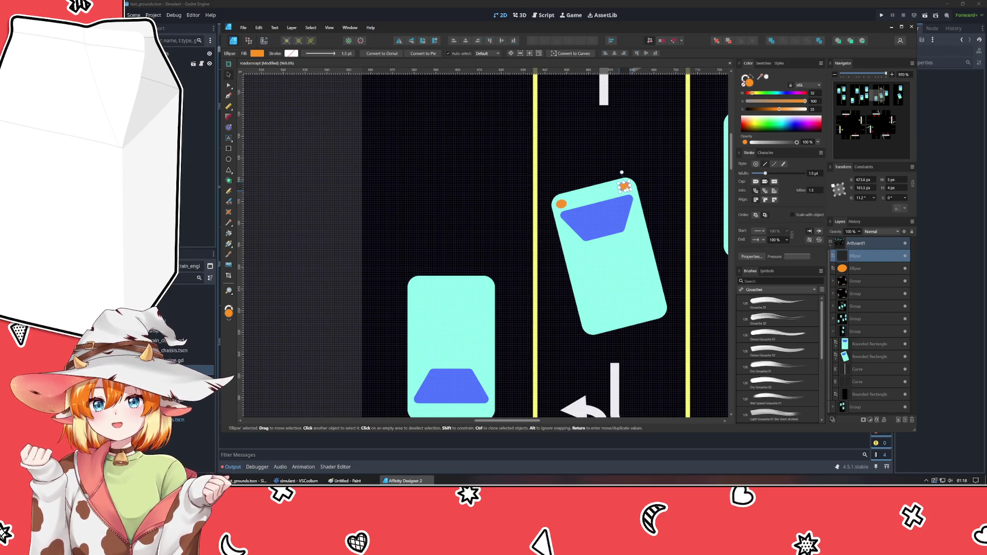
{"action": "left_click_drag", "start_coordinate": [764, 102], "coordinate": [761, 104]}
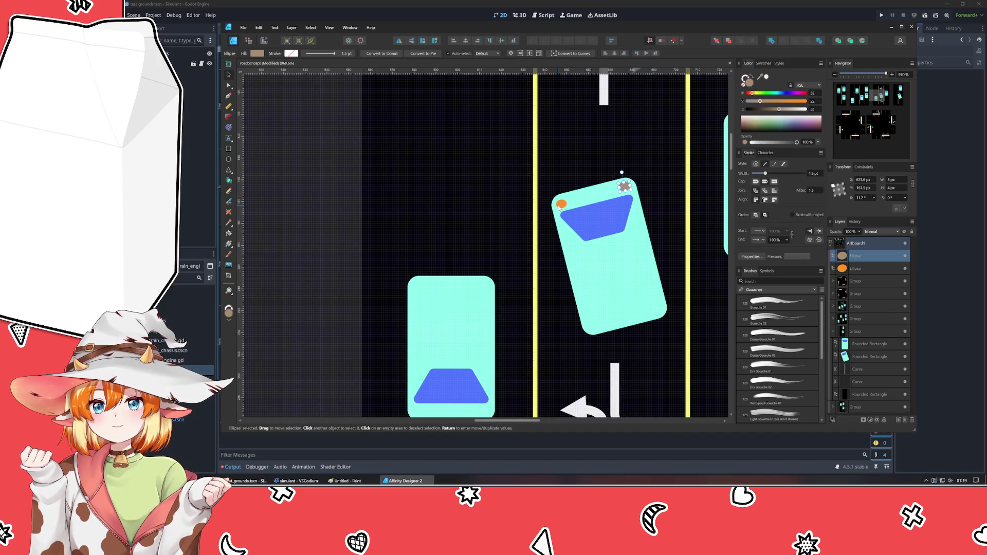
Copy both lights to the car's other end and nudge them into the corners.
{"action": "left_click", "coordinate": [561, 203], "text": "shift"}
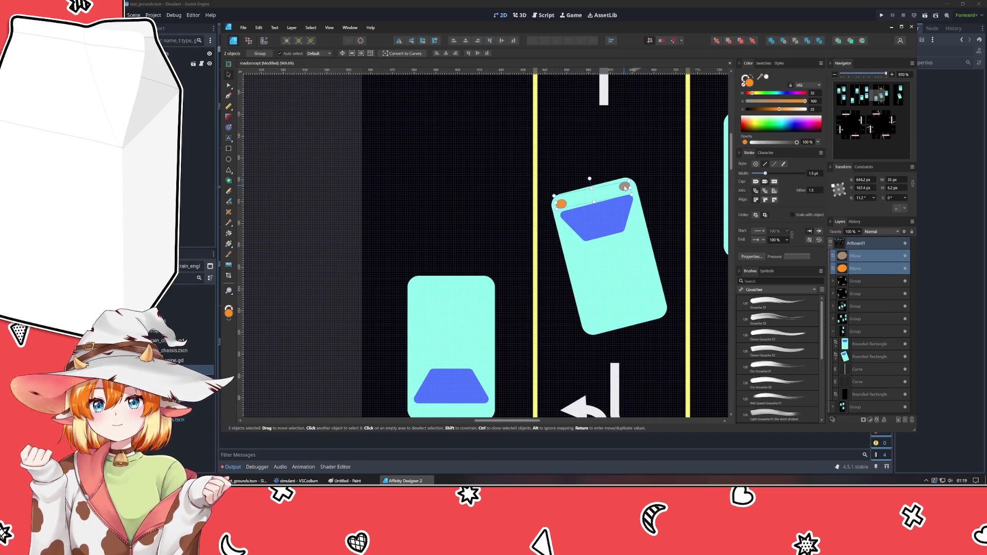
{"action": "left_click_drag", "start_coordinate": [625, 187], "coordinate": [653, 309]}
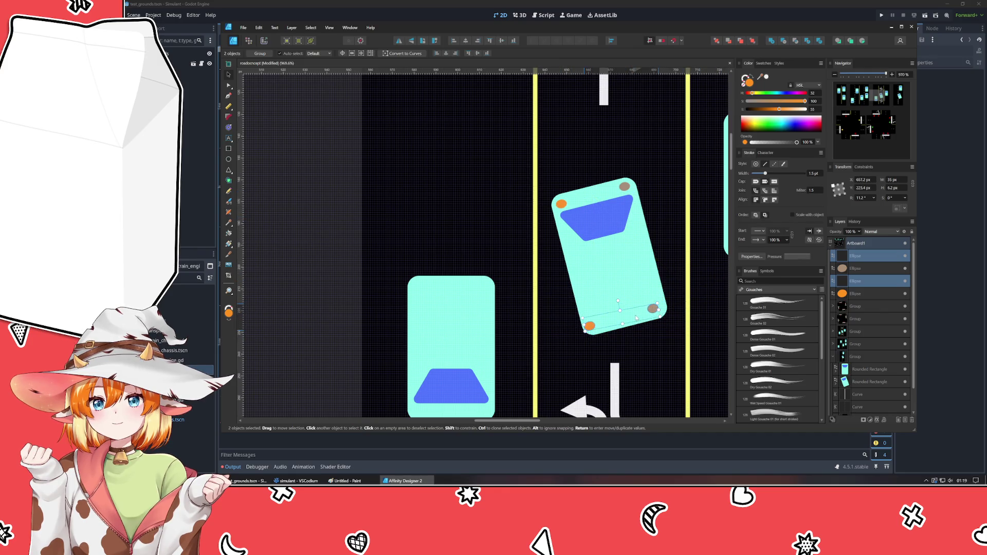
{"action": "left_click_drag", "start_coordinate": [636, 318], "coordinate": [665, 315]}
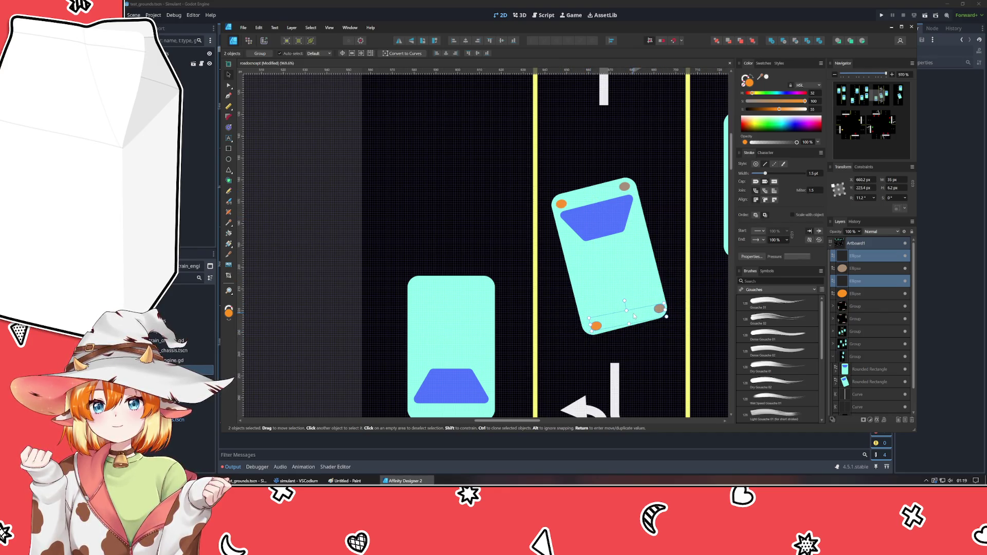
{"action": "key", "text": "Left"}
{"action": "left_click", "coordinate": [336, 224]}
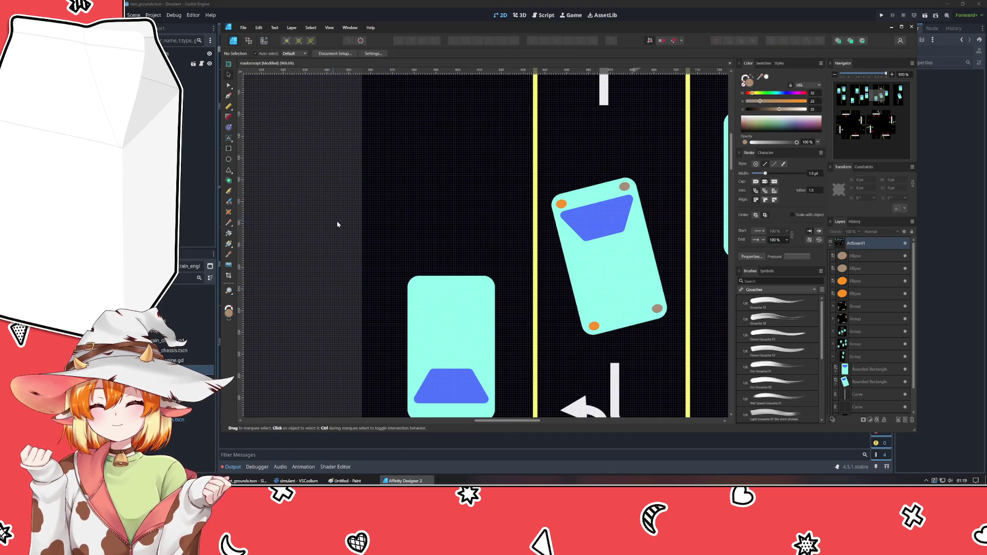
Give both orange light ellipses an Outer Glow layer effect coloured with the sampled orange.
{"action": "left_click", "coordinate": [561, 205]}
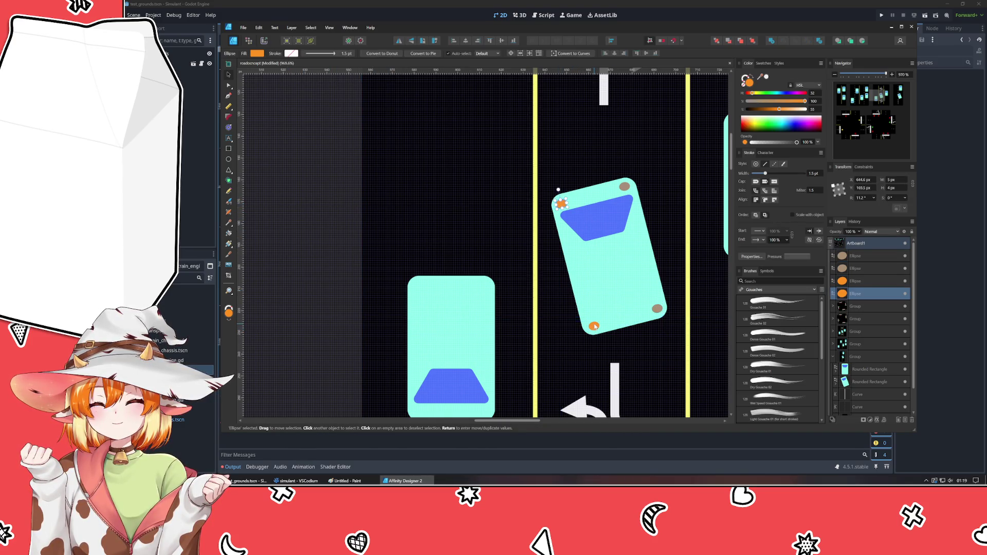
{"action": "left_click", "coordinate": [593, 326], "text": "shift"}
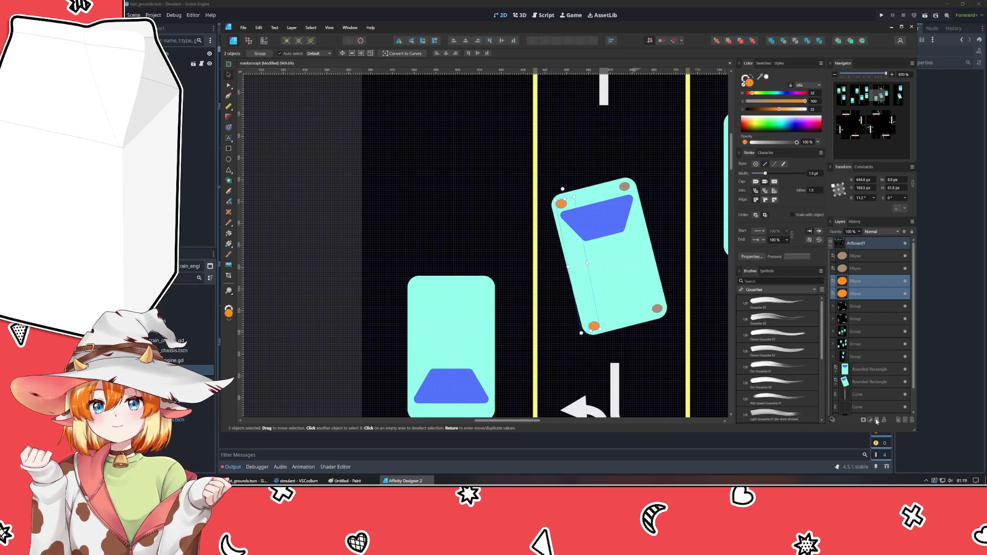
{"action": "left_click", "coordinate": [876, 420]}
{"action": "left_click", "coordinate": [284, 241]}
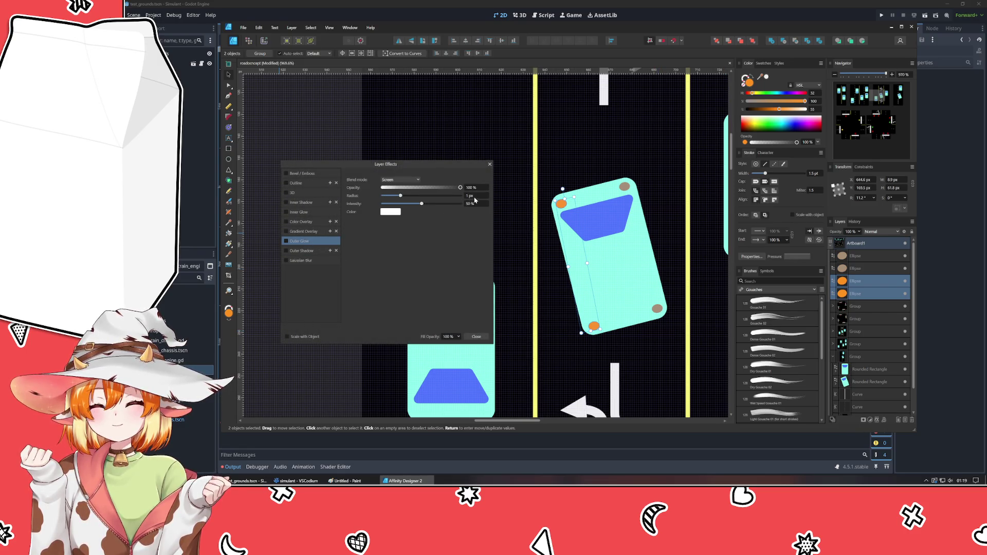
{"action": "left_click", "coordinate": [398, 213]}
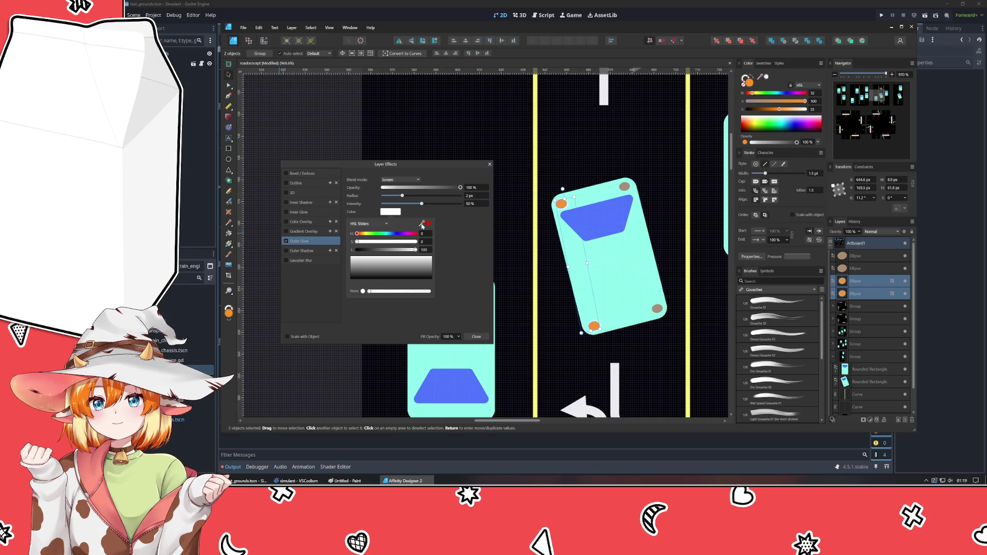
{"action": "left_click_drag", "start_coordinate": [421, 225], "coordinate": [748, 82]}
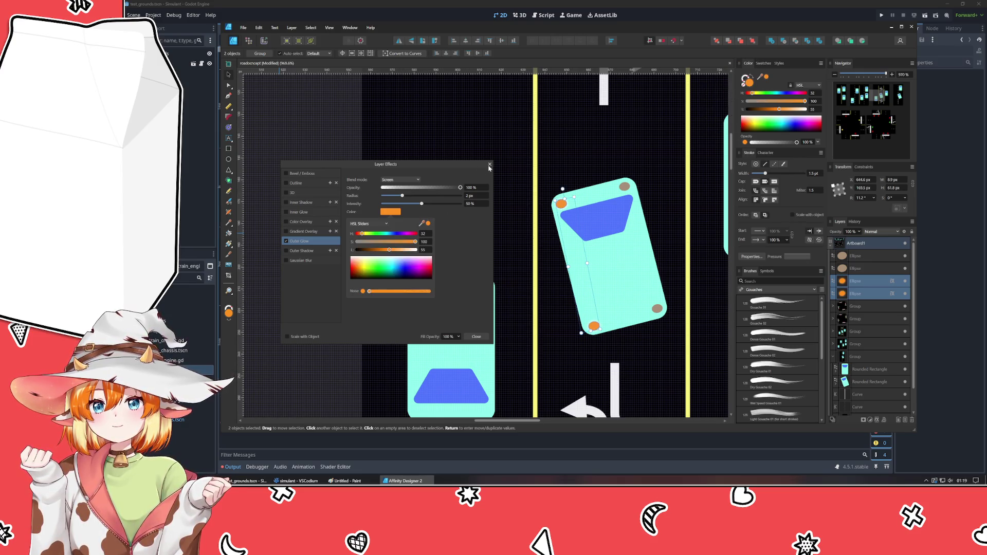
{"action": "left_click", "coordinate": [362, 166]}
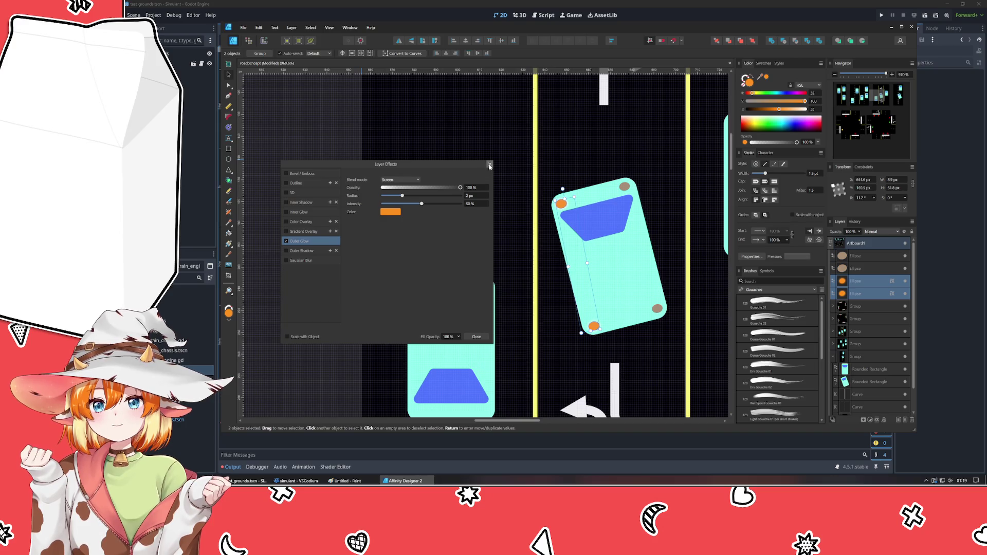
{"action": "left_click", "coordinate": [489, 166]}
{"action": "left_click", "coordinate": [359, 138]}
{"action": "scroll", "coordinate": [413, 209], "scroll_direction": "down", "scroll_amount": 5}
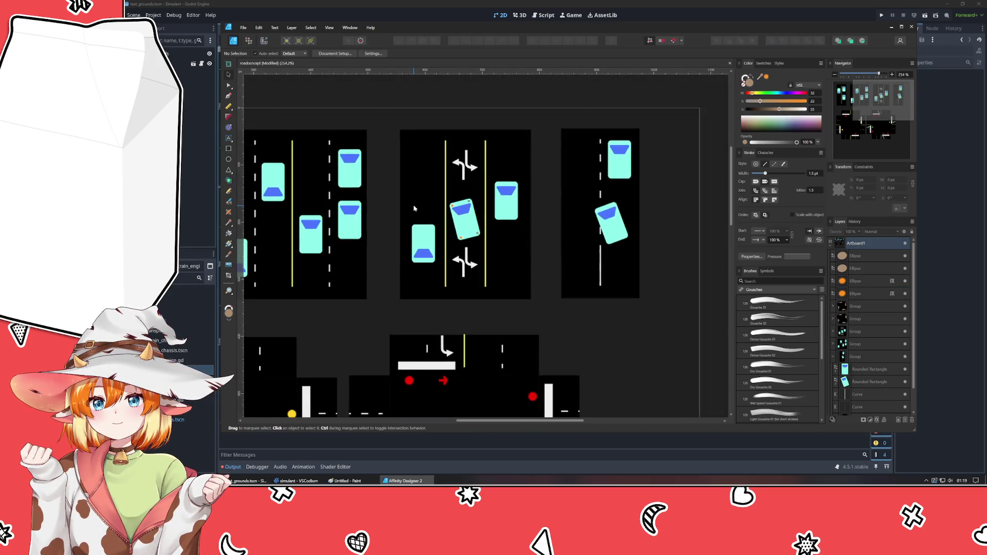
{"action": "scroll", "coordinate": [583, 326], "scroll_direction": "down", "scroll_amount": 2}
{"action": "scroll", "coordinate": [560, 340], "scroll_direction": "up", "scroll_amount": 2}
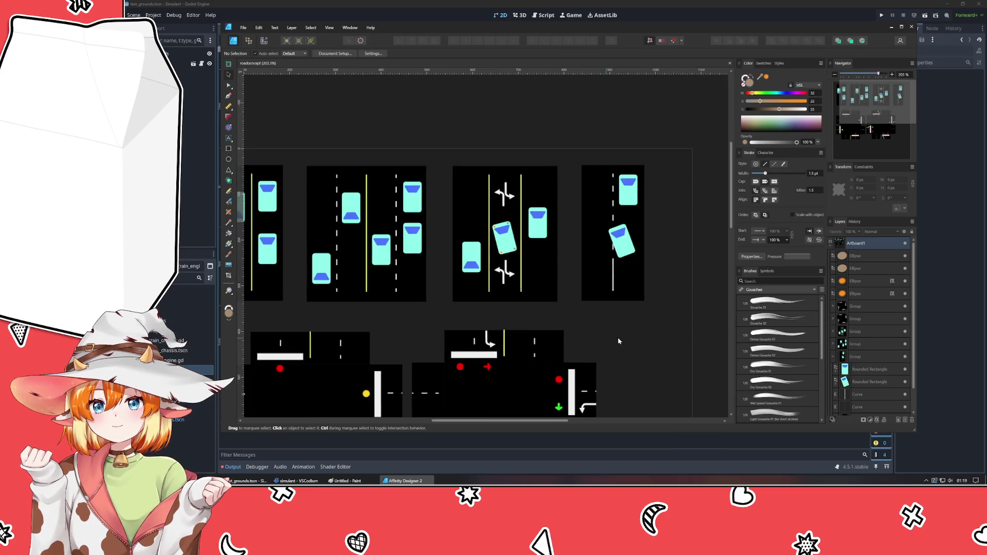
{"action": "scroll", "coordinate": [680, 214], "scroll_direction": "up", "scroll_amount": 2}
{"action": "scroll", "coordinate": [674, 213], "scroll_direction": "down", "scroll_amount": 2}
{"action": "left_click_drag", "start_coordinate": [676, 220], "coordinate": [664, 263]}
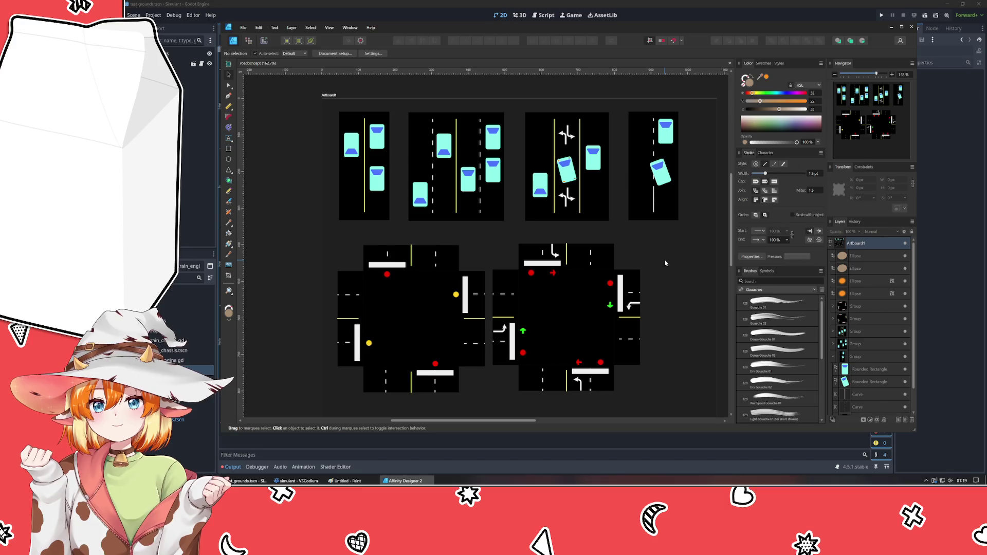
Place two rotated copies of the teal car, angled differently, in the centre of the right intersection.
{"action": "left_click", "coordinate": [593, 157]}
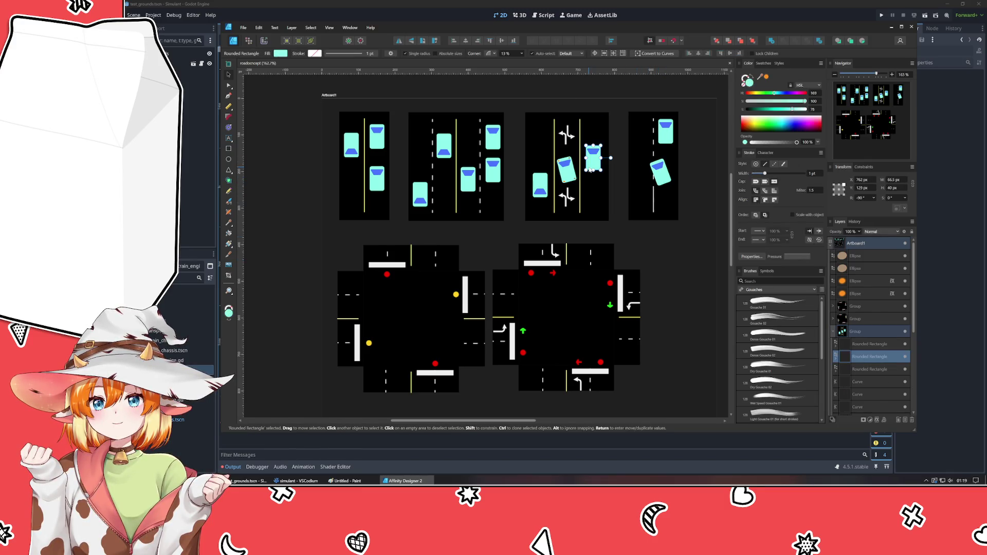
{"action": "double_click", "coordinate": [594, 160]}
{"action": "mouse_move", "coordinate": [601, 167]}
{"action": "left_mouse_down"}
{"action": "mouse_move", "coordinate": [631, 351]}
{"action": "mouse_move", "coordinate": [637, 332]}
{"action": "mouse_move", "coordinate": [627, 344]}
{"action": "mouse_move", "coordinate": [587, 326]}
{"action": "left_mouse_up"}
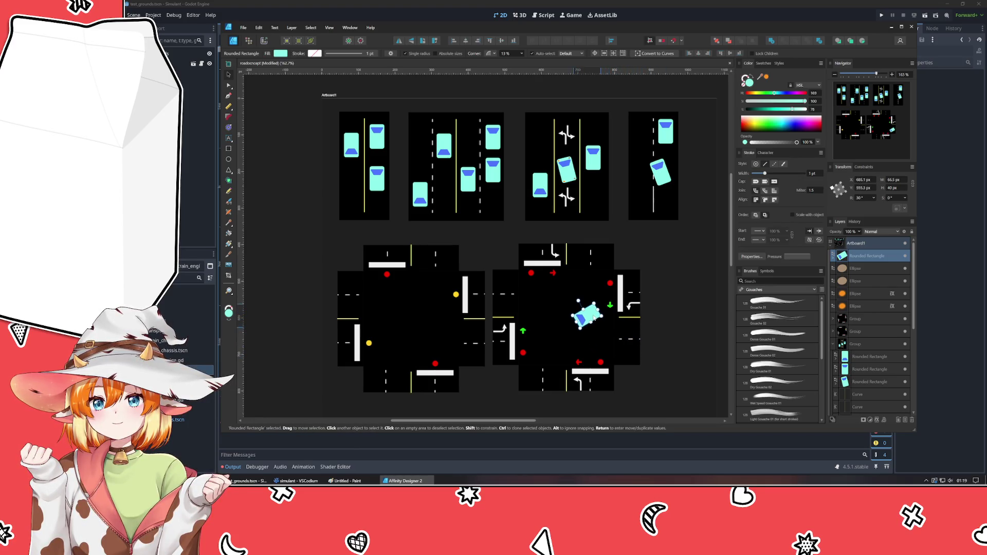
{"action": "key", "text": "ctrl+j"}
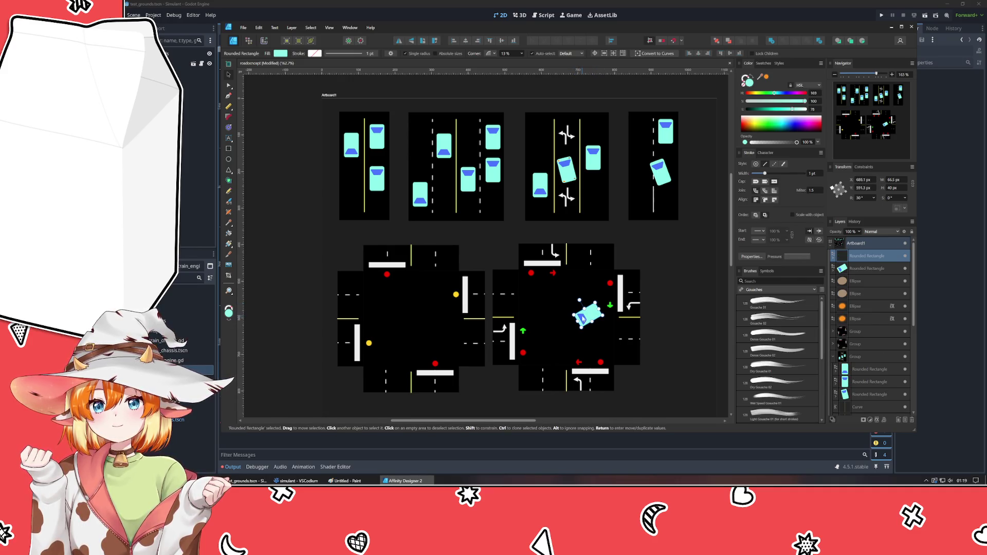
{"action": "left_click_drag", "start_coordinate": [575, 292], "coordinate": [614, 368]}
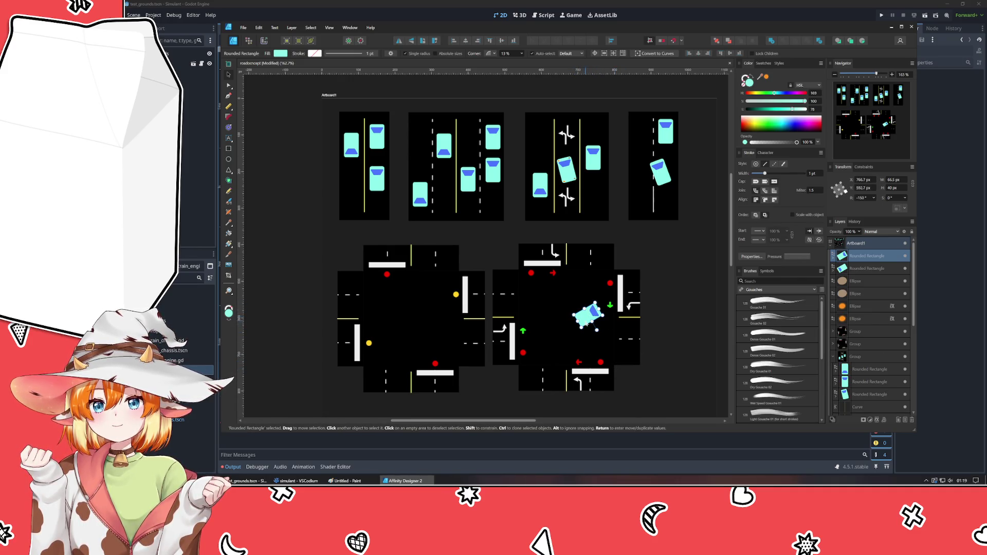
{"action": "mouse_move", "coordinate": [588, 316]}
{"action": "left_mouse_down"}
{"action": "mouse_move", "coordinate": [543, 324]}
{"action": "mouse_move", "coordinate": [562, 345]}
{"action": "mouse_move", "coordinate": [552, 319]}
{"action": "left_mouse_up"}
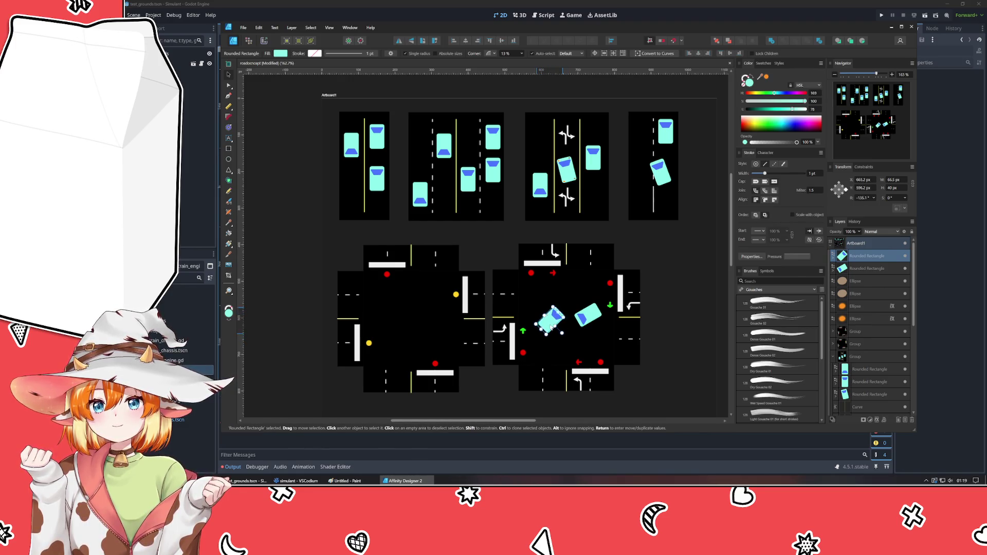
Re-angle the right centre car and move it toward the intersection's right edge.
{"action": "left_click", "coordinate": [588, 314]}
{"action": "mouse_move", "coordinate": [579, 301]}
{"action": "left_mouse_down"}
{"action": "mouse_move", "coordinate": [590, 294]}
{"action": "mouse_move", "coordinate": [584, 314]}
{"action": "left_mouse_up"}
{"action": "left_click", "coordinate": [557, 325]}
{"action": "left_click", "coordinate": [679, 361]}
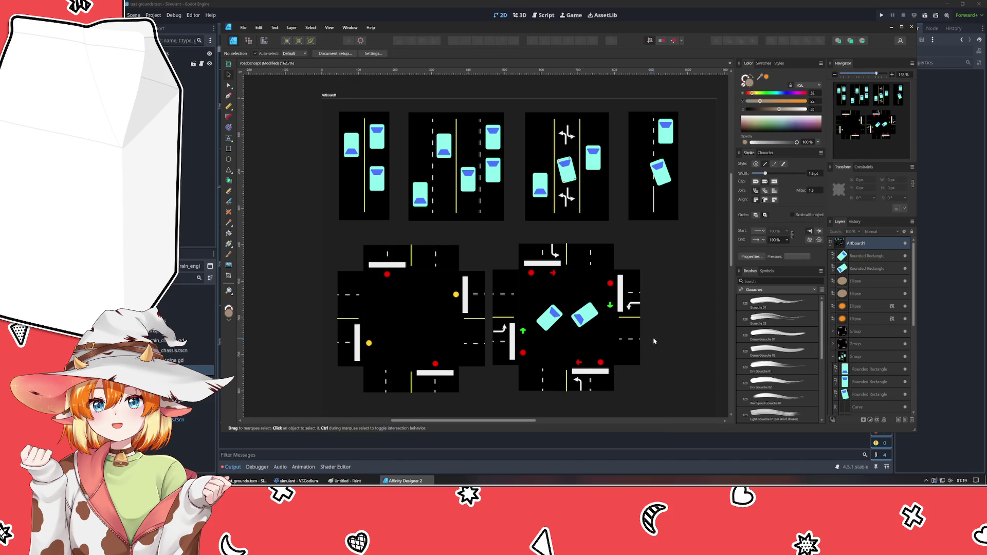
{"action": "left_click", "coordinate": [586, 318]}
{"action": "mouse_move", "coordinate": [586, 318]}
{"action": "left_mouse_down"}
{"action": "mouse_move", "coordinate": [625, 275]}
{"action": "mouse_move", "coordinate": [640, 279]}
{"action": "left_mouse_up"}
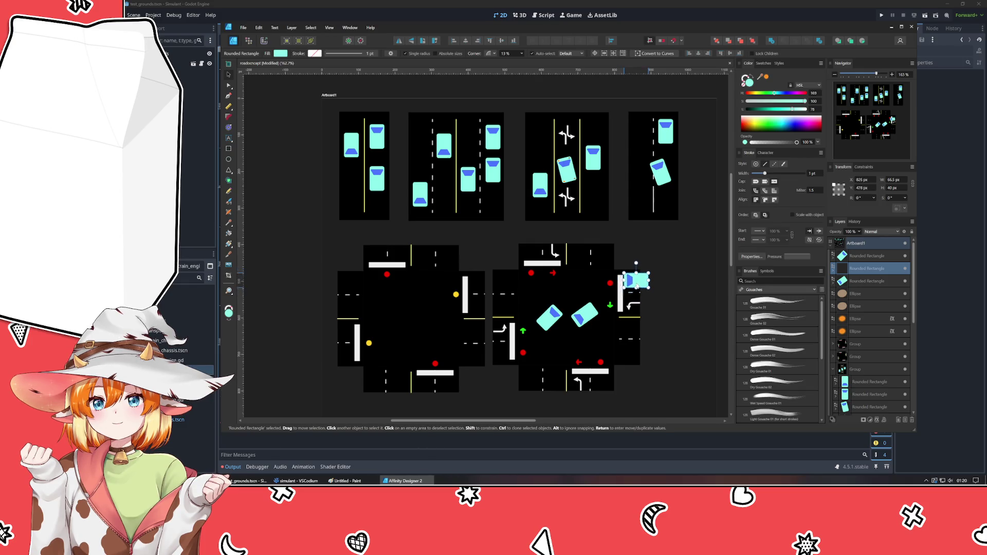
{"action": "left_click", "coordinate": [661, 361]}
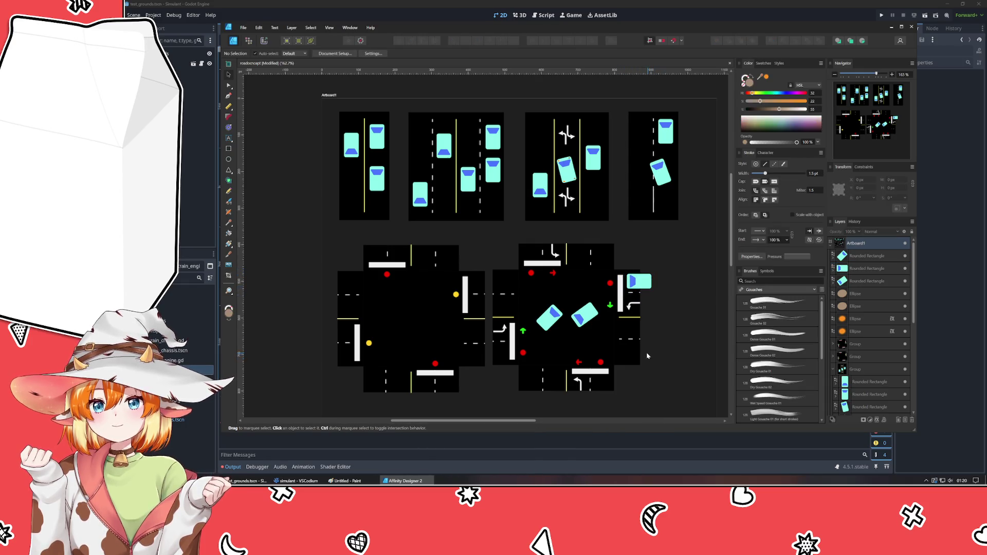
Add car copies at the intersection's top and bottom and move the diagonal car to its right side.
{"action": "left_click", "coordinate": [549, 316]}
{"action": "mouse_move", "coordinate": [548, 316]}
{"action": "left_mouse_down"}
{"action": "mouse_move", "coordinate": [568, 270]}
{"action": "mouse_move", "coordinate": [611, 273]}
{"action": "mouse_move", "coordinate": [579, 276]}
{"action": "left_mouse_up"}
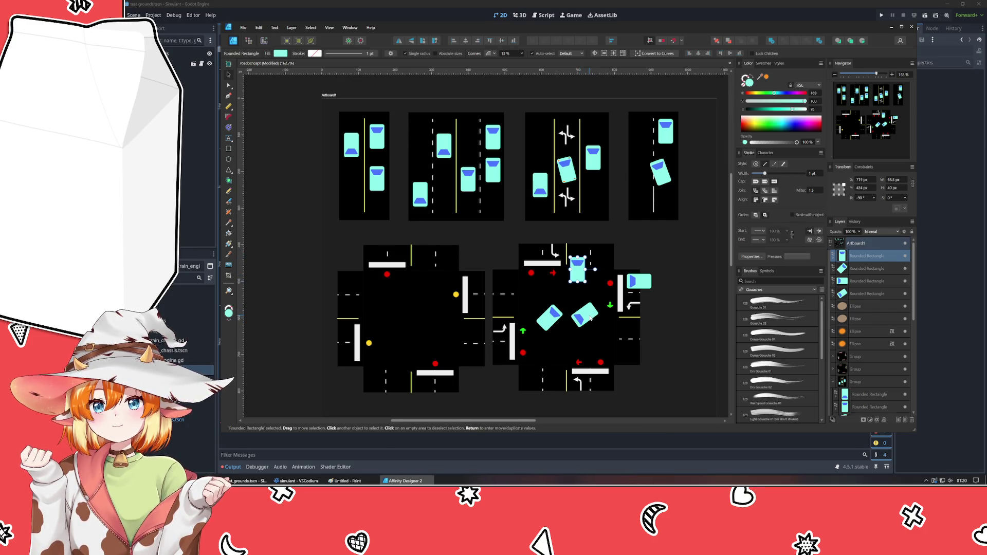
{"action": "left_click", "coordinate": [690, 370]}
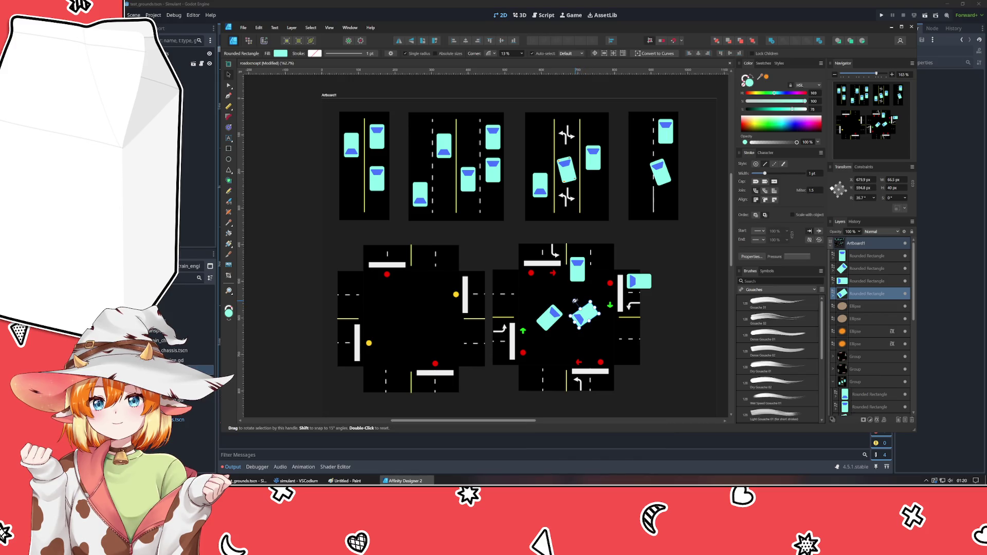
{"action": "left_click", "coordinate": [680, 355]}
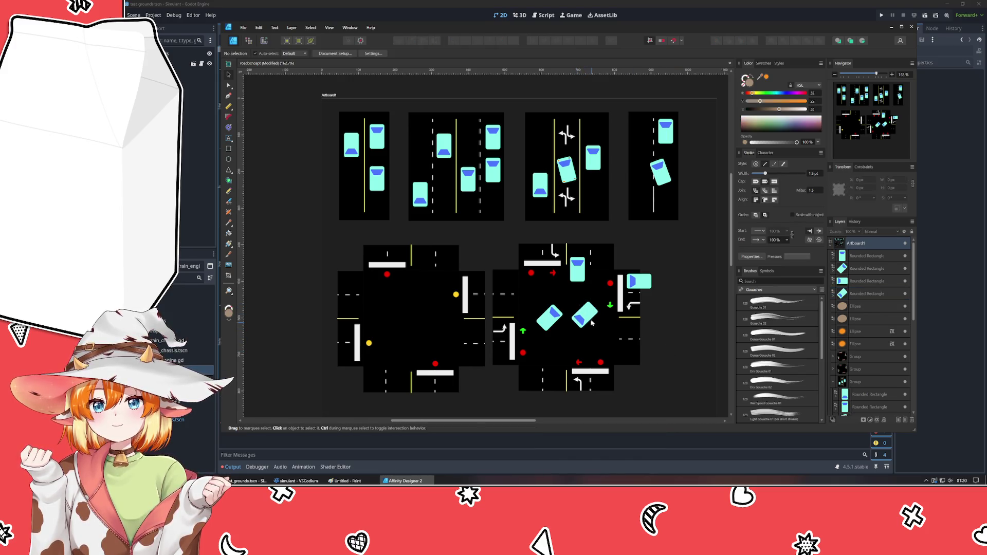
{"action": "left_click_drag", "start_coordinate": [585, 315], "coordinate": [630, 307]}
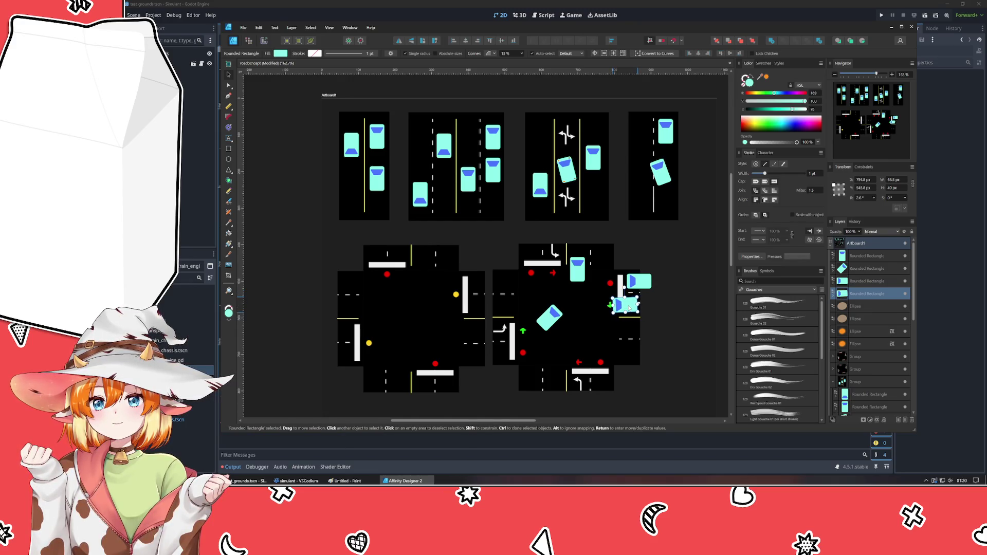
{"action": "left_click", "coordinate": [664, 325]}
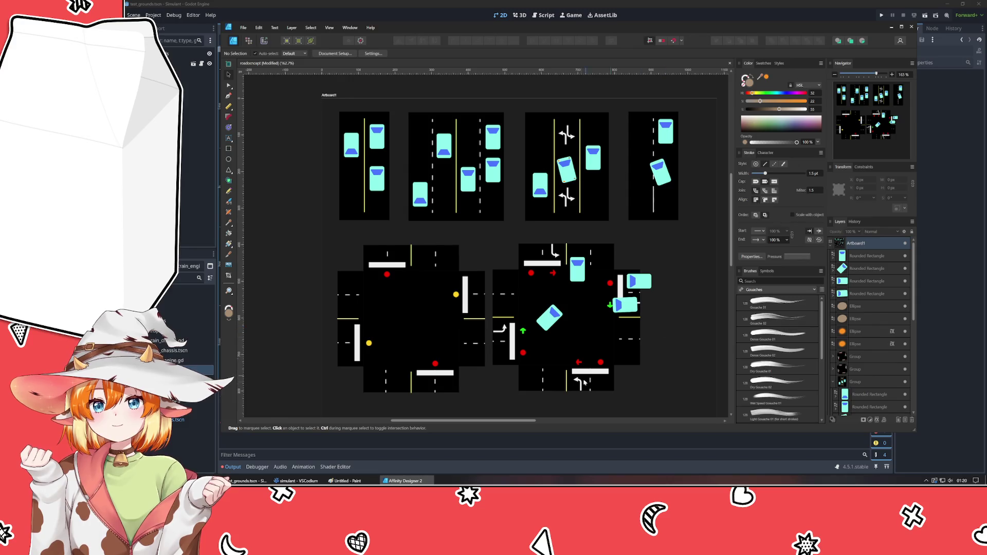
{"action": "left_click", "coordinate": [579, 271]}
{"action": "left_click_drag", "start_coordinate": [579, 273], "coordinate": [601, 392]}
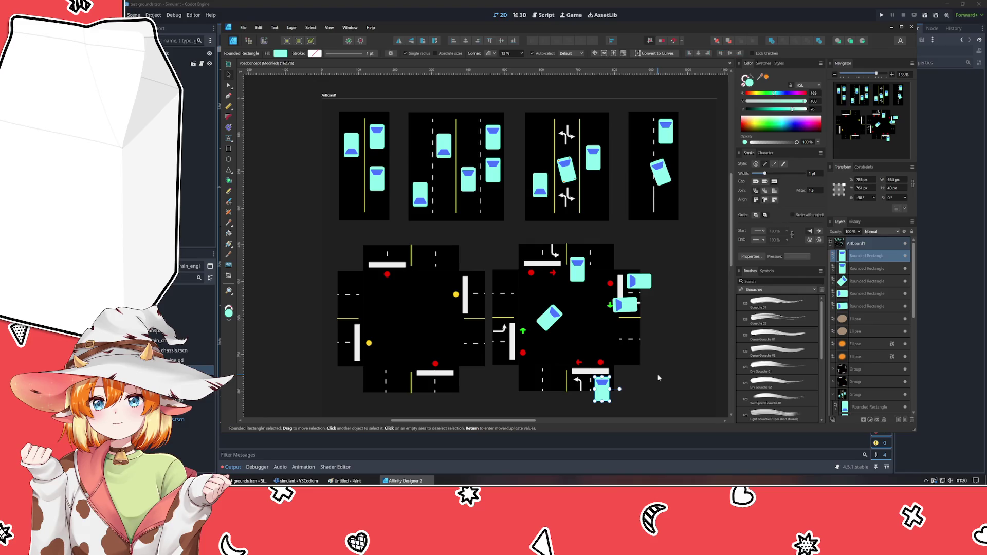
{"action": "left_click", "coordinate": [636, 378]}
{"action": "scroll", "coordinate": [638, 380], "scroll_direction": "down", "scroll_amount": 1}
{"action": "scroll", "coordinate": [638, 380], "scroll_direction": "left", "scroll_amount": 2}
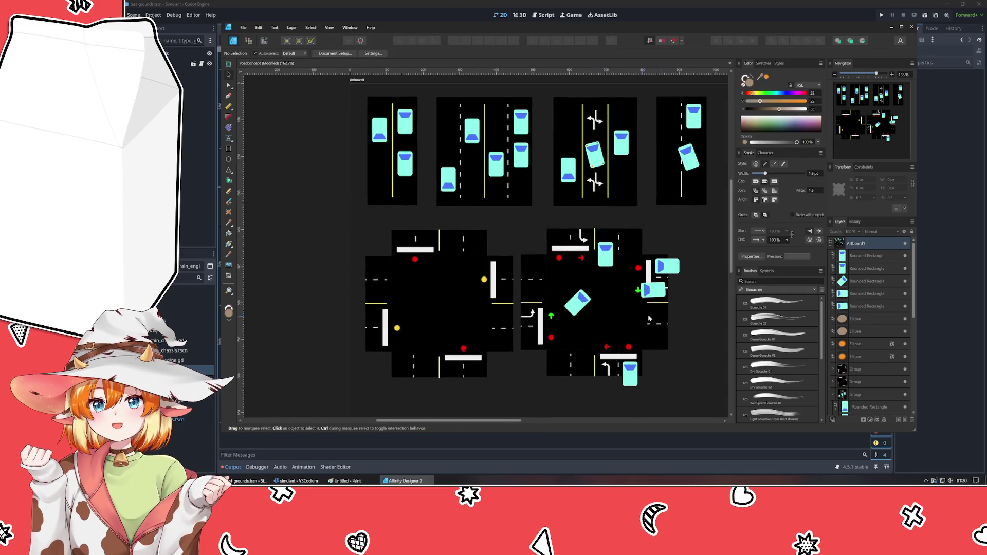
Bring the left intersection into view and move a duplicated teal car into it.
{"action": "left_click", "coordinate": [641, 374]}
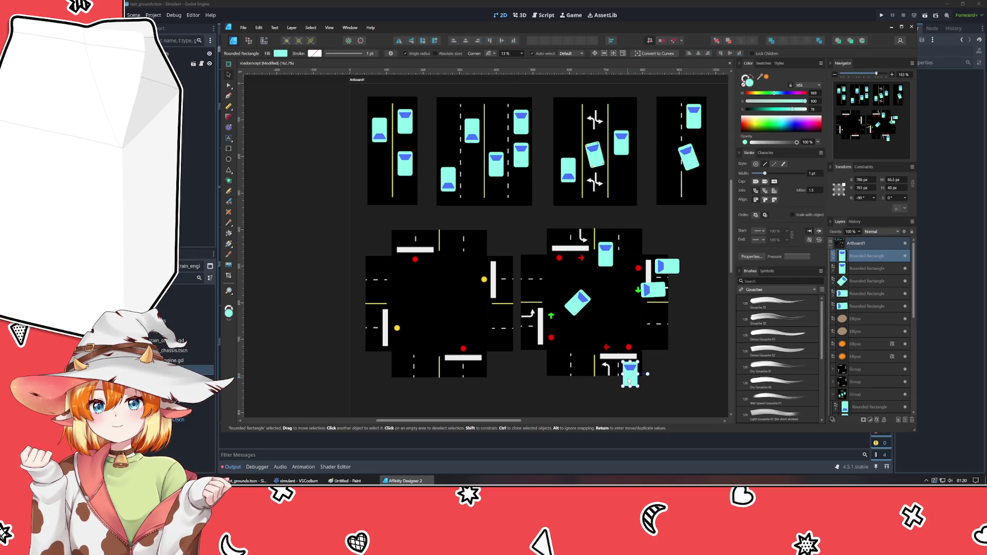
{"action": "left_click", "coordinate": [666, 391]}
{"action": "left_click_drag", "start_coordinate": [540, 383], "coordinate": [593, 371]}
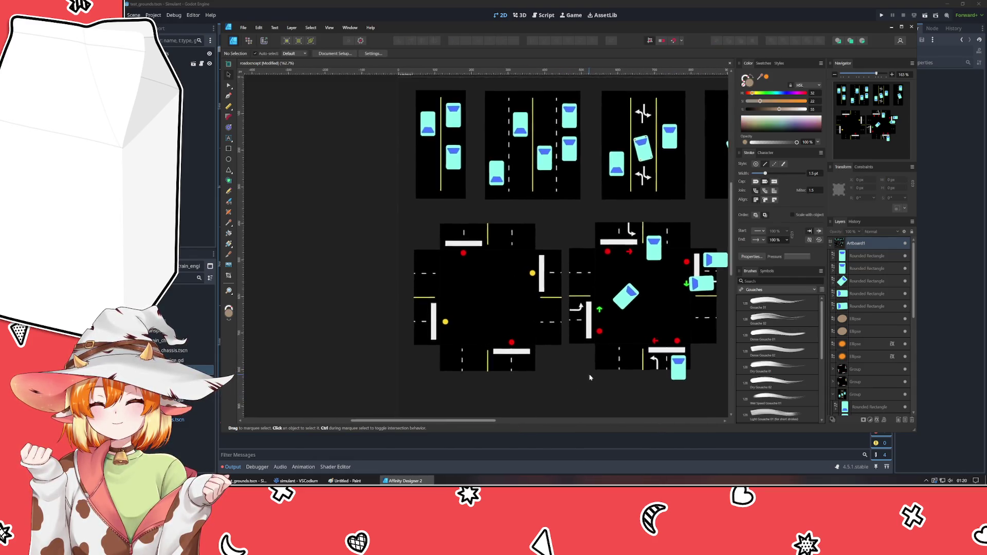
{"action": "left_click", "coordinate": [717, 256]}
{"action": "key", "text": "ctrl+j"}
{"action": "left_click_drag", "start_coordinate": [717, 256], "coordinate": [504, 262]}
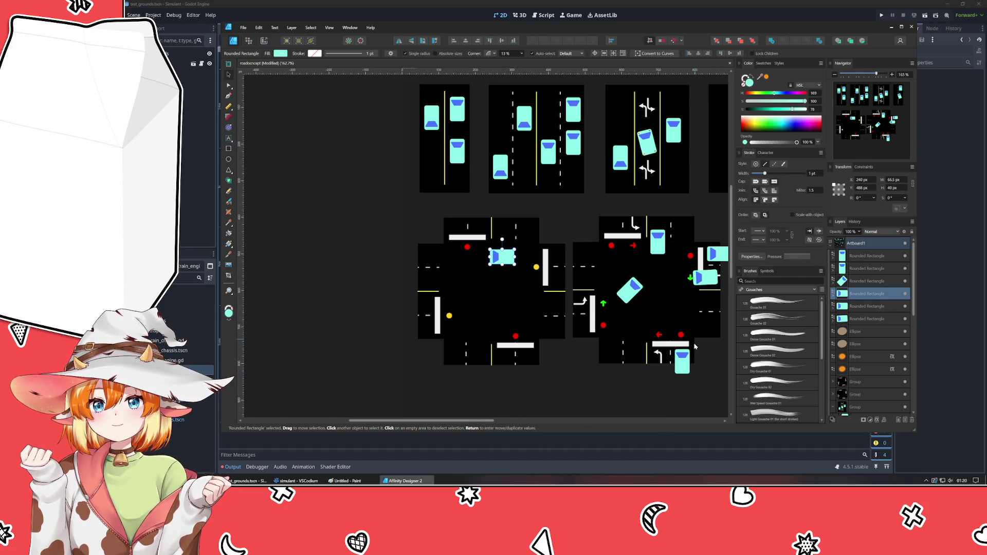
Make two upright car copies and set them side by side at the top entrance.
{"action": "key", "text": "ctrl+j"}
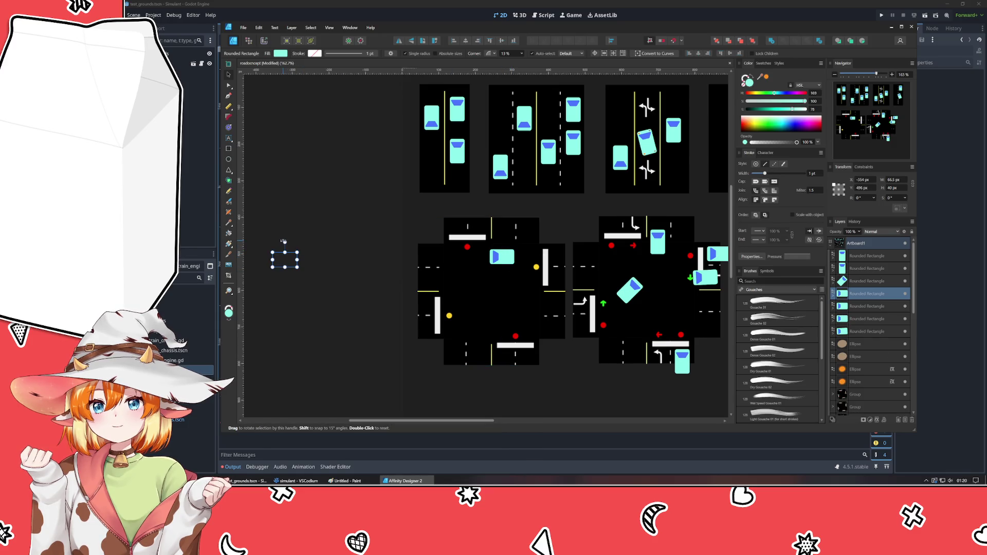
{"action": "mouse_move", "coordinate": [284, 243]}
{"action": "left_mouse_down"}
{"action": "mouse_move", "coordinate": [267, 259]}
{"action": "mouse_move", "coordinate": [460, 218]}
{"action": "left_mouse_up"}
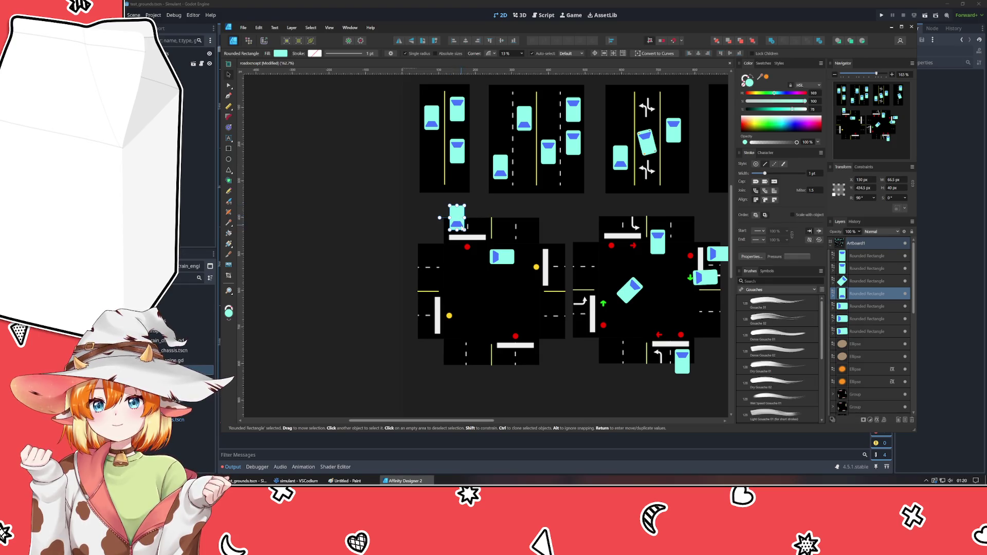
{"action": "key", "text": "ctrl+v"}
{"action": "mouse_move", "coordinate": [424, 284]}
{"action": "left_mouse_down"}
{"action": "mouse_move", "coordinate": [368, 267]}
{"action": "mouse_move", "coordinate": [479, 219]}
{"action": "left_mouse_up"}
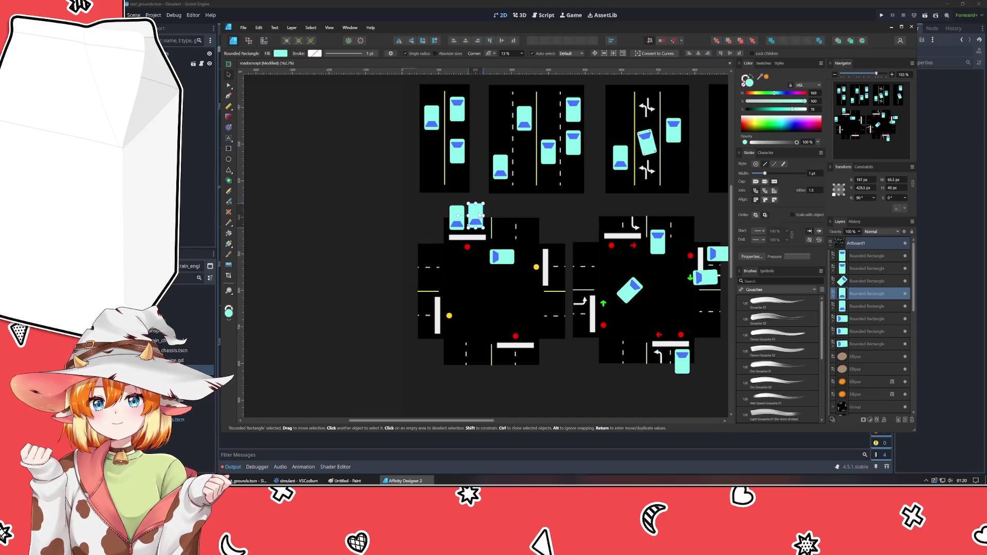
{"action": "left_click", "coordinate": [347, 273]}
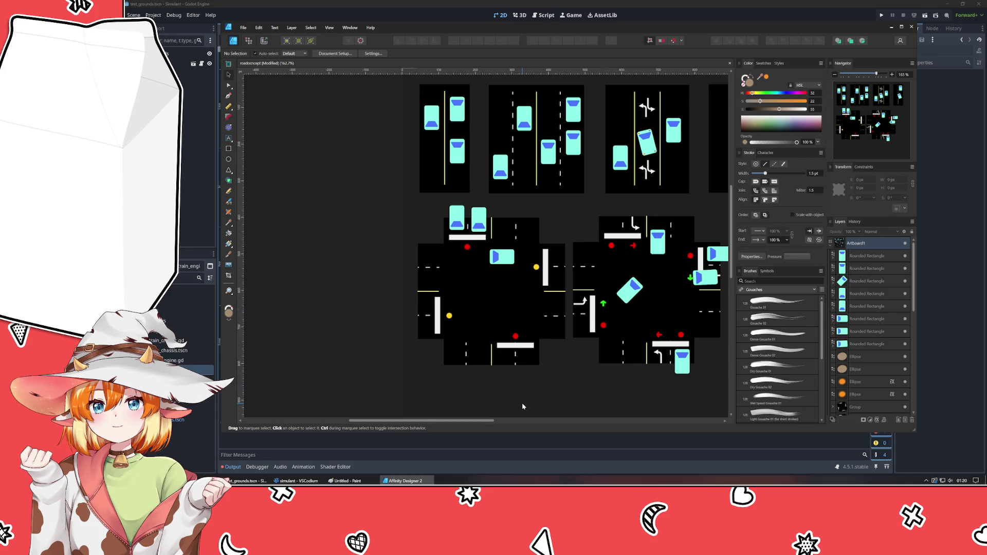
Place a rotated copy of the inside car at the left entrance of the intersection.
{"action": "left_click_drag", "start_coordinate": [521, 403], "coordinate": [490, 367]}
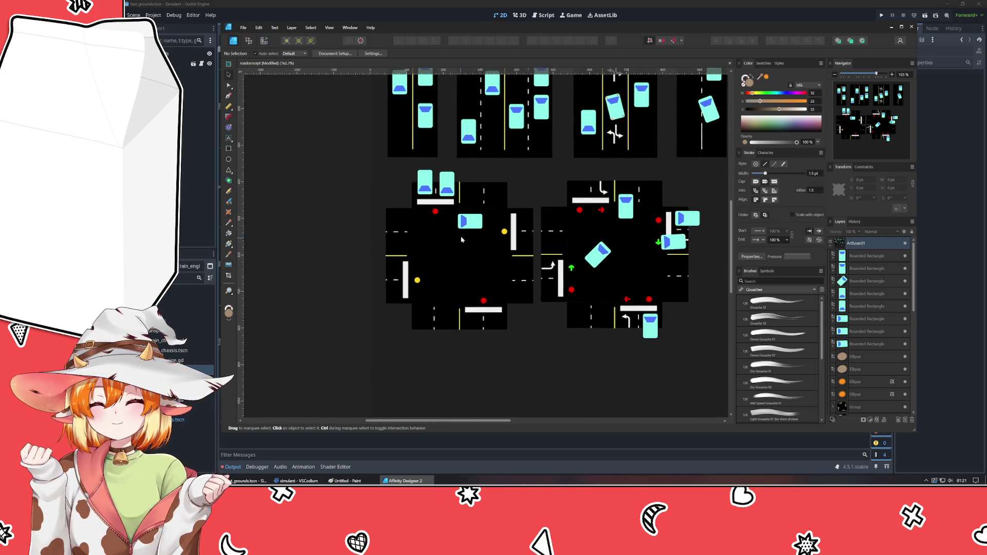
{"action": "left_click", "coordinate": [467, 224]}
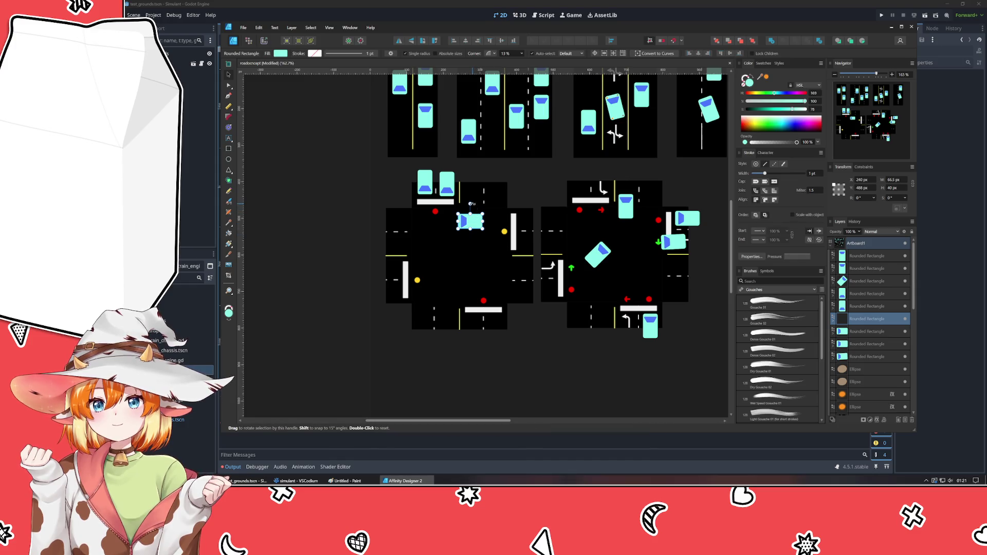
{"action": "mouse_move", "coordinate": [471, 203]}
{"action": "left_mouse_down"}
{"action": "mouse_move", "coordinate": [384, 287]}
{"action": "mouse_move", "coordinate": [385, 270]}
{"action": "mouse_move", "coordinate": [408, 269]}
{"action": "left_mouse_up"}
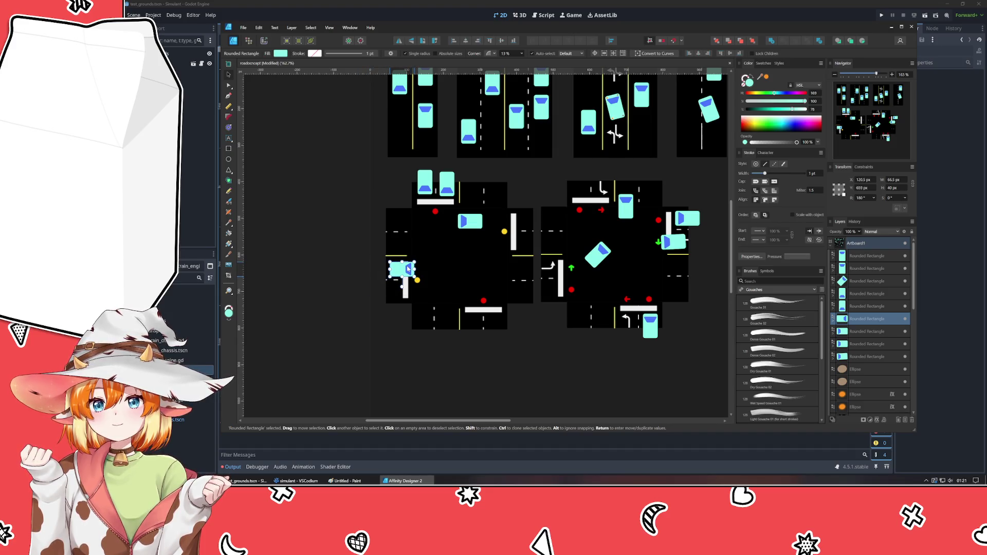
{"action": "left_click", "coordinate": [435, 368]}
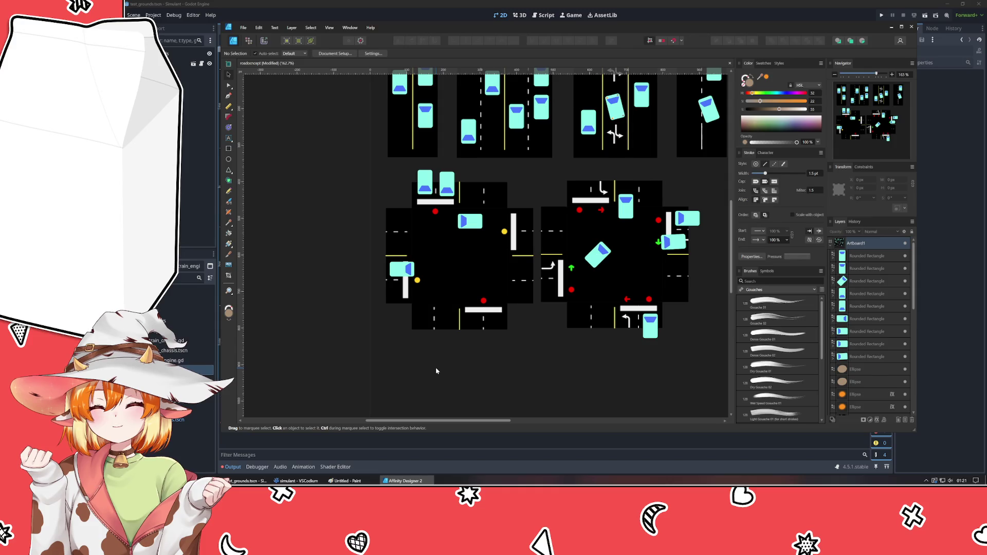
{"action": "left_click", "coordinate": [619, 306]}
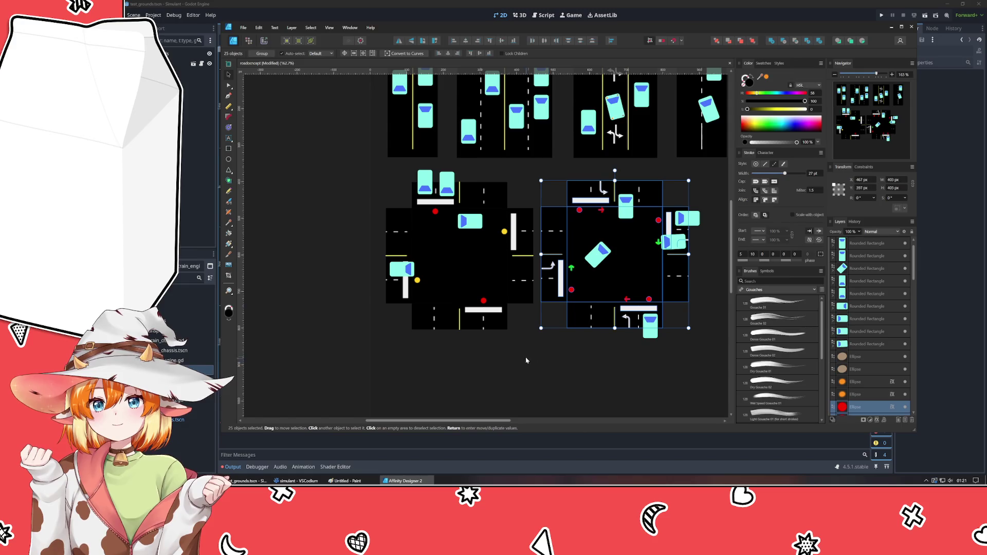
Group the right intersection's objects, then the left intersection's, each with Ctrl+G.
{"action": "mouse_move", "coordinate": [537, 336]}
{"action": "left_mouse_down"}
{"action": "mouse_move", "coordinate": [682, 254]}
{"action": "mouse_move", "coordinate": [715, 207]}
{"action": "mouse_move", "coordinate": [546, 347]}
{"action": "mouse_move", "coordinate": [732, 176]}
{"action": "left_mouse_up"}
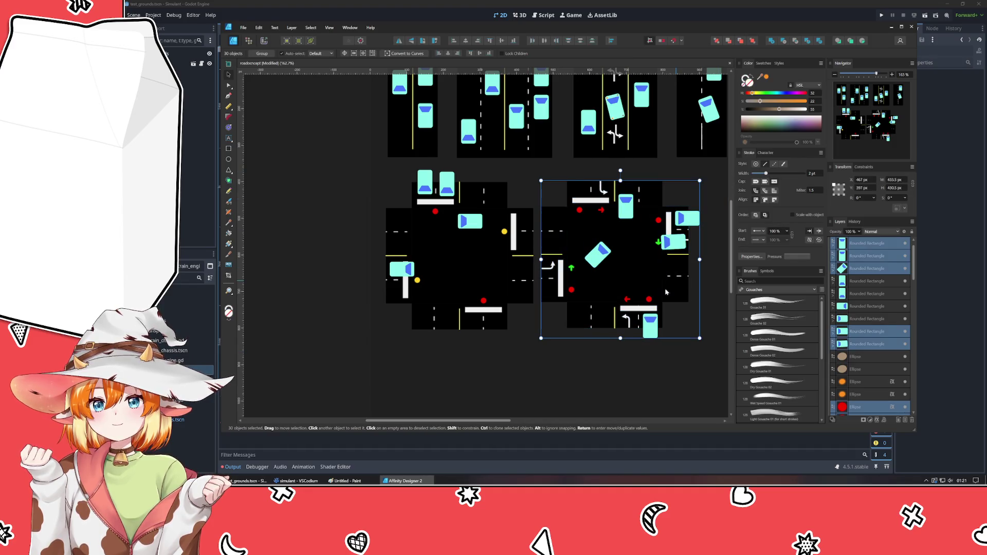
{"action": "key", "text": "ctrl+g"}
{"action": "left_click", "coordinate": [452, 278]}
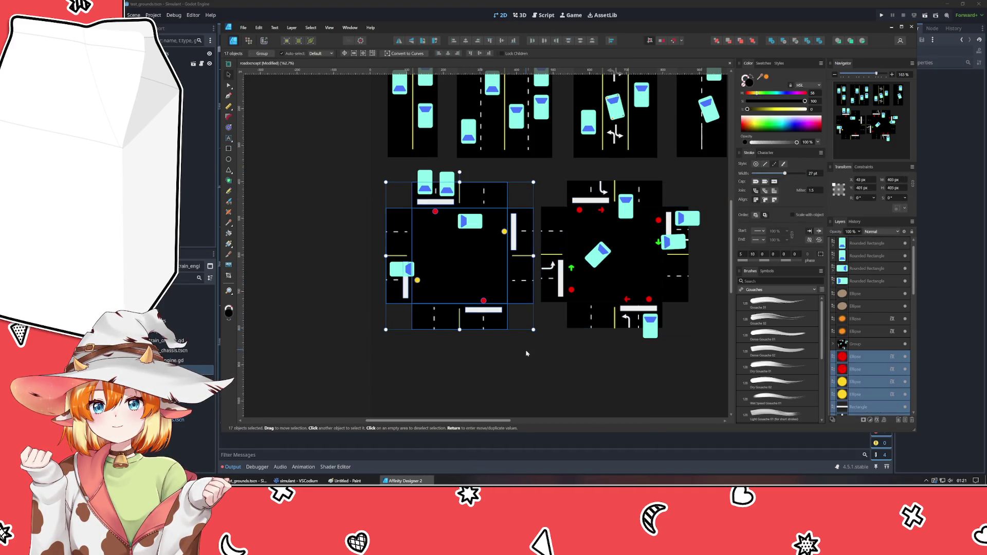
{"action": "mouse_move", "coordinate": [538, 352]}
{"action": "left_mouse_down"}
{"action": "mouse_move", "coordinate": [392, 190]}
{"action": "mouse_move", "coordinate": [373, 155]}
{"action": "left_mouse_up"}
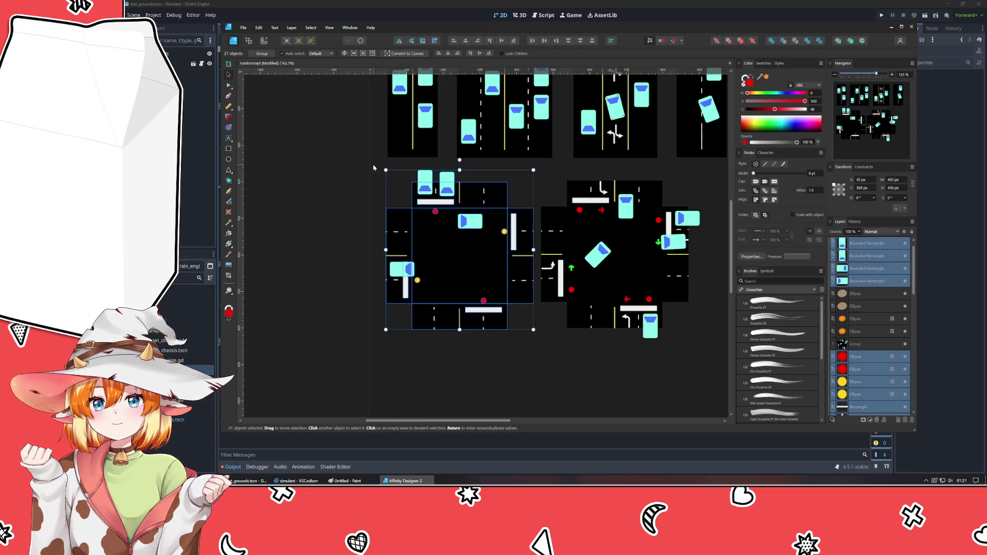
{"action": "key", "text": "ctrl+g"}
{"action": "left_click", "coordinate": [515, 372]}
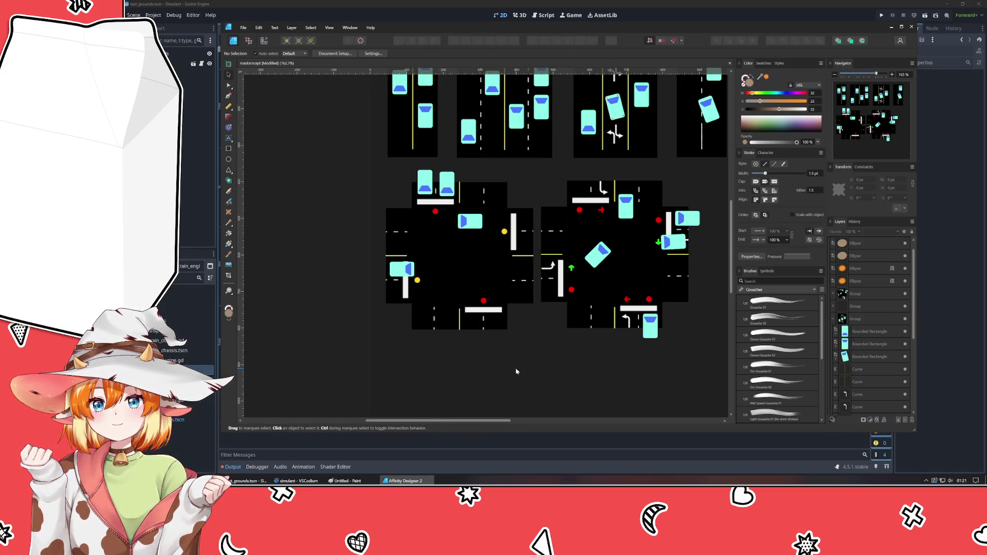
{"action": "scroll", "coordinate": [532, 344], "scroll_direction": "down", "scroll_amount": 5}
{"action": "scroll", "coordinate": [533, 344], "scroll_direction": "up", "scroll_amount": 4}
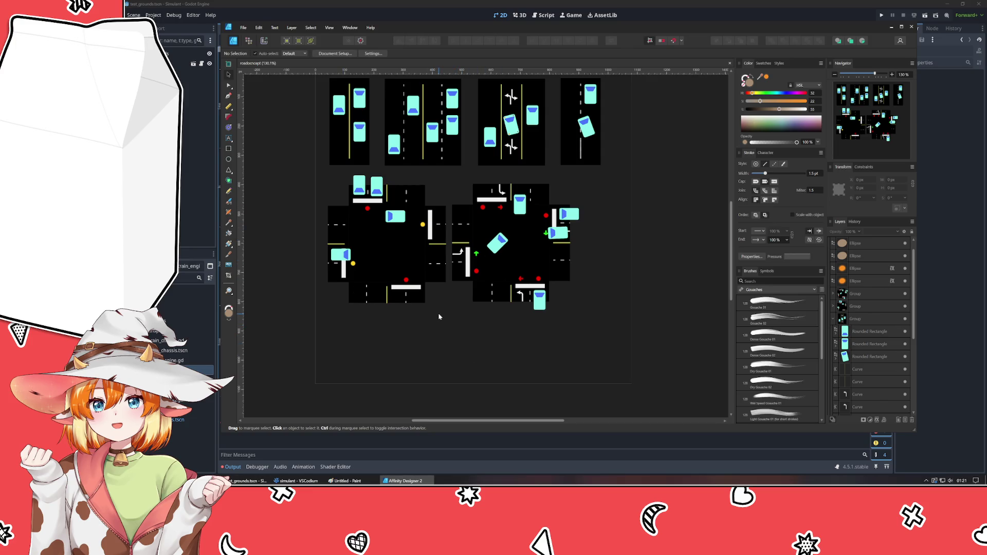
{"action": "mouse_move", "coordinate": [440, 346]}
{"action": "left_mouse_down"}
{"action": "mouse_move", "coordinate": [432, 283]}
{"action": "mouse_move", "coordinate": [447, 309]}
{"action": "left_mouse_up"}
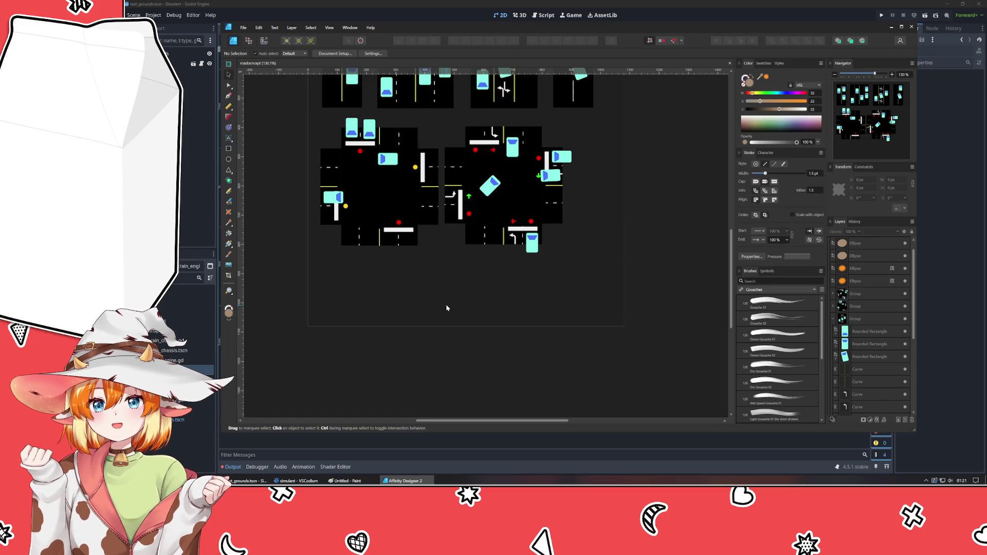
{"action": "left_click_drag", "start_coordinate": [447, 270], "coordinate": [404, 344]}
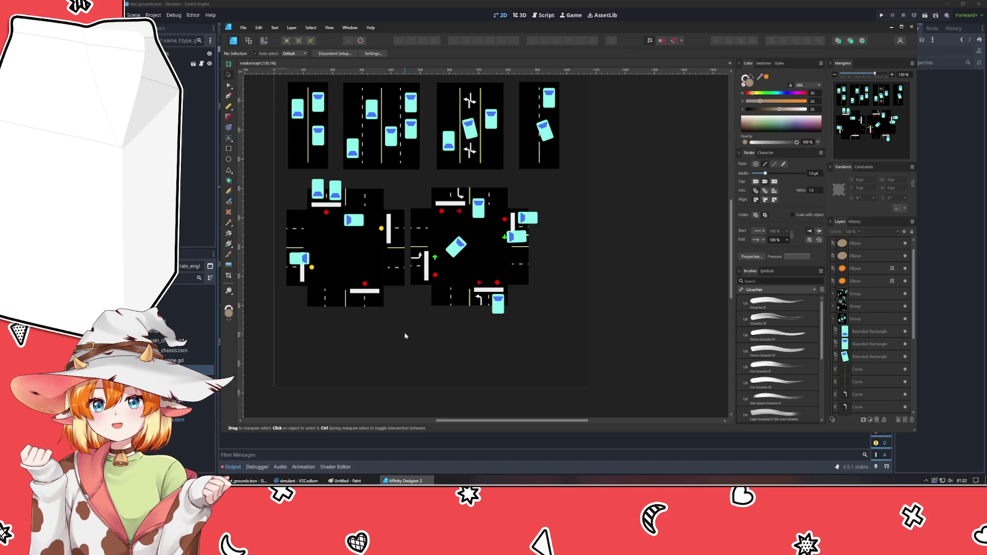
{"action": "left_click_drag", "start_coordinate": [455, 347], "coordinate": [482, 346]}
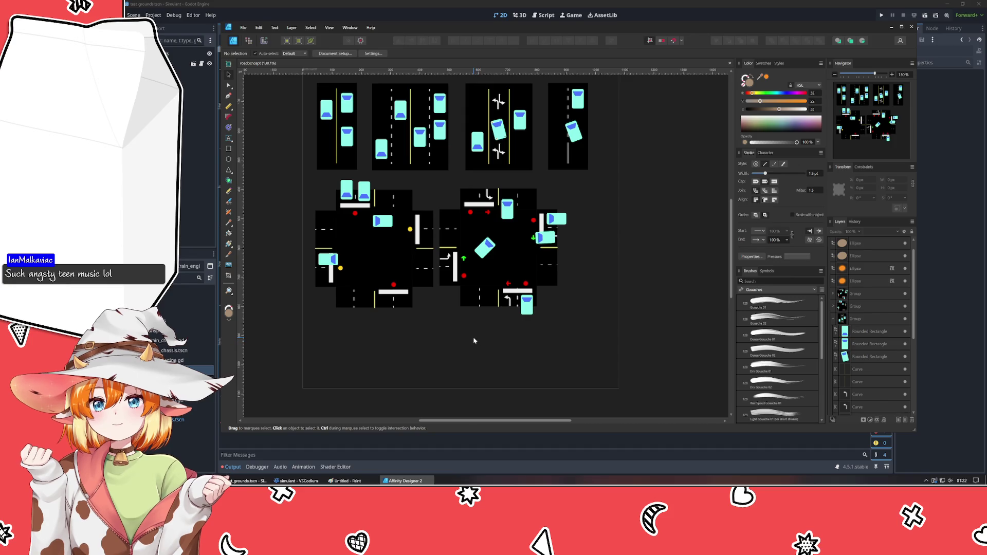
{"action": "mouse_move", "coordinate": [614, 383]}
{"action": "left_mouse_down"}
{"action": "mouse_move", "coordinate": [550, 408]}
{"action": "mouse_move", "coordinate": [544, 368]}
{"action": "mouse_move", "coordinate": [556, 372]}
{"action": "left_mouse_up"}
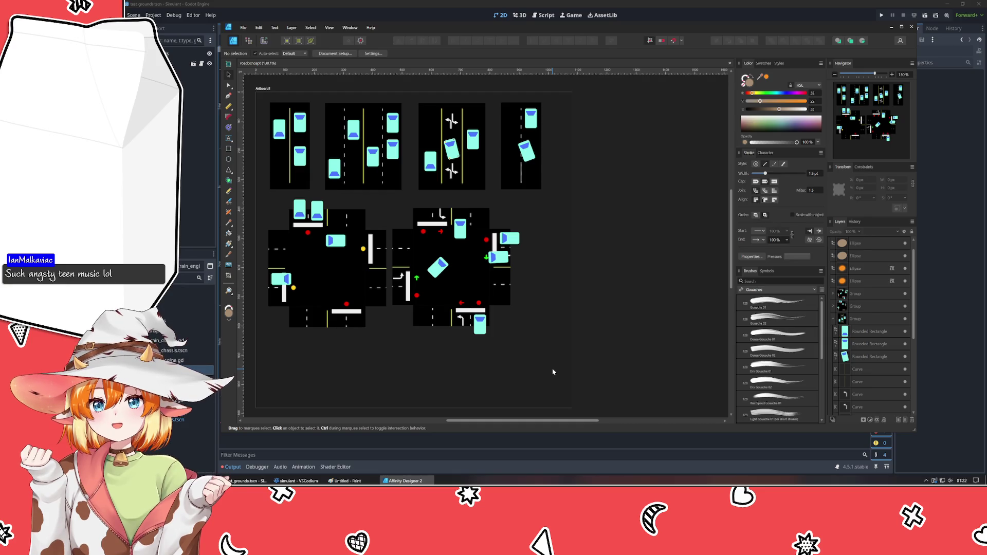
Delete the four loose Ellipse layers under Artboard1 and collapse the expanded groups.
{"action": "left_click", "coordinate": [834, 296]}
{"action": "left_click", "coordinate": [830, 244]}
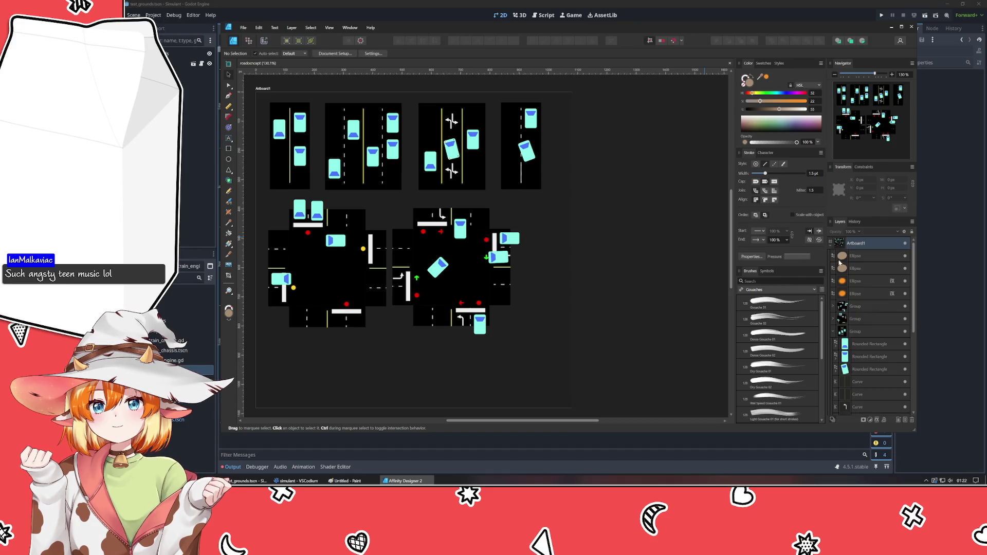
{"action": "left_click", "coordinate": [869, 284]}
{"action": "left_click", "coordinate": [869, 256]}
{"action": "left_click", "coordinate": [870, 294], "text": "shift"}
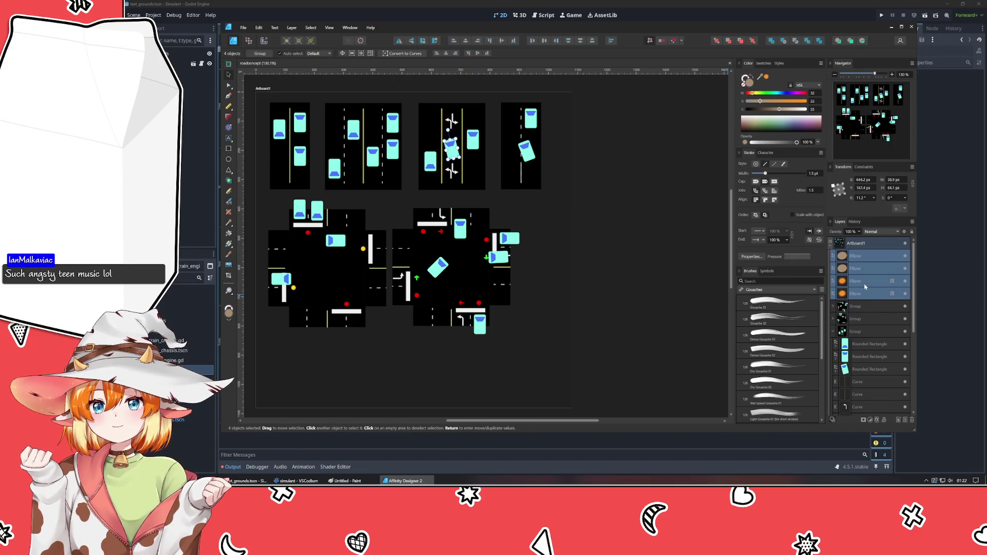
{"action": "key", "text": "Delete"}
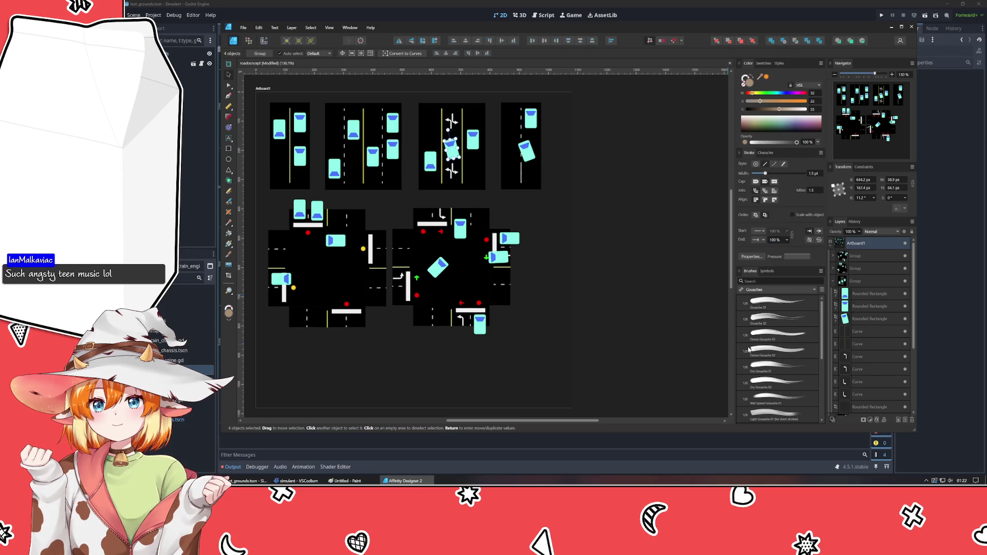
{"action": "left_click", "coordinate": [617, 318]}
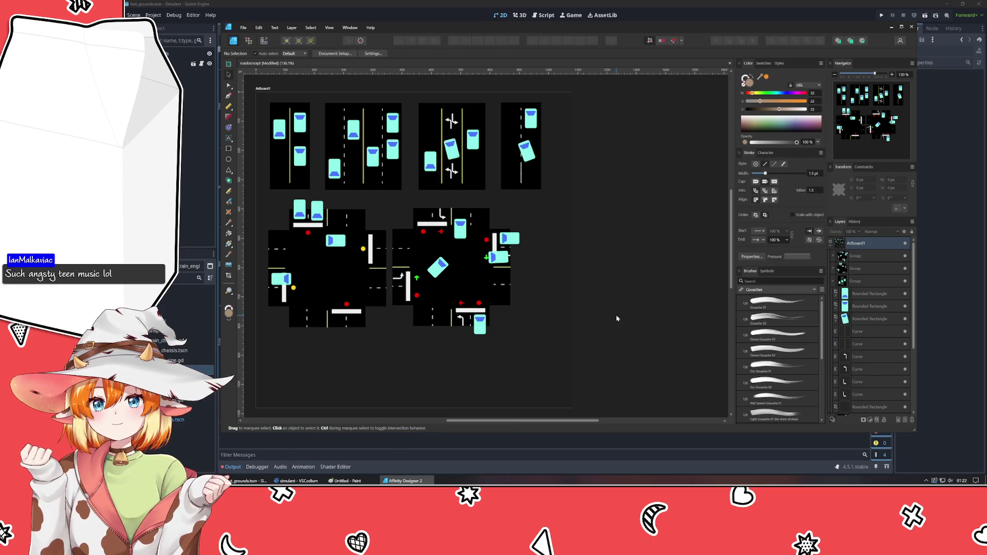
{"action": "left_click", "coordinate": [835, 286]}
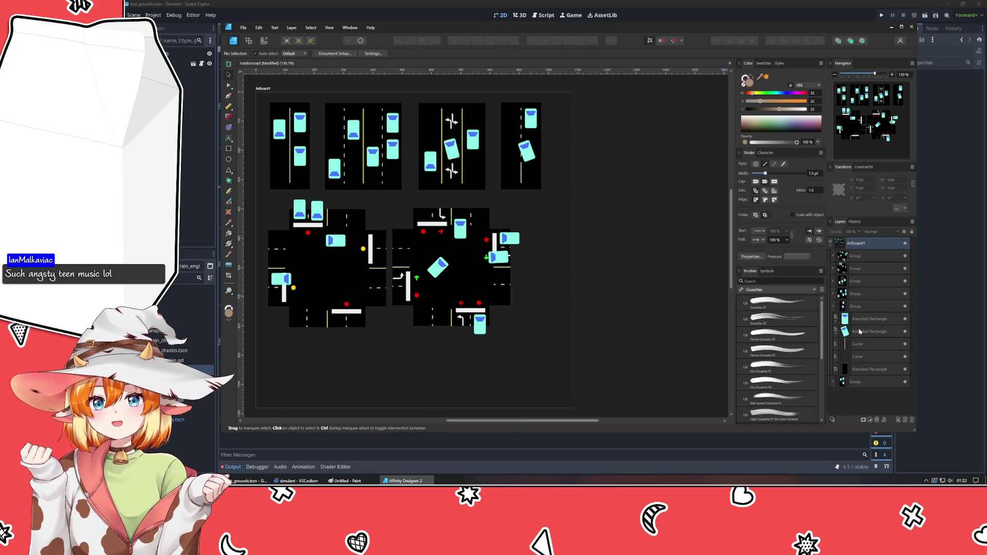
{"action": "left_click", "coordinate": [832, 306]}
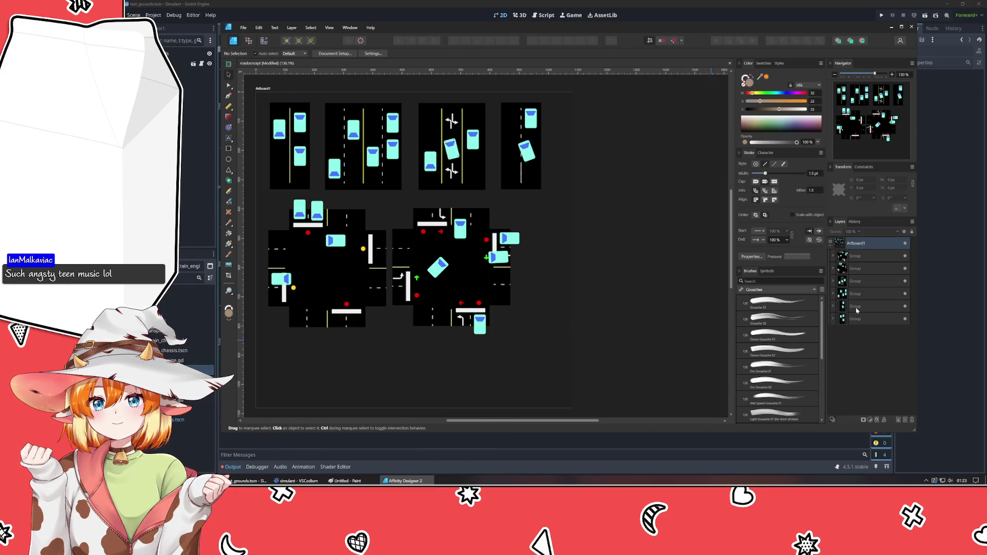
{"action": "left_click_drag", "start_coordinate": [470, 375], "coordinate": [492, 357]}
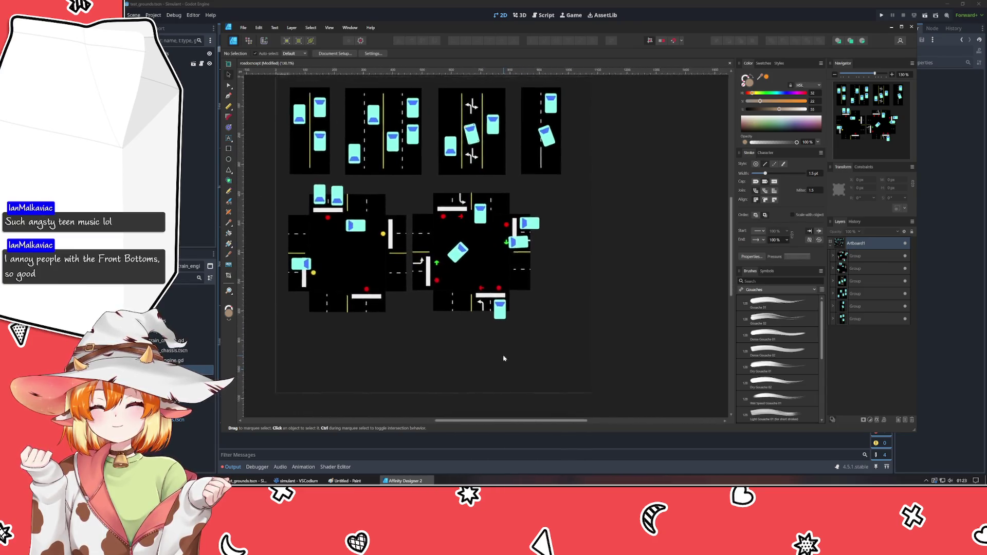
Save the document, then shift the right intersection group slightly to the right.
{"action": "key", "text": "ctrl+s"}
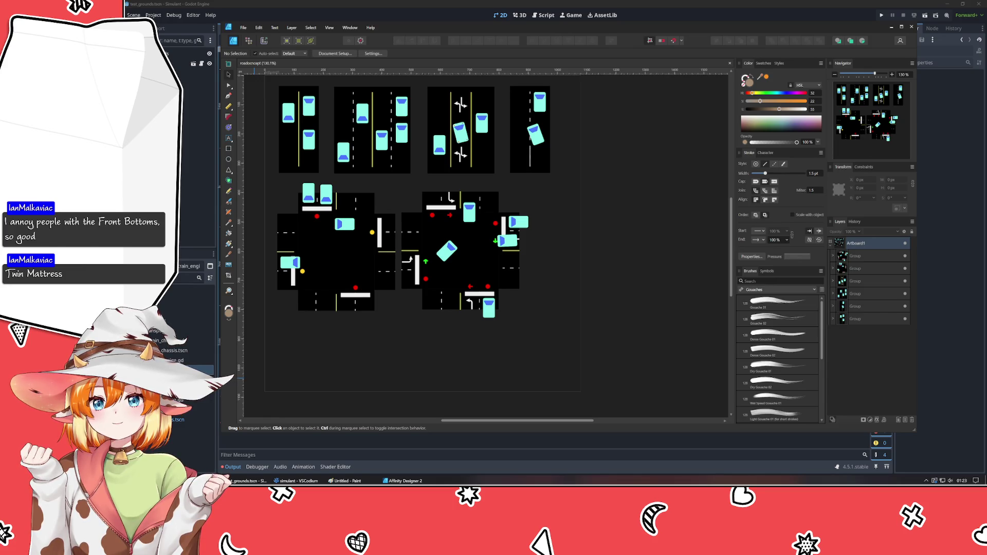
{"action": "left_click", "coordinate": [548, 340]}
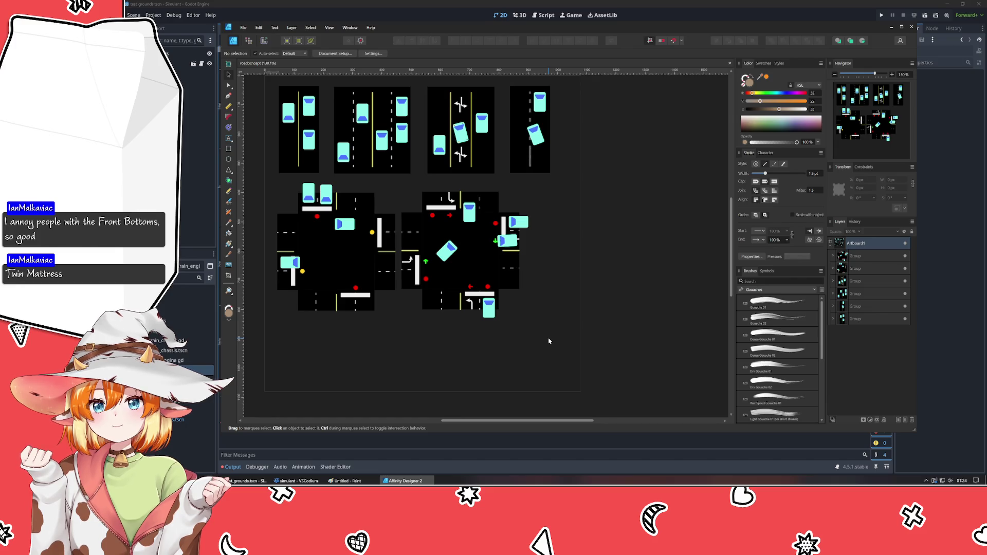
{"action": "left_click", "coordinate": [459, 270]}
{"action": "left_click_drag", "start_coordinate": [459, 270], "coordinate": [488, 269]}
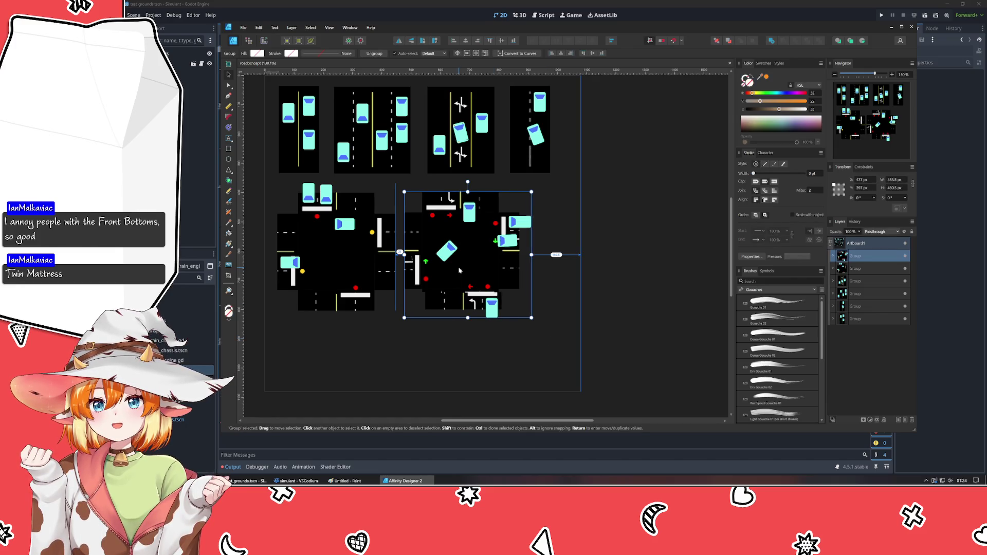
Lower both intersection groups slightly and space them further apart horizontally.
{"action": "left_click", "coordinate": [634, 265]}
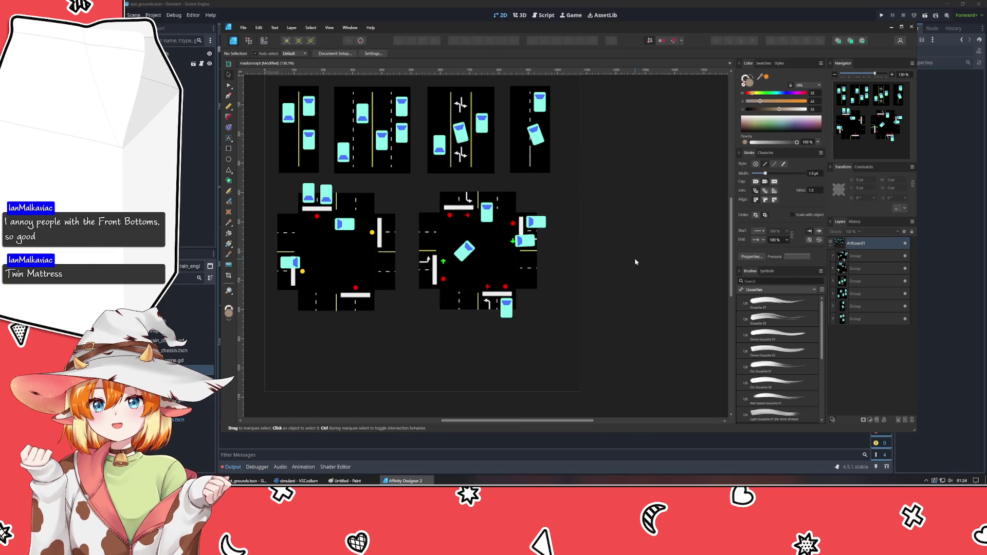
{"action": "scroll", "coordinate": [672, 267], "scroll_direction": "up", "scroll_amount": 2}
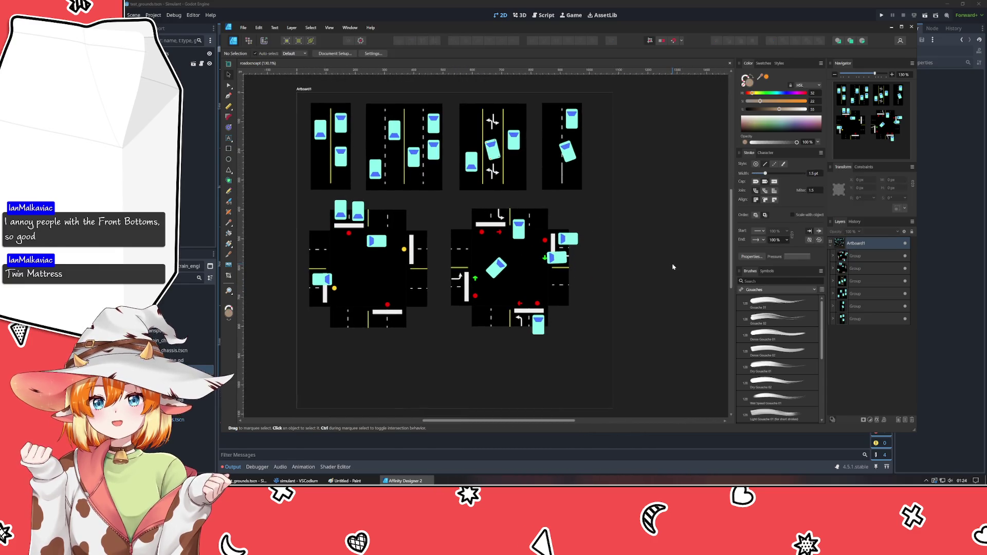
{"action": "left_click", "coordinate": [352, 287]}
{"action": "left_click", "coordinate": [504, 282], "text": "shift"}
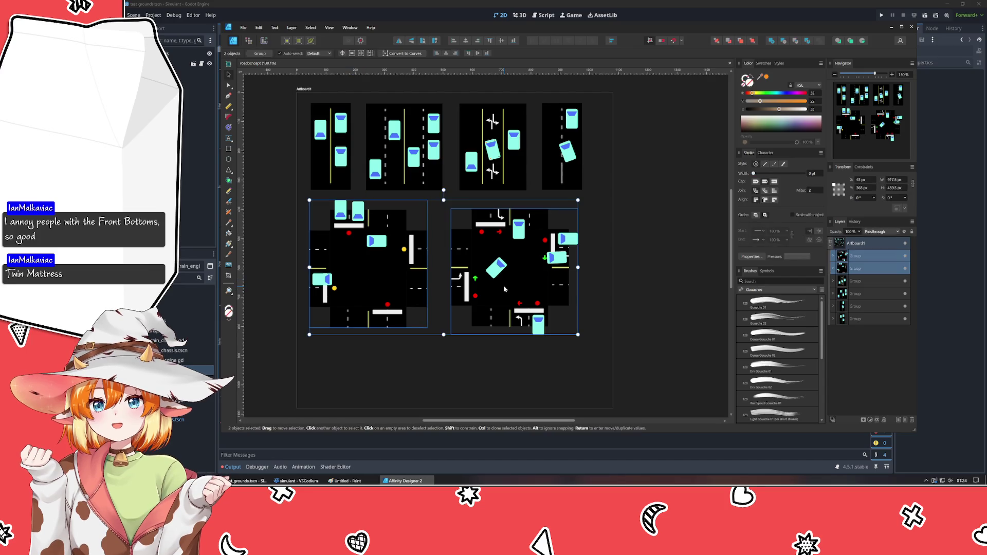
{"action": "left_click_drag", "start_coordinate": [505, 282], "coordinate": [505, 289]}
{"action": "left_click", "coordinate": [578, 286]}
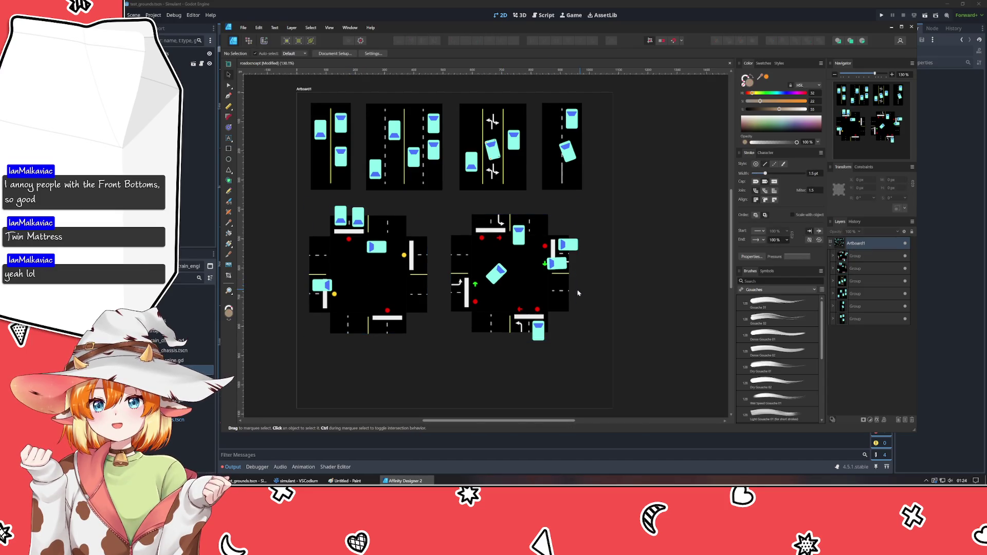
{"action": "left_click", "coordinate": [523, 281]}
{"action": "left_click_drag", "start_coordinate": [474, 285], "coordinate": [502, 285]}
{"action": "left_click", "coordinate": [375, 291]}
{"action": "left_click_drag", "start_coordinate": [375, 291], "coordinate": [420, 289]}
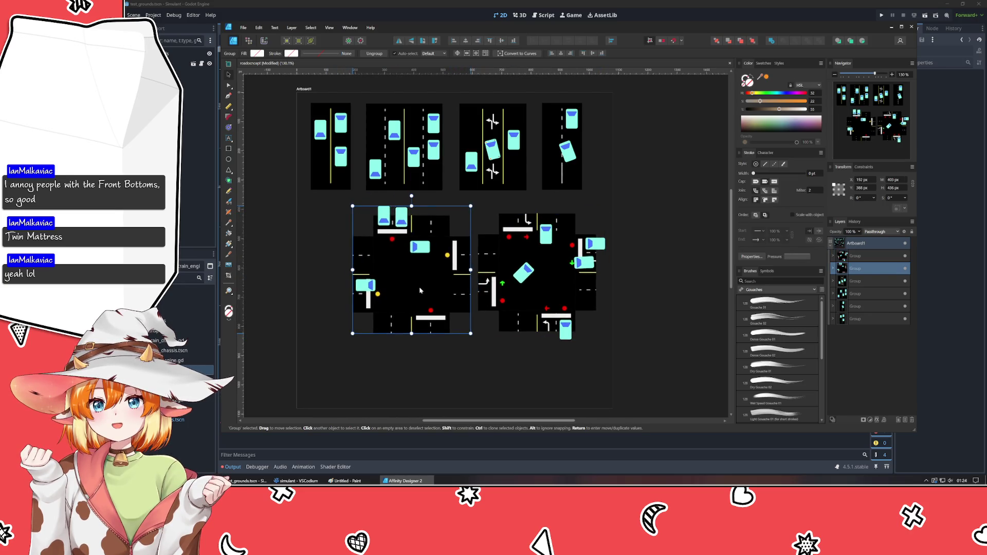
{"action": "left_click", "coordinate": [447, 342]}
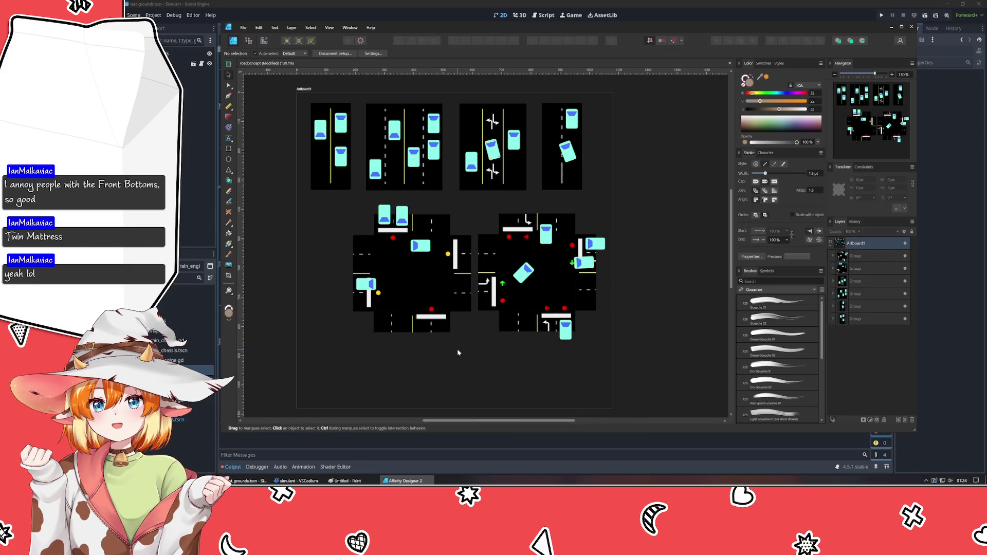
Fine-tune the intersections' positions, then Alt-drag a copy of the single-lane road strip down between them.
{"action": "left_click_drag", "start_coordinate": [428, 364], "coordinate": [489, 349]}
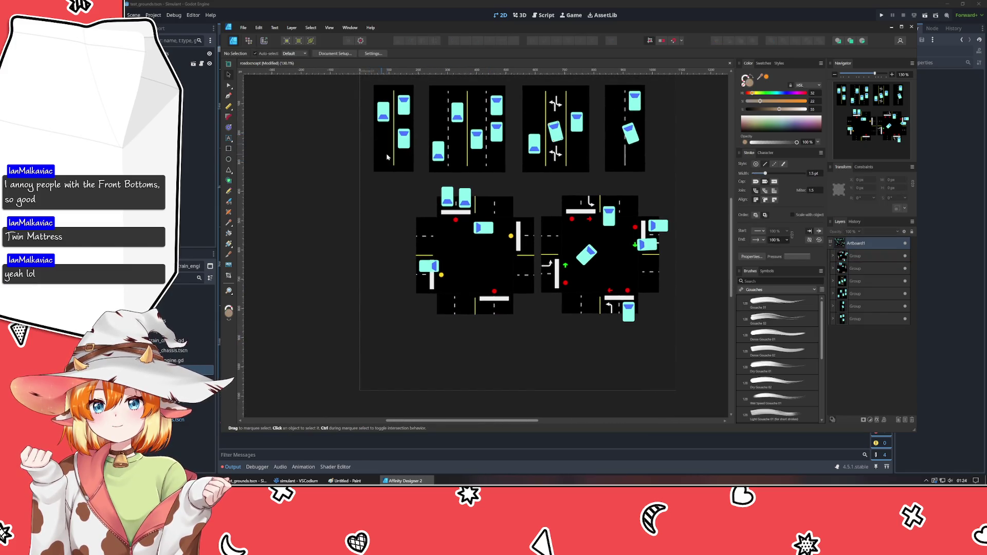
{"action": "left_click_drag", "start_coordinate": [432, 331], "coordinate": [377, 305]}
{"action": "left_click_drag", "start_coordinate": [436, 235], "coordinate": [393, 234]}
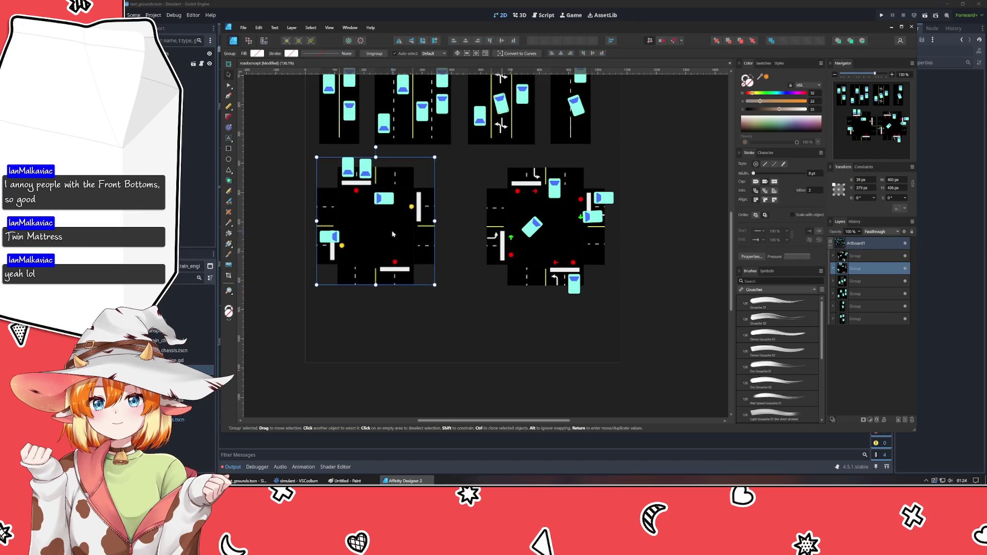
{"action": "left_click_drag", "start_coordinate": [543, 232], "coordinate": [541, 225]}
{"action": "left_click", "coordinate": [523, 311]}
{"action": "left_click_drag", "start_coordinate": [523, 310], "coordinate": [519, 297]}
{"action": "left_click", "coordinate": [370, 232]}
{"action": "left_click_drag", "start_coordinate": [370, 231], "coordinate": [370, 225]}
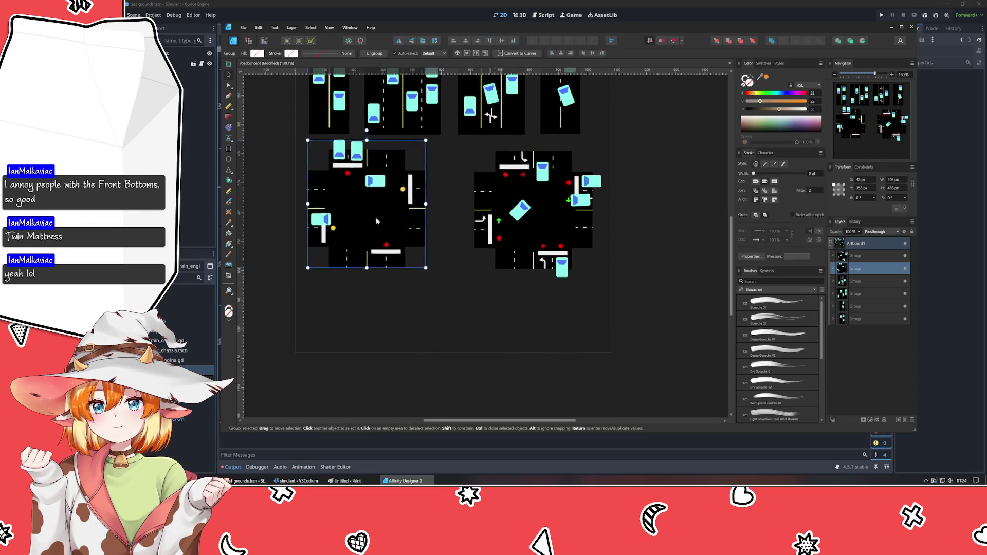
{"action": "left_click", "coordinate": [471, 309]}
{"action": "left_click", "coordinate": [319, 129]}
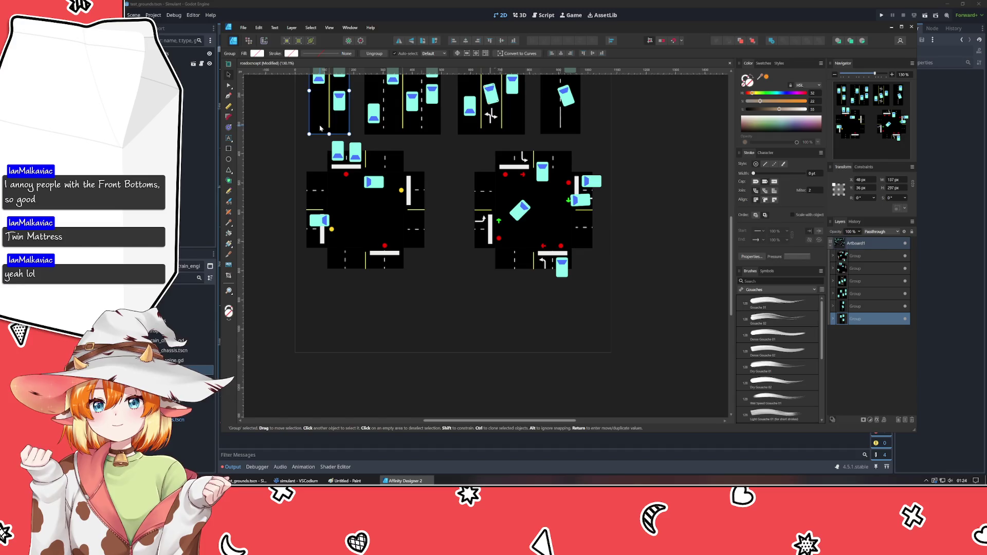
{"action": "mouse_move", "coordinate": [320, 129]}
{"action": "left_mouse_down", "text": "ctrl"}
{"action": "mouse_move", "coordinate": [371, 244]}
{"action": "mouse_move", "coordinate": [466, 365]}
{"action": "left_mouse_up", "text": "ctrl"}
Ungroup the duplicated road strip and pull its three cars out of it.
{"action": "key", "text": "ctrl+shift+g"}
{"action": "scroll", "coordinate": [490, 334], "scroll_direction": "up", "scroll_amount": 2}
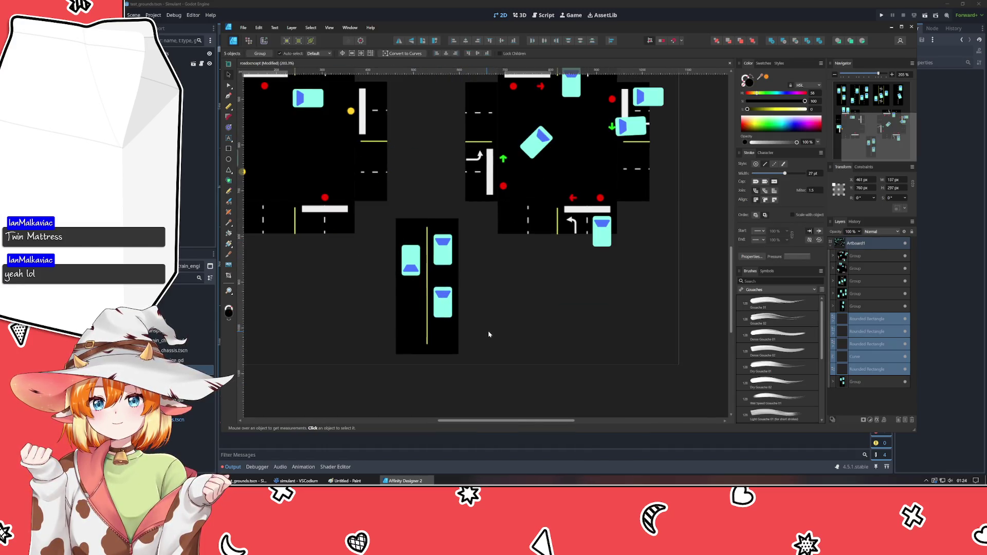
{"action": "left_click_drag", "start_coordinate": [442, 302], "coordinate": [565, 301]}
{"action": "left_click_drag", "start_coordinate": [442, 249], "coordinate": [536, 281]}
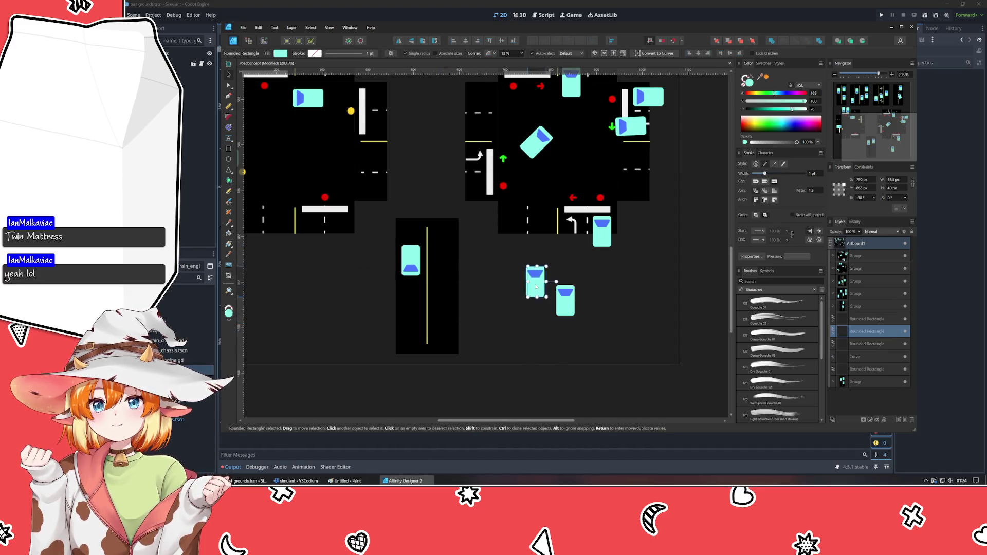
{"action": "left_click", "coordinate": [426, 324]}
{"action": "left_click_drag", "start_coordinate": [410, 260], "coordinate": [609, 302]}
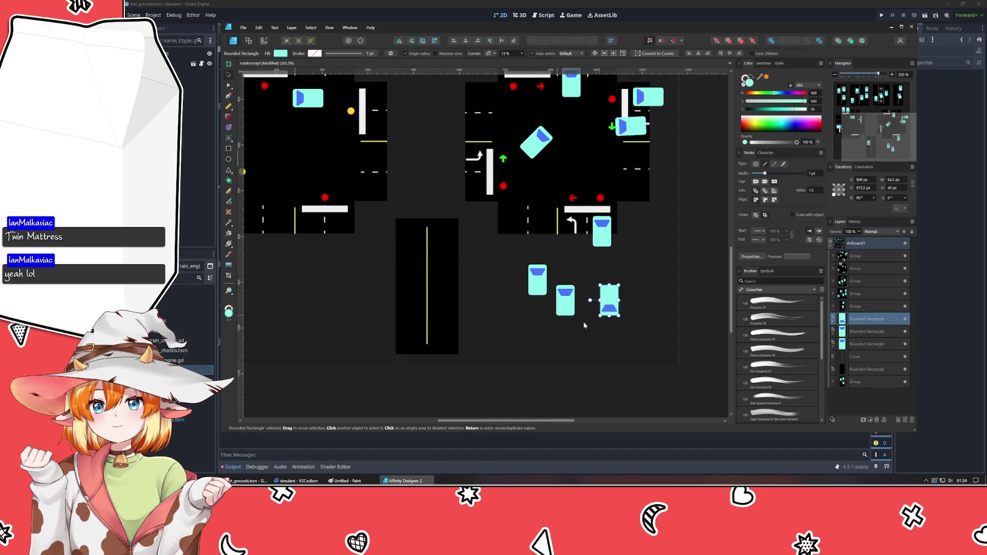
{"action": "scroll", "coordinate": [584, 326], "scroll_direction": "left", "scroll_amount": 1}
Shorten the black road rectangle and its yellow centre line into a short tile block.
{"action": "left_click", "coordinate": [459, 331]}
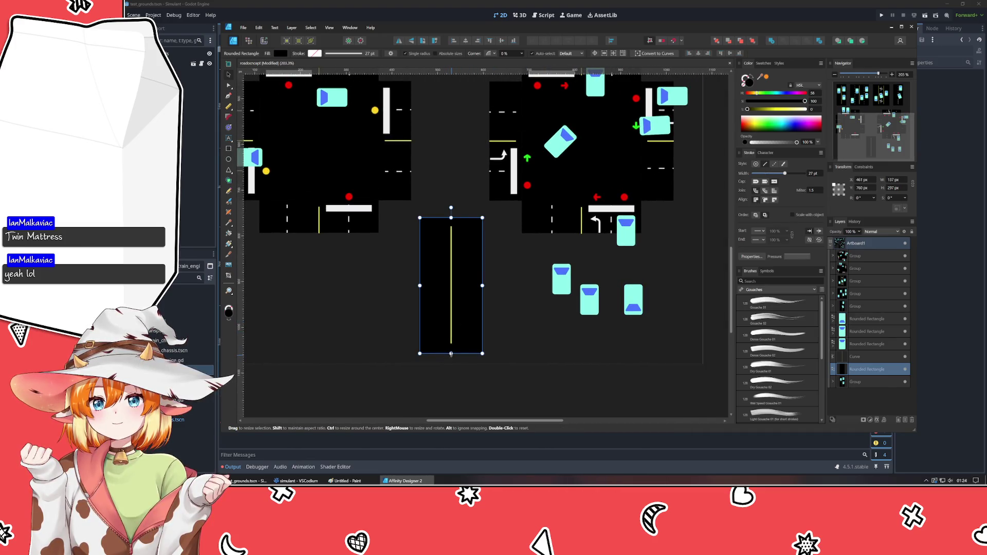
{"action": "left_click_drag", "start_coordinate": [451, 353], "coordinate": [451, 251]}
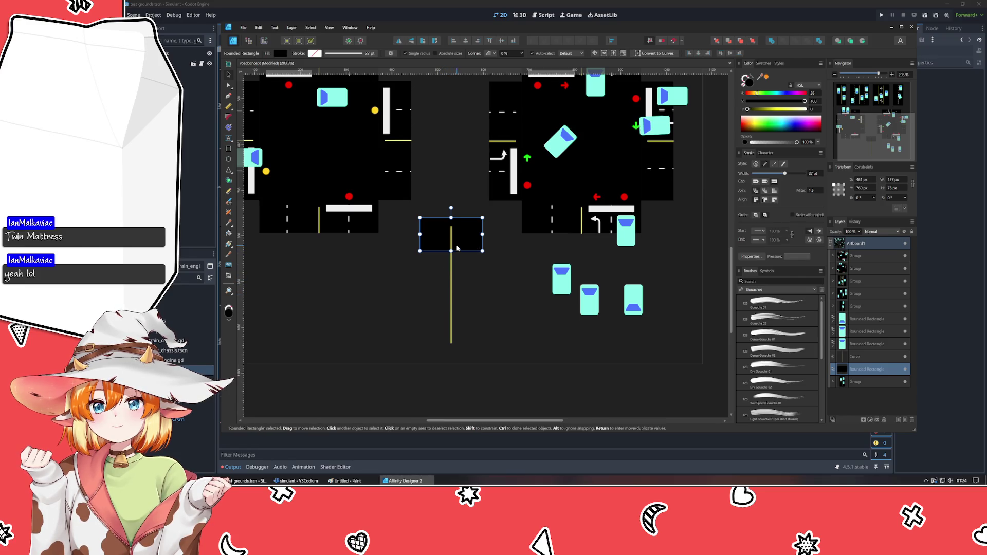
{"action": "left_click", "coordinate": [455, 263]}
{"action": "left_click_drag", "start_coordinate": [450, 342], "coordinate": [445, 248]}
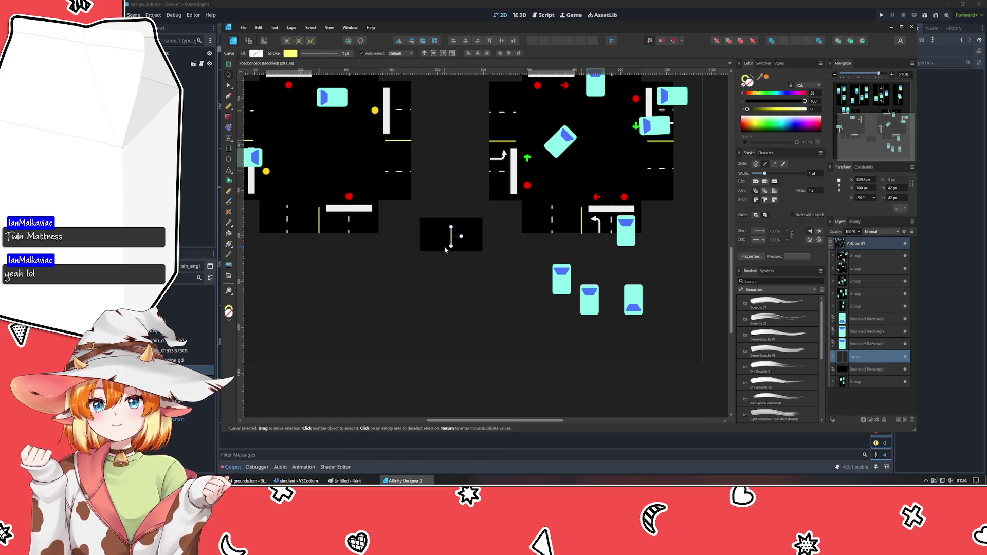
{"action": "key", "text": "Escape"}
{"action": "left_click", "coordinate": [451, 241]}
{"action": "key", "text": "Escape"}
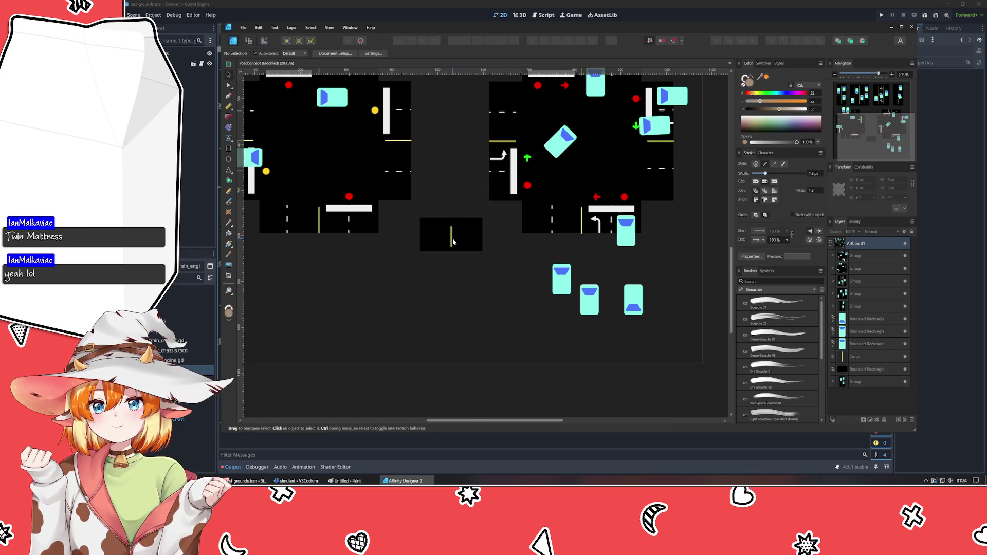
{"action": "left_click", "coordinate": [453, 241]}
{"action": "key", "text": "Escape"}
{"action": "left_click", "coordinate": [389, 132]}
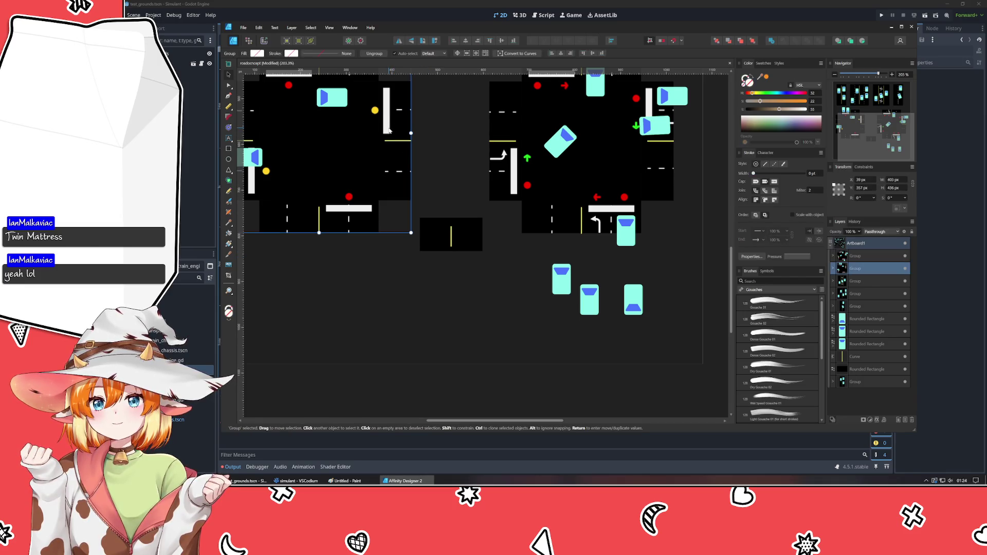
{"action": "key", "text": "Escape"}
{"action": "left_click", "coordinate": [229, 148]}
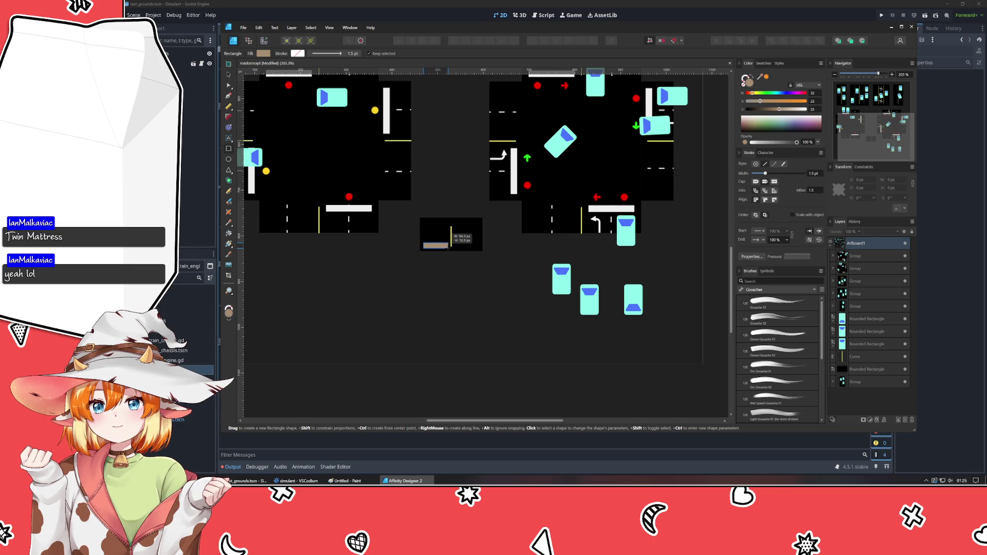
Draw a thin stop-bar rectangle in the small tile and fill it with sampled white.
{"action": "left_click_drag", "start_coordinate": [422, 243], "coordinate": [449, 246]}
{"action": "left_click_drag", "start_coordinate": [751, 74], "coordinate": [513, 170]}
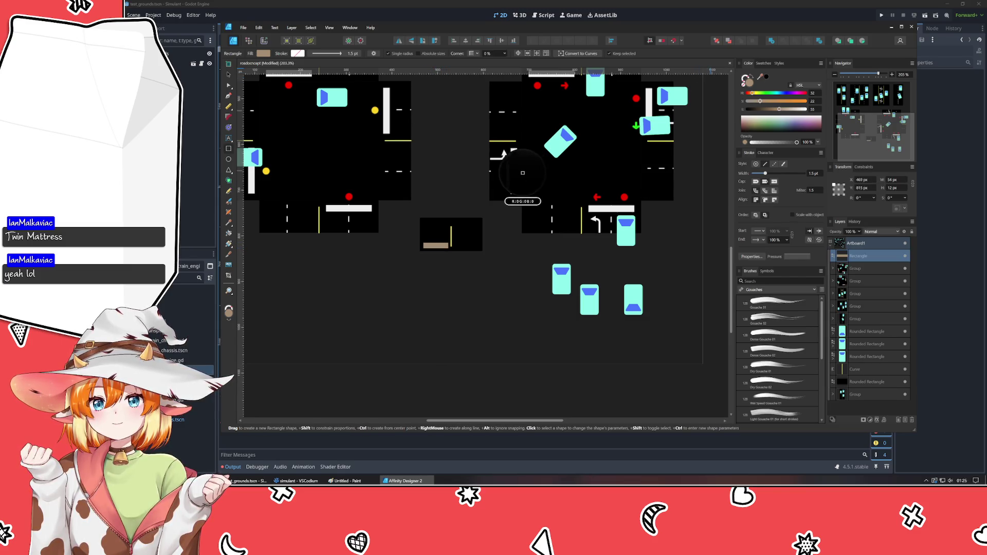
{"action": "scroll", "coordinate": [409, 278], "scroll_direction": "up", "scroll_amount": 1}
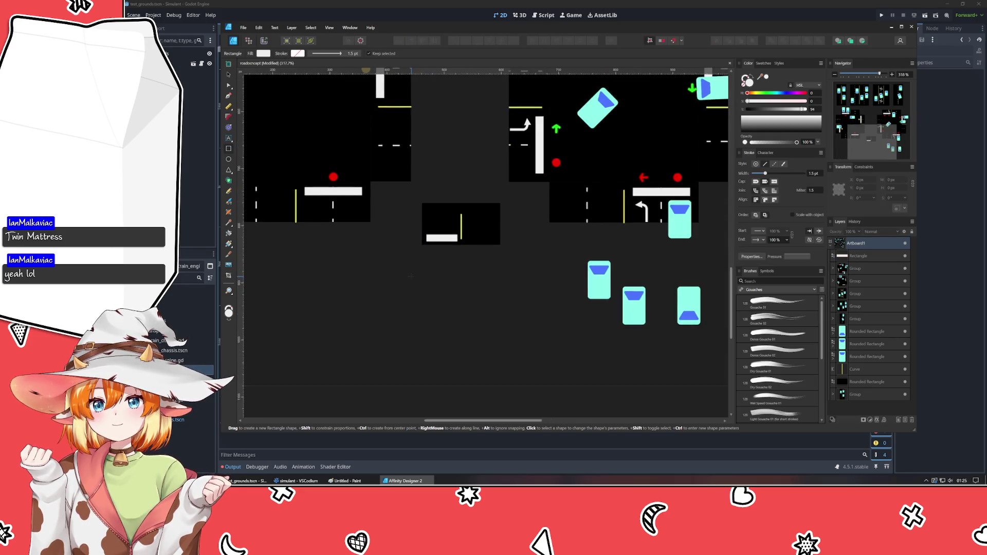
{"action": "scroll", "coordinate": [409, 279], "scroll_direction": "up", "scroll_amount": 1}
{"action": "left_click", "coordinate": [462, 217]}
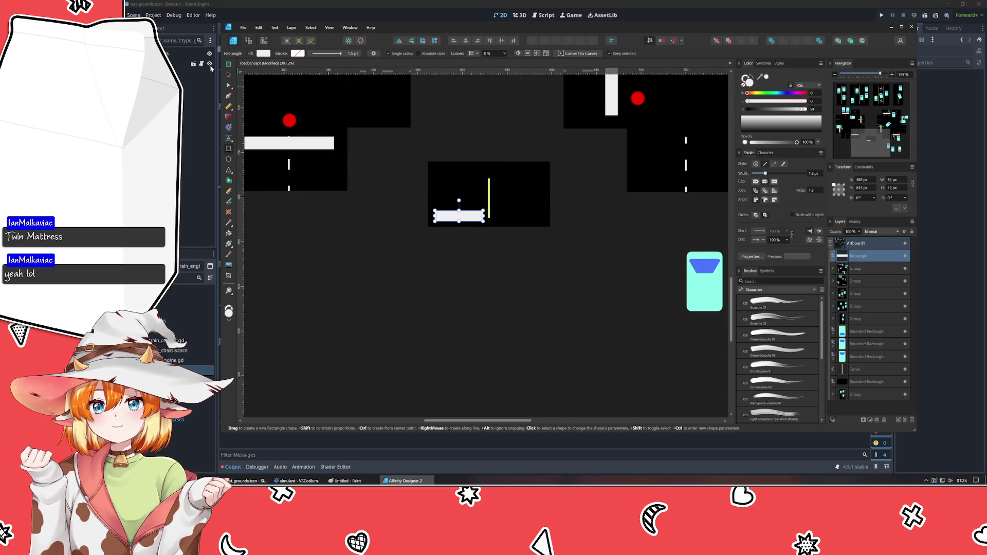
Nudge the yellow centre line and the white stop bar slightly upward.
{"action": "left_click", "coordinate": [228, 65]}
{"action": "left_click", "coordinate": [488, 198]}
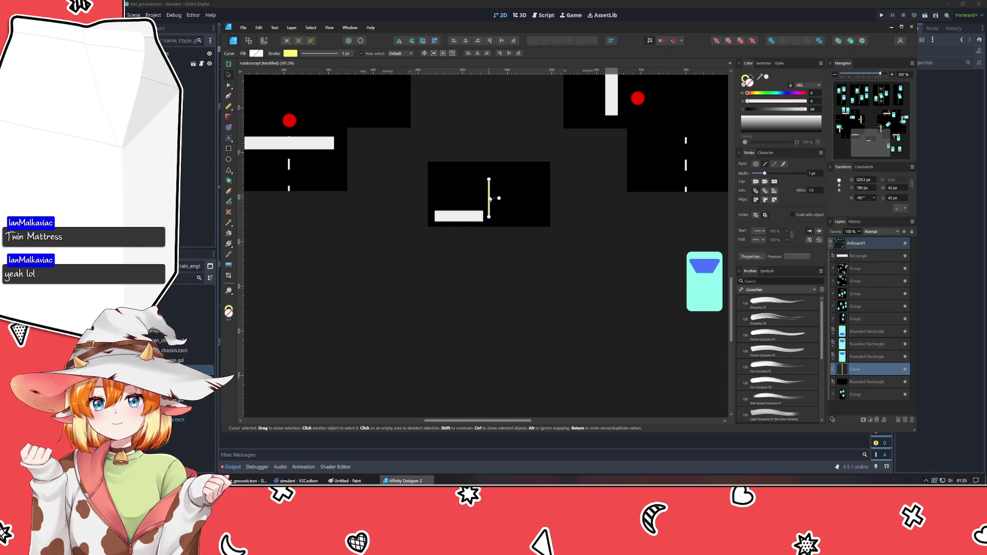
{"action": "left_click_drag", "start_coordinate": [489, 198], "coordinate": [492, 201]}
{"action": "left_click", "coordinate": [474, 254]}
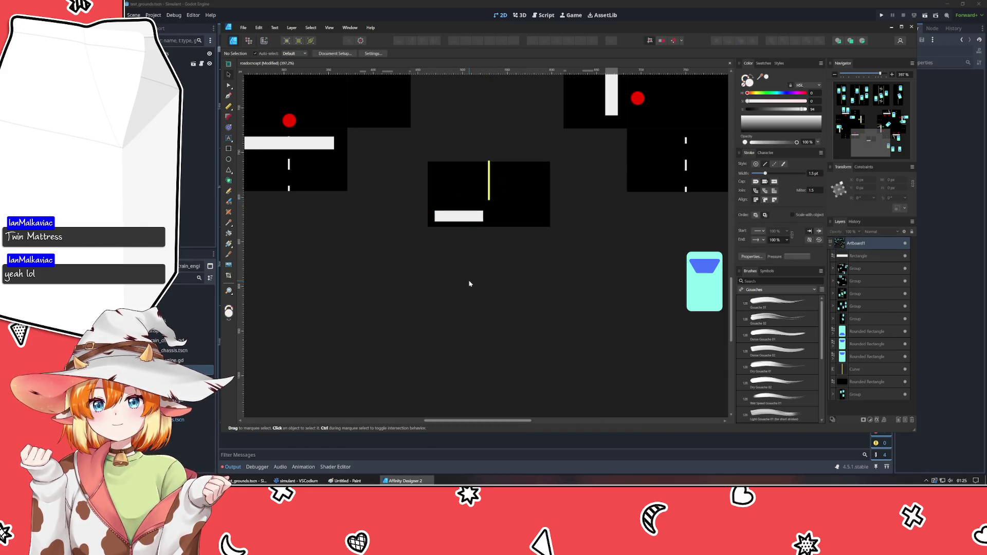
{"action": "double_click", "coordinate": [489, 177]}
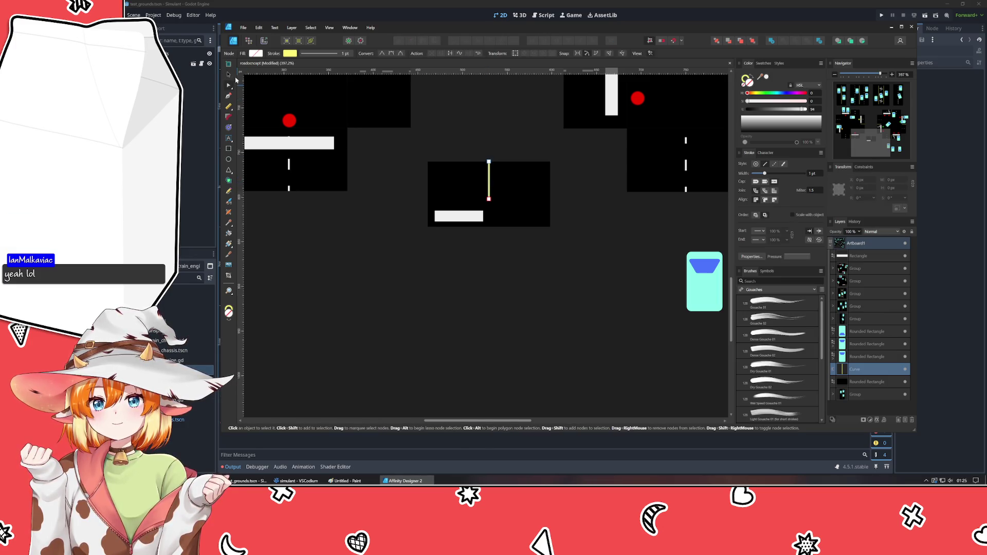
{"action": "left_click", "coordinate": [228, 65]}
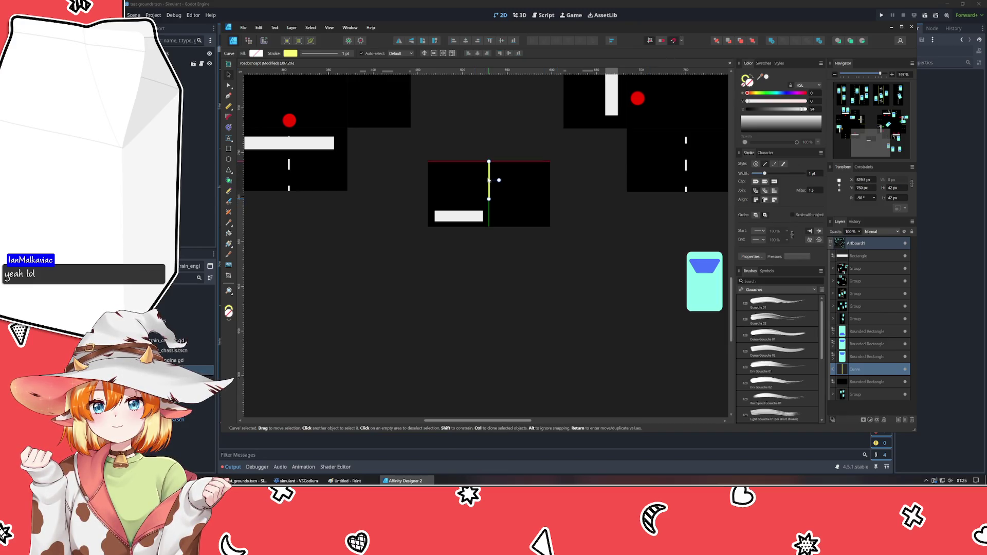
{"action": "left_click", "coordinate": [586, 249]}
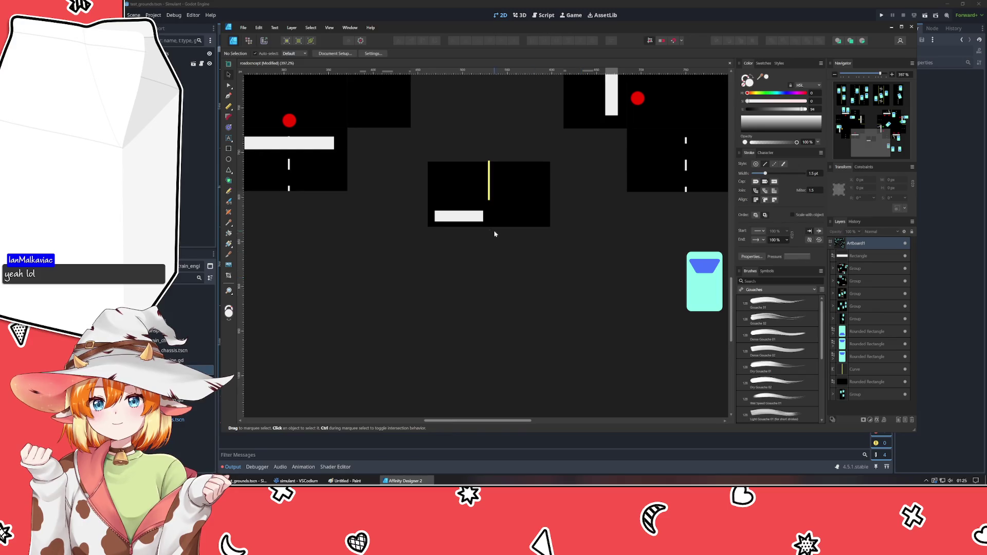
{"action": "left_click", "coordinate": [459, 217]}
{"action": "left_click_drag", "start_coordinate": [459, 218], "coordinate": [459, 214]}
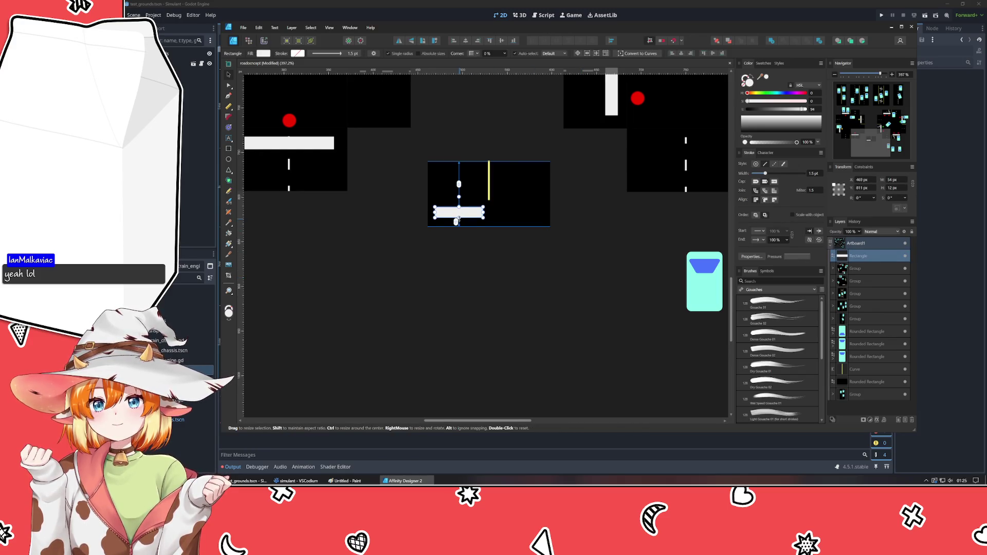
{"action": "left_click", "coordinate": [465, 264]}
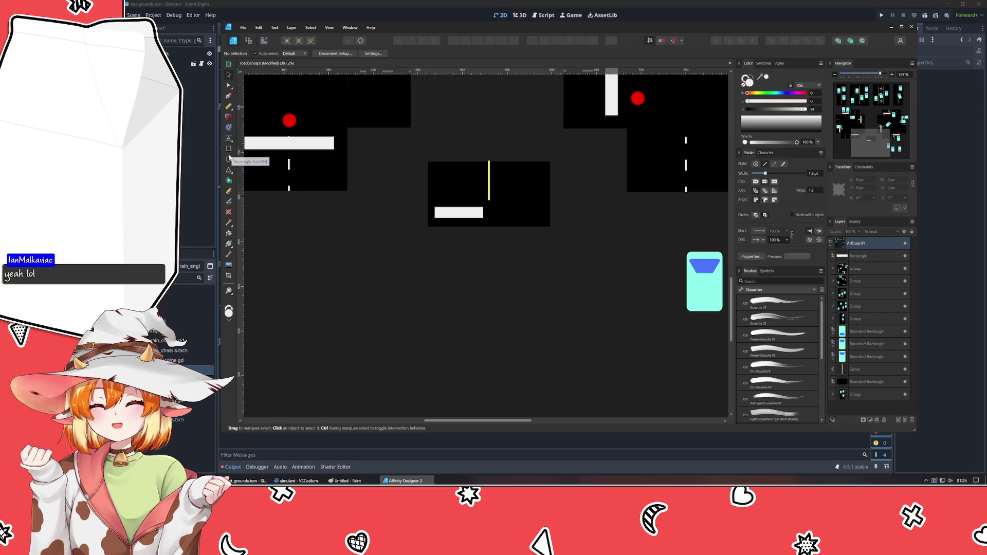
Draw a 7-sided polygon below the tiles and fill it with a dull dark red.
{"action": "mouse_move", "coordinate": [228, 169]}
{"action": "left_mouse_down"}
{"action": "mouse_move", "coordinate": [262, 215]}
{"action": "mouse_move", "coordinate": [261, 205]}
{"action": "left_mouse_up"}
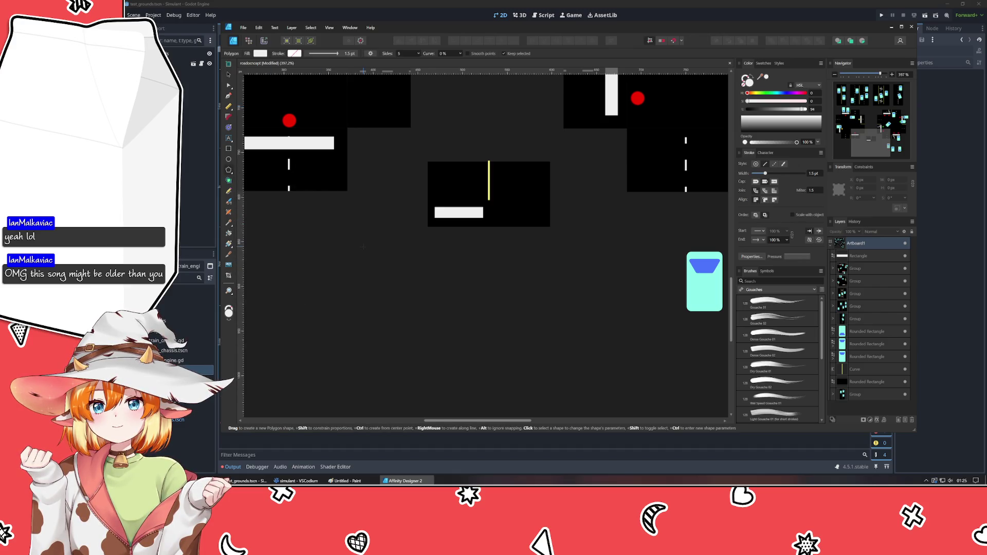
{"action": "left_click_drag", "start_coordinate": [364, 247], "coordinate": [397, 278]}
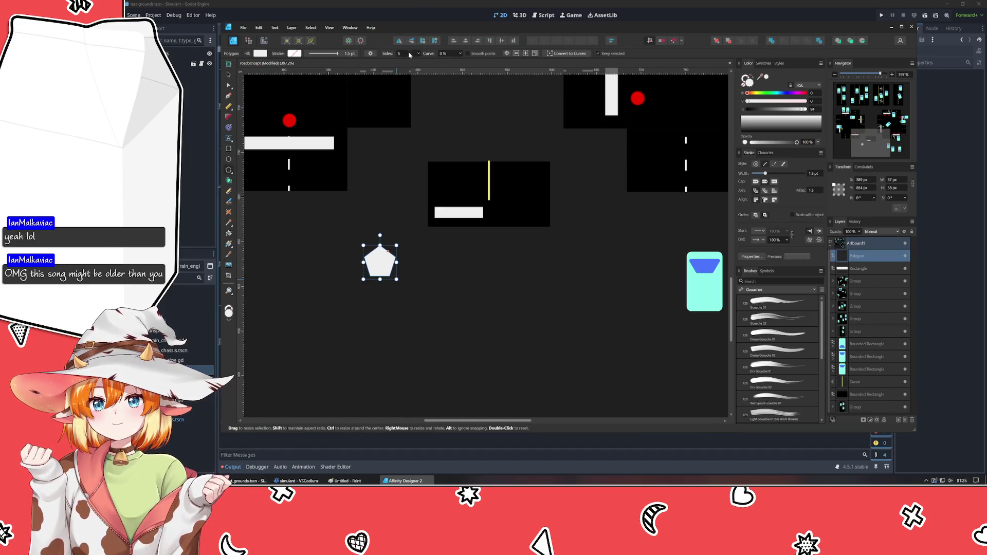
{"action": "scroll", "coordinate": [398, 53], "scroll_direction": "up", "scroll_amount": 2}
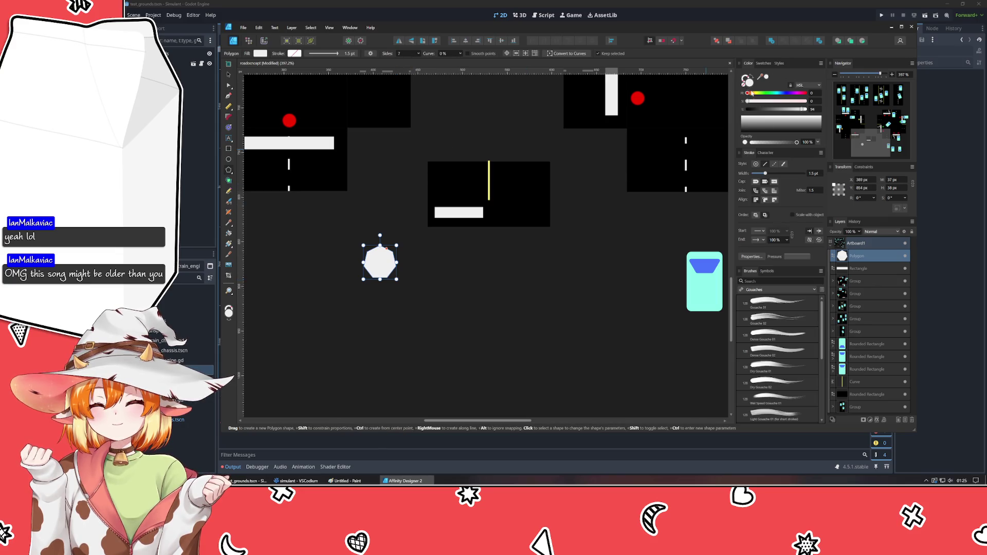
{"action": "key", "text": "Escape"}
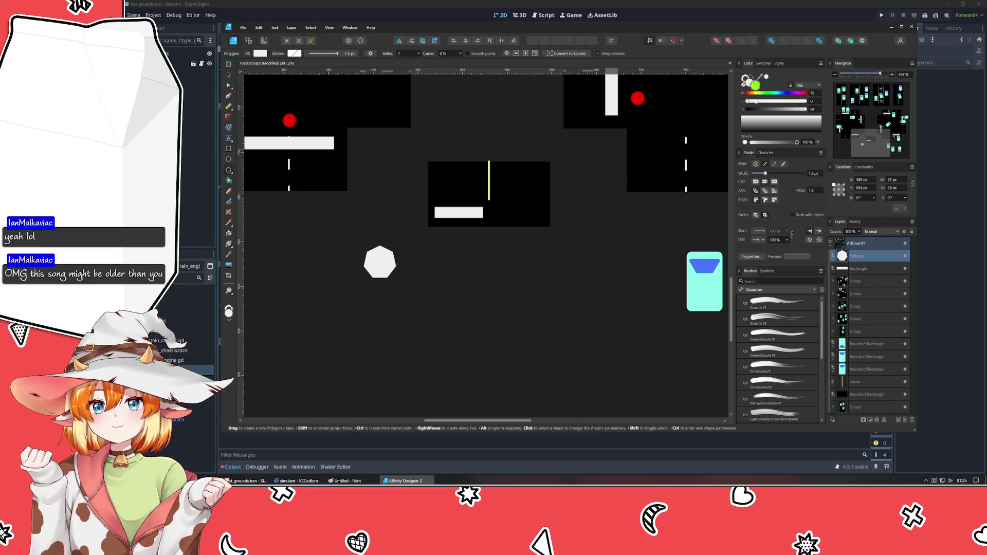
{"action": "left_click", "coordinate": [750, 87]}
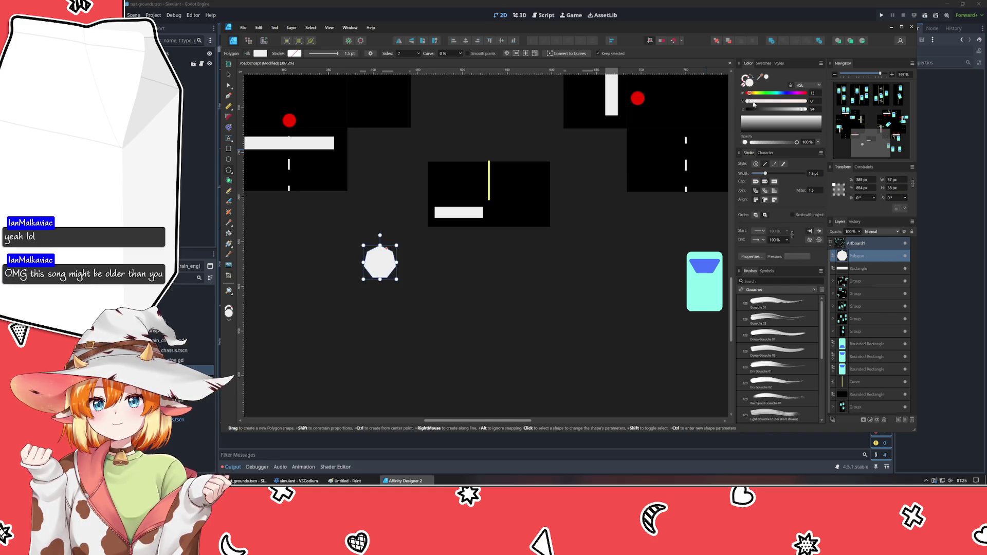
{"action": "left_click_drag", "start_coordinate": [750, 100], "coordinate": [785, 113]}
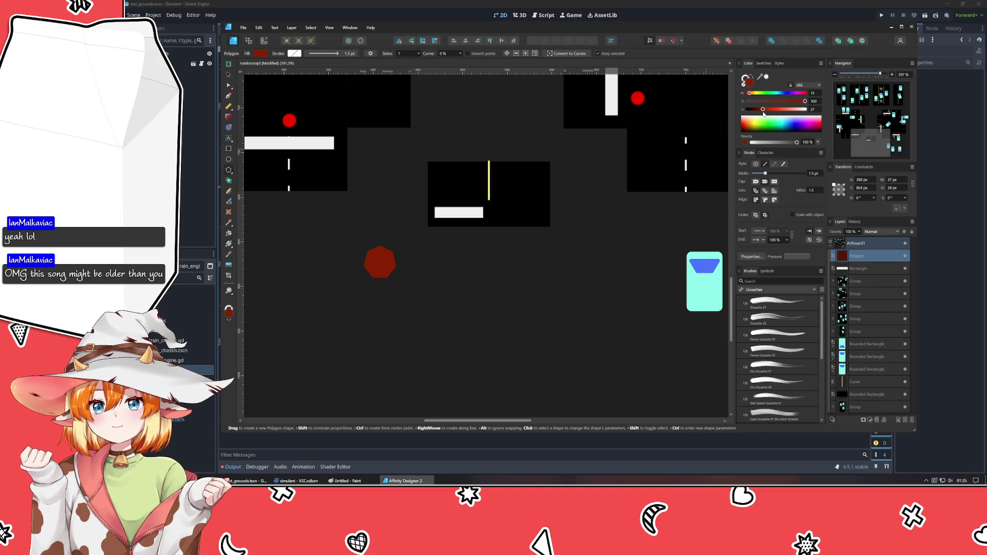
{"action": "left_click", "coordinate": [783, 103]}
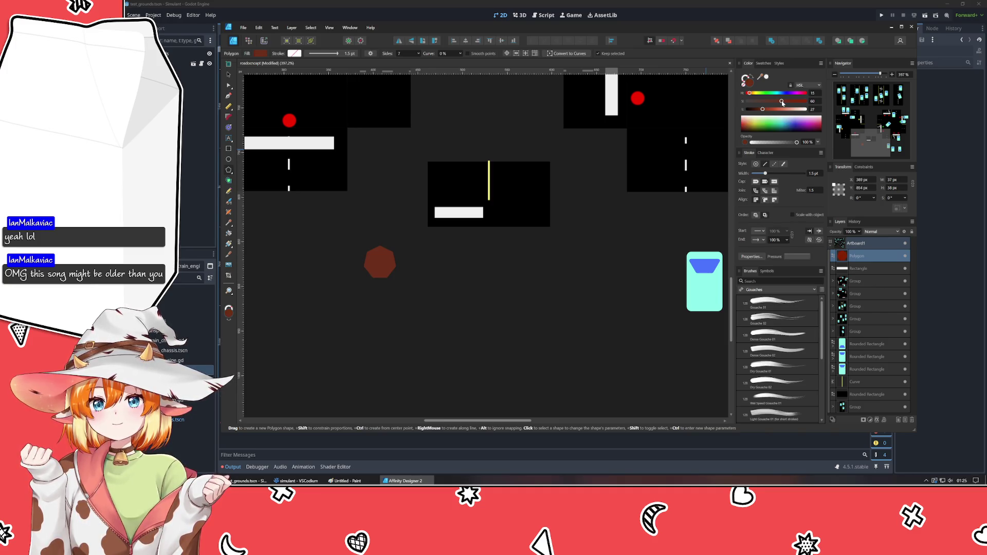
{"action": "left_click", "coordinate": [351, 358]}
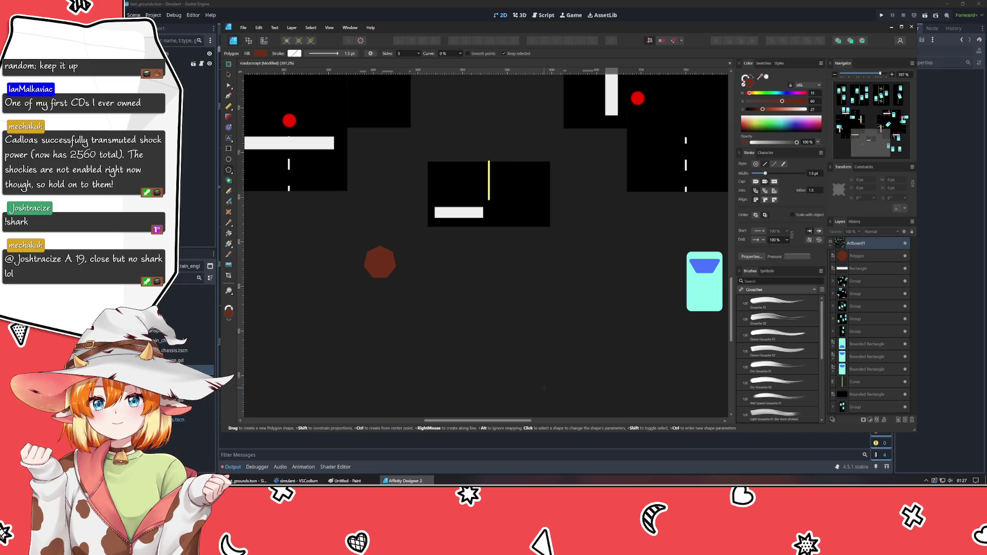
Move the dark-red polygon to the tile's left edge beside the white stop bar.
{"action": "left_click", "coordinate": [229, 64]}
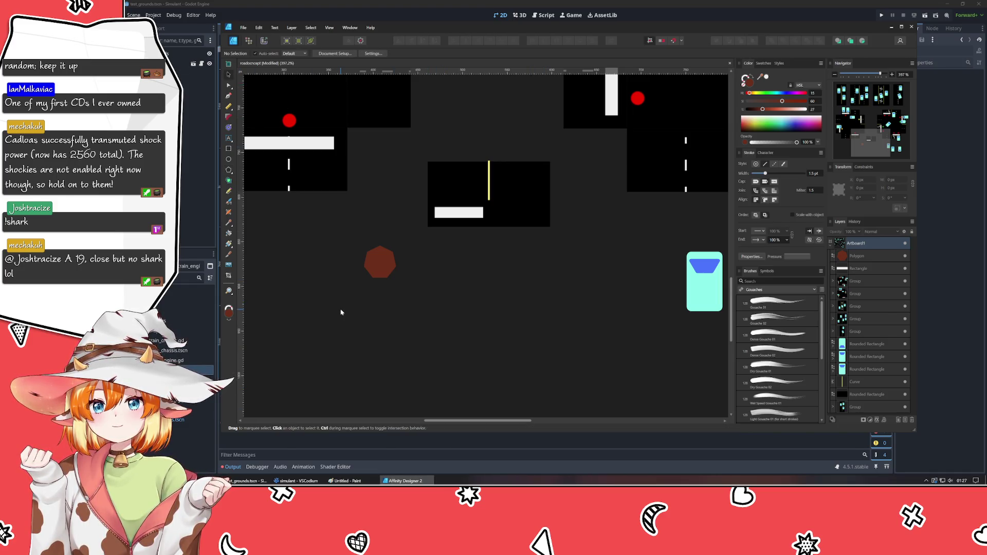
{"action": "left_click_drag", "start_coordinate": [382, 275], "coordinate": [423, 198]}
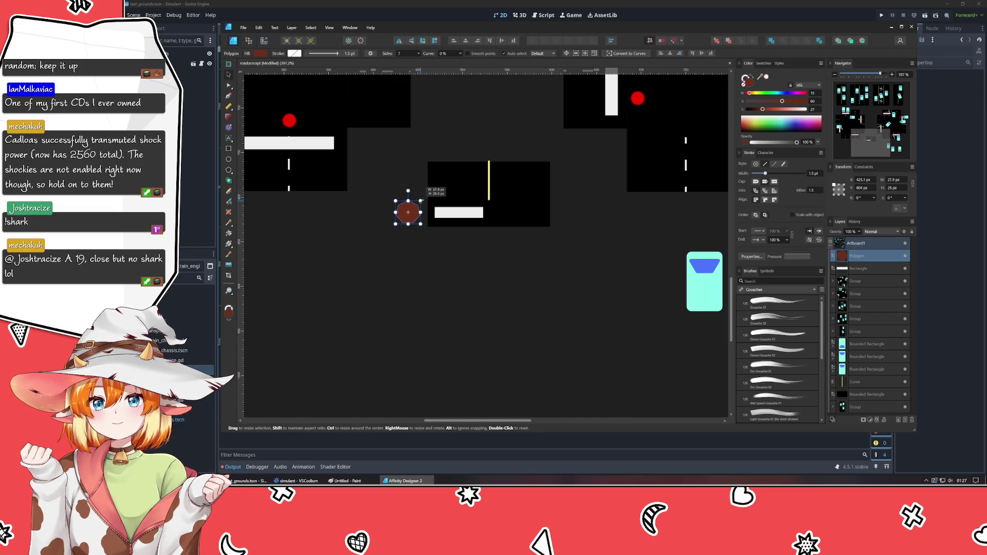
{"action": "left_click", "coordinate": [416, 346]}
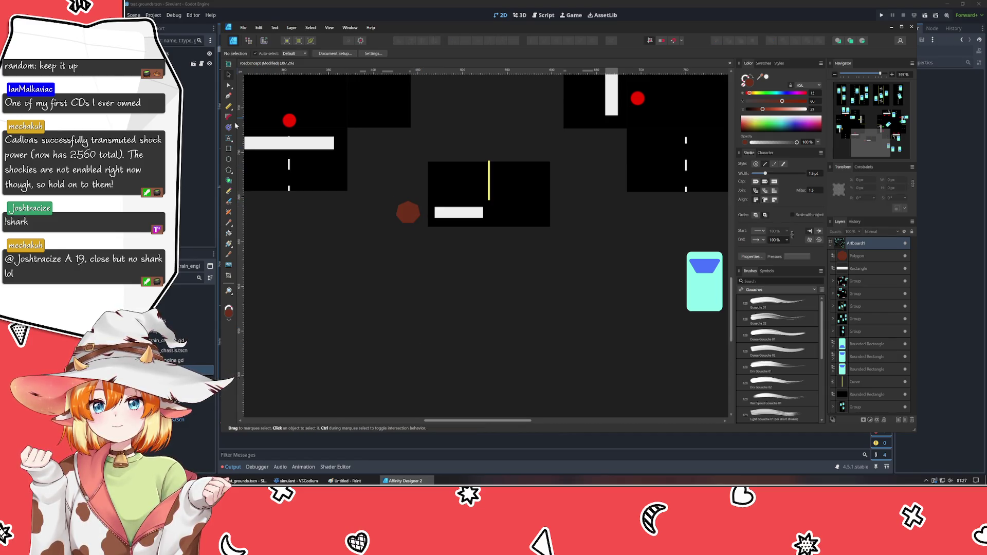
Add an 'S' text object and centre it on the red polygon.
{"action": "key", "text": "t"}
{"action": "left_click", "coordinate": [422, 285]}
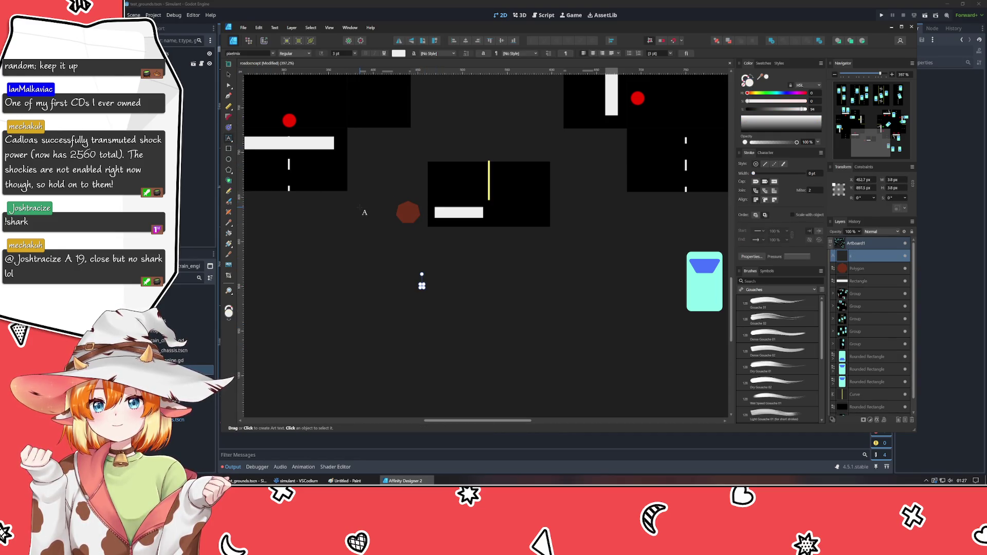
{"action": "type", "text": "S"}
{"action": "key", "text": "Escape"}
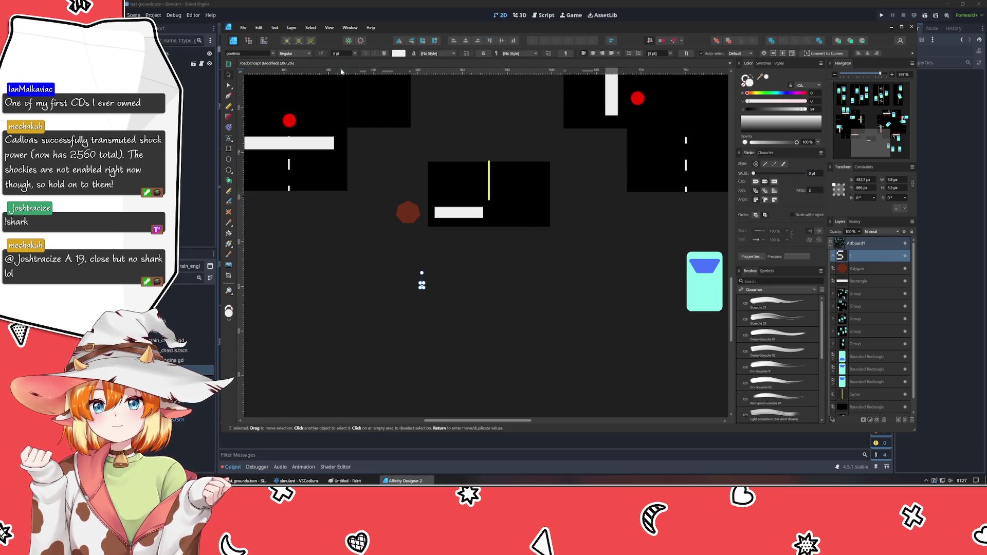
{"action": "left_click", "coordinate": [349, 256]}
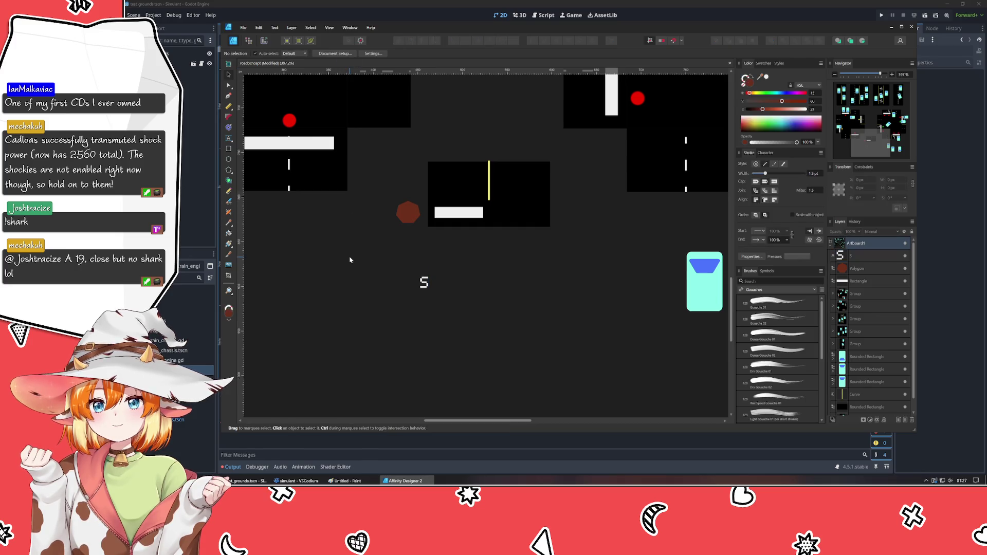
{"action": "left_click_drag", "start_coordinate": [424, 282], "coordinate": [407, 213]}
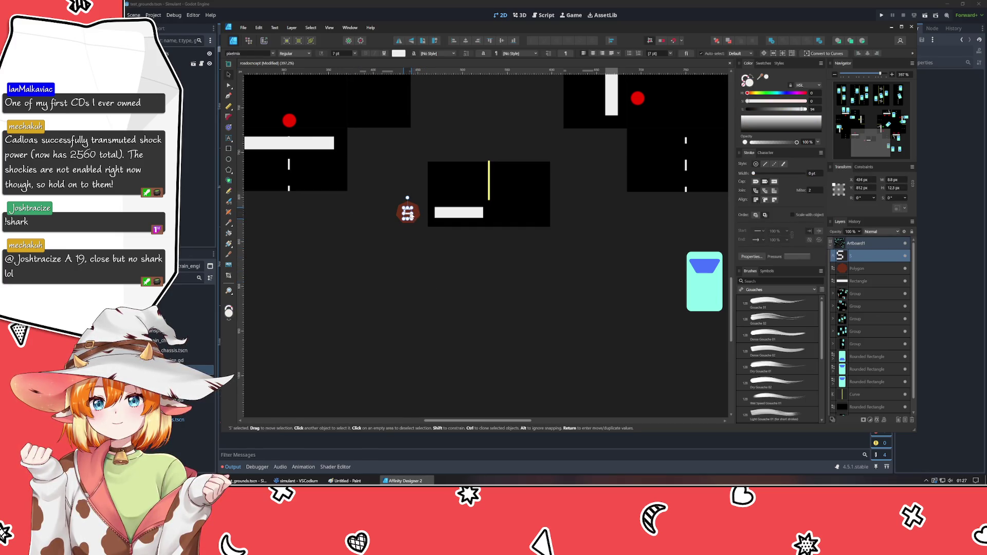
{"action": "scroll", "coordinate": [405, 231], "scroll_direction": "up", "scroll_amount": 3}
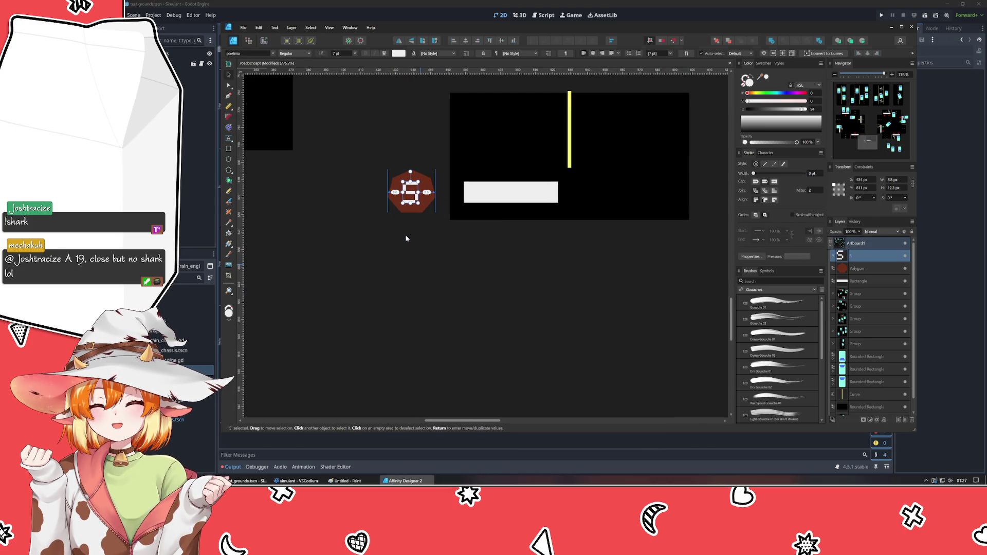
{"action": "key", "text": "Right"}
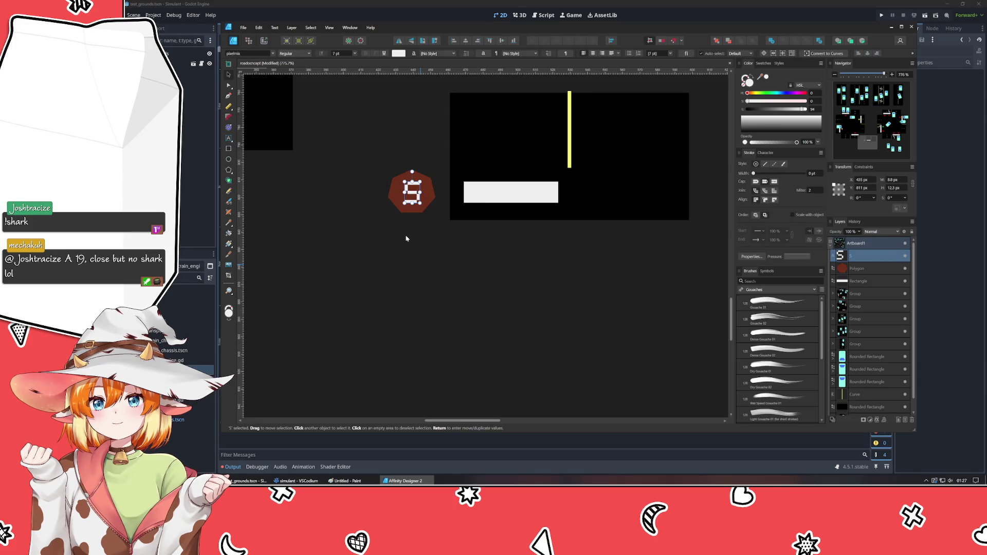
{"action": "left_click", "coordinate": [405, 239]}
Move the S text layer onto the Polygon in the Layers panel so they form one sign.
{"action": "left_click", "coordinate": [411, 192]}
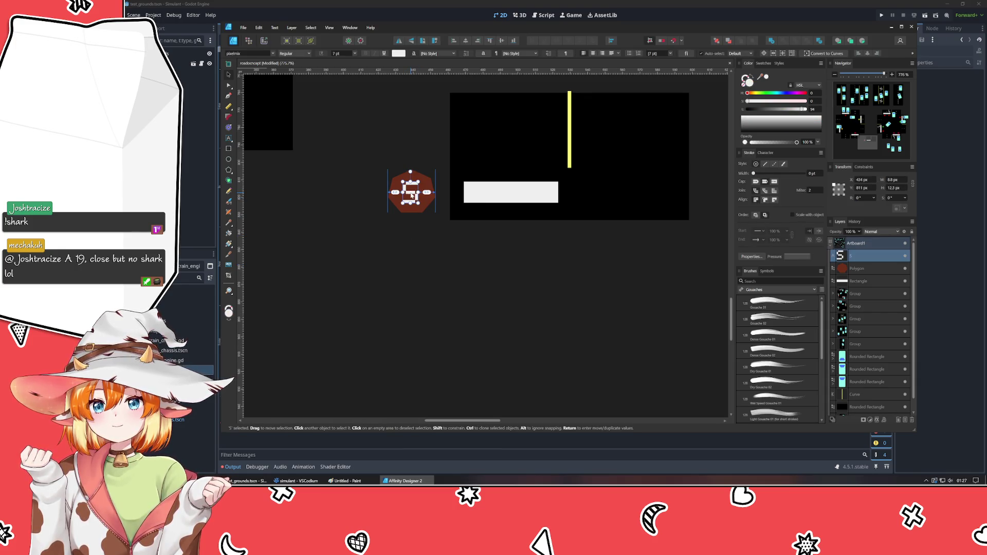
{"action": "left_click", "coordinate": [458, 257]}
{"action": "left_click", "coordinate": [412, 193]}
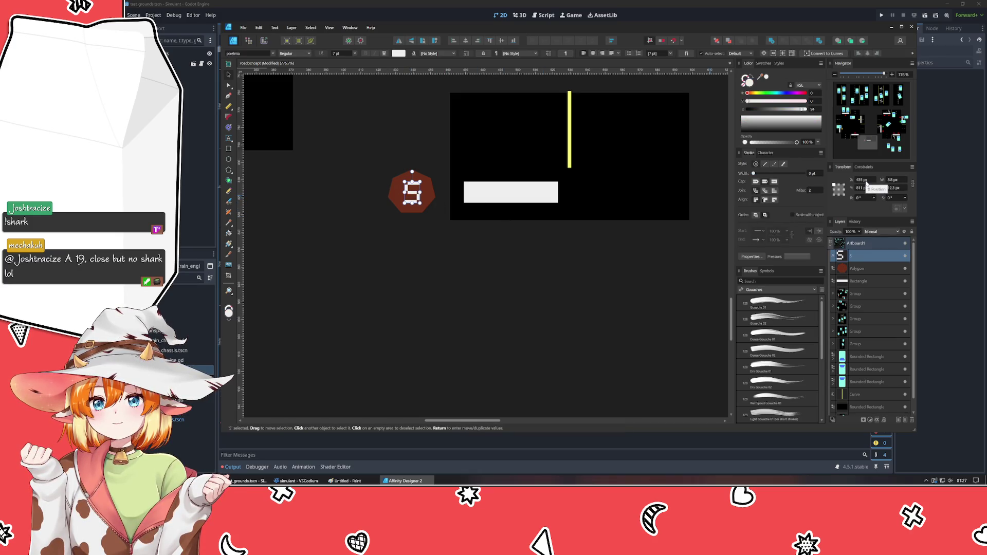
{"action": "left_click", "coordinate": [445, 214]}
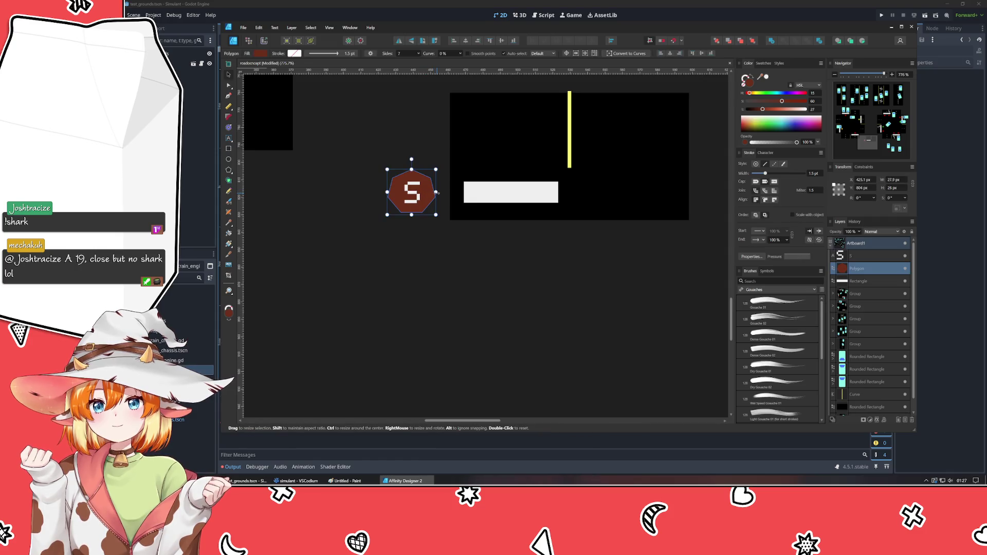
{"action": "left_click", "coordinate": [434, 303]}
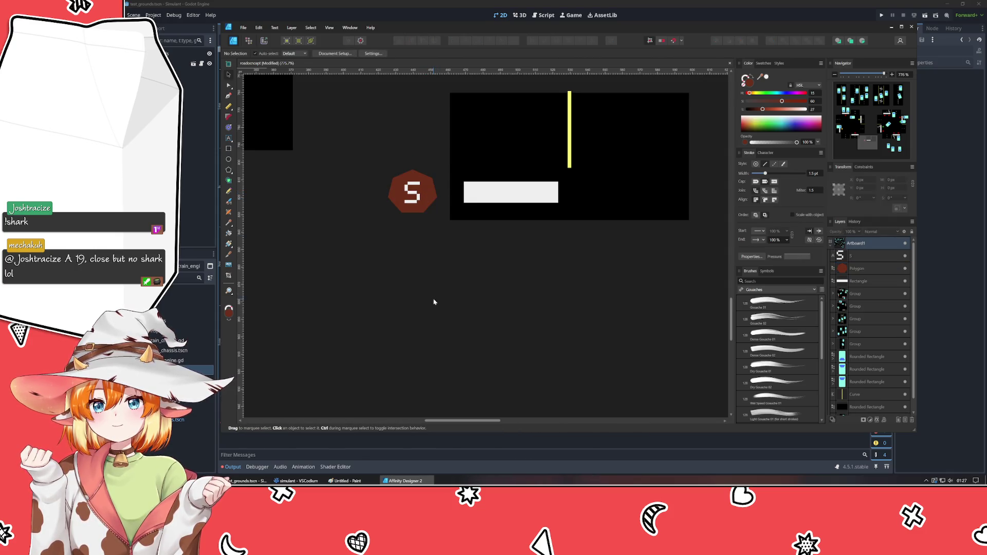
{"action": "left_click_drag", "start_coordinate": [861, 256], "coordinate": [860, 270]}
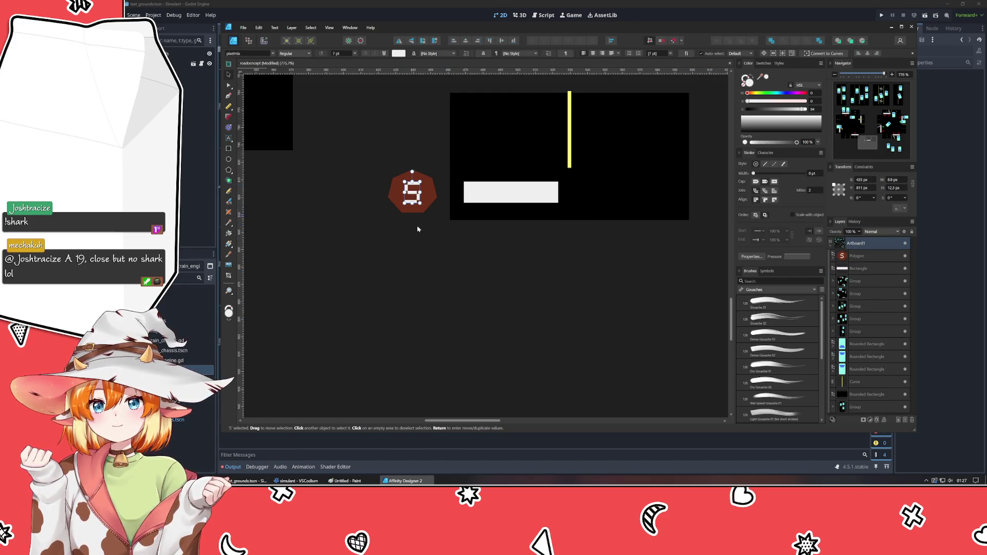
Rotate the octagon sign 180° and nudge it slightly right and down.
{"action": "left_click", "coordinate": [417, 202]}
{"action": "left_click_drag", "start_coordinate": [412, 160], "coordinate": [406, 299]}
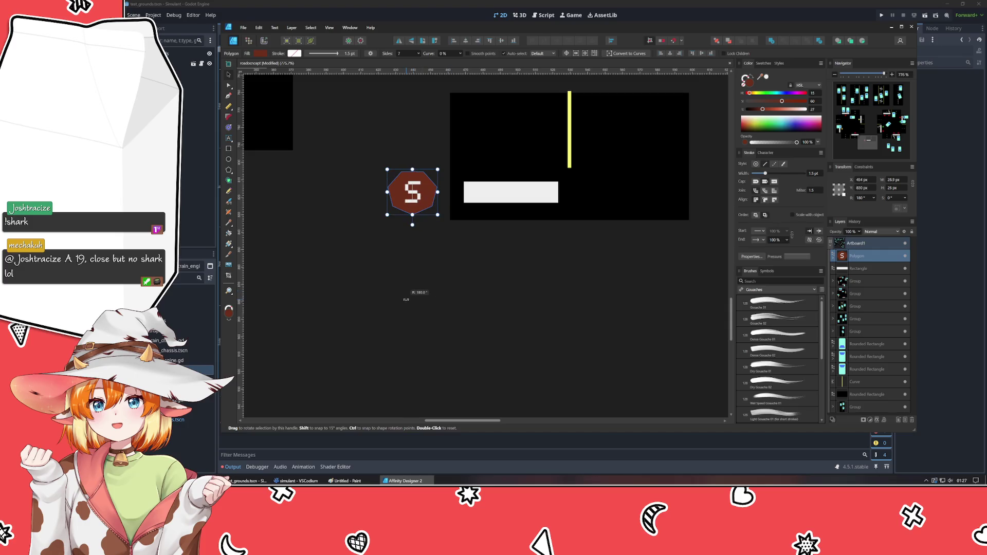
{"action": "key", "text": "Right"}
{"action": "key", "text": "Right"}
{"action": "key", "text": "Down"}
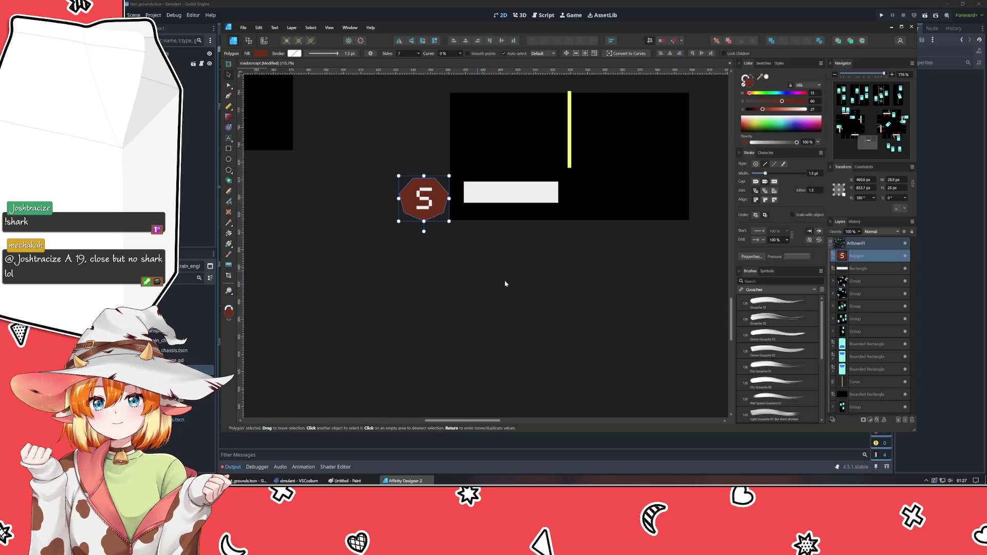
{"action": "scroll", "coordinate": [494, 253], "scroll_direction": "down", "scroll_amount": 3, "text": "ctrl"}
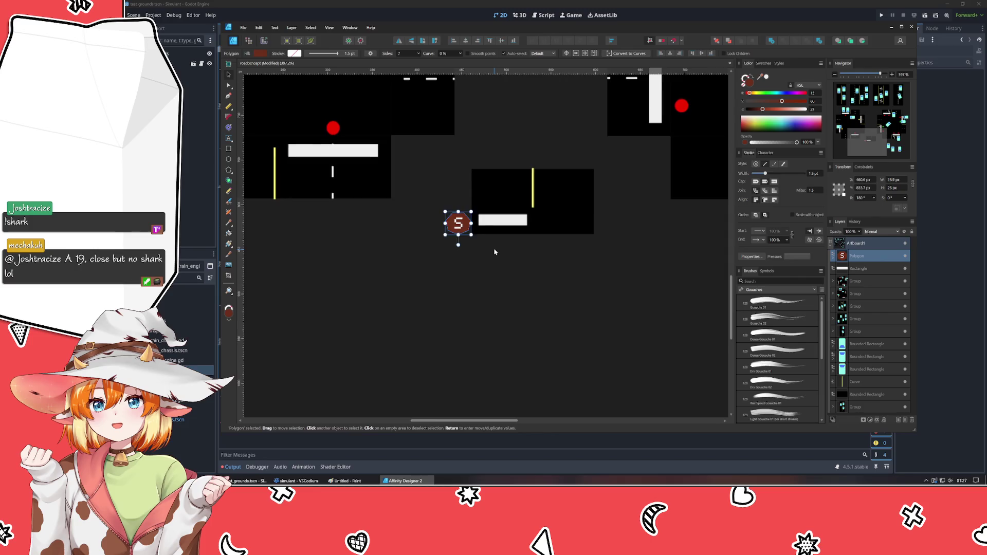
Select the stop-bar tile's four objects and Alt-drag a duplicate to the lower left.
{"action": "left_click_drag", "start_coordinate": [494, 251], "coordinate": [411, 221]}
{"action": "left_click", "coordinate": [416, 192]}
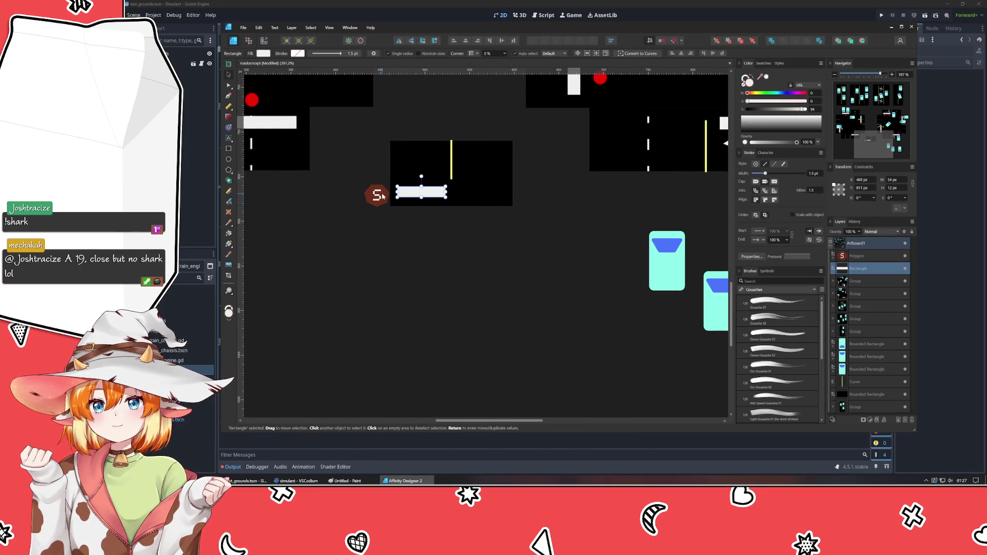
{"action": "left_click", "coordinate": [405, 221]}
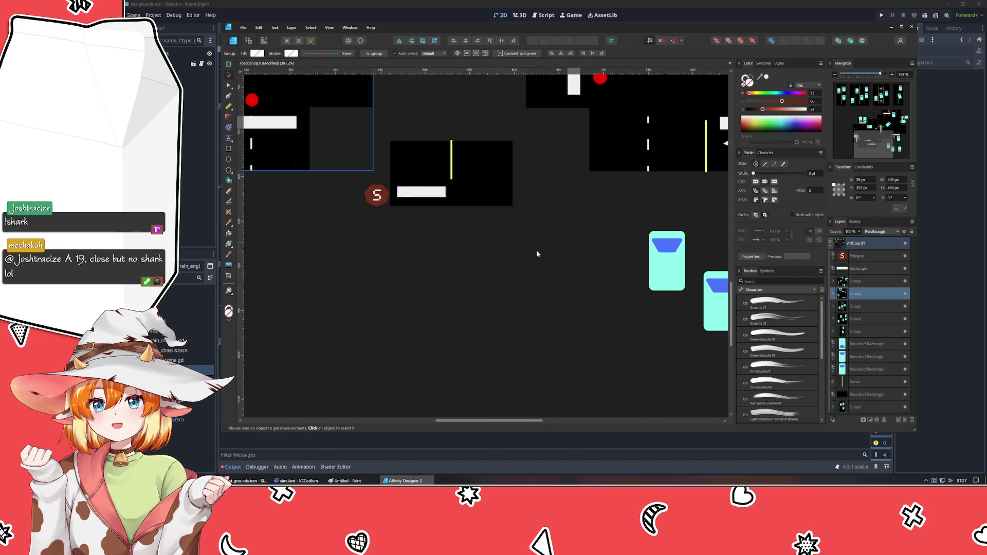
{"action": "left_click_drag", "start_coordinate": [349, 232], "coordinate": [530, 137]}
{"action": "left_click_drag", "start_coordinate": [470, 177], "coordinate": [391, 304], "text": "alt"}
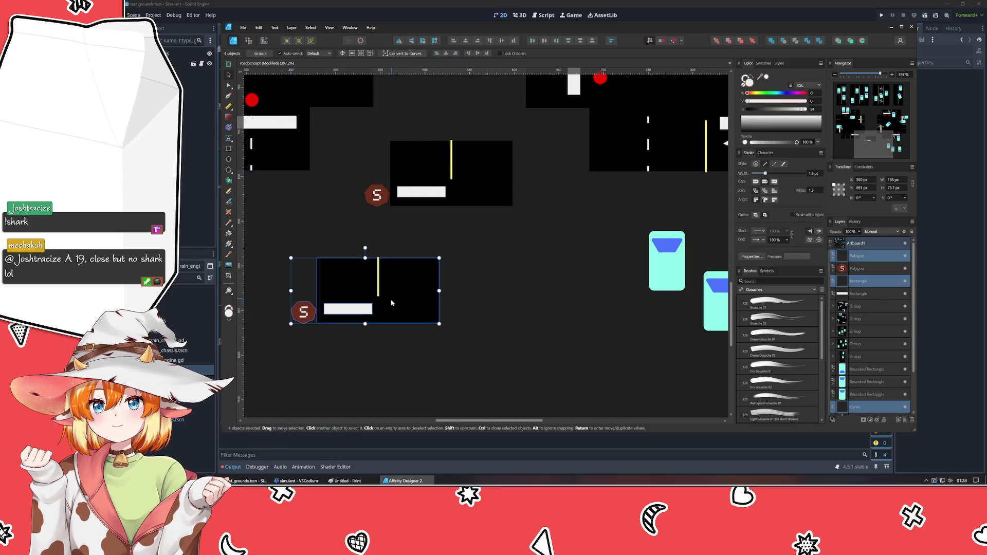
Rotate the duplicate 90° to stand vertically and shift it slightly up-left.
{"action": "left_click_drag", "start_coordinate": [365, 253], "coordinate": [282, 290]}
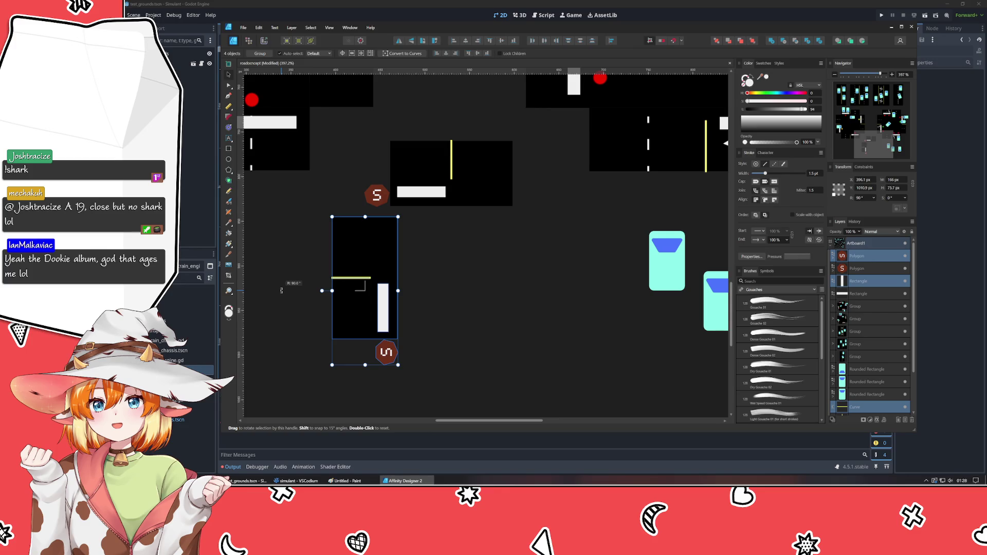
{"action": "left_click_drag", "start_coordinate": [282, 290], "coordinate": [281, 293]}
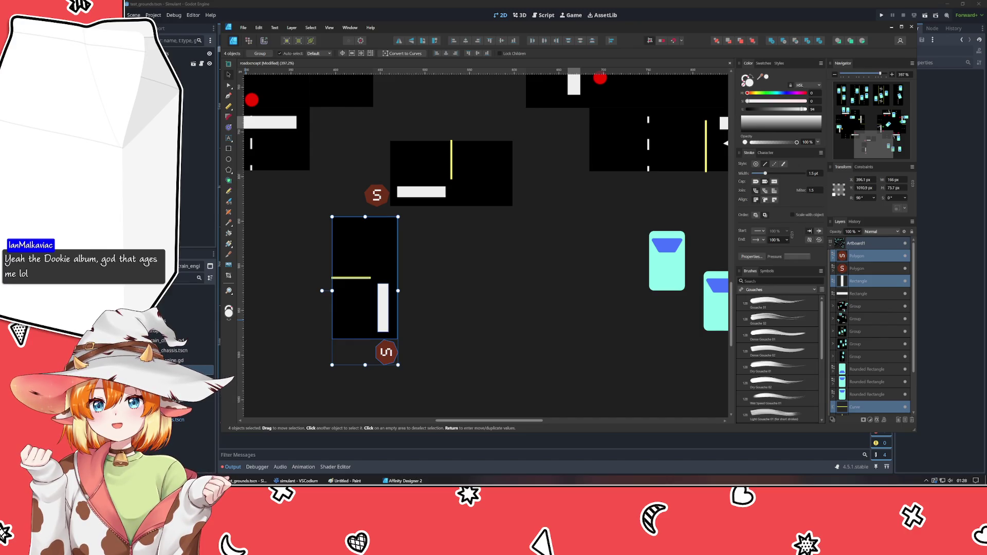
{"action": "left_click_drag", "start_coordinate": [373, 283], "coordinate": [366, 274]}
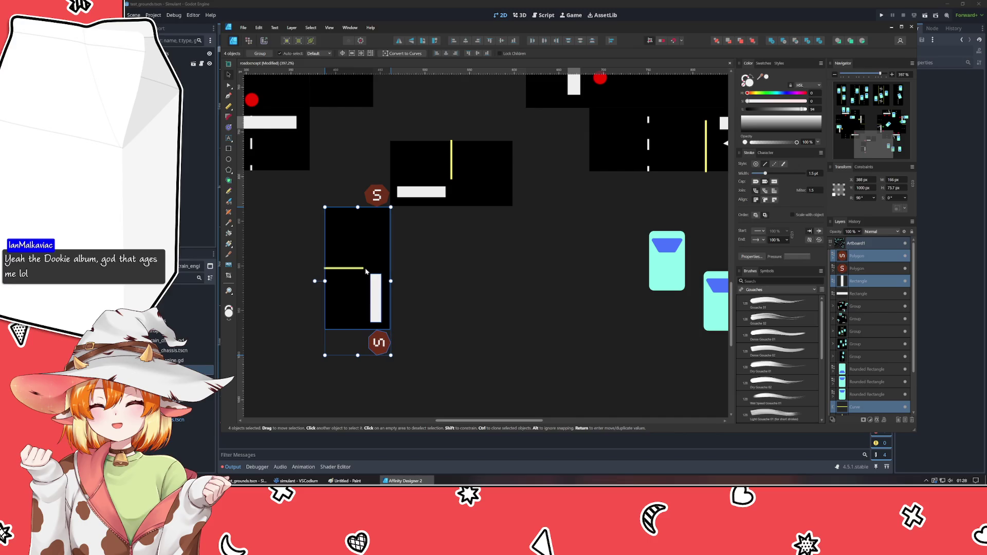
Shift the vertical tile copy a few pixels further left.
{"action": "left_click", "coordinate": [423, 253]}
{"action": "scroll", "coordinate": [422, 253], "scroll_direction": "up", "scroll_amount": 2}
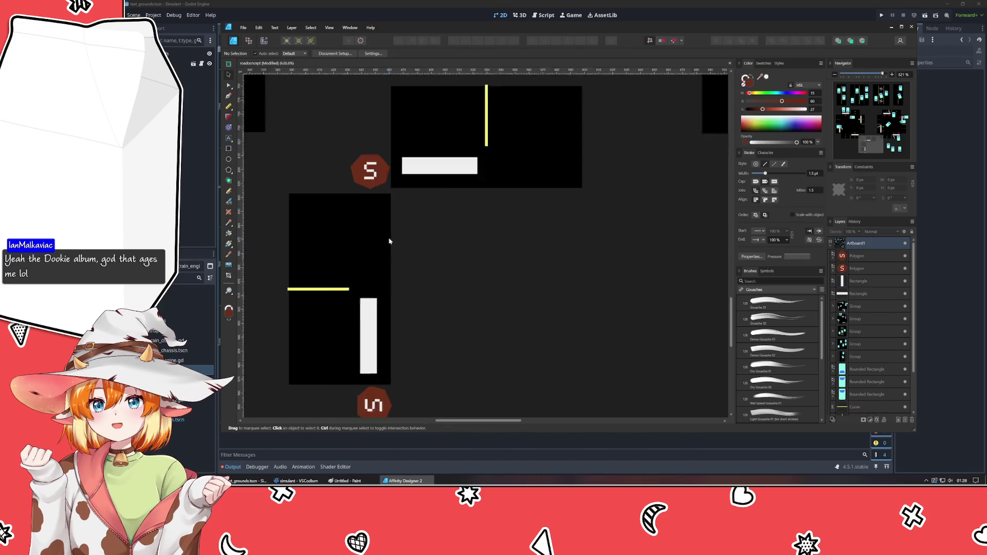
{"action": "scroll", "coordinate": [388, 236], "scroll_direction": "up", "scroll_amount": 2}
{"action": "left_click", "coordinate": [370, 247]}
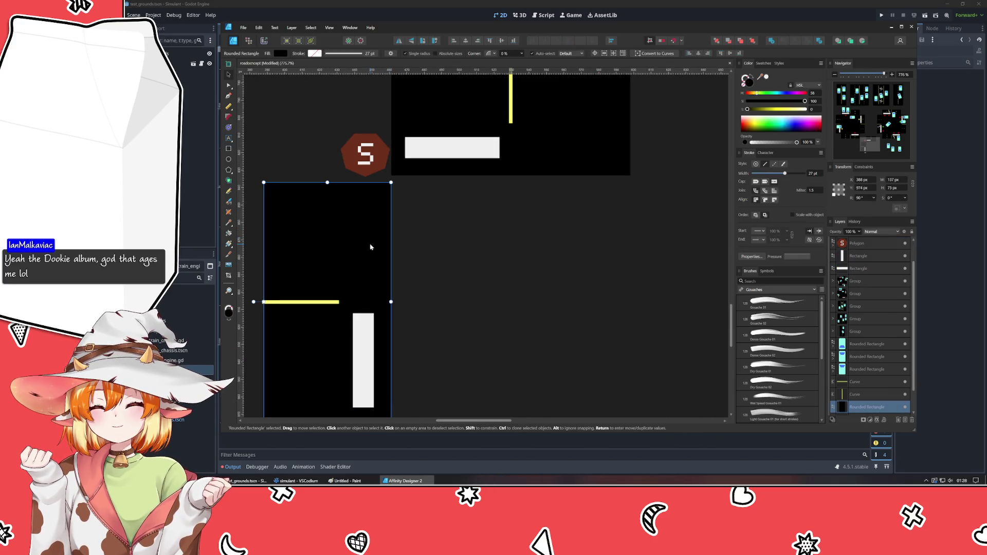
{"action": "left_click", "coordinate": [400, 248]}
{"action": "scroll", "coordinate": [400, 249], "scroll_direction": "down", "scroll_amount": 2}
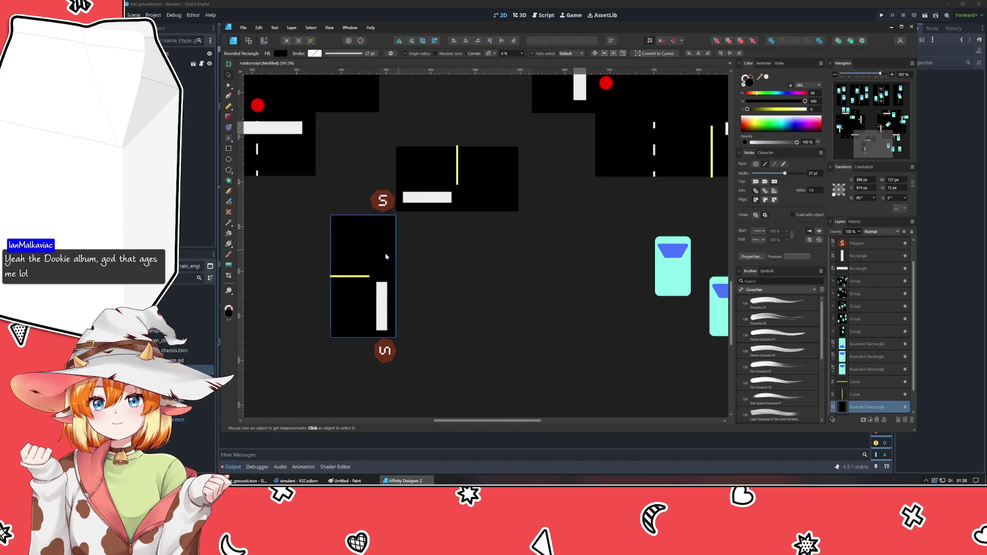
{"action": "left_click", "coordinate": [385, 254]}
{"action": "left_click_drag", "start_coordinate": [373, 263], "coordinate": [370, 264]}
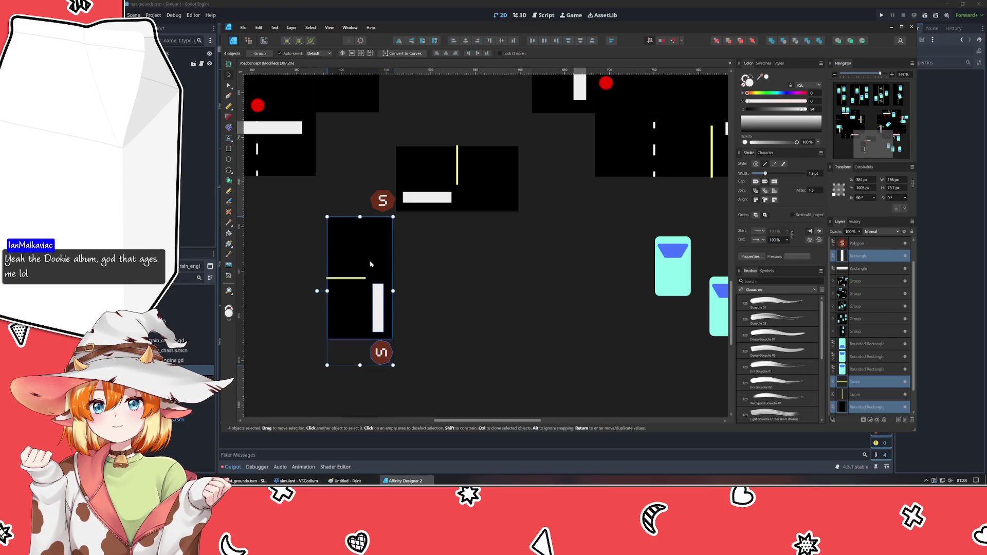
{"action": "left_click", "coordinate": [400, 224]}
{"action": "scroll", "coordinate": [399, 225], "scroll_direction": "up", "scroll_amount": 2}
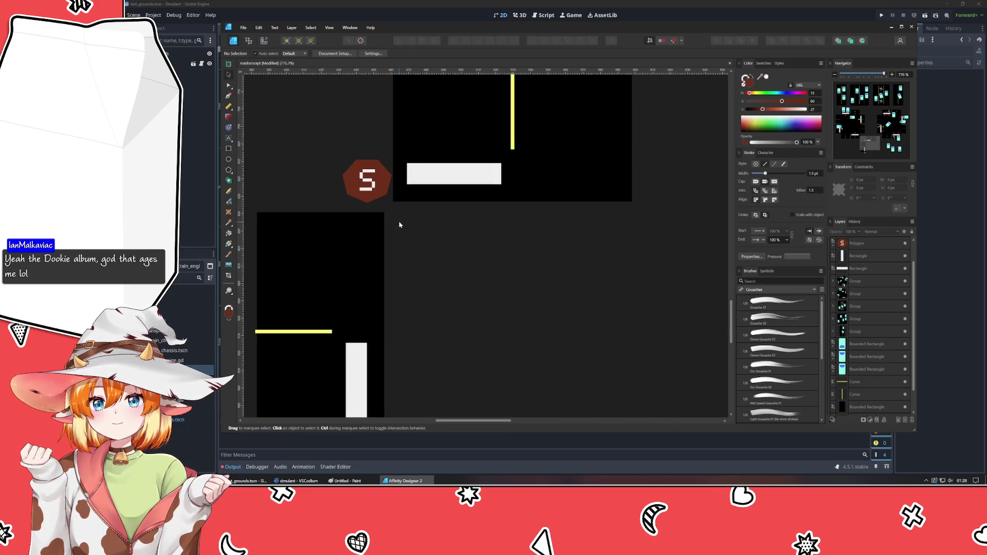
{"action": "scroll", "coordinate": [412, 226], "scroll_direction": "down", "scroll_amount": 4}
Duplicate the vertical tile to the right, rotate it to 180° with the S sign at the right end, and nudge it down.
{"action": "left_click", "coordinate": [406, 263]}
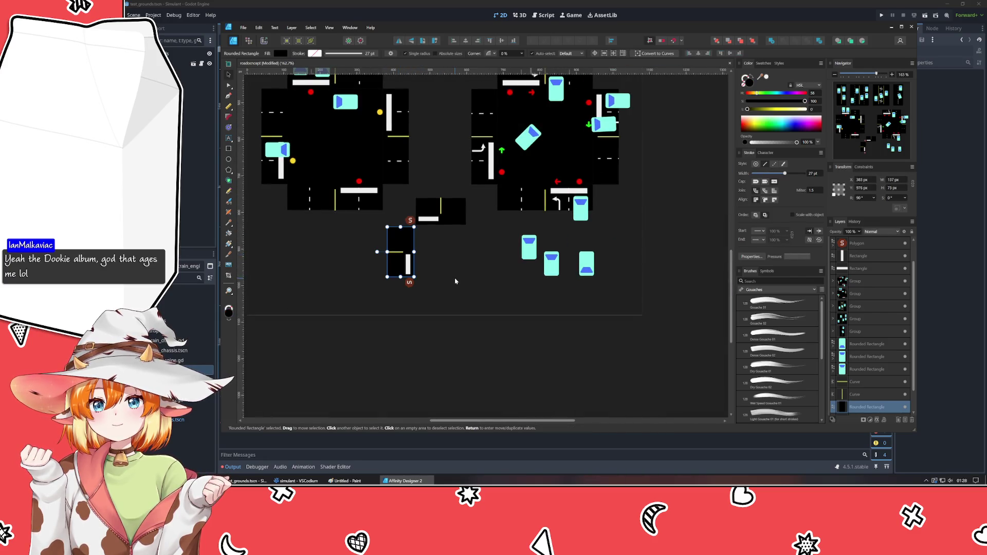
{"action": "scroll", "coordinate": [453, 280], "scroll_direction": "up", "scroll_amount": 1}
{"action": "scroll", "coordinate": [454, 281], "scroll_direction": "up", "scroll_amount": 2}
{"action": "left_click_drag", "start_coordinate": [396, 342], "coordinate": [300, 197]}
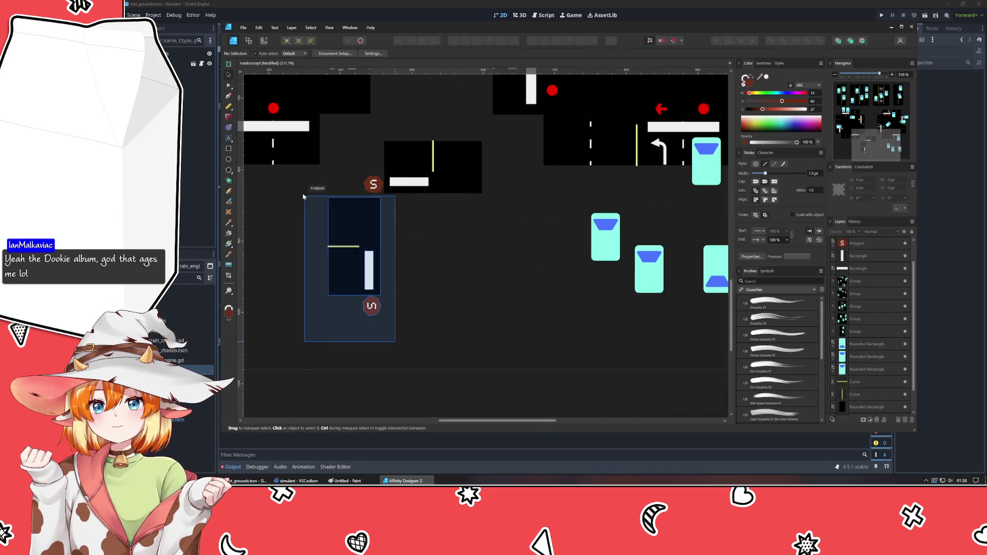
{"action": "mouse_move", "coordinate": [334, 255]}
{"action": "left_mouse_down", "text": "ctrl"}
{"action": "mouse_move", "coordinate": [427, 273]}
{"action": "mouse_move", "coordinate": [455, 337]}
{"action": "left_mouse_up", "text": "ctrl"}
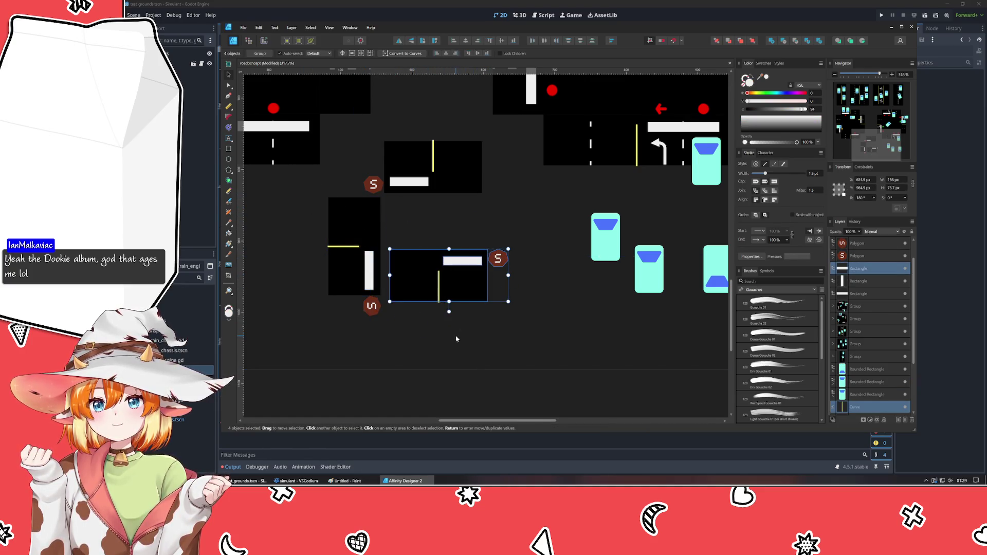
{"action": "mouse_move", "coordinate": [427, 259]}
{"action": "left_mouse_down"}
{"action": "mouse_move", "coordinate": [422, 204]}
{"action": "mouse_move", "coordinate": [409, 241]}
{"action": "left_mouse_up"}
{"action": "scroll", "coordinate": [416, 202], "scroll_direction": "up", "scroll_amount": 2}
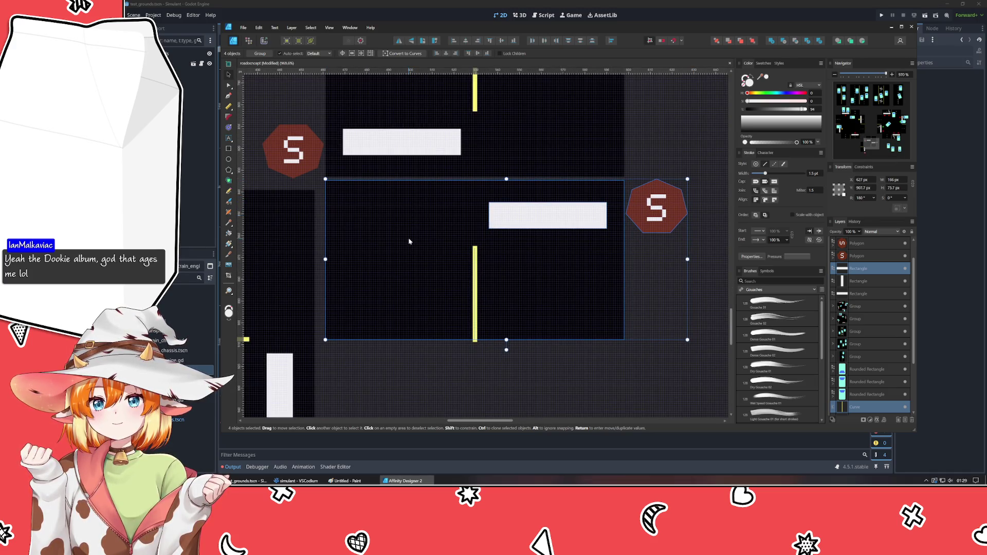
{"action": "key", "text": "Down"}
{"action": "key", "text": "Down"}
{"action": "key", "text": "Down"}
{"action": "key", "text": "Down"}
{"action": "key", "text": "Down"}
{"action": "key", "text": "Down"}
{"action": "key", "text": "Down"}
{"action": "key", "text": "Down"}
{"action": "key", "text": "Down"}
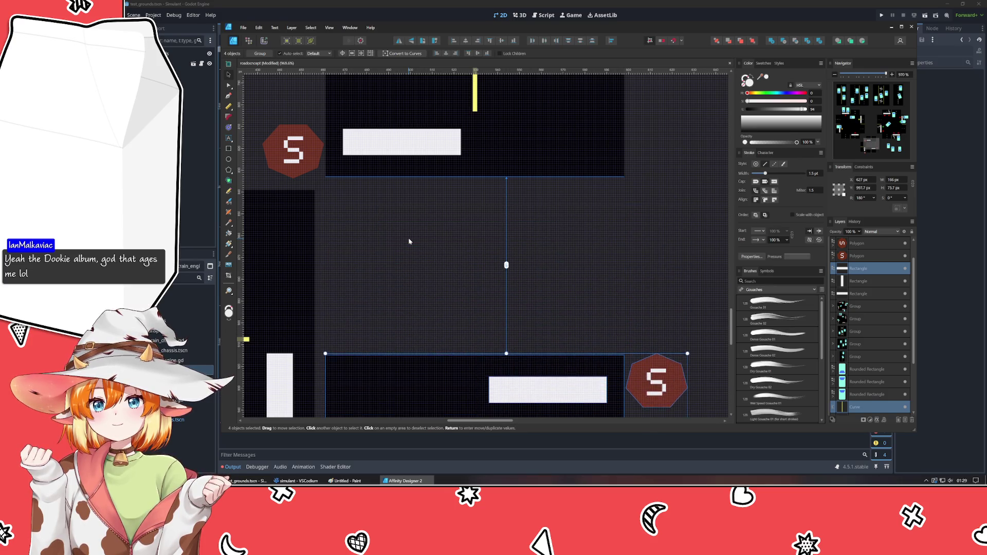
{"action": "key", "text": "Down"}
{"action": "key", "text": "Down"}
{"action": "key", "text": "Down"}
{"action": "key", "text": "Down"}
{"action": "key", "text": "Down"}
{"action": "scroll", "coordinate": [408, 241], "scroll_direction": "down", "scroll_amount": 3}
{"action": "scroll", "coordinate": [409, 242], "scroll_direction": "down", "scroll_amount": 2}
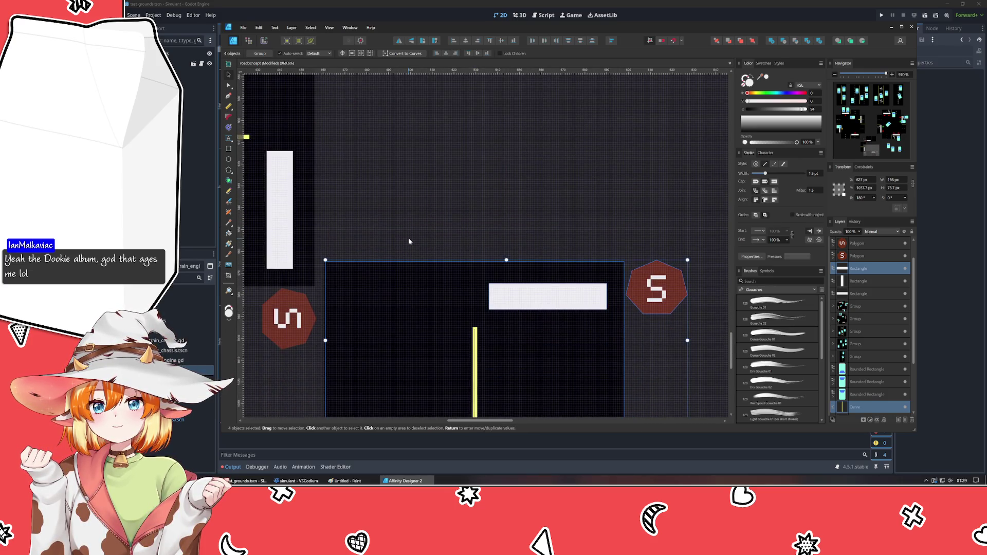
{"action": "key", "text": "Down"}
{"action": "key", "text": "Down"}
{"action": "key", "text": "Down"}
{"action": "key", "text": "Down"}
{"action": "key", "text": "Down"}
{"action": "key", "text": "Down"}
{"action": "key", "text": "Down"}
{"action": "key", "text": "Down"}
{"action": "key", "text": "Down"}
{"action": "key", "text": "Down"}
{"action": "key", "text": "Down"}
{"action": "key", "text": "Down"}
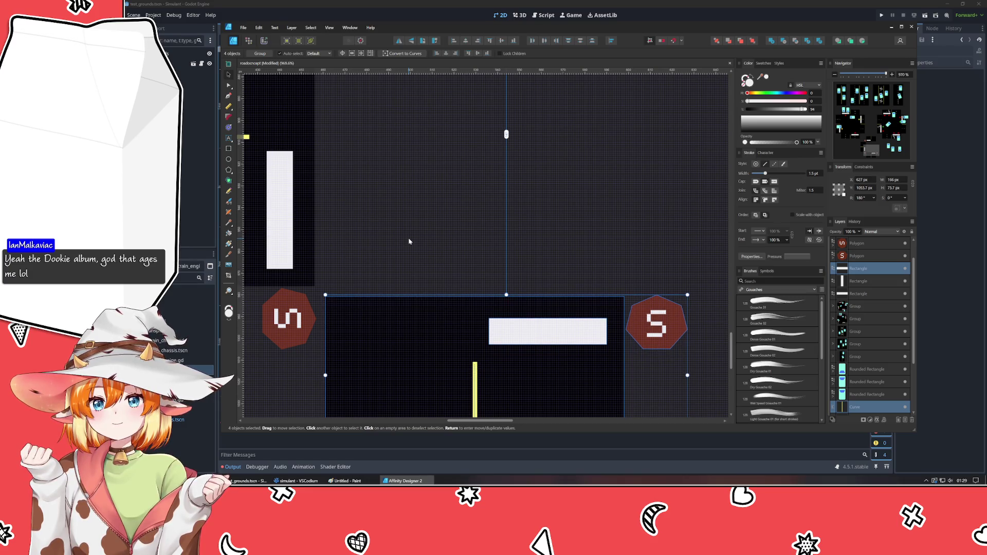
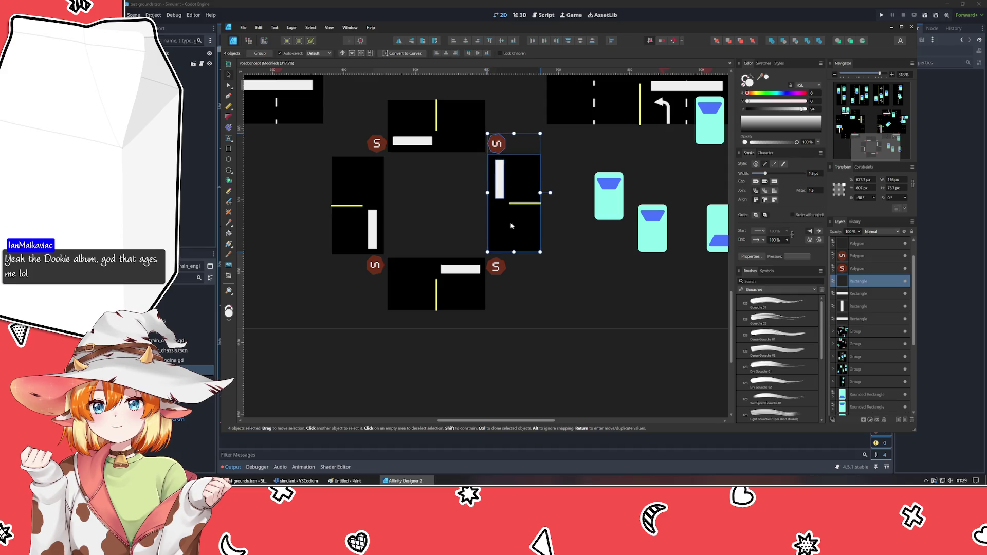
{"action": "scroll", "coordinate": [455, 210], "scroll_direction": "up", "scroll_amount": 3}
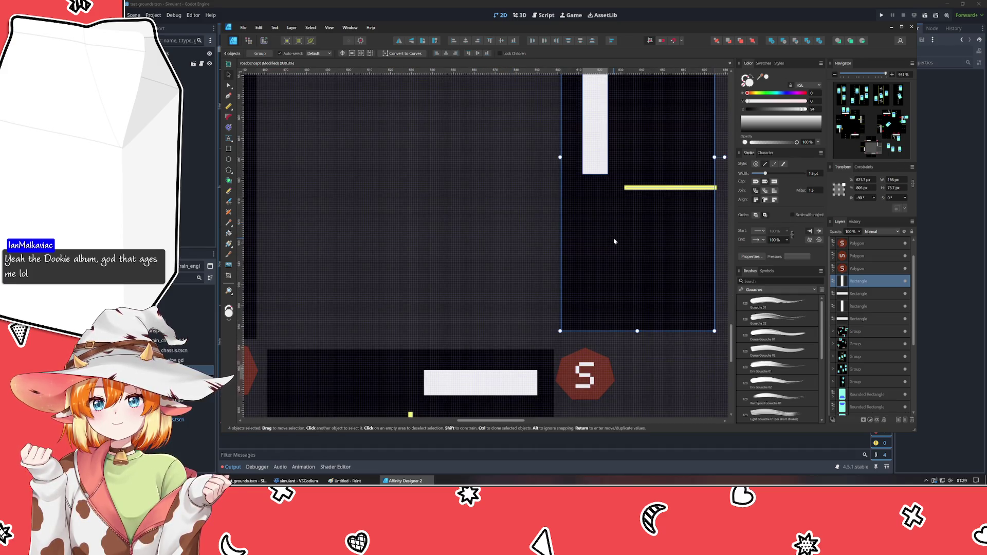
Nudge the right road piece down and right into alignment with the intersection.
{"action": "key", "text": "Down"}
{"action": "key", "text": "Right"}
{"action": "scroll", "coordinate": [613, 241], "scroll_direction": "down", "scroll_amount": 3}
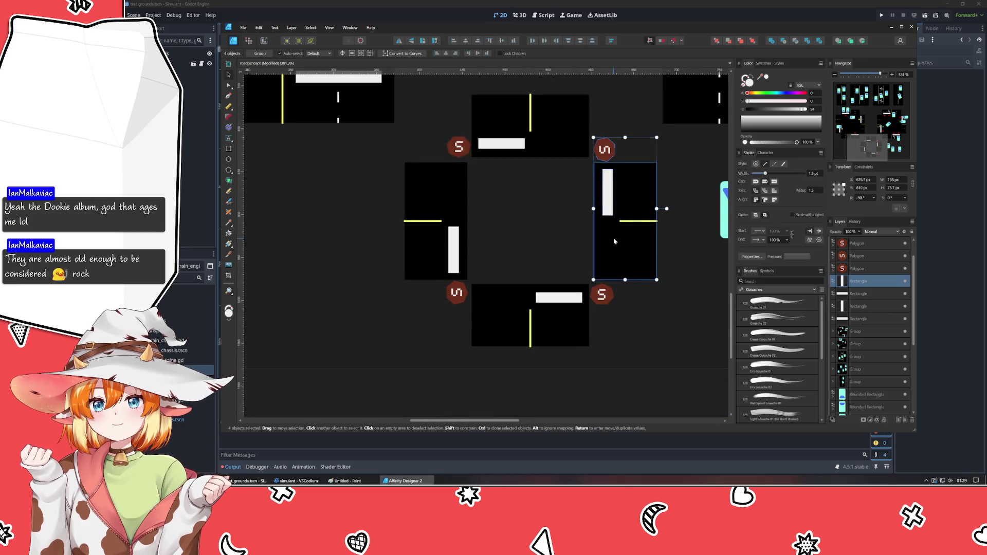
{"action": "left_click_drag", "start_coordinate": [613, 241], "coordinate": [560, 266]}
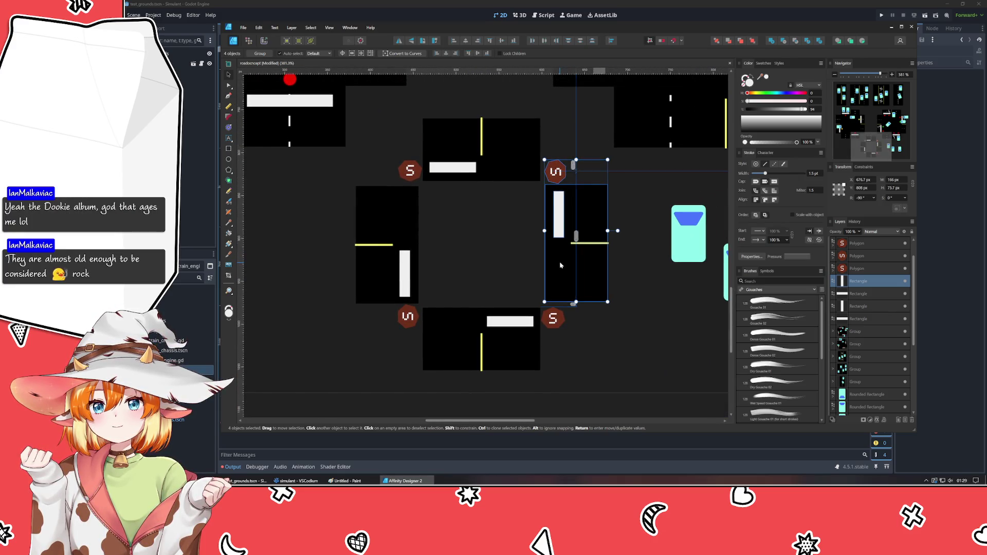
{"action": "left_click", "coordinate": [628, 346]}
{"action": "scroll", "coordinate": [594, 304], "scroll_direction": "up", "scroll_amount": 2}
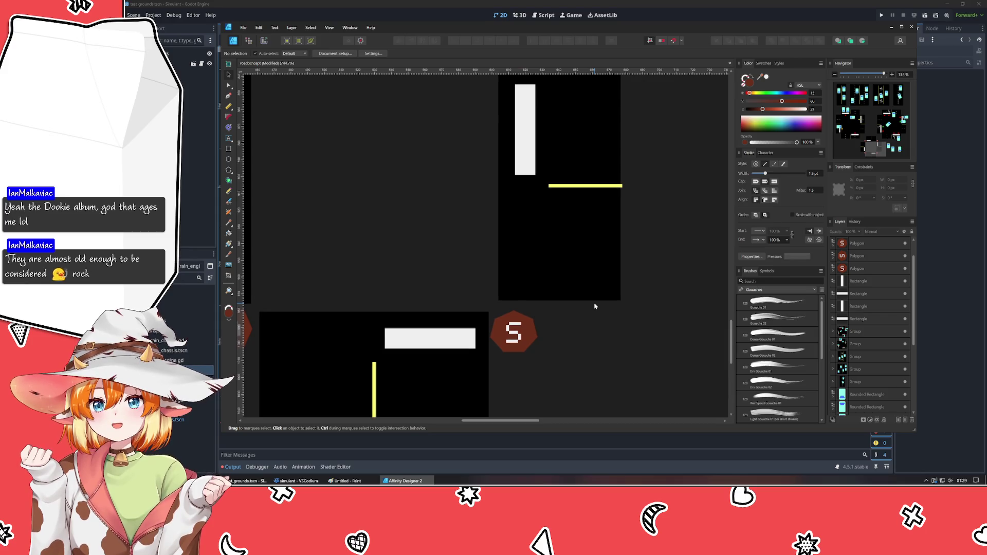
{"action": "scroll", "coordinate": [594, 306], "scroll_direction": "down", "scroll_amount": 1}
{"action": "scroll", "coordinate": [594, 305], "scroll_direction": "up", "scroll_amount": 1}
{"action": "scroll", "coordinate": [617, 308], "scroll_direction": "up", "scroll_amount": 1}
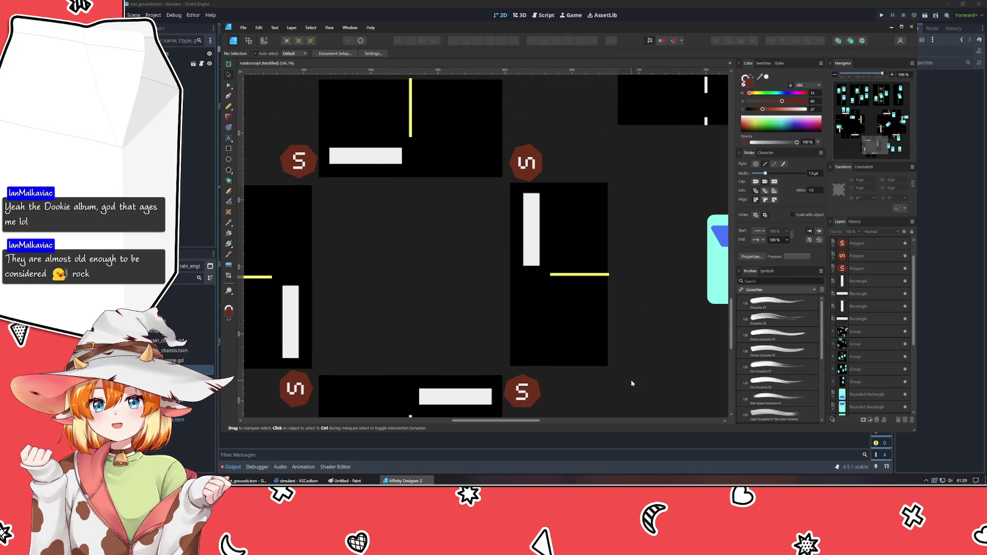
Nudge the right arm's four objects right, down, then slightly back left into place.
{"action": "left_click_drag", "start_coordinate": [631, 383], "coordinate": [506, 126]}
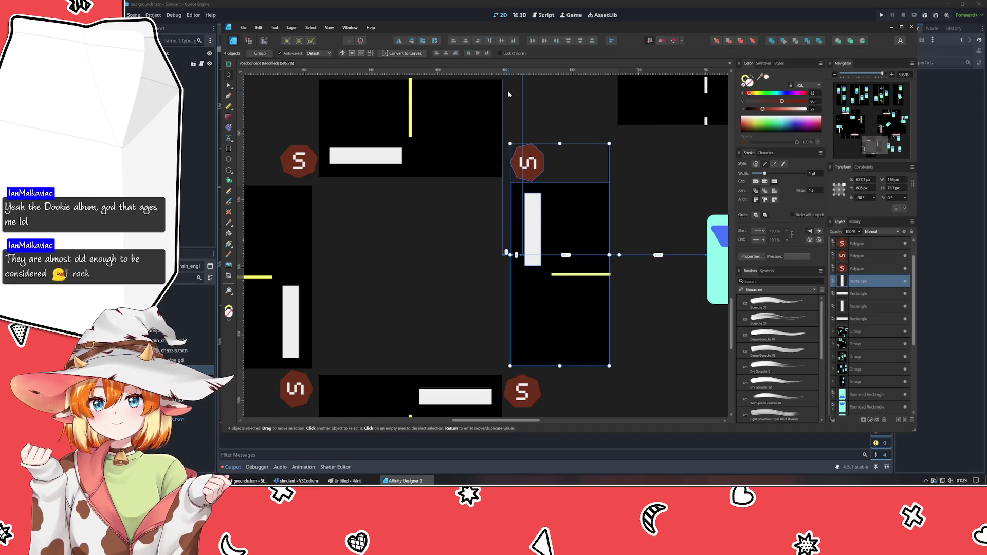
{"action": "key", "text": "Right"}
{"action": "key", "text": "Down"}
{"action": "left_click", "coordinate": [647, 309]}
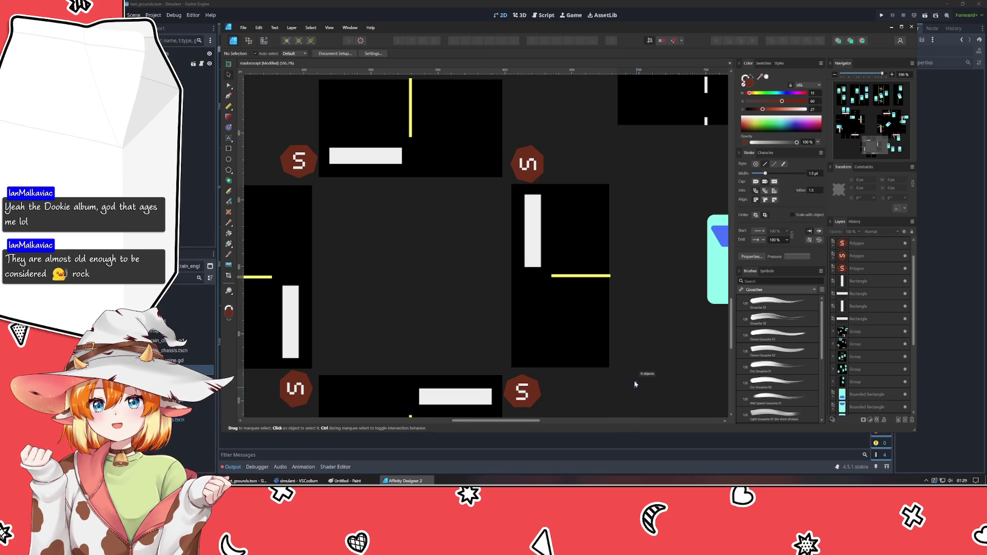
{"action": "left_click_drag", "start_coordinate": [636, 388], "coordinate": [505, 122]}
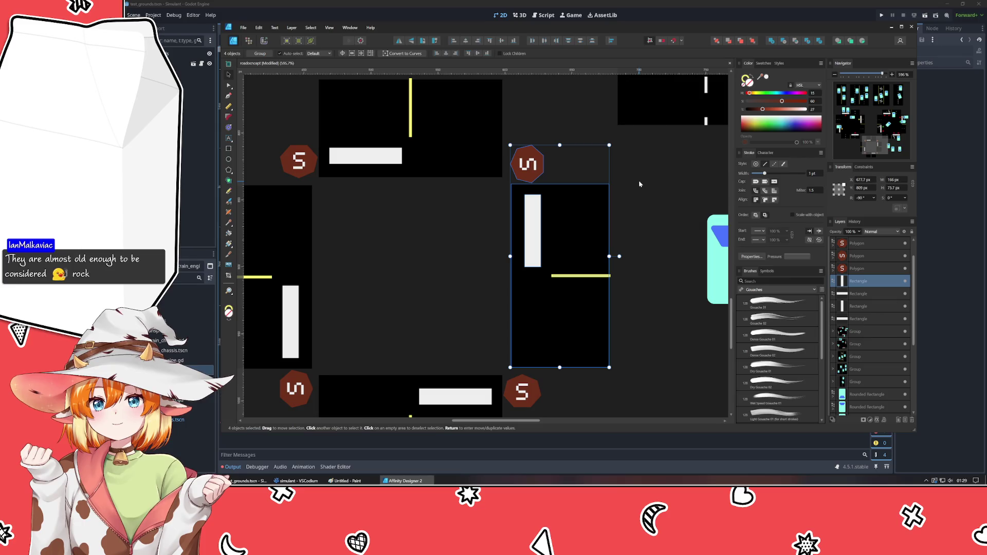
{"action": "key", "text": "Left"}
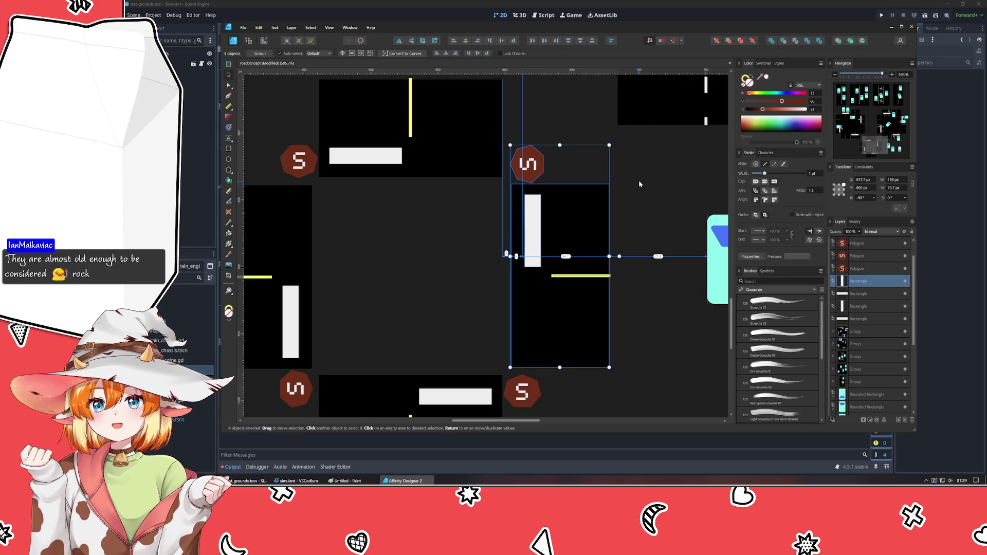
{"action": "left_click", "coordinate": [635, 182]}
{"action": "scroll", "coordinate": [635, 185], "scroll_direction": "down", "scroll_amount": 2, "text": "ctrl"}
{"action": "scroll", "coordinate": [634, 185], "scroll_direction": "down", "scroll_amount": 1, "text": "ctrl"}
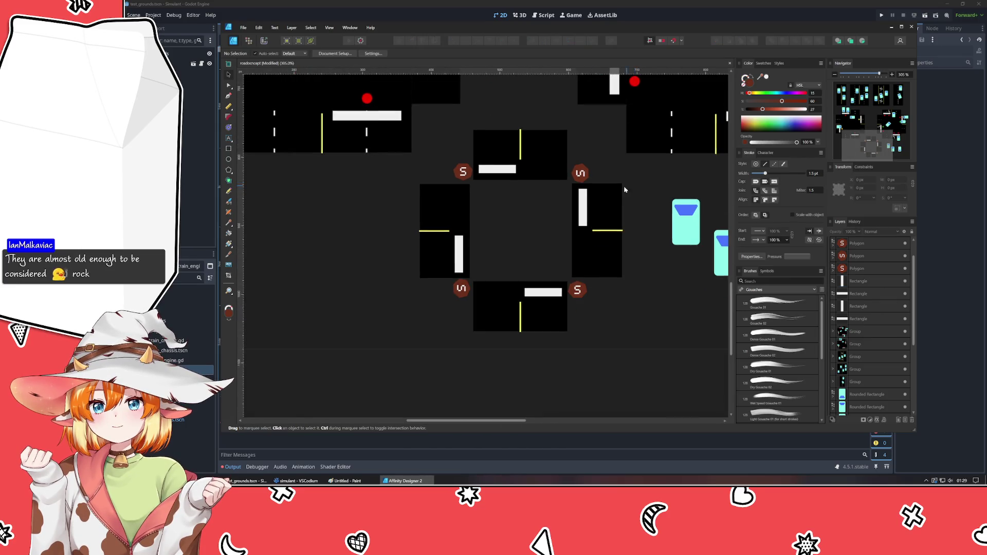
{"action": "scroll", "coordinate": [628, 190], "scroll_direction": "up", "scroll_amount": 3, "text": "ctrl"}
Shorten the yellow lane line on the right arm slightly.
{"action": "left_click", "coordinate": [599, 265]}
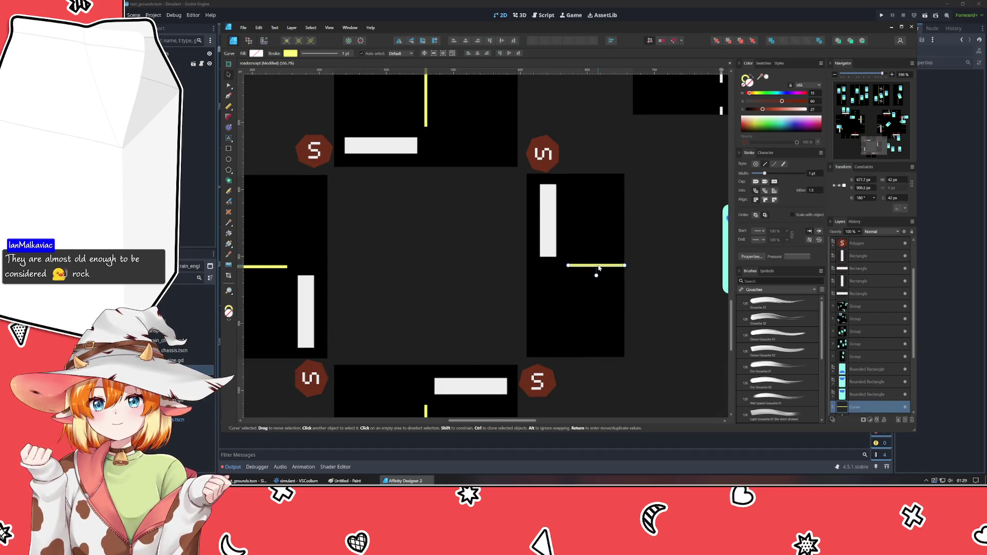
{"action": "left_click_drag", "start_coordinate": [626, 266], "coordinate": [624, 266]}
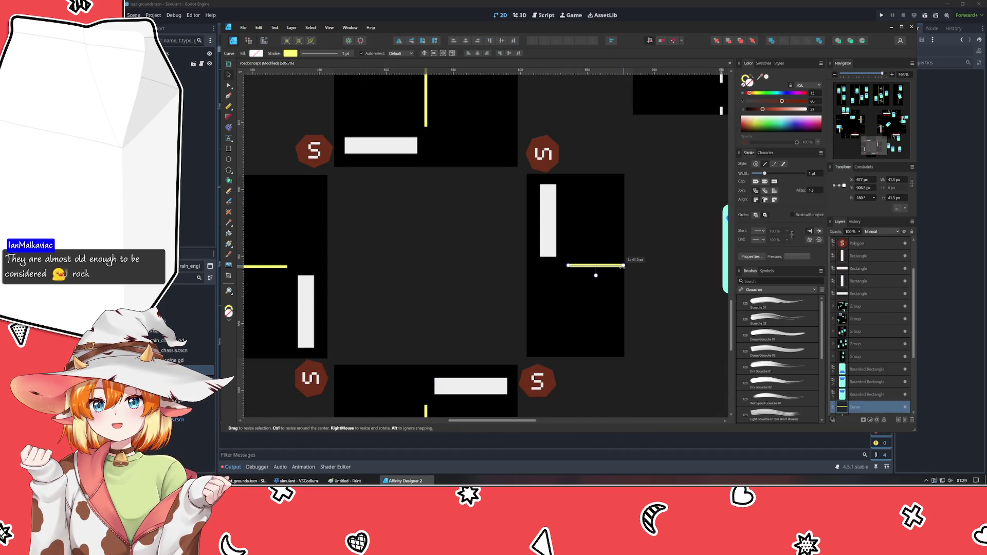
{"action": "left_click", "coordinate": [648, 287]}
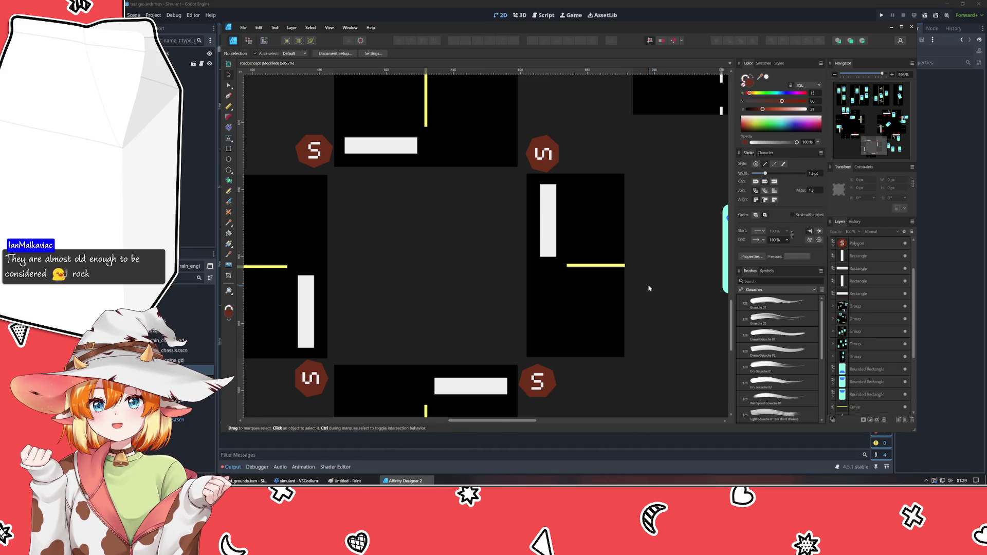
{"action": "scroll", "coordinate": [671, 281], "scroll_direction": "up", "scroll_amount": 3}
{"action": "scroll", "coordinate": [598, 262], "scroll_direction": "down", "scroll_amount": 5}
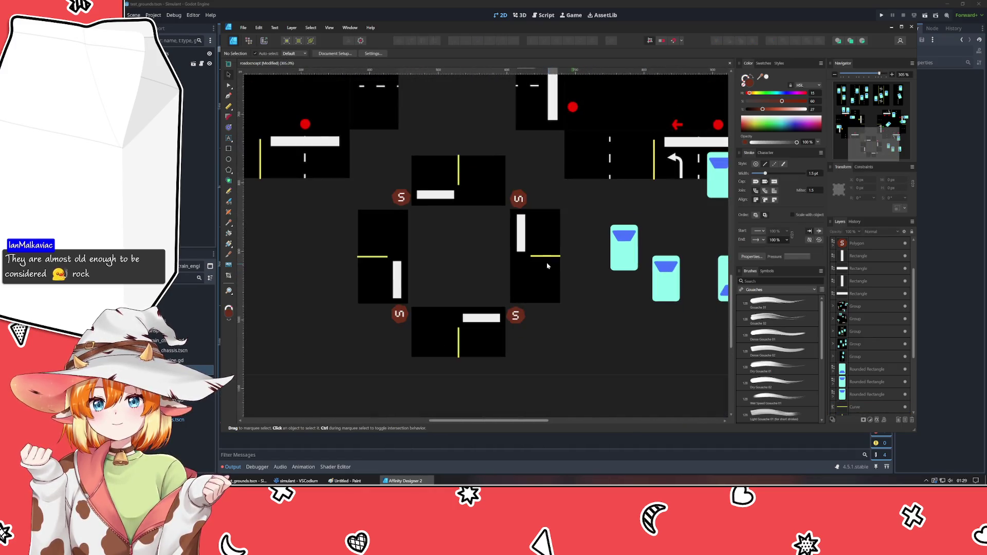
{"action": "scroll", "coordinate": [447, 251], "scroll_direction": "up", "scroll_amount": 2}
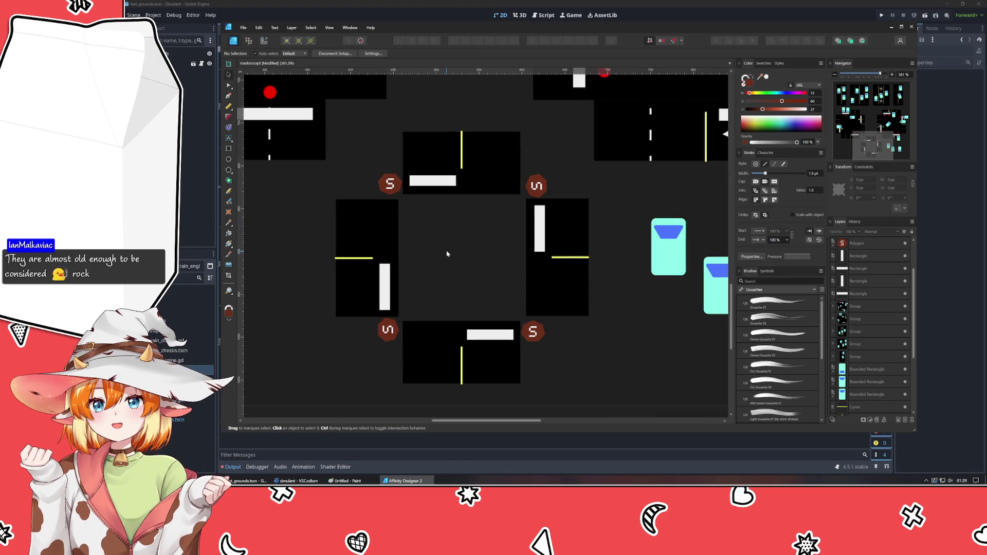
{"action": "left_click", "coordinate": [229, 148]}
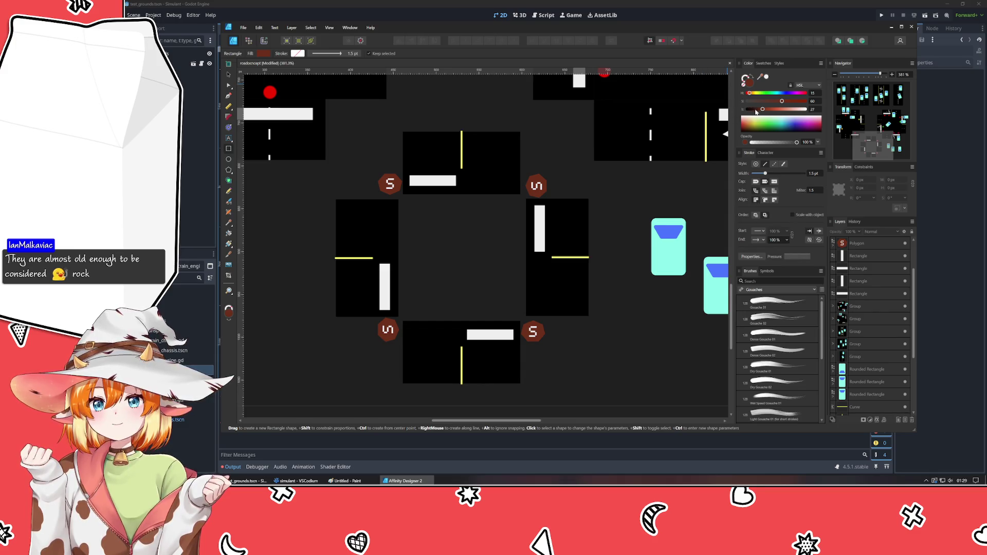
Draw a black square over the intersection centre.
{"action": "left_click_drag", "start_coordinate": [756, 111], "coordinate": [746, 109]}
{"action": "left_click_drag", "start_coordinate": [399, 195], "coordinate": [526, 319]}
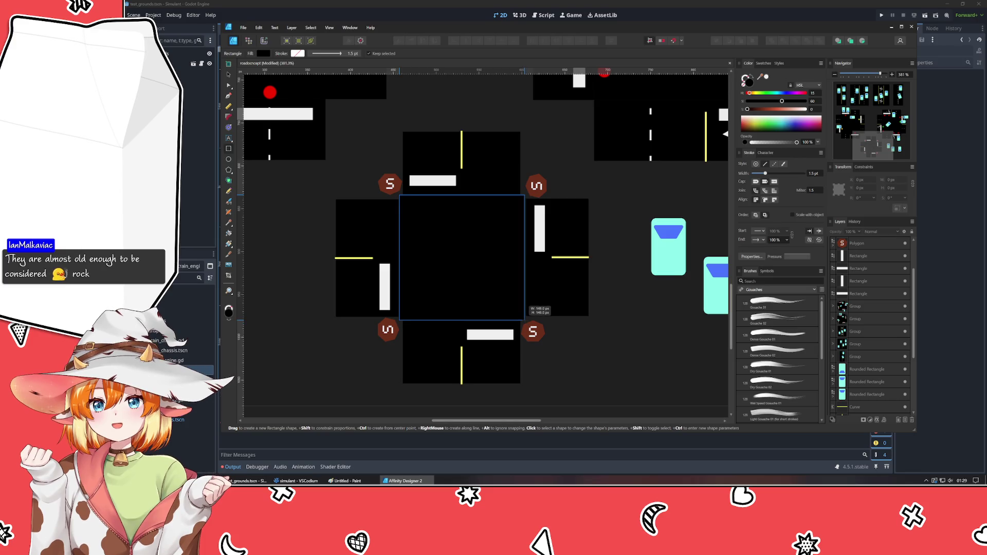
{"action": "scroll", "coordinate": [497, 224], "scroll_direction": "up", "scroll_amount": 2}
{"action": "scroll", "coordinate": [498, 224], "scroll_direction": "up", "scroll_amount": 2}
{"action": "scroll", "coordinate": [498, 224], "scroll_direction": "up", "scroll_amount": 2}
{"action": "scroll", "coordinate": [486, 243], "scroll_direction": "up", "scroll_amount": 2}
{"action": "scroll", "coordinate": [486, 242], "scroll_direction": "left", "scroll_amount": 2}
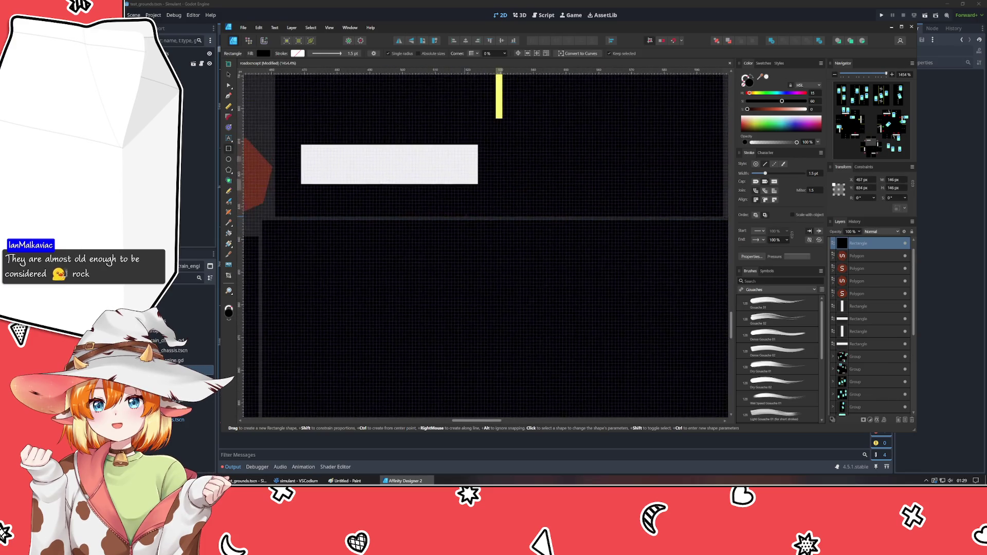
{"action": "left_click", "coordinate": [231, 79]}
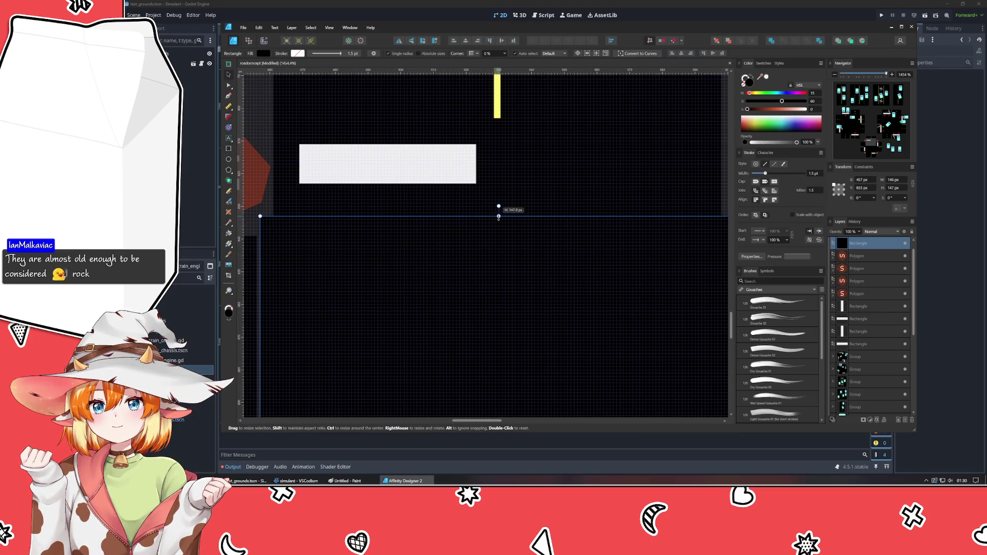
{"action": "scroll", "coordinate": [420, 288], "scroll_direction": "down", "scroll_amount": 3}
{"action": "scroll", "coordinate": [443, 299], "scroll_direction": "left", "scroll_amount": 2}
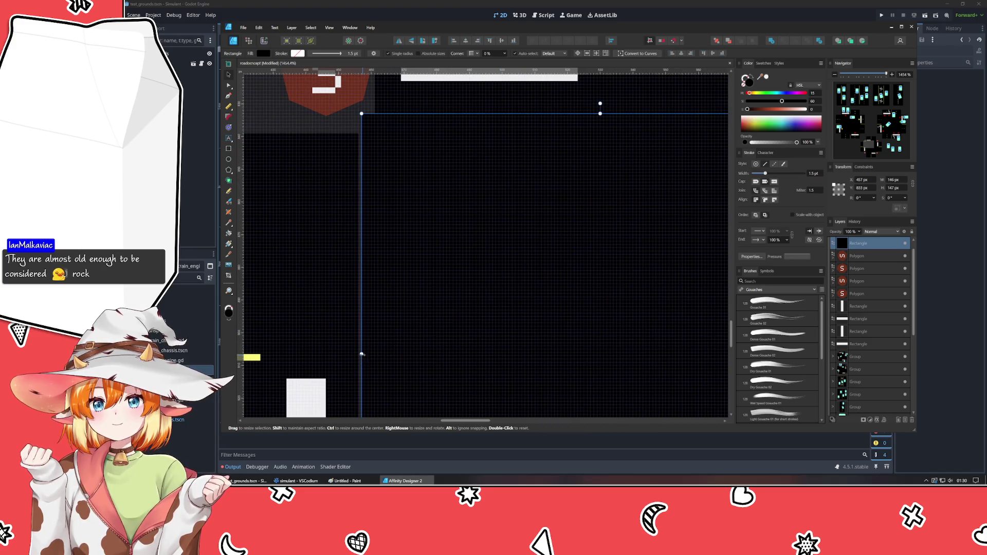
{"action": "left_click_drag", "start_coordinate": [361, 353], "coordinate": [358, 353]}
{"action": "scroll", "coordinate": [446, 340], "scroll_direction": "down", "scroll_amount": 5}
{"action": "scroll", "coordinate": [436, 278], "scroll_direction": "down", "scroll_amount": 1}
{"action": "scroll", "coordinate": [436, 277], "scroll_direction": "right", "scroll_amount": 2}
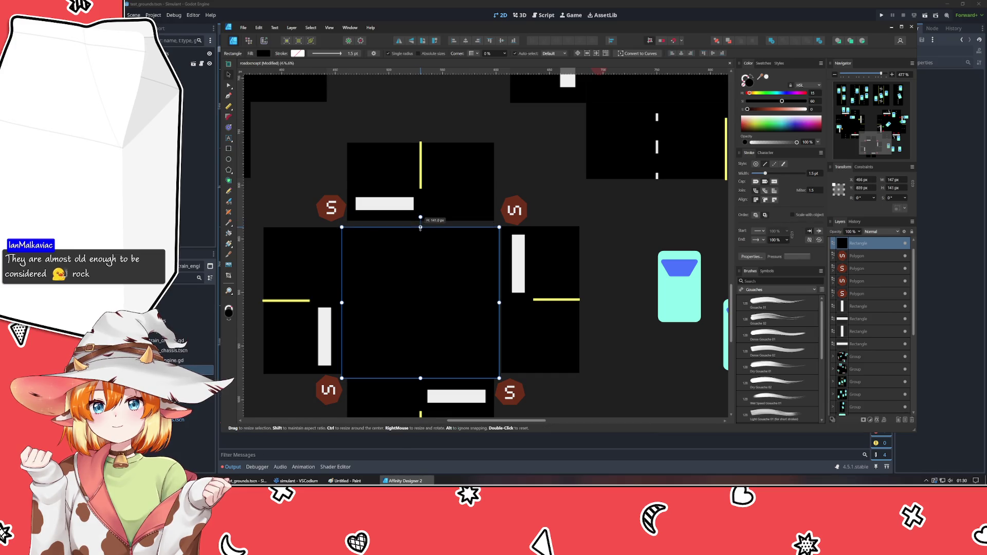
{"action": "scroll", "coordinate": [322, 239], "scroll_direction": "up", "scroll_amount": 3}
Fit the centre square's left, right and bottom edges to meet the roads.
{"action": "left_click", "coordinate": [444, 293]}
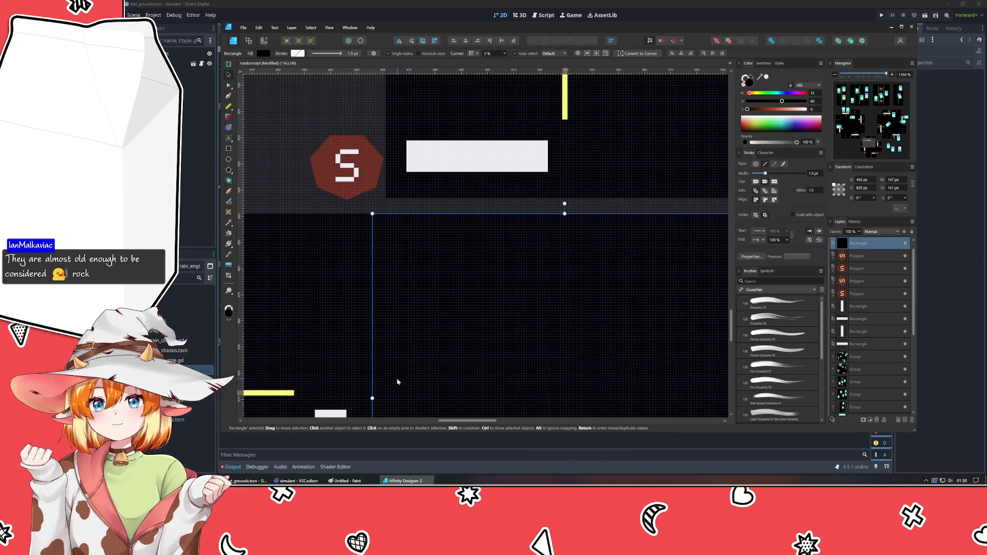
{"action": "left_click_drag", "start_coordinate": [370, 399], "coordinate": [384, 398]}
{"action": "scroll", "coordinate": [275, 327], "scroll_direction": "right", "scroll_amount": 2}
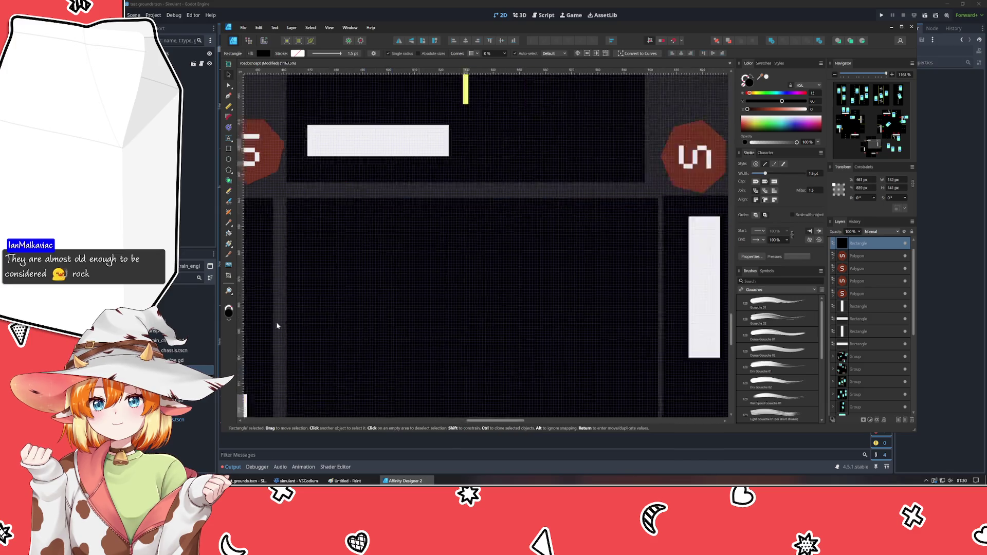
{"action": "scroll", "coordinate": [259, 324], "scroll_direction": "right", "scroll_amount": 5}
{"action": "scroll", "coordinate": [377, 332], "scroll_direction": "left", "scroll_amount": 2}
{"action": "left_click_drag", "start_coordinate": [405, 345], "coordinate": [393, 345]}
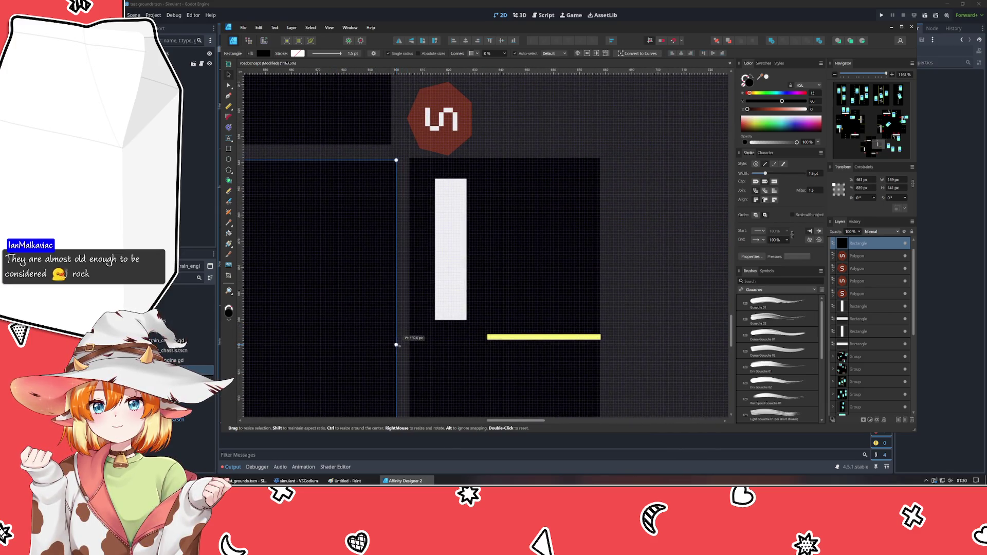
{"action": "left_click_drag", "start_coordinate": [308, 375], "coordinate": [314, 153]}
{"action": "scroll", "coordinate": [399, 260], "scroll_direction": "left", "scroll_amount": 2}
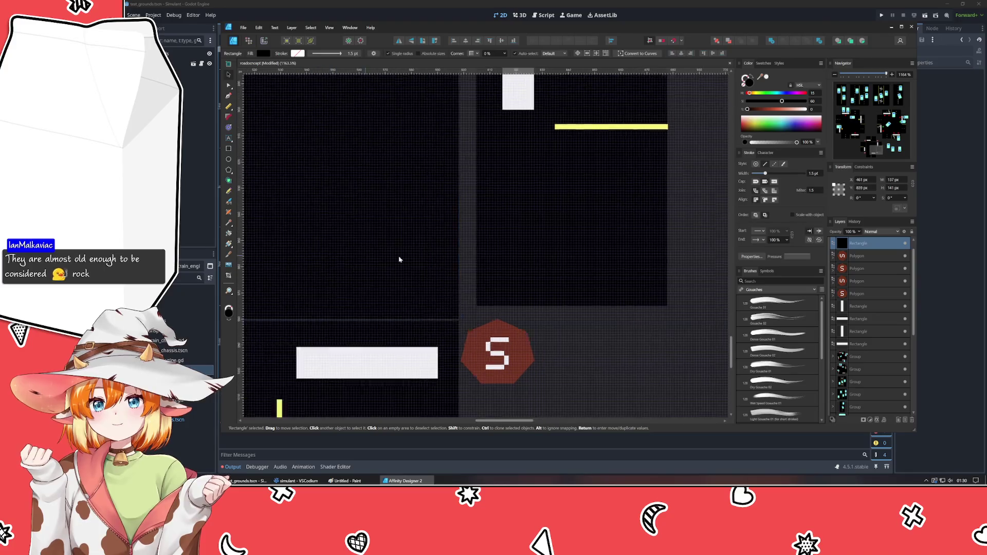
{"action": "scroll", "coordinate": [340, 325], "scroll_direction": "left", "scroll_amount": 2}
{"action": "left_click_drag", "start_coordinate": [342, 319], "coordinate": [341, 305]}
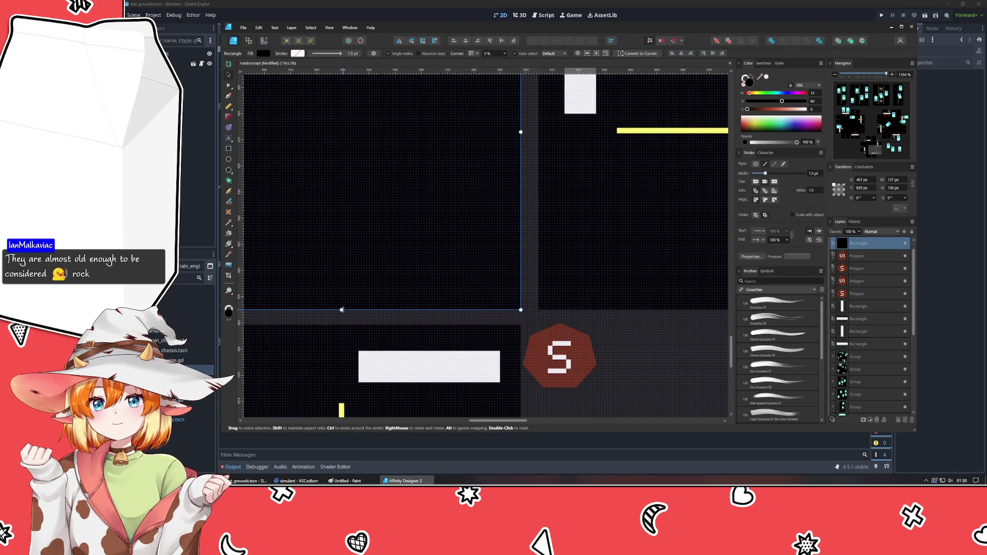
Extend the lower-left piece's top edge and close the upper-right piece's left gap.
{"action": "left_click", "coordinate": [577, 253]}
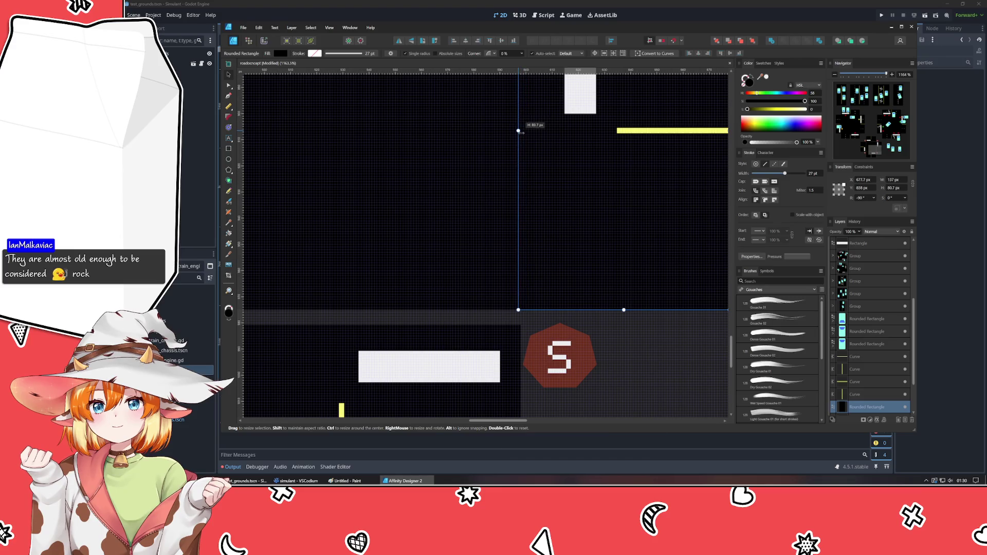
{"action": "left_click", "coordinate": [335, 343]}
{"action": "left_click_drag", "start_coordinate": [340, 326], "coordinate": [341, 309]}
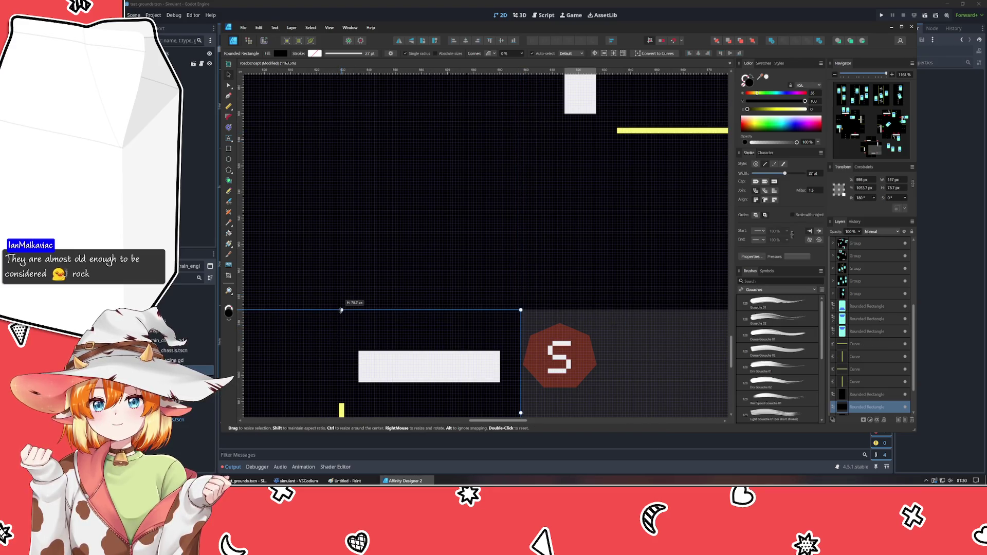
{"action": "left_click", "coordinate": [583, 223]}
{"action": "left_click_drag", "start_coordinate": [517, 131], "coordinate": [520, 131]}
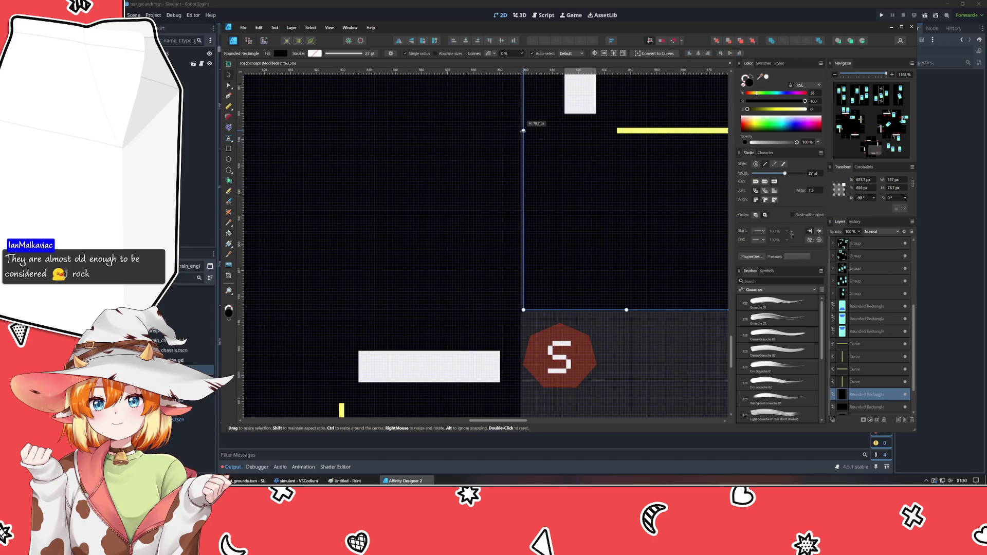
{"action": "scroll", "coordinate": [420, 173], "scroll_direction": "right", "scroll_amount": 5}
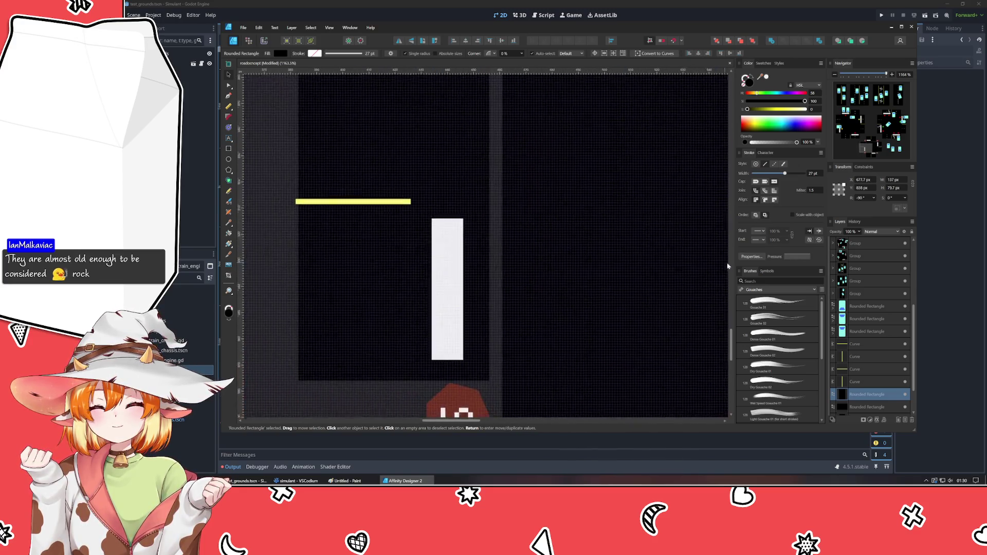
Stretch the road piece right and the dark rectangle downward, undoing each stretch.
{"action": "left_click_drag", "start_coordinate": [481, 207], "coordinate": [572, 204]}
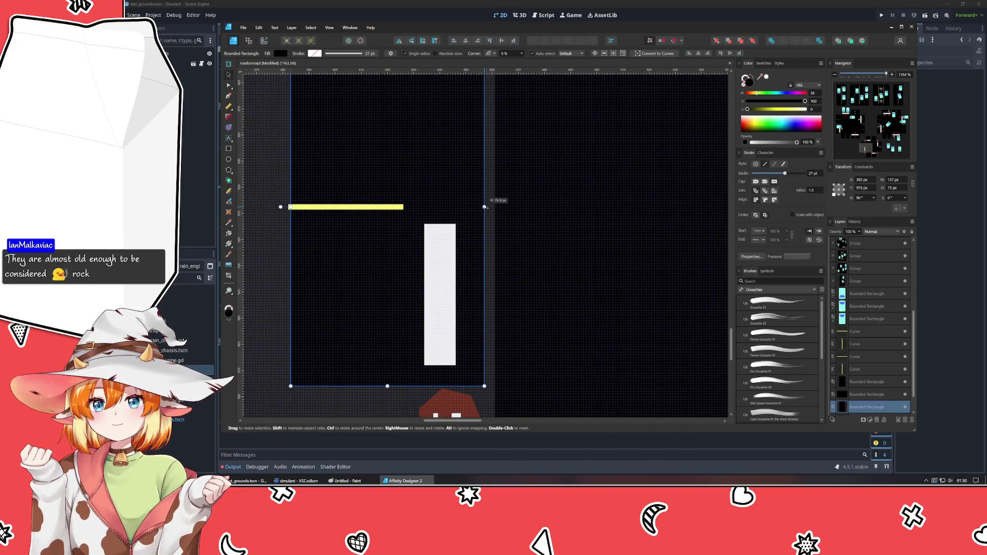
{"action": "key", "text": "ctrl+z"}
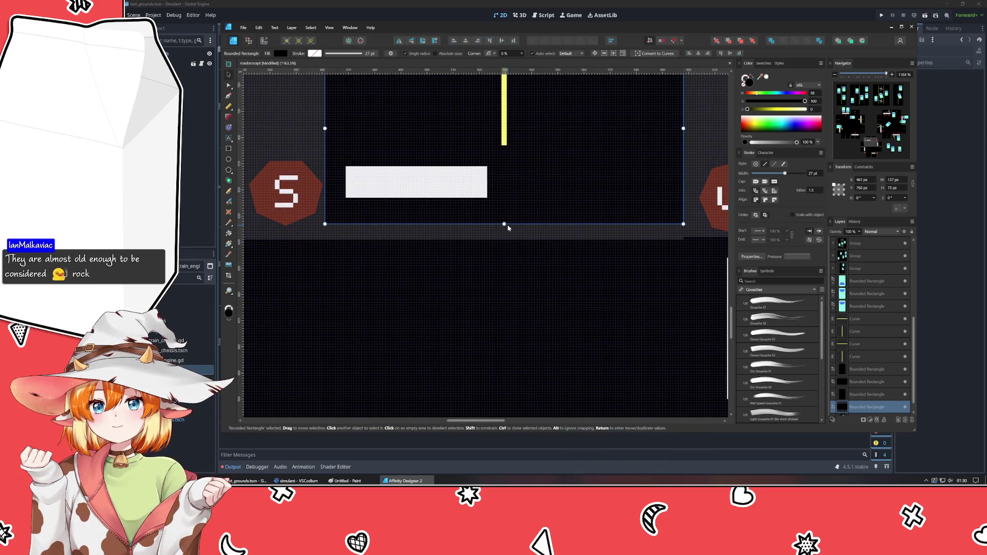
{"action": "left_click_drag", "start_coordinate": [504, 225], "coordinate": [504, 238]}
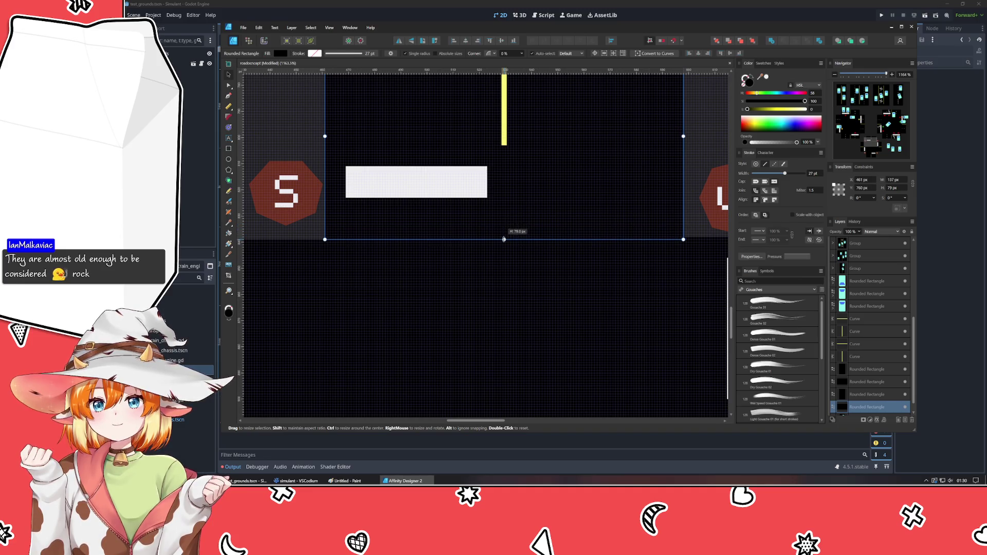
{"action": "key", "text": "ctrl+z"}
{"action": "key", "text": "ctrl+z"}
{"action": "left_click", "coordinate": [552, 317]}
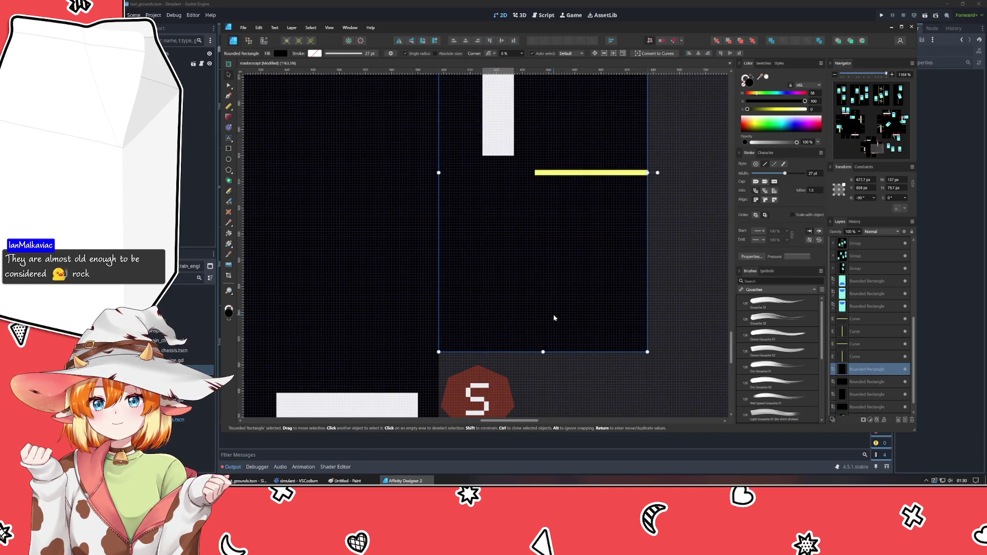
{"action": "left_click", "coordinate": [689, 322]}
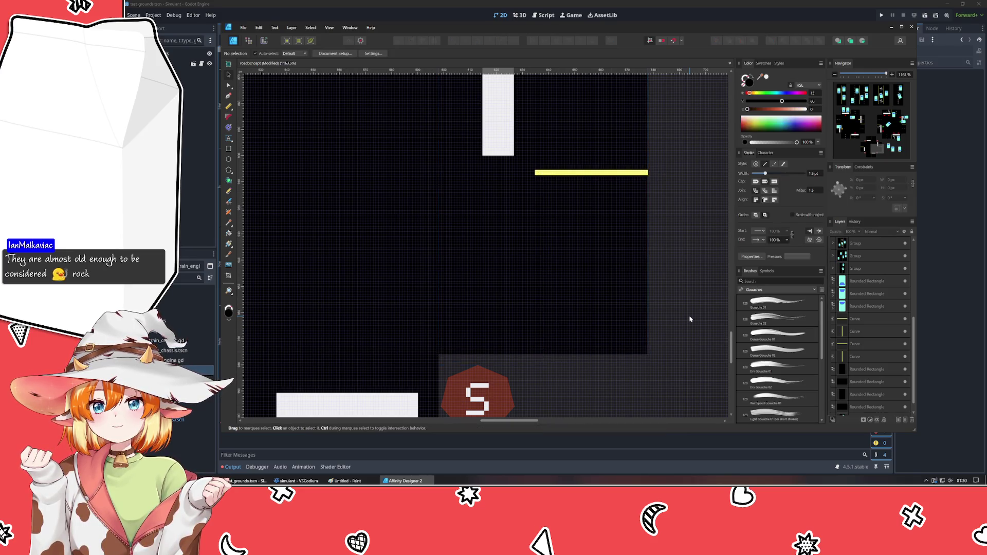
{"action": "scroll", "coordinate": [676, 309], "scroll_direction": "down", "scroll_amount": 5}
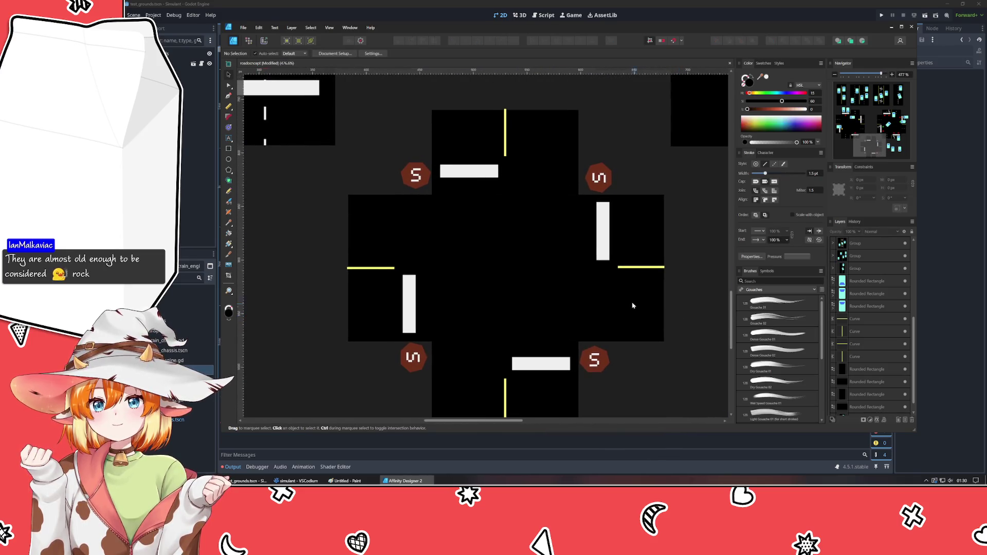
Move the four S stop sign layers to the top of the layer stack.
{"action": "left_click", "coordinate": [415, 175]}
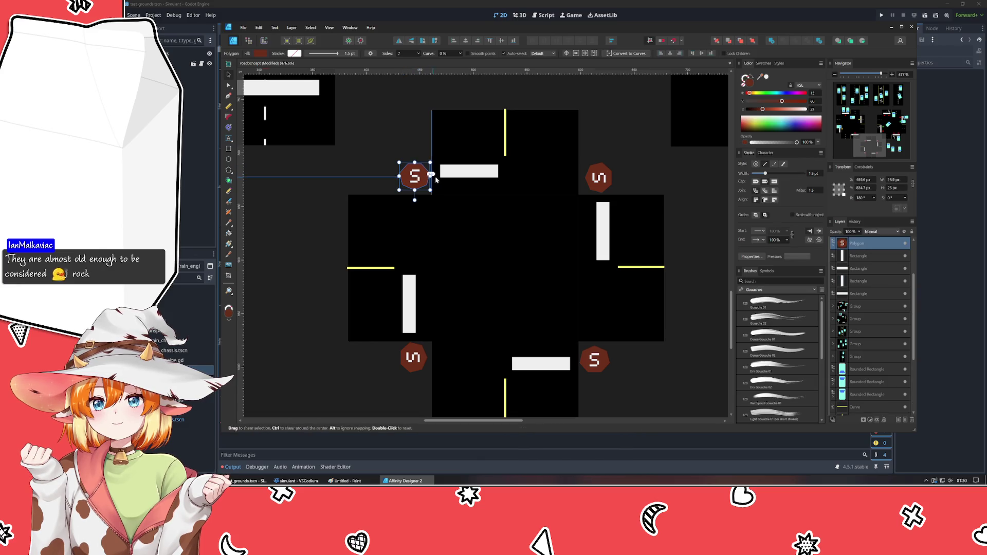
{"action": "left_click", "coordinate": [597, 177]}
{"action": "left_click", "coordinate": [600, 366]}
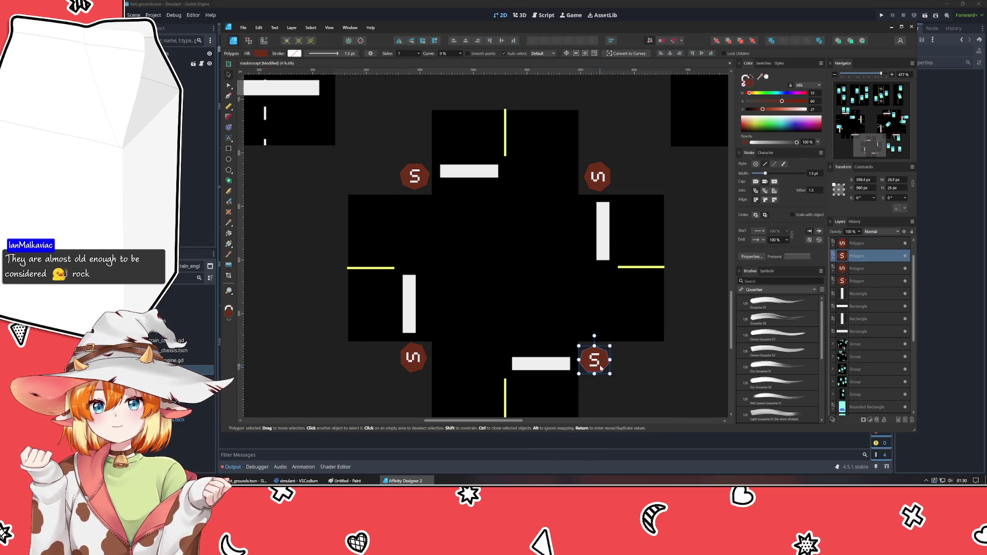
{"action": "left_click", "coordinate": [412, 359]}
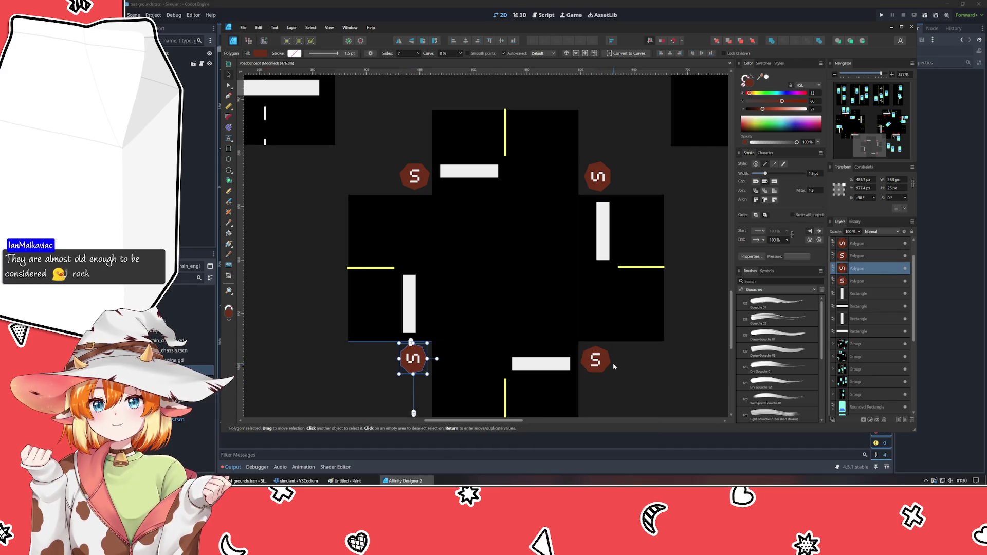
{"action": "left_click_drag", "start_coordinate": [832, 285], "coordinate": [837, 264]}
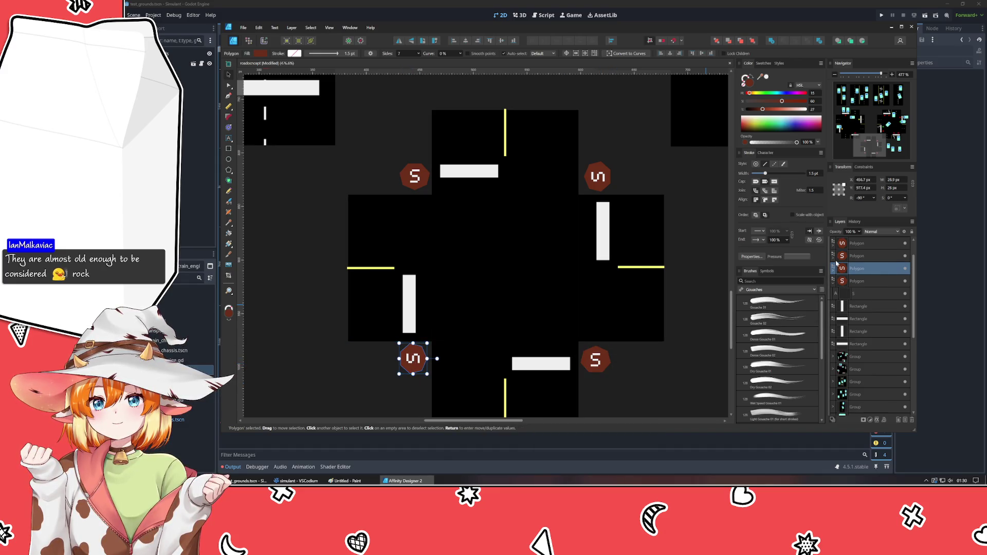
Make all four S stop signs a darker red.
{"action": "left_click", "coordinate": [866, 282]}
{"action": "left_click", "coordinate": [862, 245], "text": "shift"}
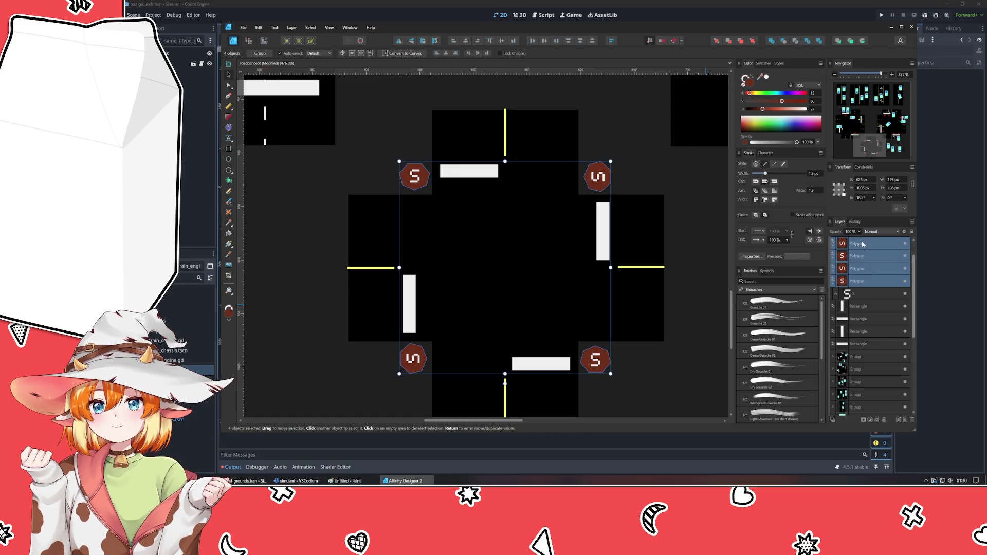
{"action": "left_click_drag", "start_coordinate": [754, 96], "coordinate": [747, 95]}
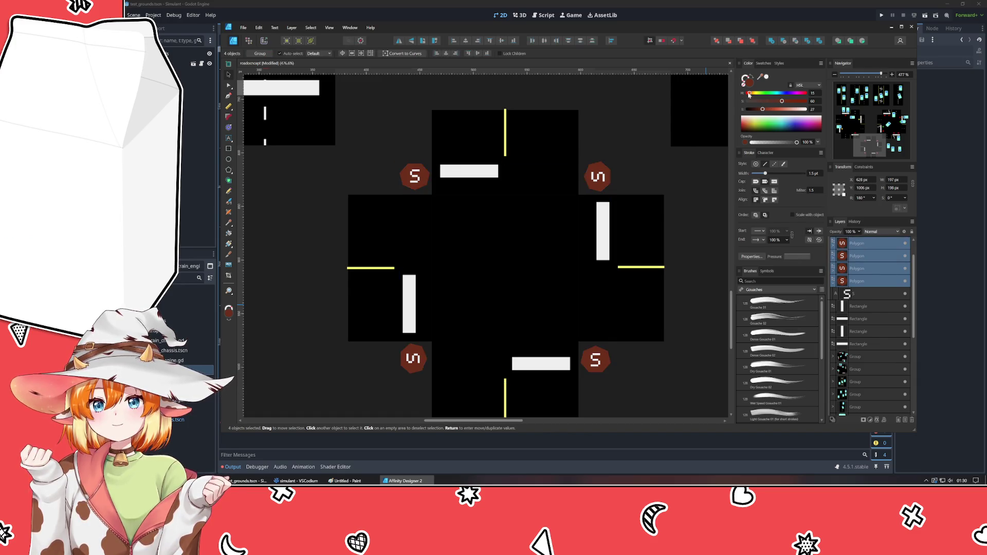
{"action": "left_click", "coordinate": [711, 221]}
{"action": "scroll", "coordinate": [712, 221], "scroll_direction": "down", "scroll_amount": 3}
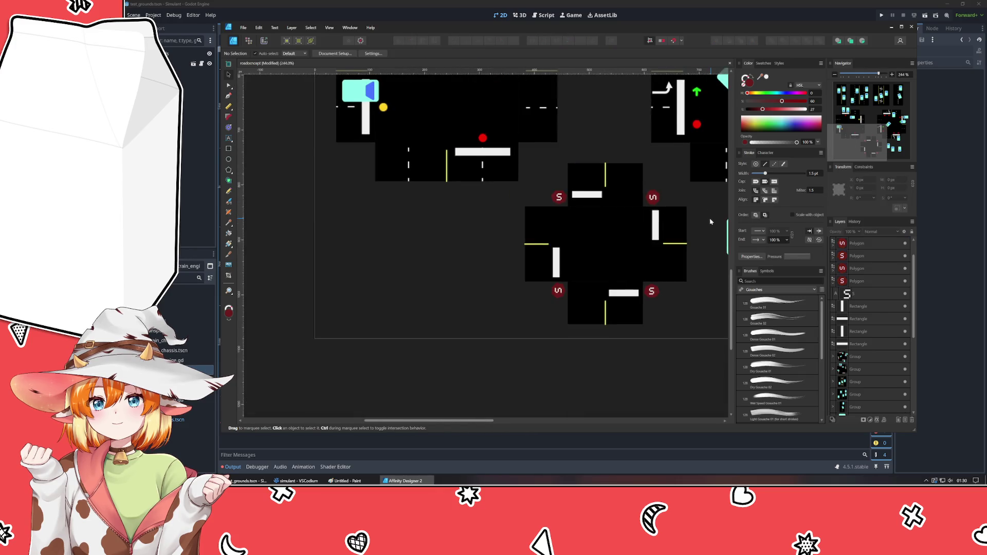
{"action": "scroll", "coordinate": [612, 368], "scroll_direction": "down", "scroll_amount": 2}
{"action": "scroll", "coordinate": [511, 359], "scroll_direction": "right", "scroll_amount": 3}
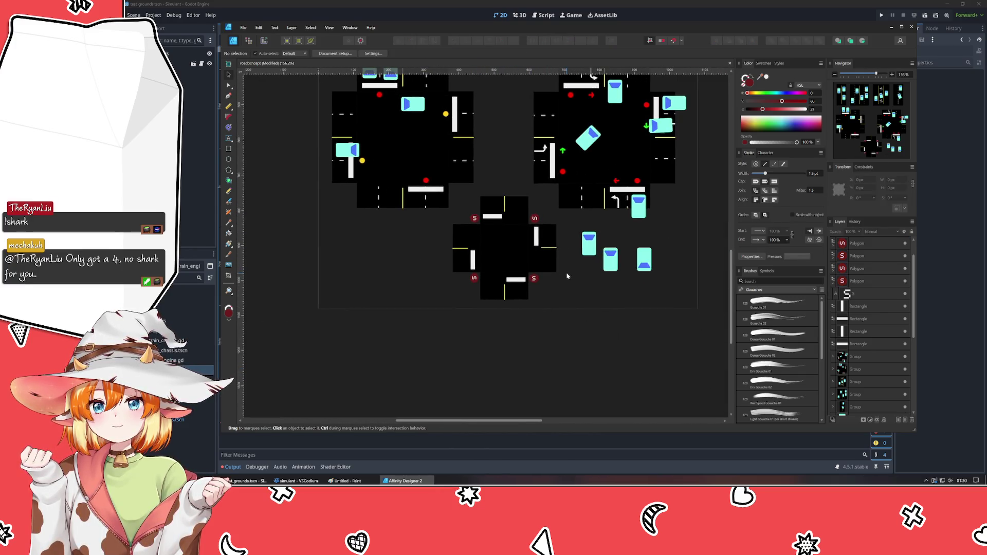
{"action": "scroll", "coordinate": [567, 276], "scroll_direction": "up", "scroll_amount": 1}
Place one cyan car sideways in the left lane and another in the bottom lane.
{"action": "left_click", "coordinate": [604, 236]}
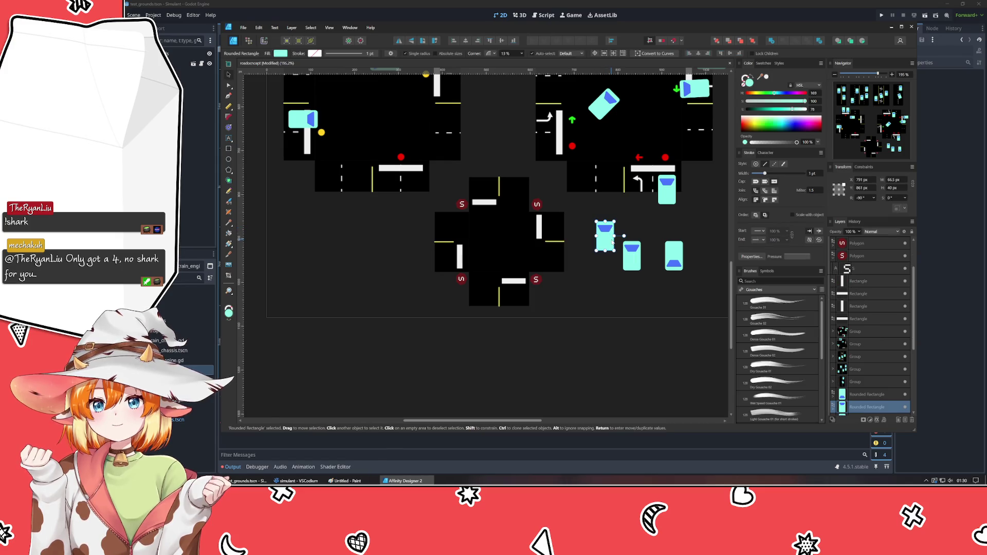
{"action": "left_click_drag", "start_coordinate": [605, 218], "coordinate": [602, 285]}
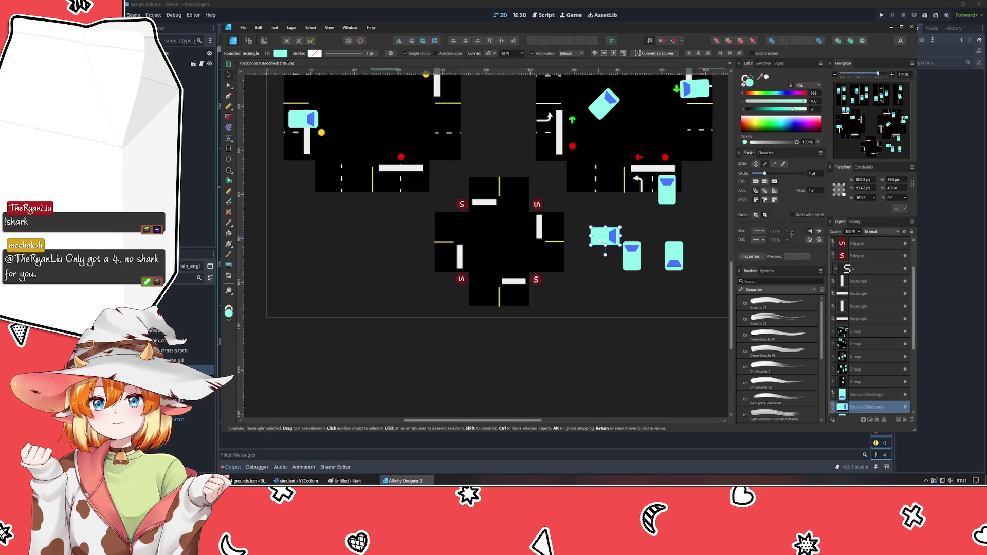
{"action": "left_click_drag", "start_coordinate": [597, 242], "coordinate": [433, 262]}
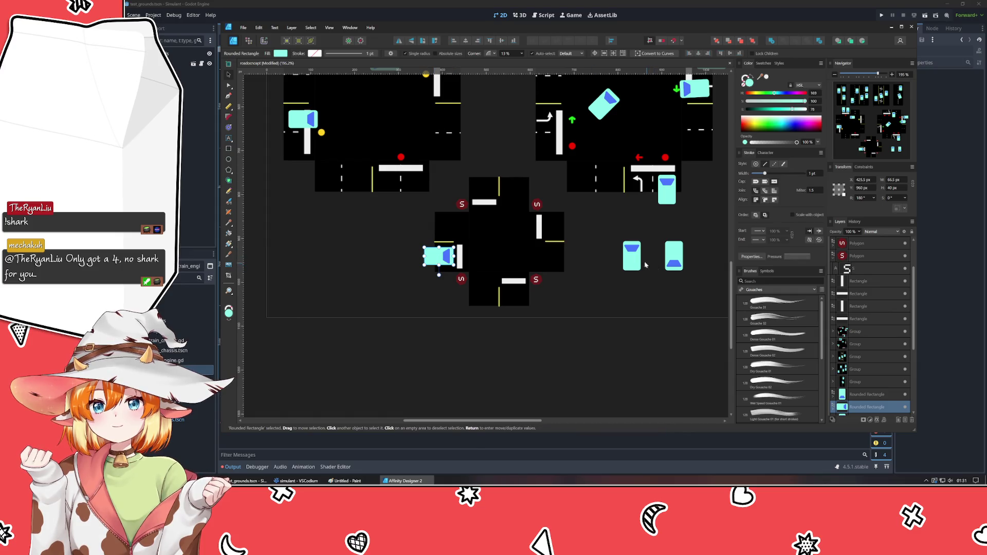
{"action": "left_click", "coordinate": [631, 256]}
{"action": "left_click_drag", "start_coordinate": [631, 255], "coordinate": [516, 282]}
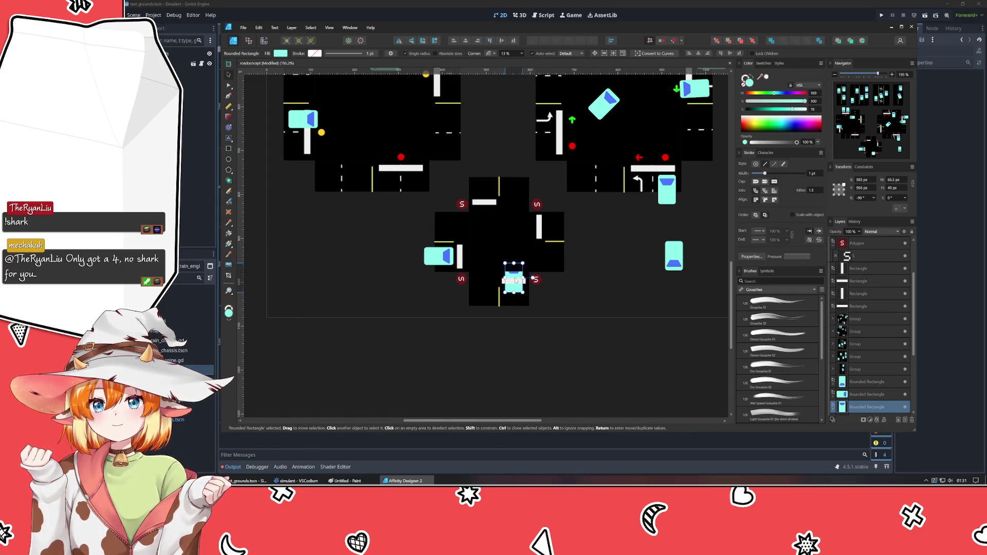
Bring all three cyan cars to the front, above the road.
{"action": "left_click", "coordinate": [751, 43]}
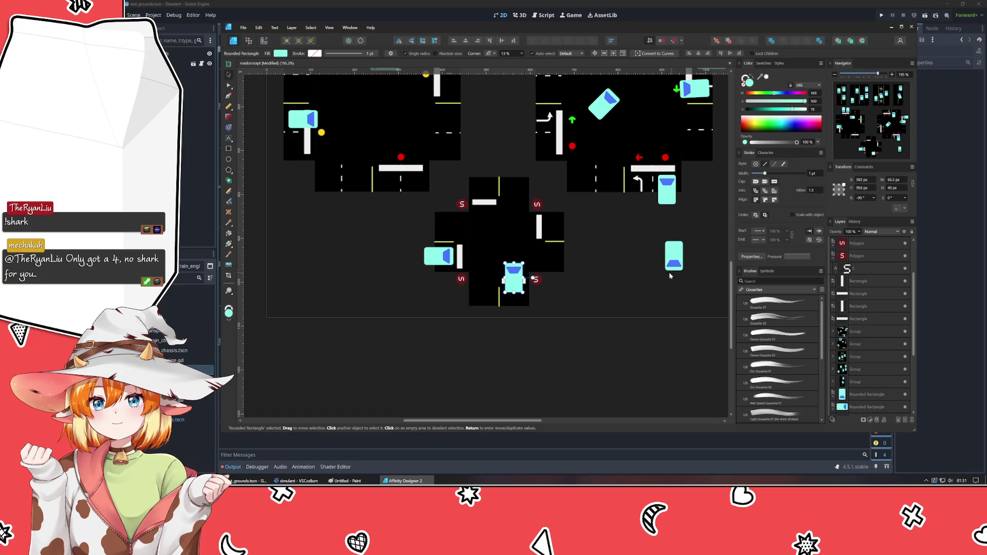
{"action": "left_click", "coordinate": [436, 257]}
{"action": "left_click", "coordinate": [751, 42]}
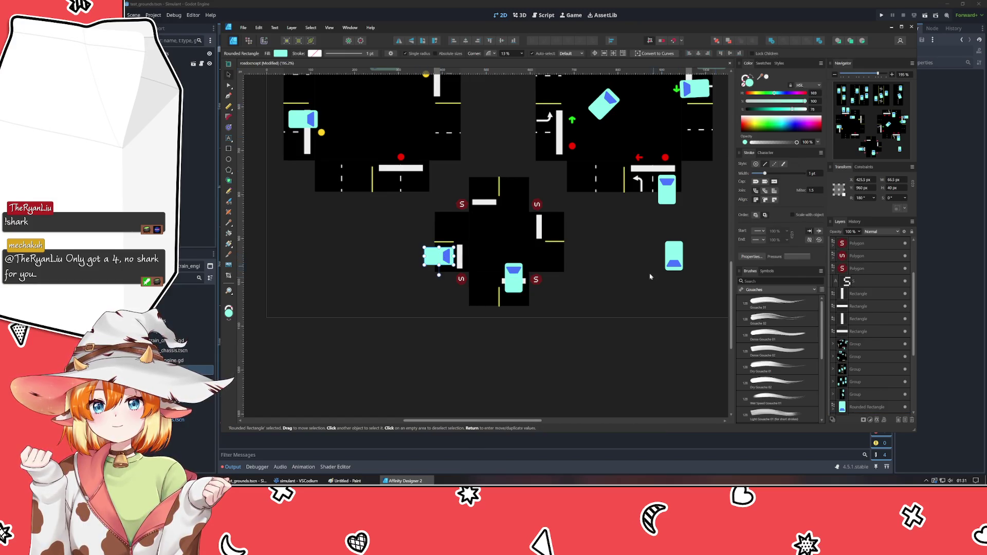
{"action": "left_click", "coordinate": [673, 256]}
{"action": "left_click", "coordinate": [752, 42]}
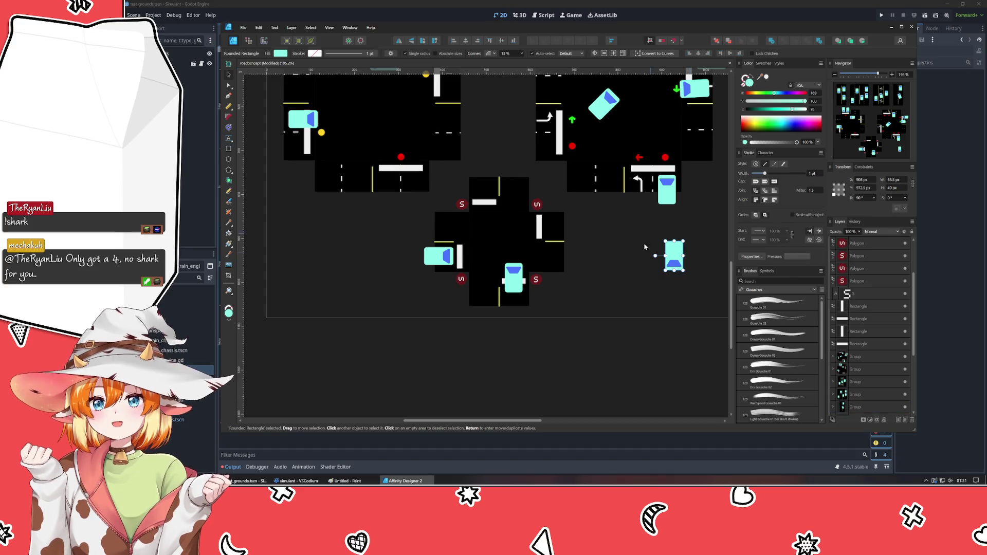
{"action": "left_click", "coordinate": [624, 282]}
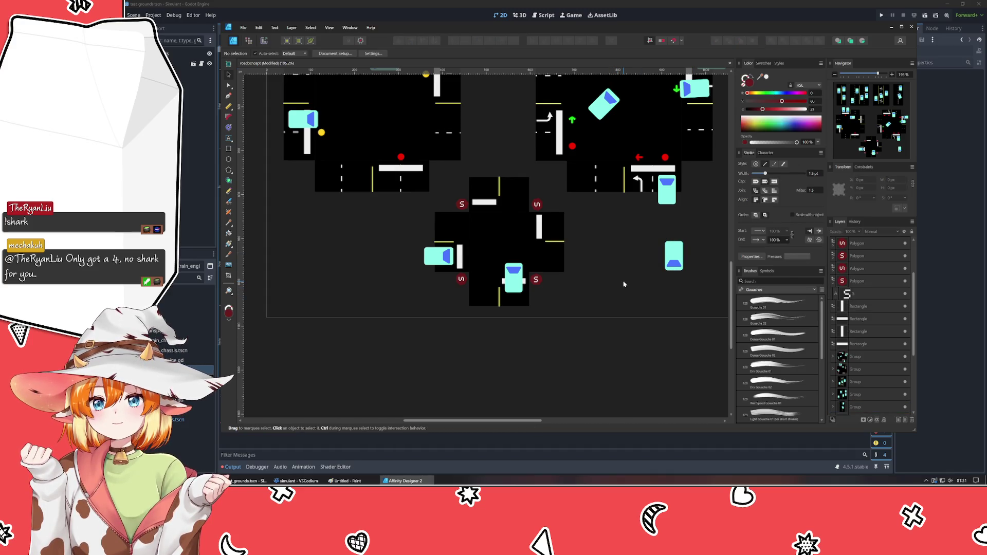
Place the third car in the top lane and select the whole central intersection.
{"action": "left_click", "coordinate": [673, 256]}
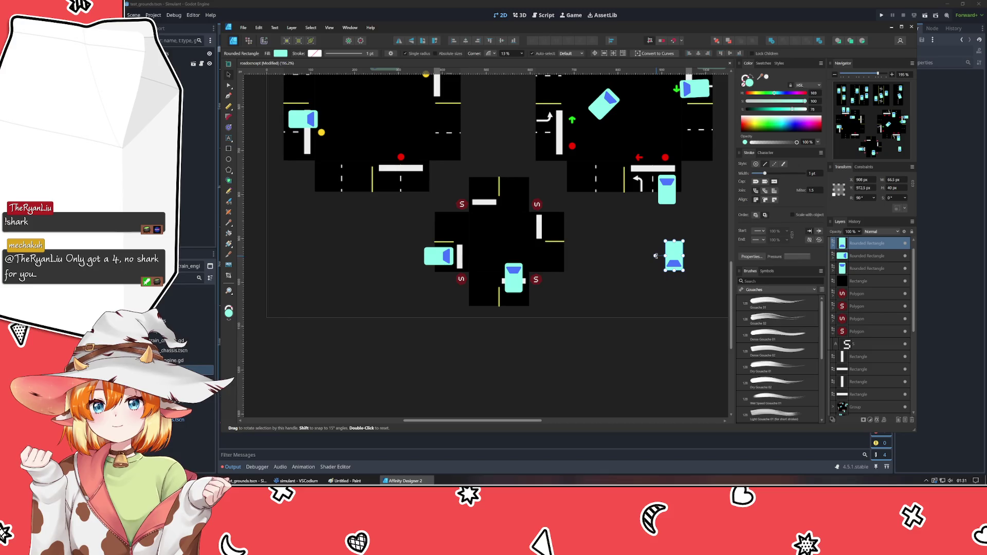
{"action": "left_click_drag", "start_coordinate": [673, 255], "coordinate": [486, 175]}
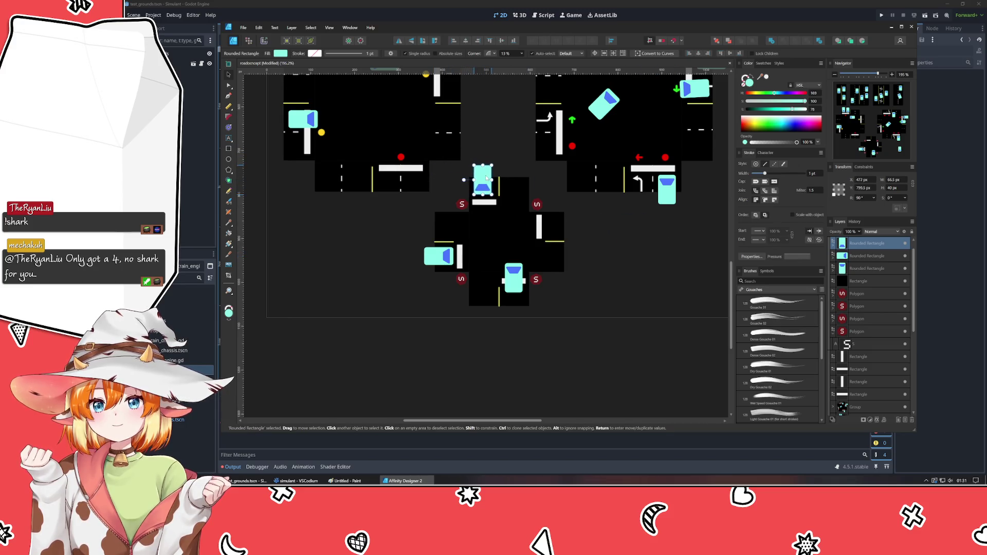
{"action": "left_click", "coordinate": [636, 316]}
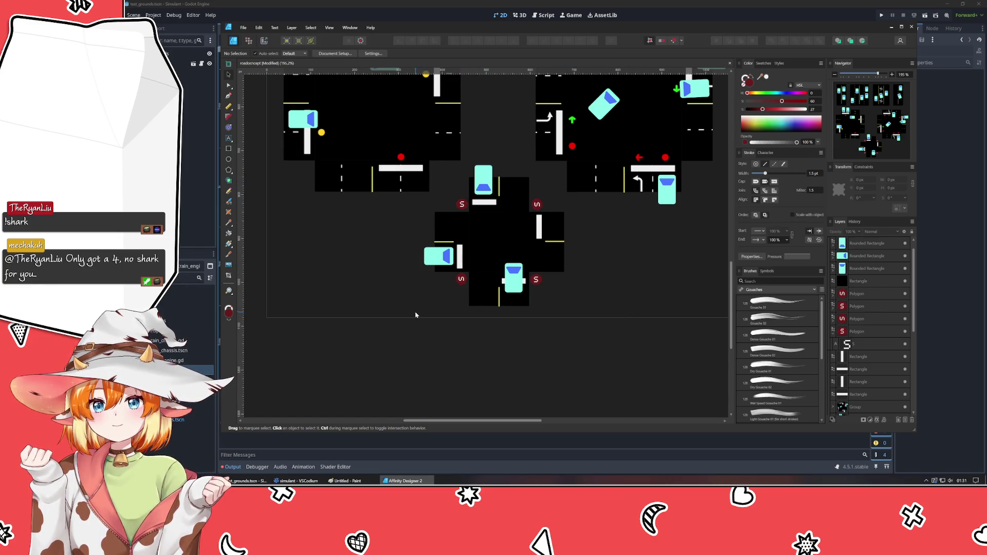
{"action": "left_click_drag", "start_coordinate": [416, 315], "coordinate": [581, 160]}
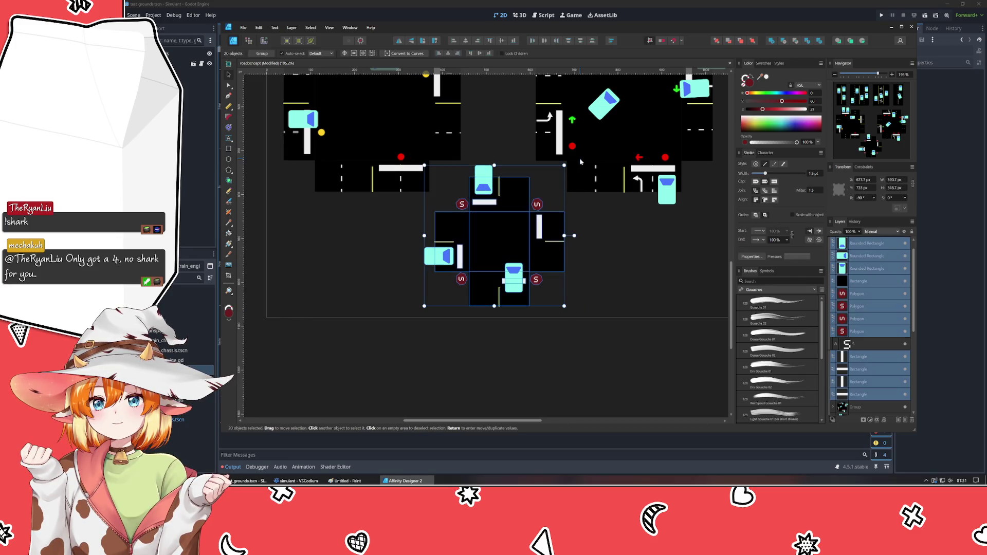
{"action": "left_click", "coordinate": [594, 272]}
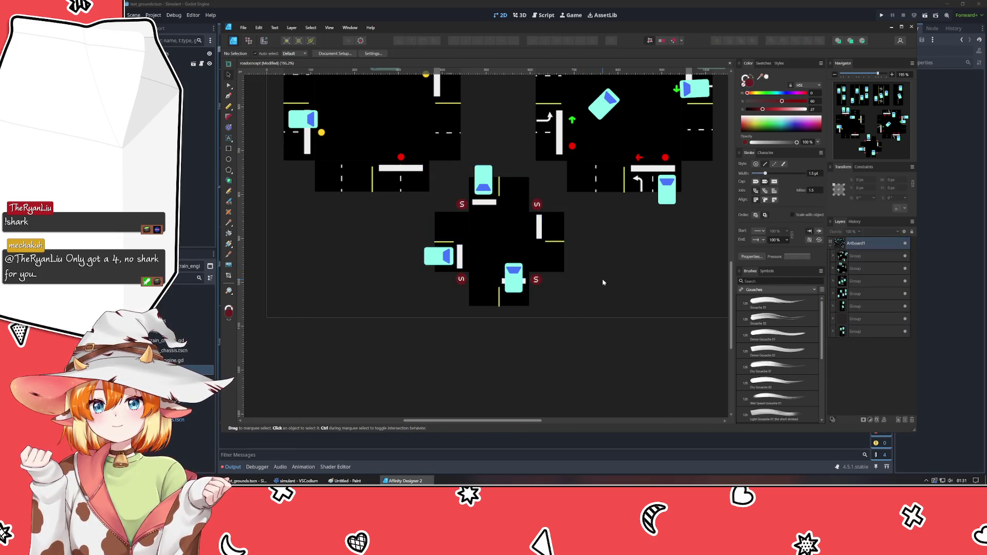
{"action": "scroll", "coordinate": [603, 283], "scroll_direction": "down", "scroll_amount": 3}
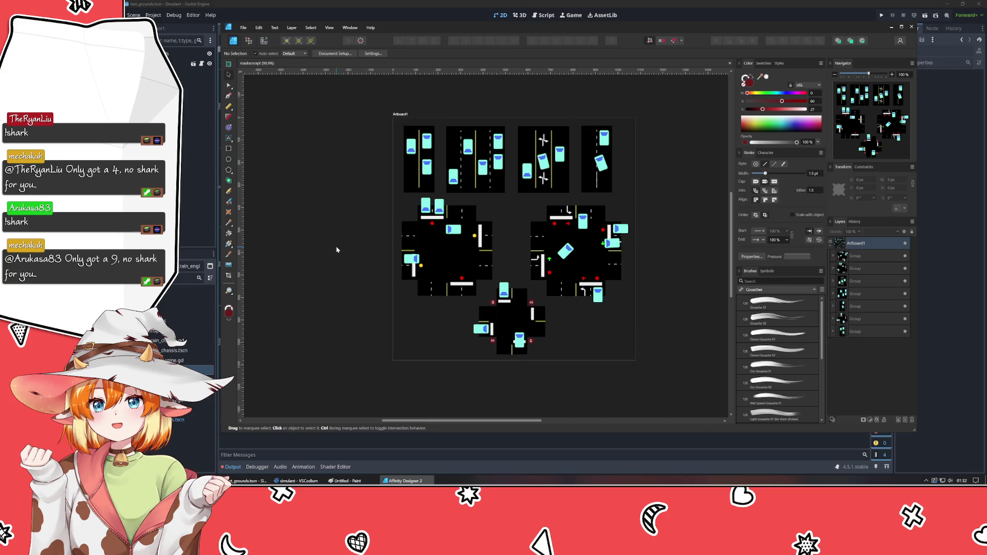
{"action": "scroll", "coordinate": [346, 226], "scroll_direction": "right", "scroll_amount": 5}
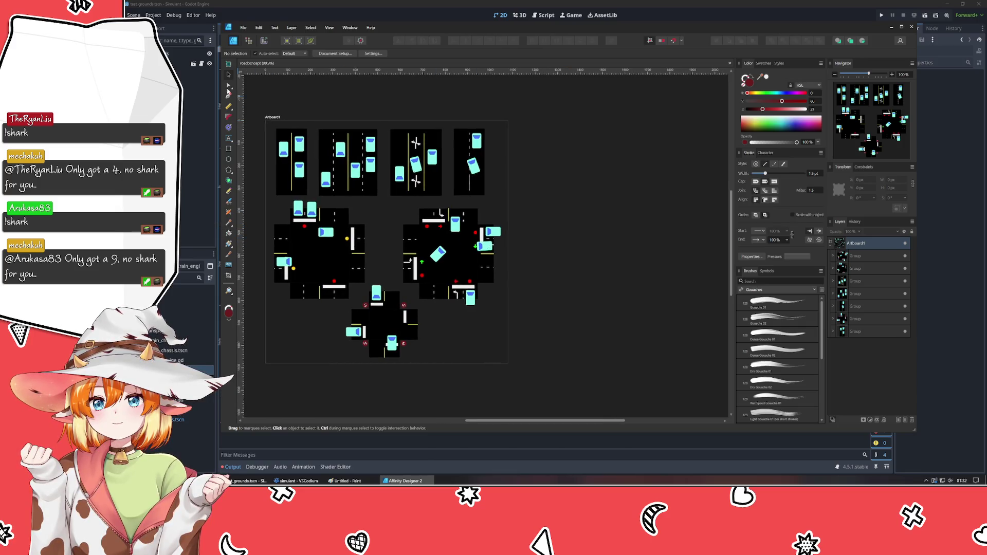
{"action": "left_click_drag", "start_coordinate": [610, 269], "coordinate": [492, 274]}
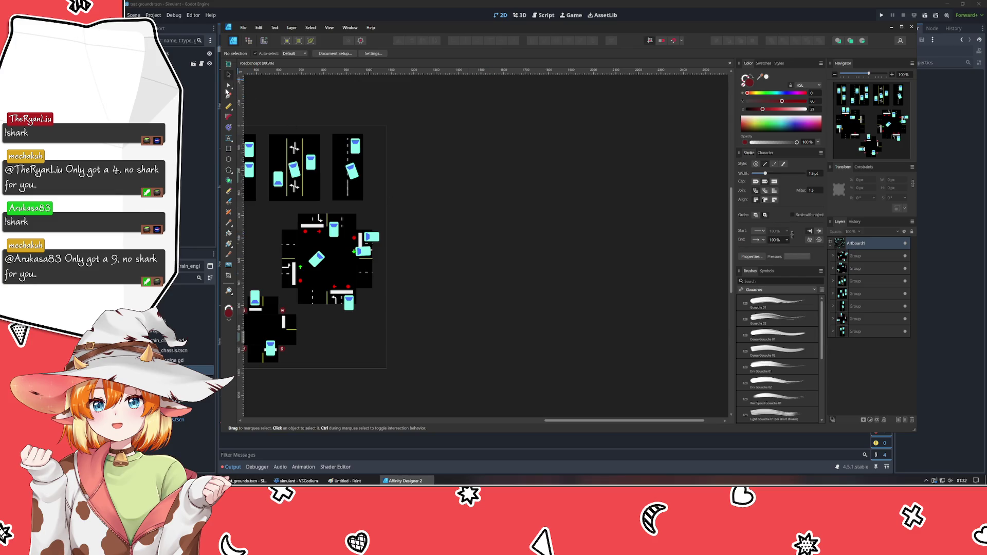
{"action": "scroll", "coordinate": [431, 291], "scroll_direction": "down", "scroll_amount": 3}
{"action": "scroll", "coordinate": [508, 294], "scroll_direction": "up", "scroll_amount": 3}
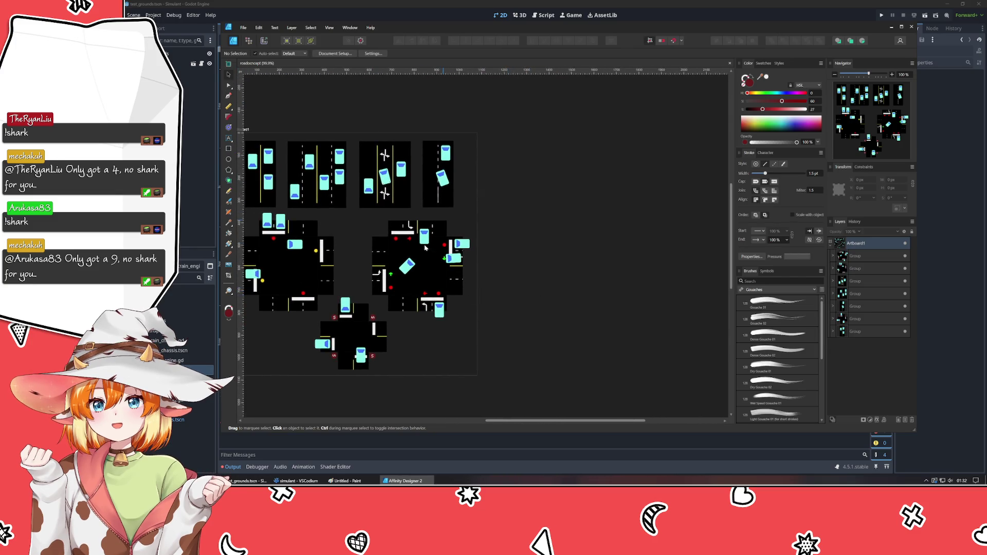
{"action": "scroll", "coordinate": [529, 275], "scroll_direction": "right", "scroll_amount": 2}
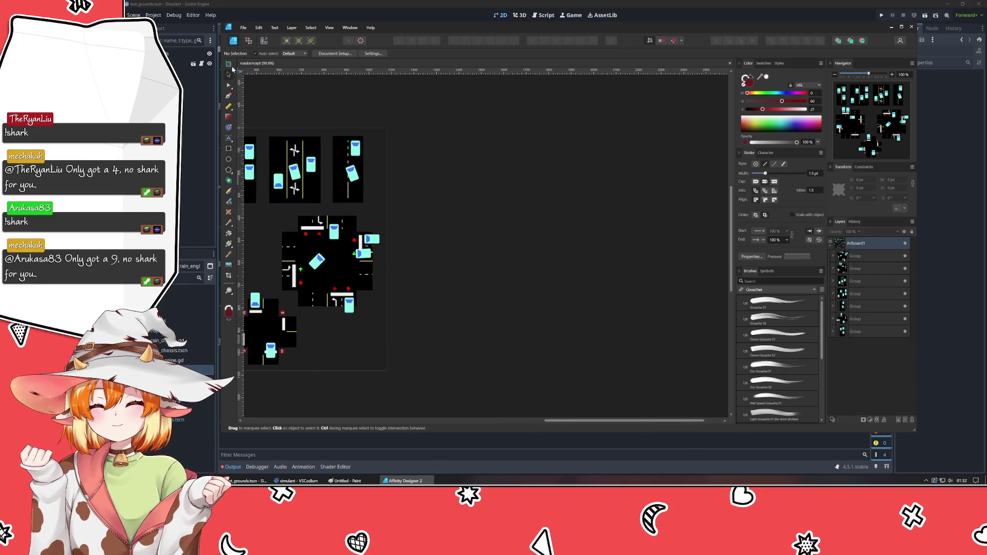
{"action": "left_click_drag", "start_coordinate": [397, 131], "coordinate": [575, 291]}
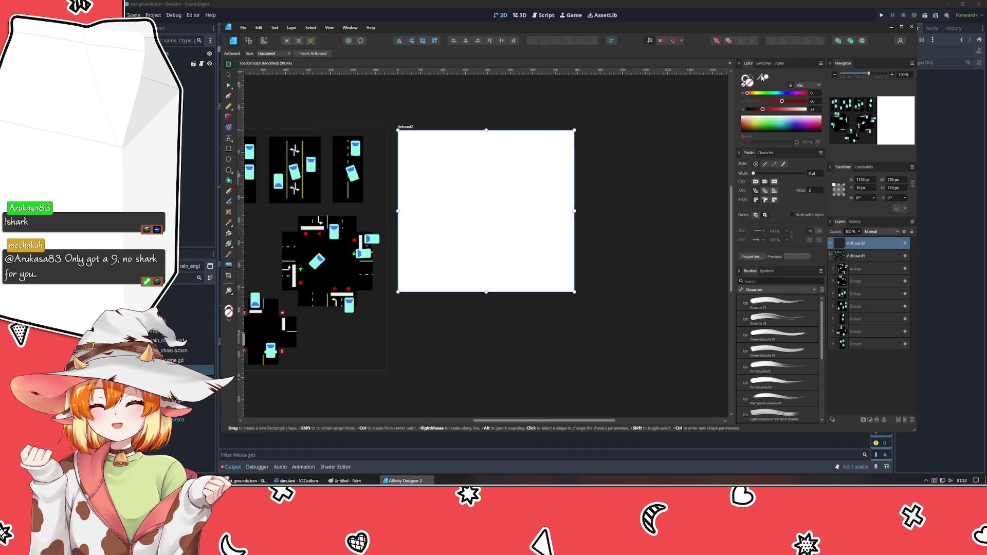
Fill Artboard2 with the dark background grey and frame both artboards in view.
{"action": "left_click_drag", "start_coordinate": [763, 77], "coordinate": [378, 205]}
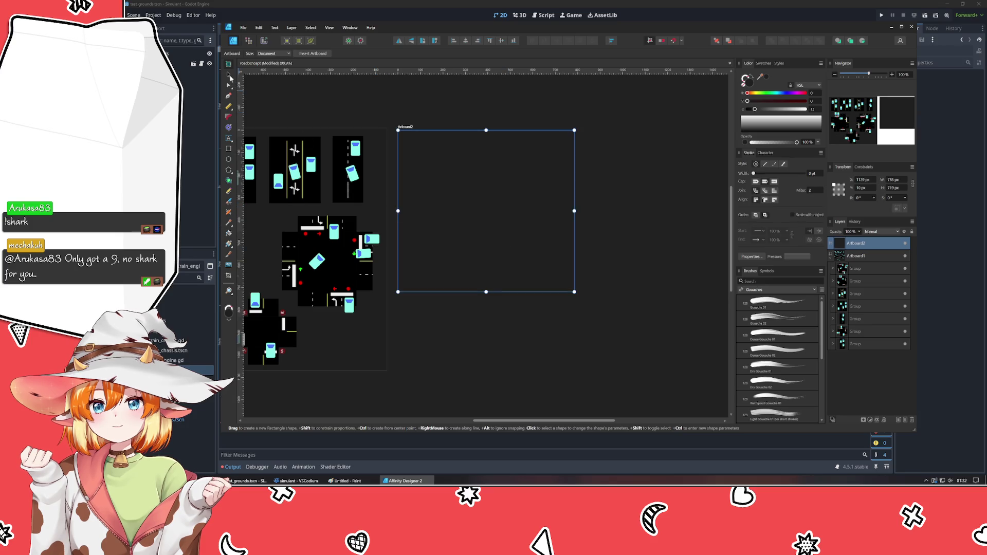
{"action": "key", "text": "v"}
{"action": "key", "text": "ctrl+d"}
{"action": "left_click_drag", "start_coordinate": [282, 214], "coordinate": [441, 248]}
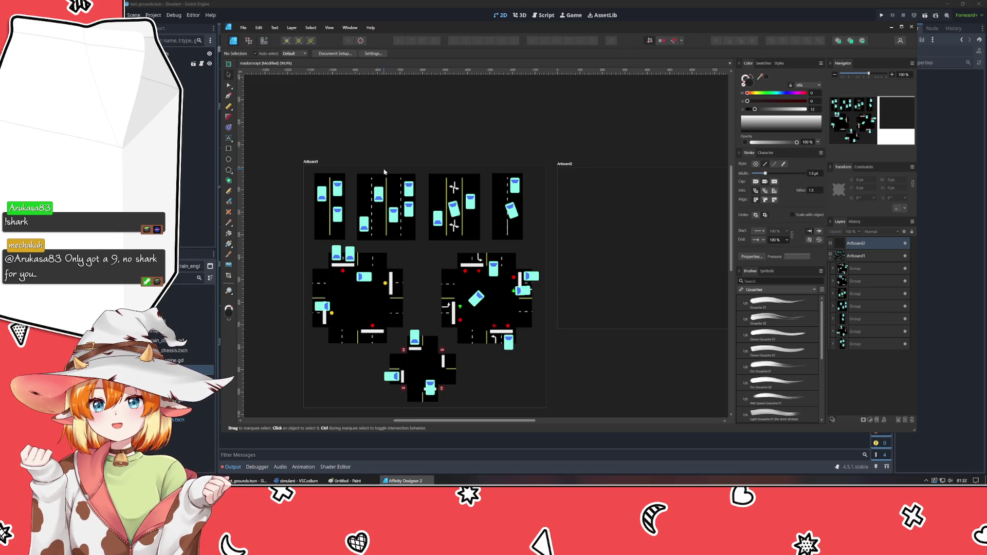
Copy a road tile and the cross intersection onto Artboard2, turning the road sideways on its right.
{"action": "left_click", "coordinate": [395, 218]}
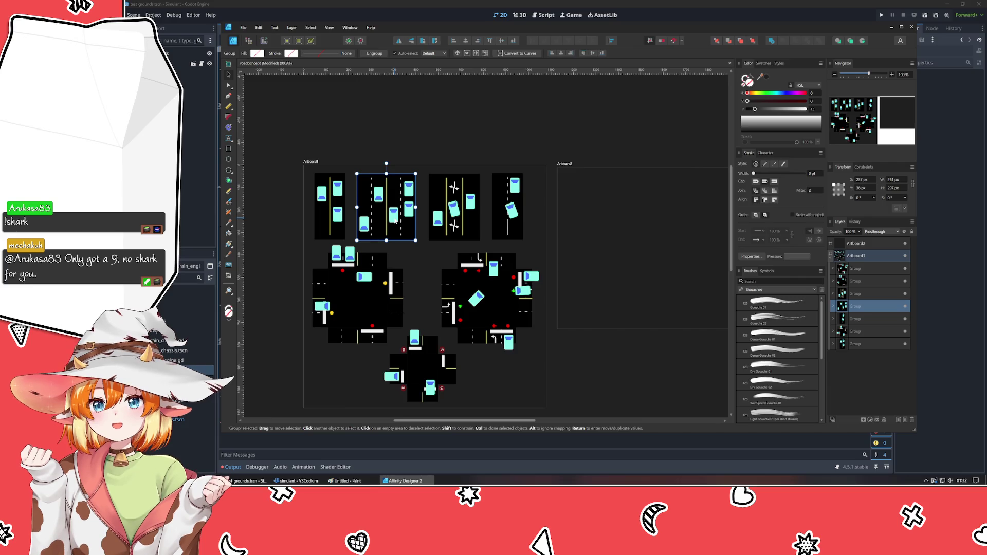
{"action": "mouse_move", "coordinate": [396, 219]}
{"action": "left_mouse_down"}
{"action": "mouse_move", "coordinate": [648, 286]}
{"action": "mouse_move", "coordinate": [630, 297]}
{"action": "left_mouse_up"}
{"action": "left_click", "coordinate": [381, 309]}
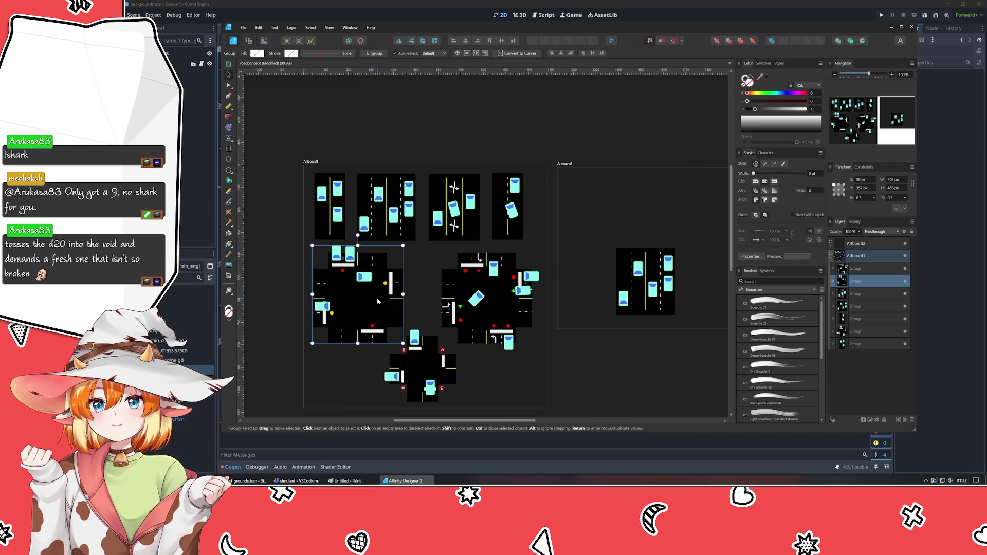
{"action": "left_click_drag", "start_coordinate": [381, 309], "coordinate": [640, 232]}
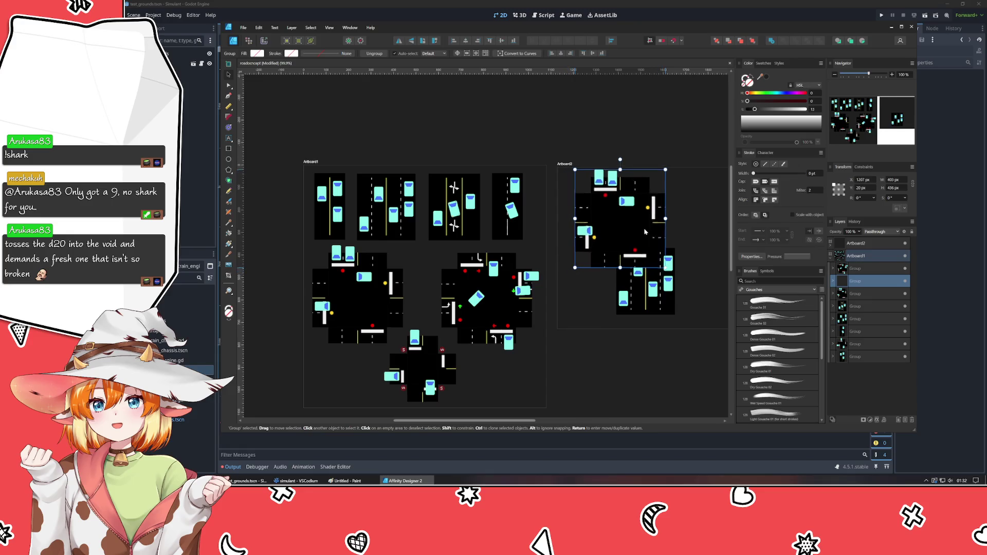
{"action": "key", "text": "ctrl+z"}
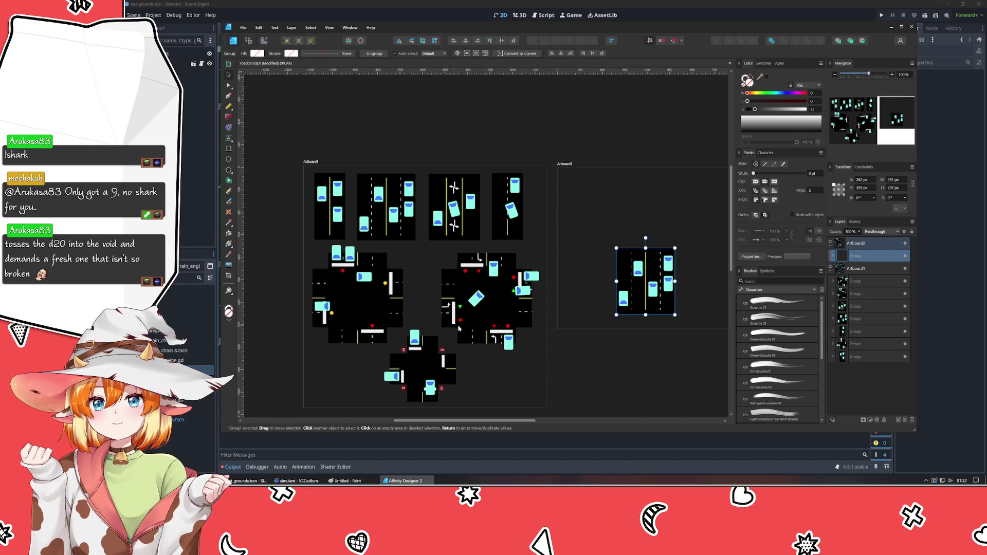
{"action": "key", "text": "ctrl+z"}
{"action": "key", "text": "ctrl+z"}
{"action": "key", "text": "ctrl+shift+z"}
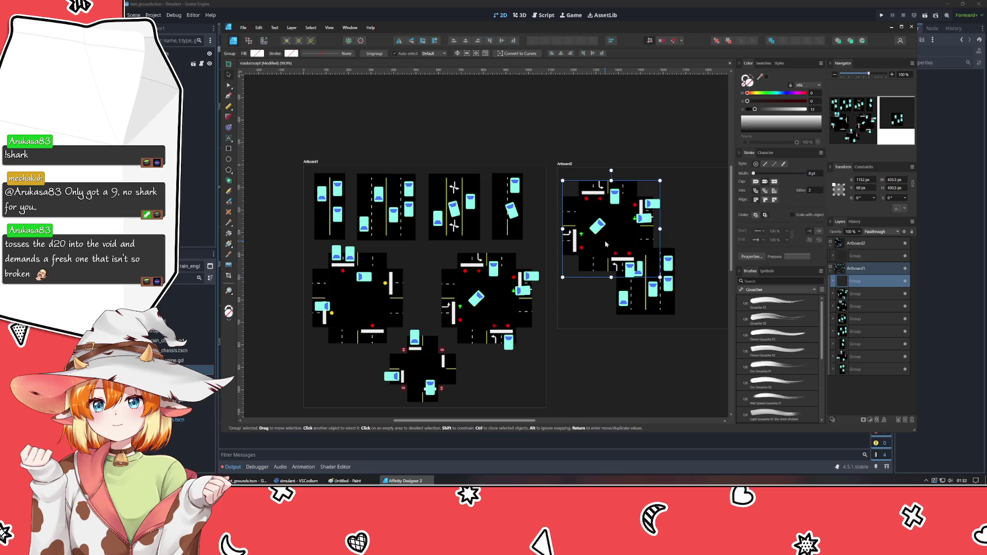
{"action": "scroll", "coordinate": [585, 357], "scroll_direction": "right", "scroll_amount": 3}
{"action": "left_click_drag", "start_coordinate": [542, 309], "coordinate": [597, 294]}
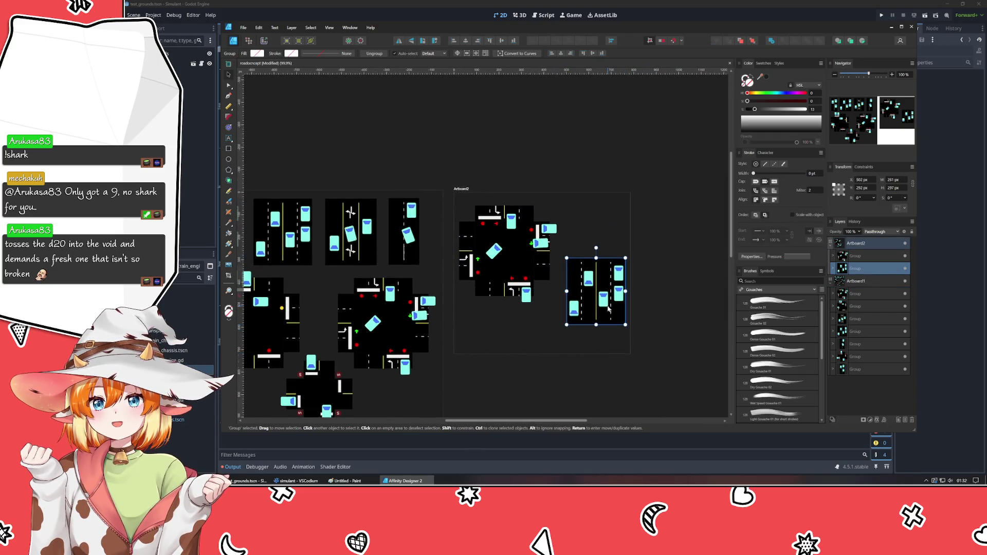
{"action": "mouse_move", "coordinate": [595, 248]}
{"action": "left_mouse_down"}
{"action": "mouse_move", "coordinate": [552, 292]}
{"action": "mouse_move", "coordinate": [561, 256]}
{"action": "left_mouse_up"}
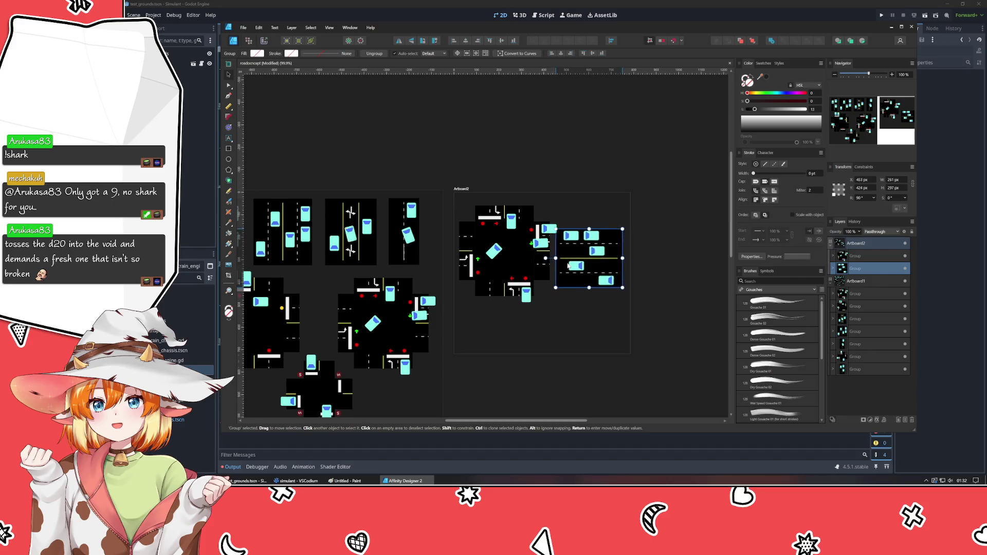
{"action": "scroll", "coordinate": [518, 297], "scroll_direction": "up", "scroll_amount": 3}
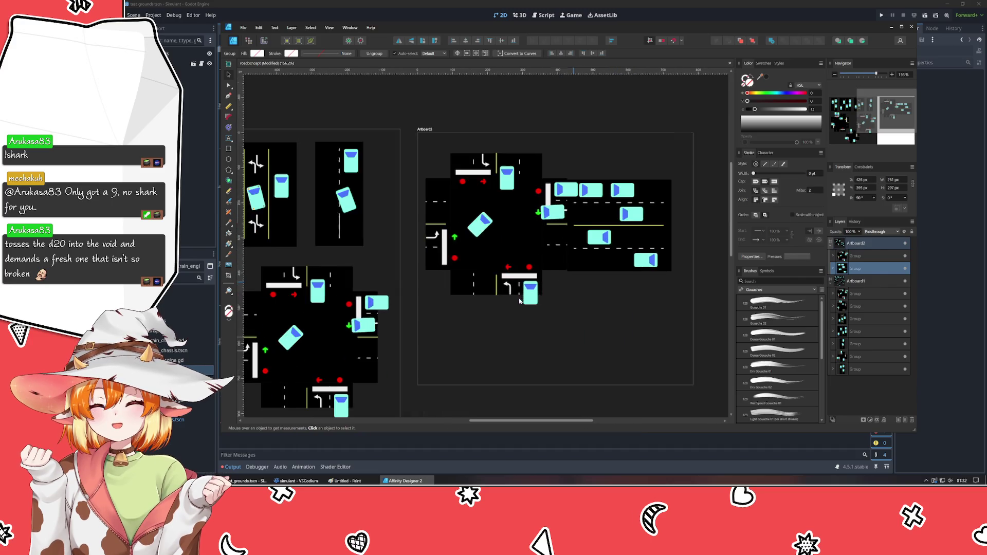
Nudge the sideways road section left and down flush against the intersection's right edge.
{"action": "left_click", "coordinate": [588, 274]}
{"action": "scroll", "coordinate": [588, 273], "scroll_direction": "up", "scroll_amount": 4}
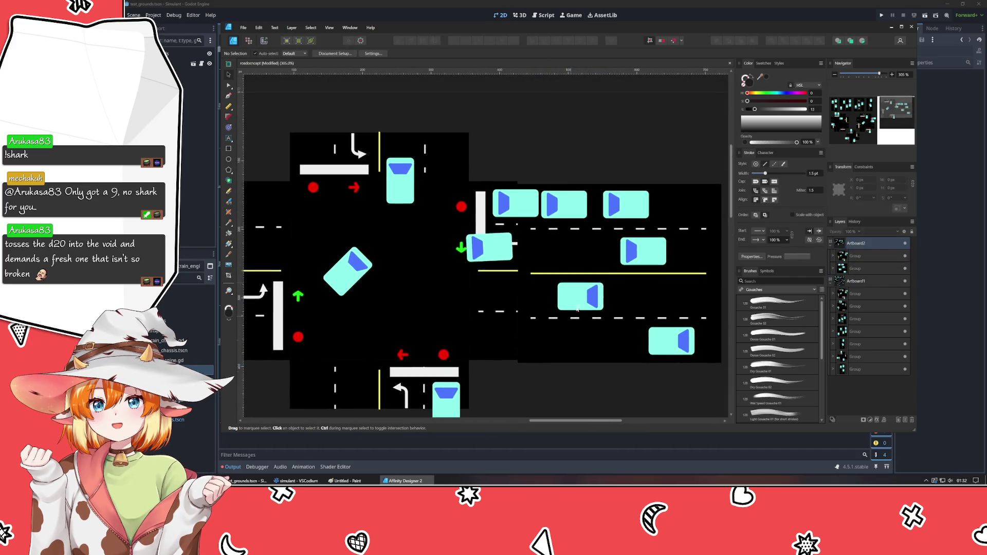
{"action": "left_click", "coordinate": [620, 279]}
{"action": "left_click_drag", "start_coordinate": [620, 281], "coordinate": [617, 282]}
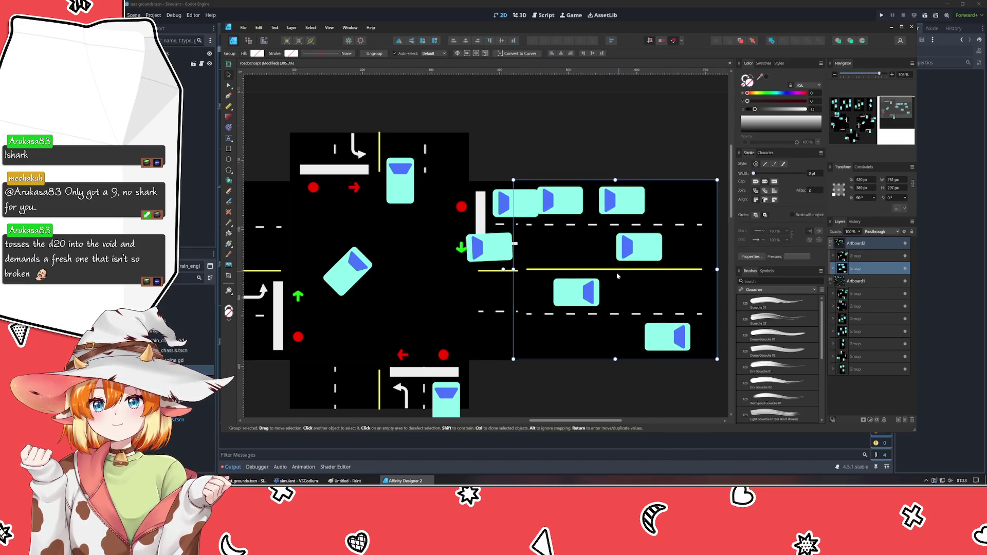
{"action": "left_click_drag", "start_coordinate": [619, 274], "coordinate": [615, 274]}
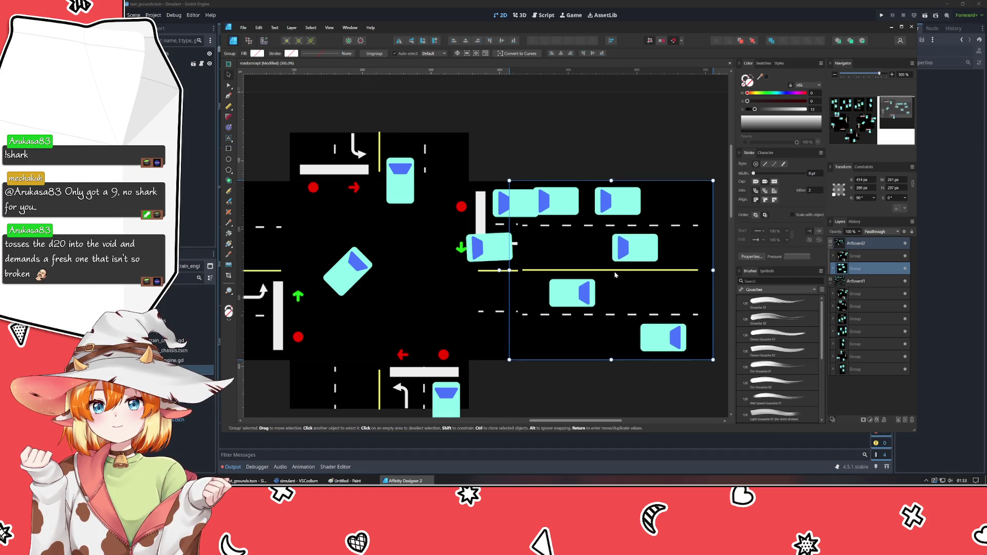
{"action": "left_click", "coordinate": [557, 162]}
{"action": "left_click_drag", "start_coordinate": [561, 315], "coordinate": [560, 317]}
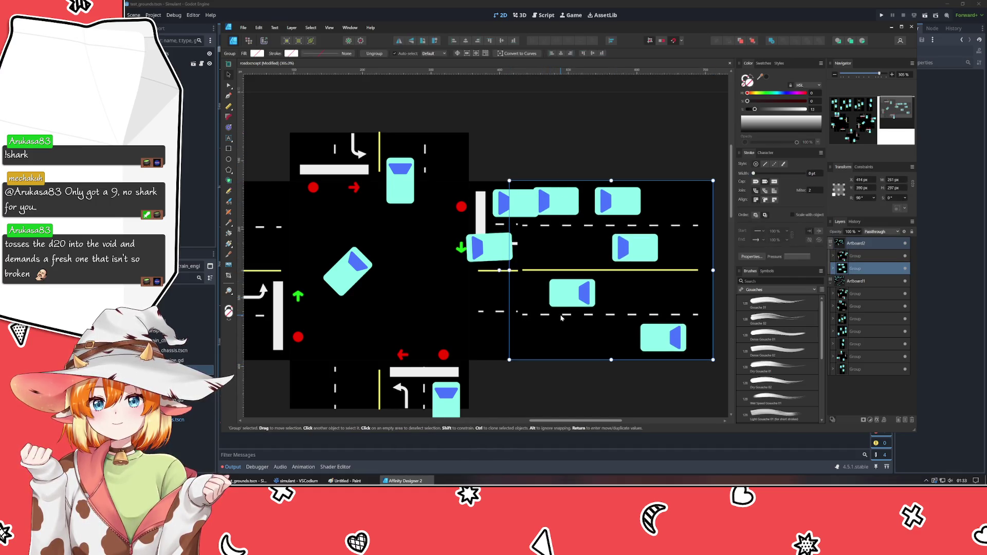
{"action": "left_click", "coordinate": [607, 141]}
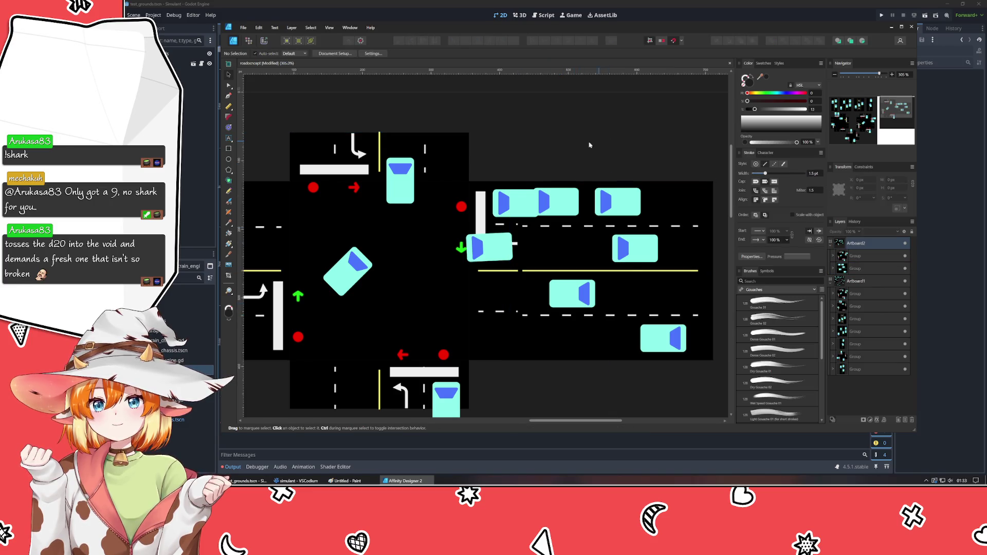
{"action": "scroll", "coordinate": [556, 132], "scroll_direction": "down", "scroll_amount": 2}
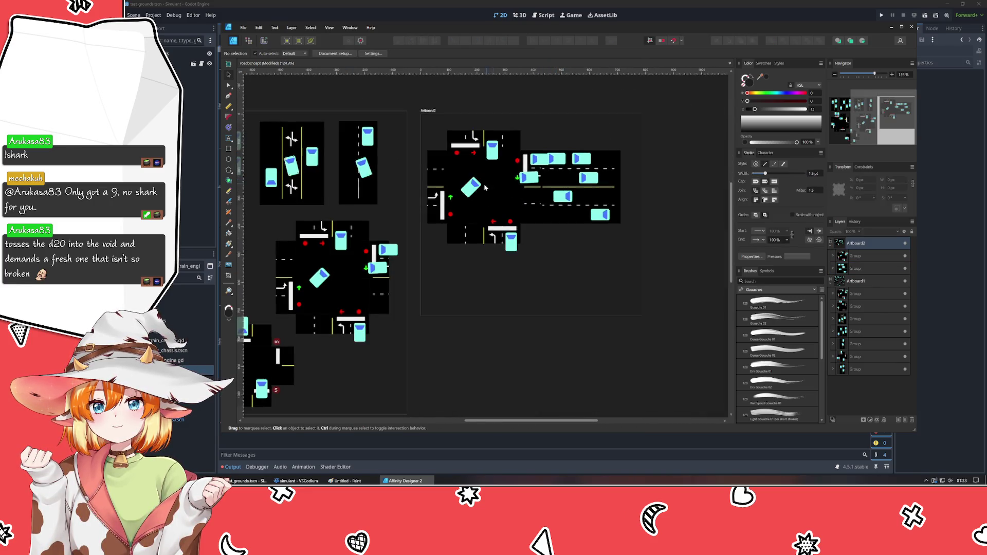
Ungroup the Artboard2 intersection and road into separate shapes.
{"action": "left_click", "coordinate": [481, 186]}
{"action": "left_click", "coordinate": [582, 204], "text": "shift"}
{"action": "key", "text": "ctrl+shift+g"}
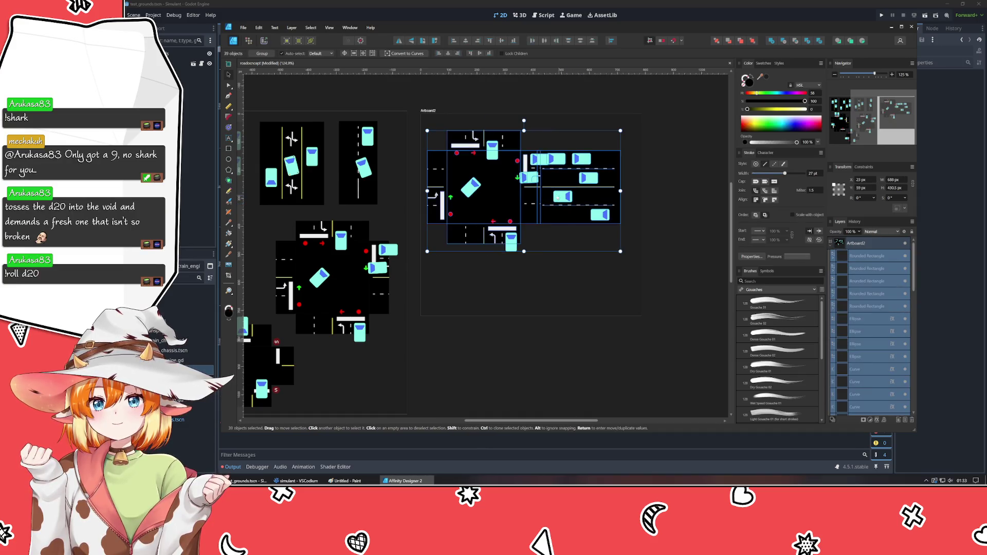
{"action": "left_click", "coordinate": [541, 315]}
Delete every cyan car from the Artboard2 road and intersection.
{"action": "left_click_drag", "start_coordinate": [515, 148], "coordinate": [600, 188]}
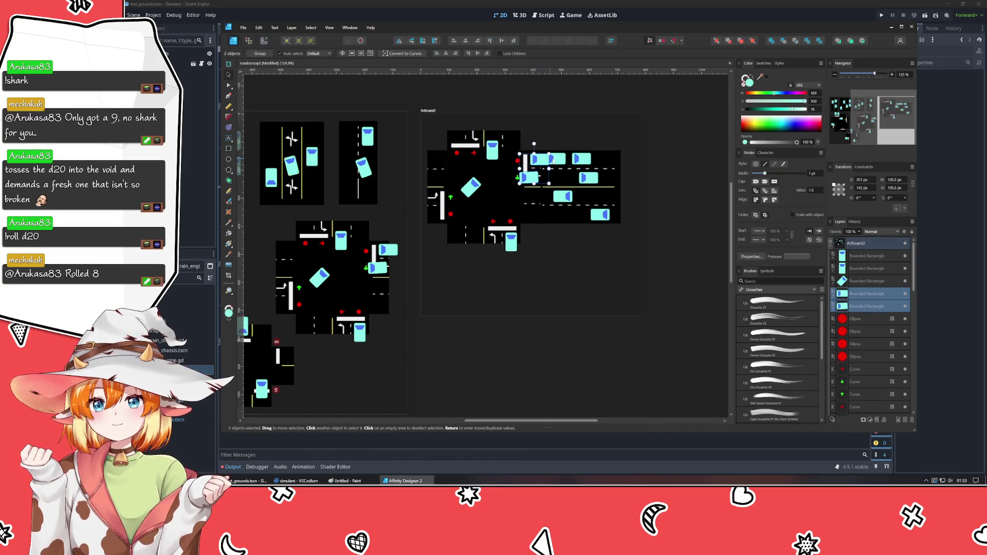
{"action": "left_click", "coordinate": [563, 196], "text": "shift"}
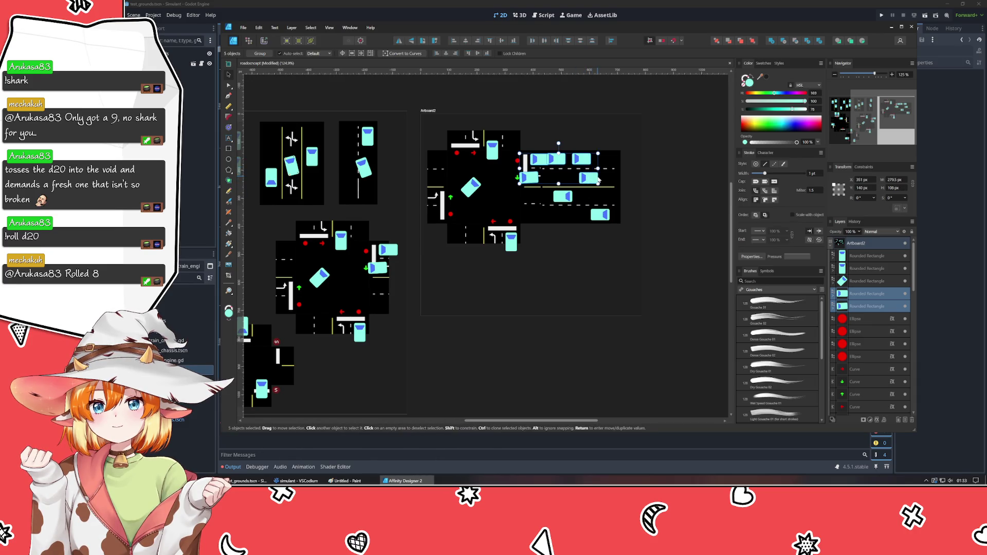
{"action": "left_click", "coordinate": [600, 215], "text": "shift"}
{"action": "left_click", "coordinate": [515, 241], "text": "shift"}
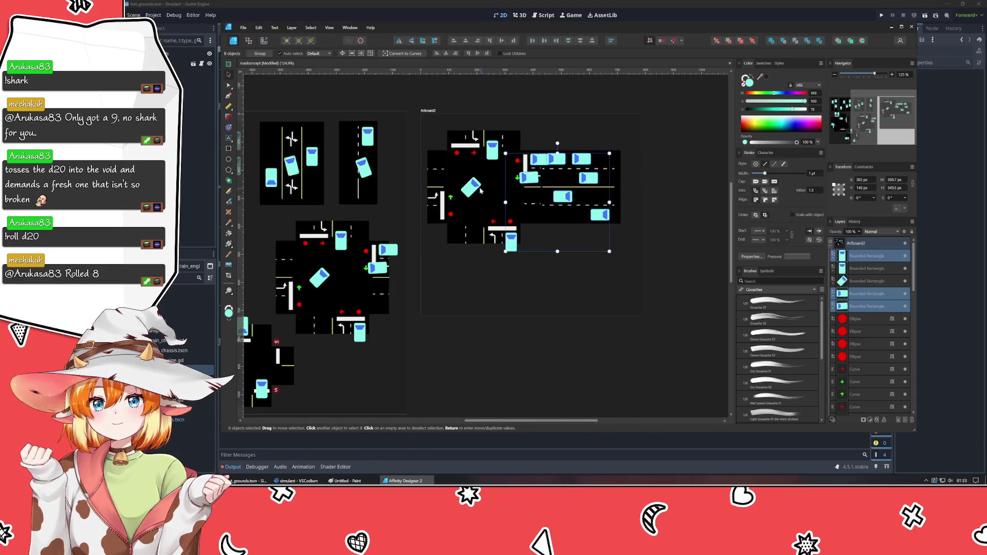
{"action": "left_click", "coordinate": [480, 190], "text": "shift"}
{"action": "left_click", "coordinate": [487, 163], "text": "shift"}
{"action": "key", "text": "Delete"}
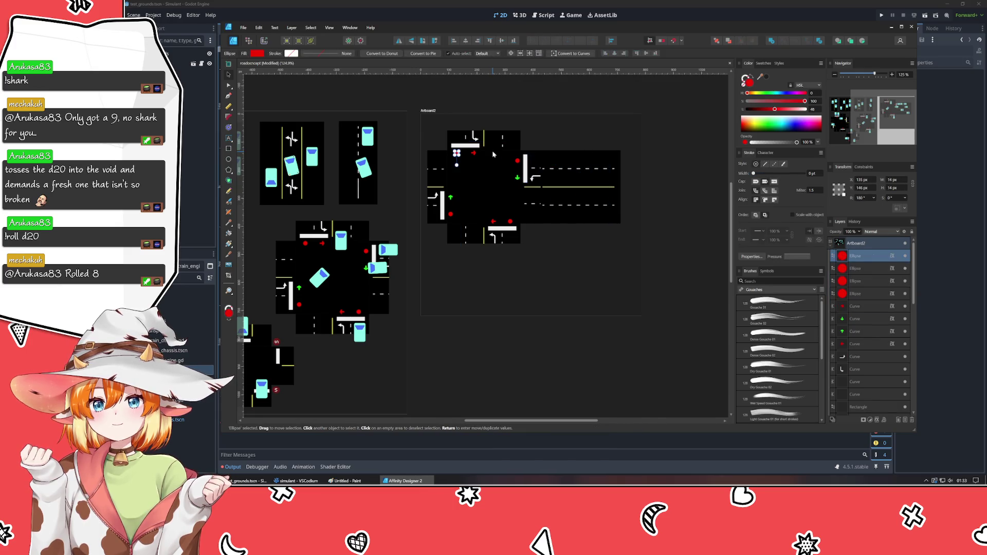
{"action": "left_click", "coordinate": [499, 292]}
{"action": "scroll", "coordinate": [554, 282], "scroll_direction": "down", "scroll_amount": 2}
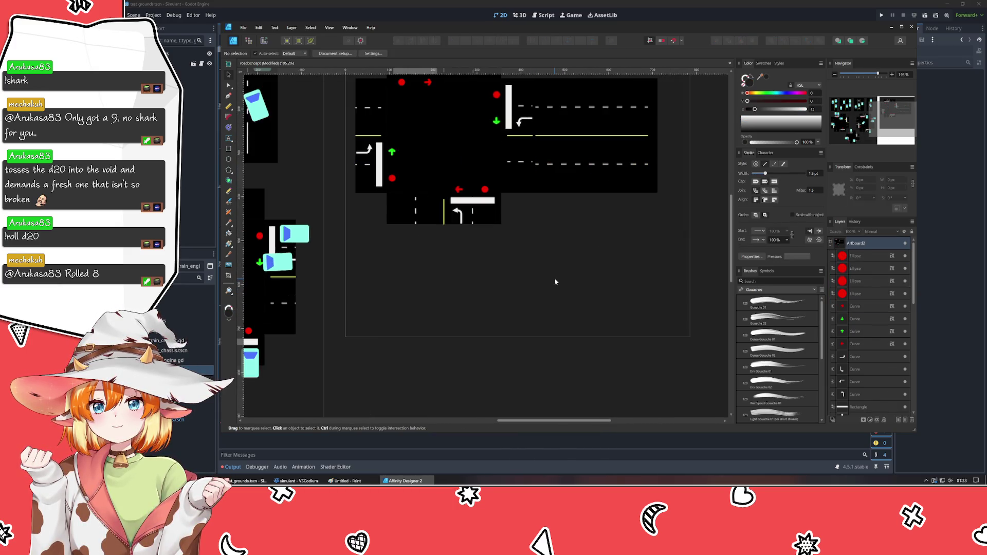
{"action": "scroll", "coordinate": [554, 281], "scroll_direction": "up", "scroll_amount": 2}
{"action": "scroll", "coordinate": [554, 281], "scroll_direction": "up", "scroll_amount": 1}
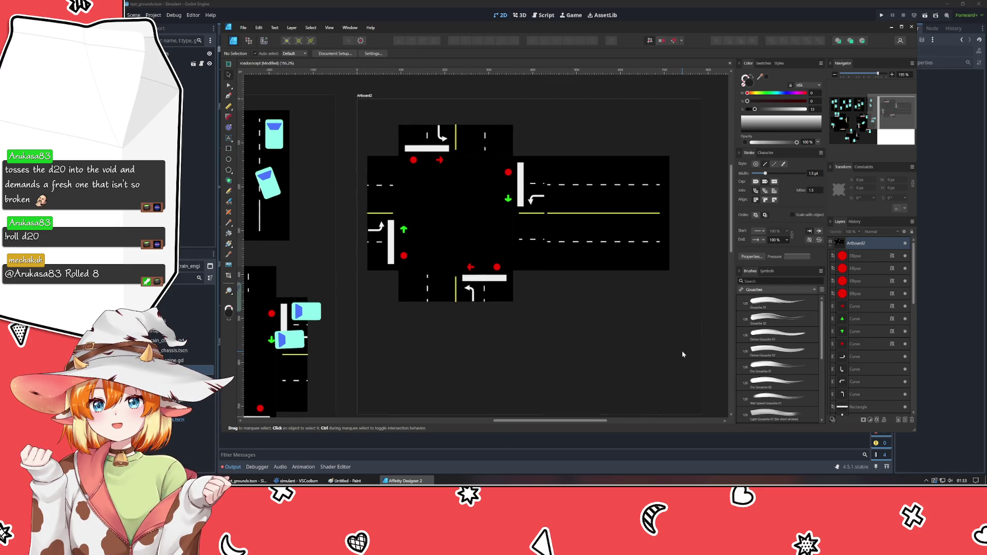
Move the whole car-free intersection layout slightly right and down on Artboard2.
{"action": "mouse_move", "coordinate": [682, 353]}
{"action": "left_mouse_down"}
{"action": "mouse_move", "coordinate": [442, 224]}
{"action": "mouse_move", "coordinate": [367, 96]}
{"action": "left_mouse_up"}
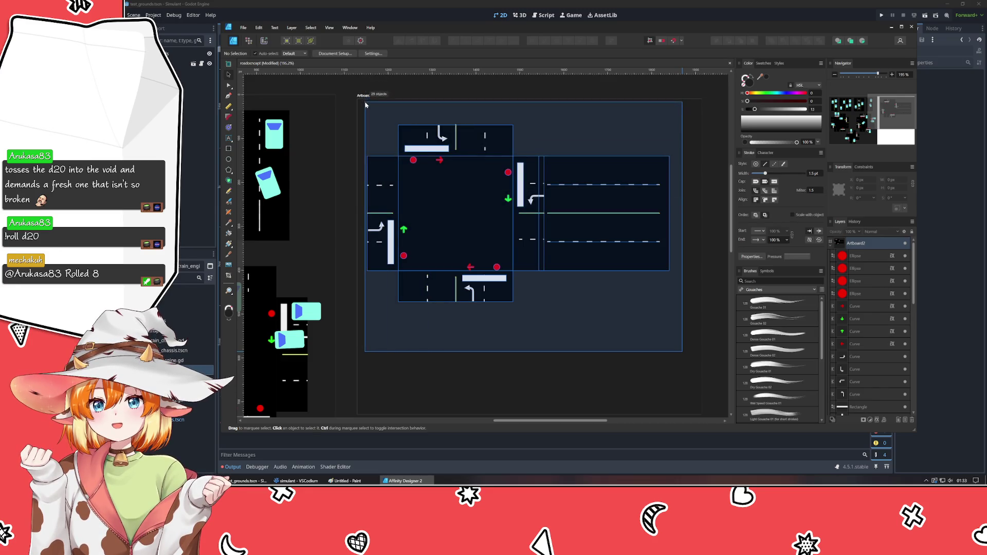
{"action": "left_click_drag", "start_coordinate": [368, 97], "coordinate": [358, 102]}
{"action": "left_click_drag", "start_coordinate": [474, 269], "coordinate": [477, 283]}
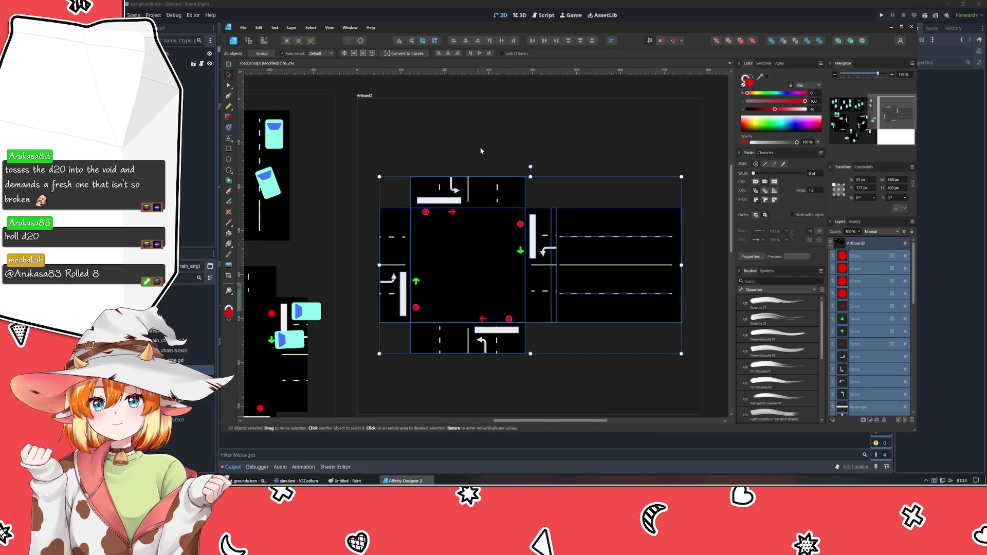
{"action": "key", "text": "ctrl+d"}
{"action": "scroll", "coordinate": [491, 174], "scroll_direction": "down", "scroll_amount": 2}
{"action": "left_click_drag", "start_coordinate": [492, 175], "coordinate": [473, 227]}
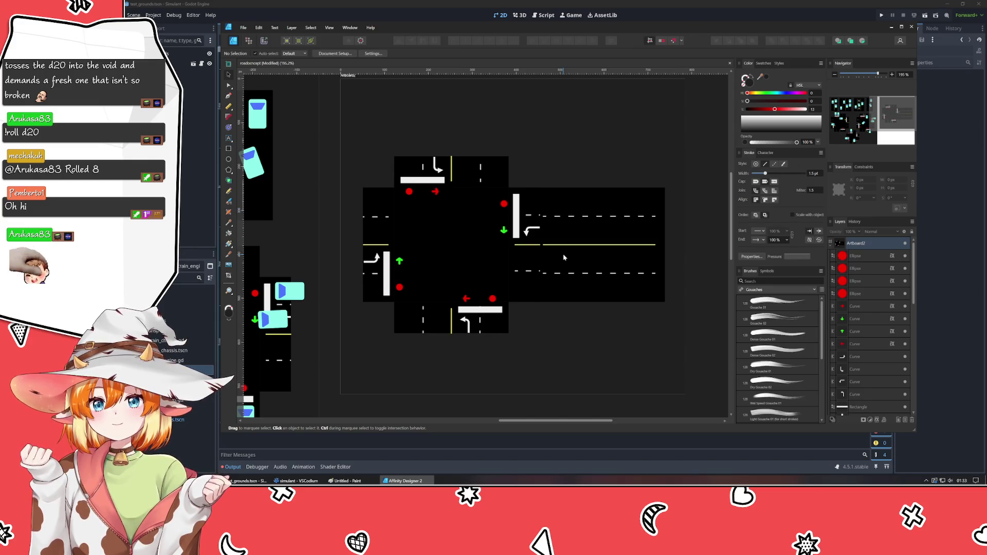
{"action": "scroll", "coordinate": [561, 251], "scroll_direction": "up", "scroll_amount": 2}
Delete the top dashed lane line and the short yellow segment on the right arm.
{"action": "left_click_drag", "start_coordinate": [587, 261], "coordinate": [539, 282]}
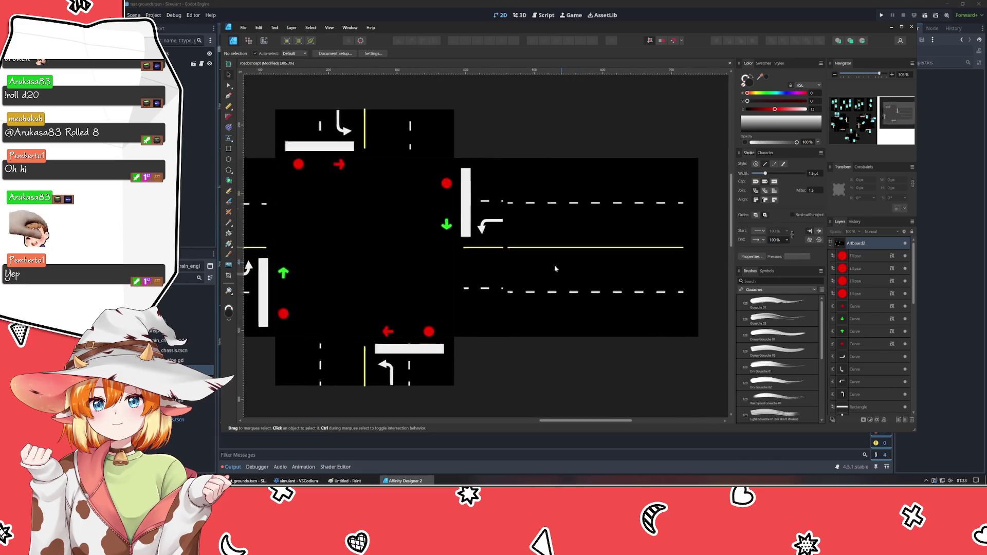
{"action": "left_click", "coordinate": [526, 228]}
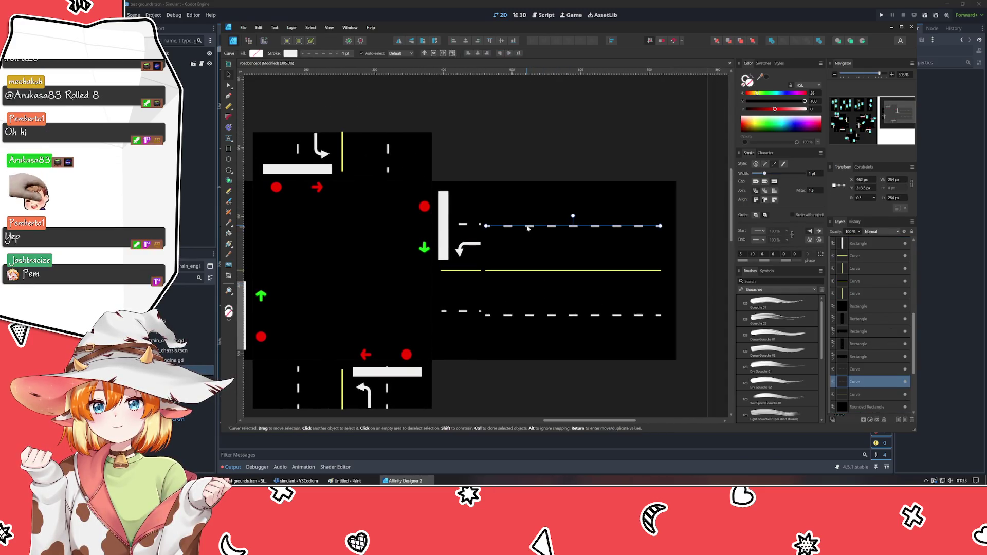
{"action": "key", "text": "Delete"}
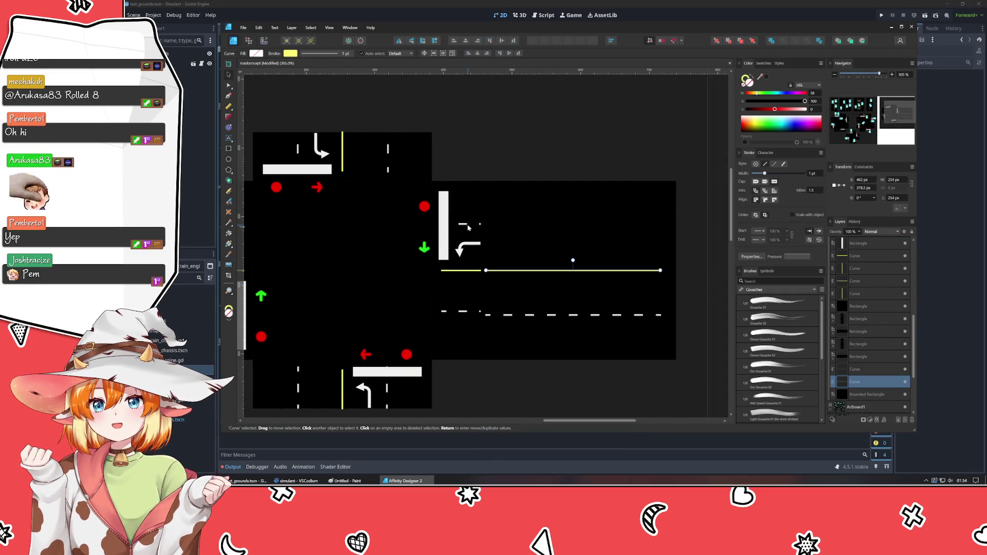
{"action": "left_click", "coordinate": [475, 271]}
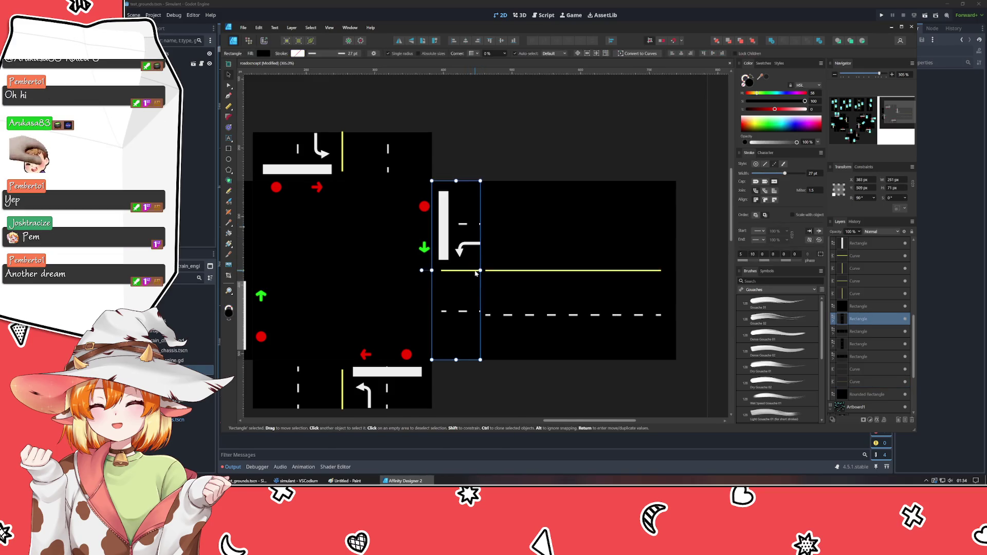
{"action": "double_click", "coordinate": [475, 271]}
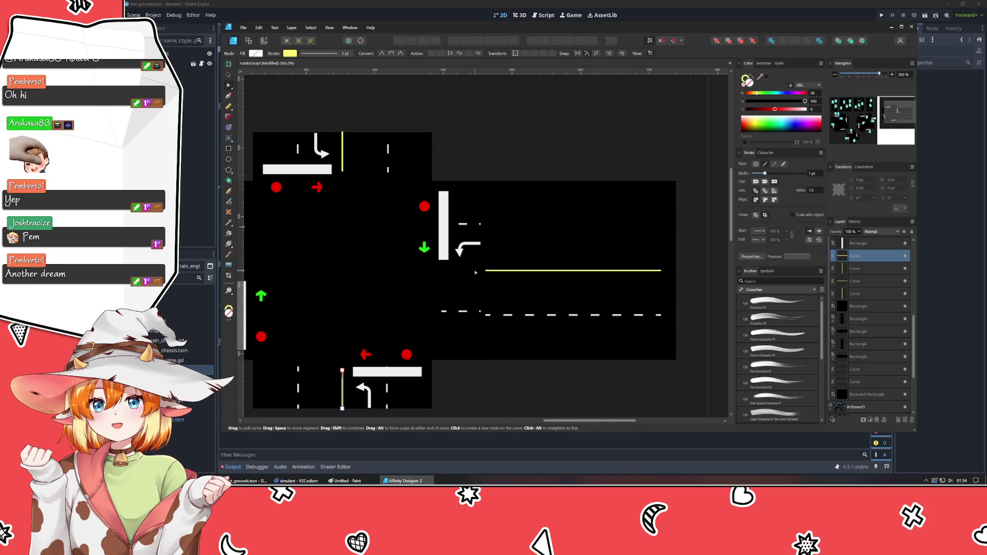
{"action": "key", "text": "Delete"}
Stretch the long yellow centre line further left toward the intersection.
{"action": "left_click", "coordinate": [229, 81]}
{"action": "left_click", "coordinate": [492, 271]}
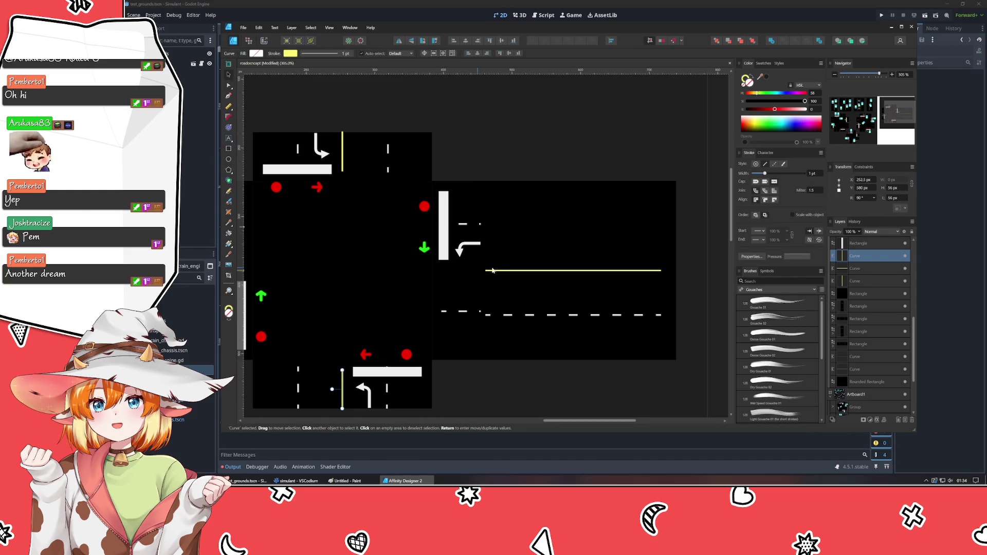
{"action": "left_click", "coordinate": [521, 271]}
{"action": "left_click_drag", "start_coordinate": [450, 273], "coordinate": [449, 275]}
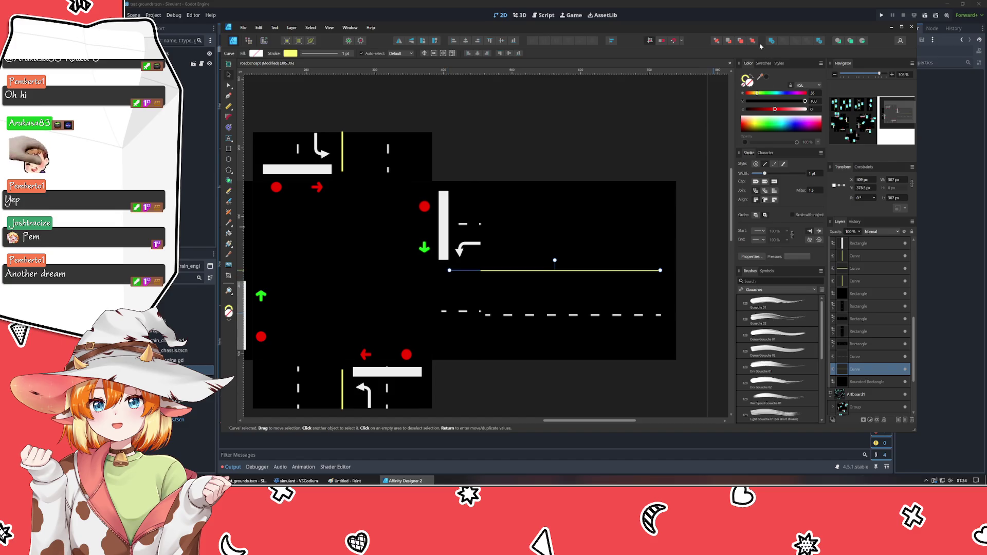
Clear the stray dash and extend the lower dashed line left to the intersection, on top.
{"action": "left_click", "coordinate": [498, 314]}
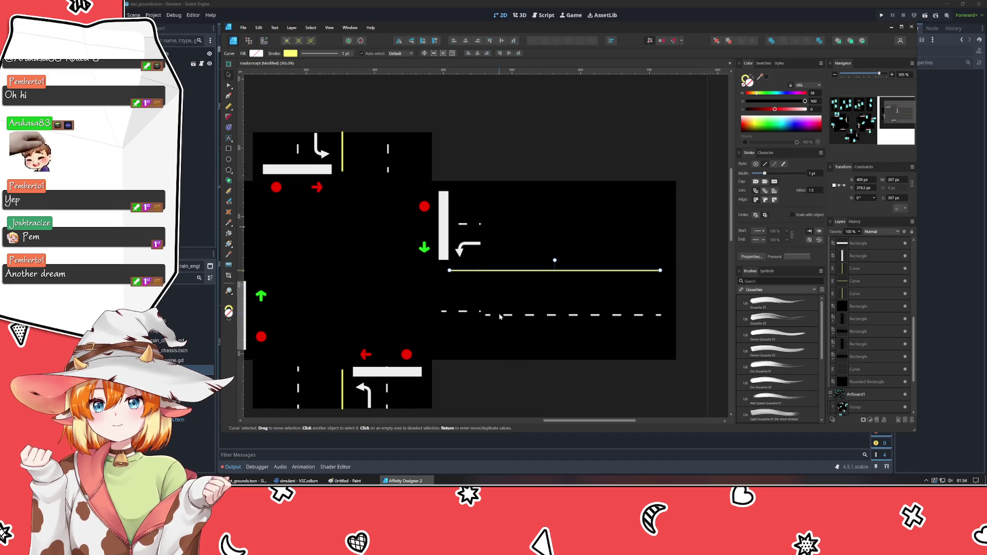
{"action": "left_click", "coordinate": [461, 311]}
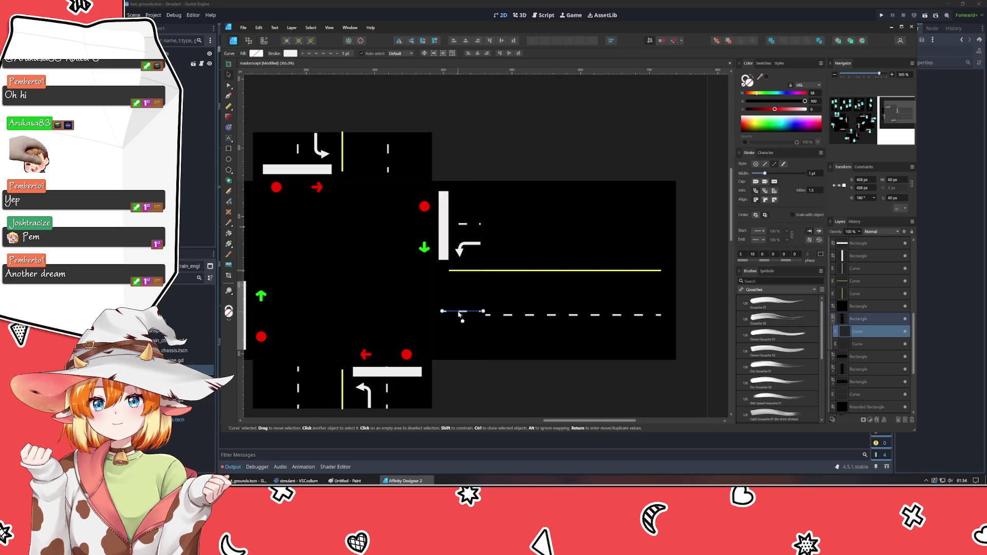
{"action": "left_click_drag", "start_coordinate": [459, 313], "coordinate": [461, 226]}
{"action": "left_click", "coordinate": [508, 321]}
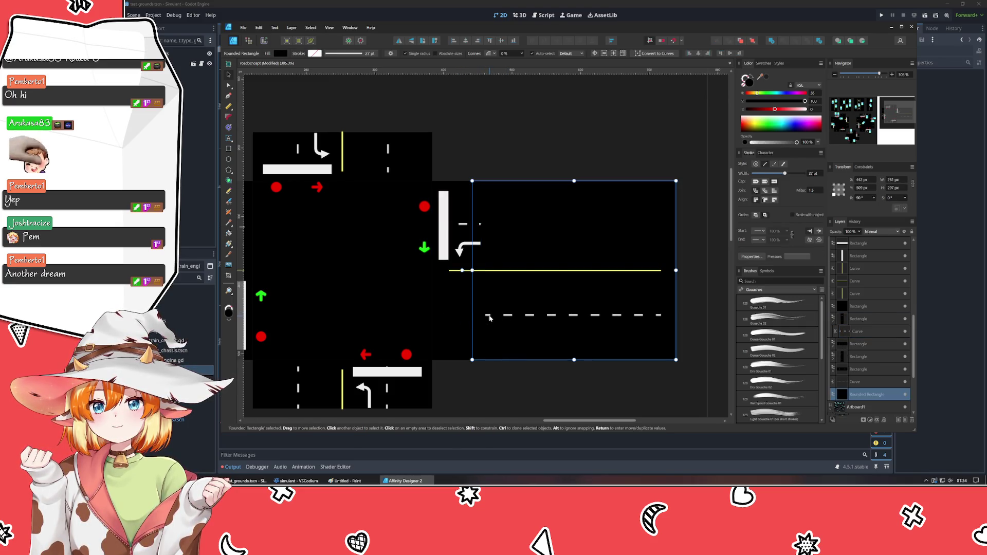
{"action": "left_click", "coordinate": [487, 317]}
{"action": "left_click_drag", "start_coordinate": [487, 315], "coordinate": [449, 314]}
{"action": "left_click", "coordinate": [752, 41]}
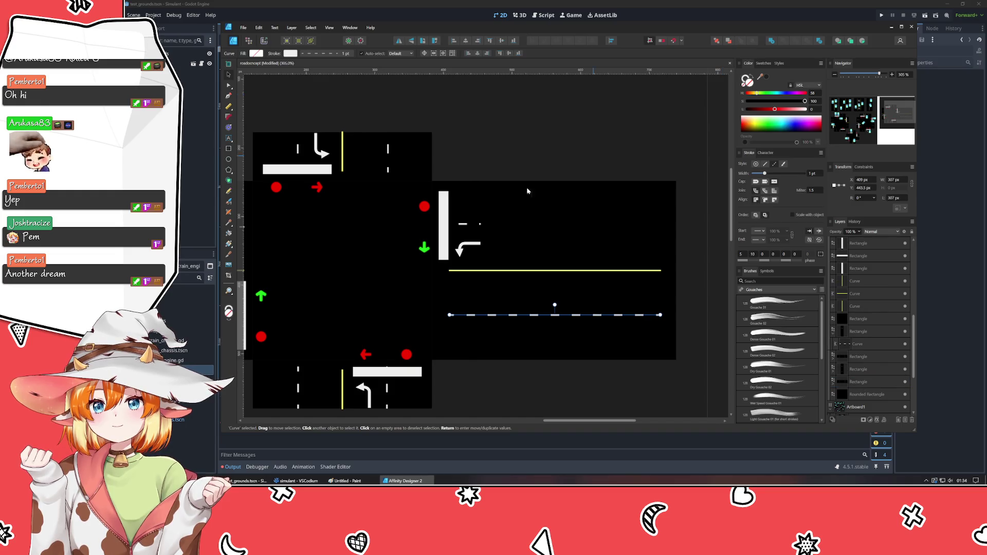
Move the small dash aside and duplicate the dashed line into the upper lane.
{"action": "left_click", "coordinate": [474, 224]}
{"action": "left_click_drag", "start_coordinate": [472, 225], "coordinate": [466, 226]}
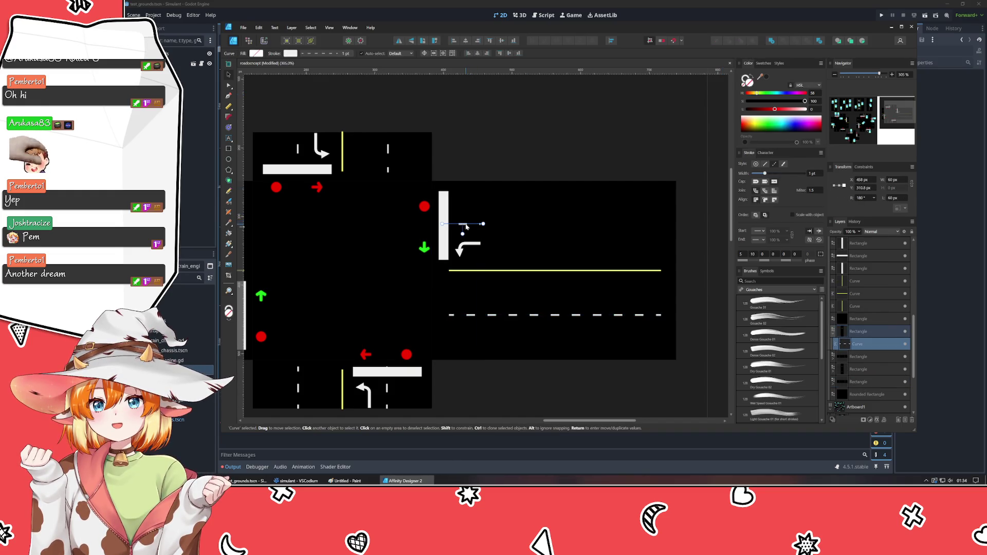
{"action": "left_click", "coordinate": [465, 223]}
{"action": "left_click", "coordinate": [514, 315]}
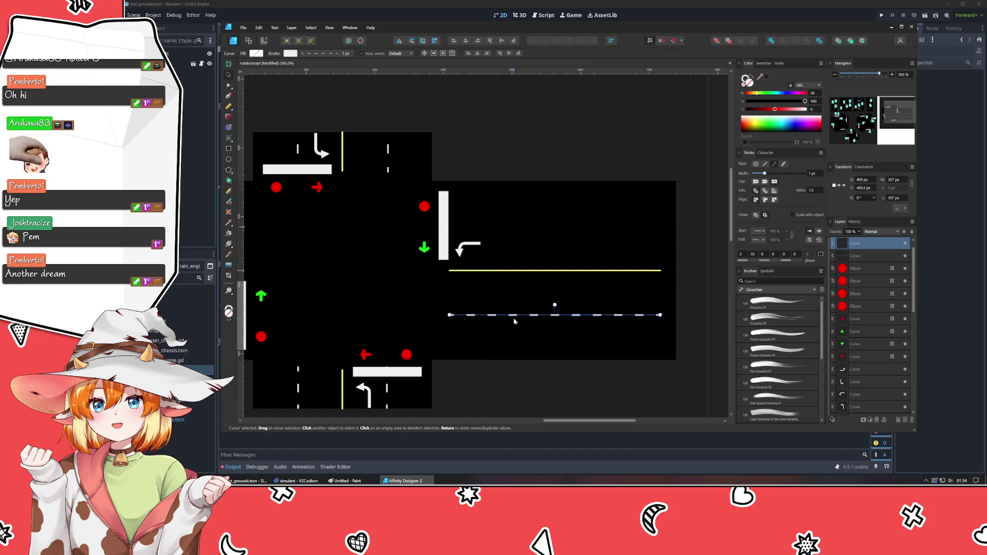
{"action": "mouse_move", "coordinate": [514, 316]}
{"action": "left_mouse_down"}
{"action": "mouse_move", "coordinate": [573, 248]}
{"action": "mouse_move", "coordinate": [571, 222]}
{"action": "left_mouse_up"}
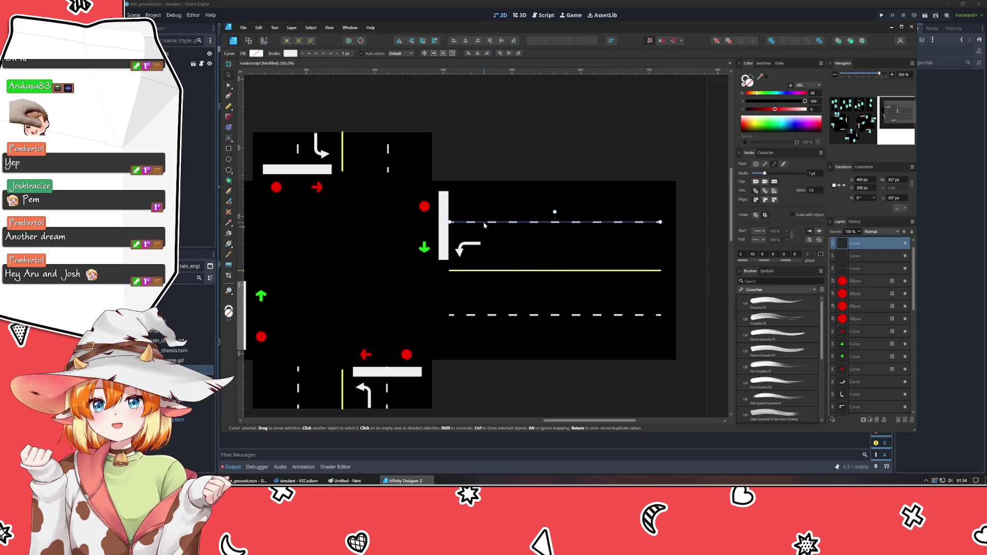
{"action": "left_click_drag", "start_coordinate": [449, 222], "coordinate": [459, 222]}
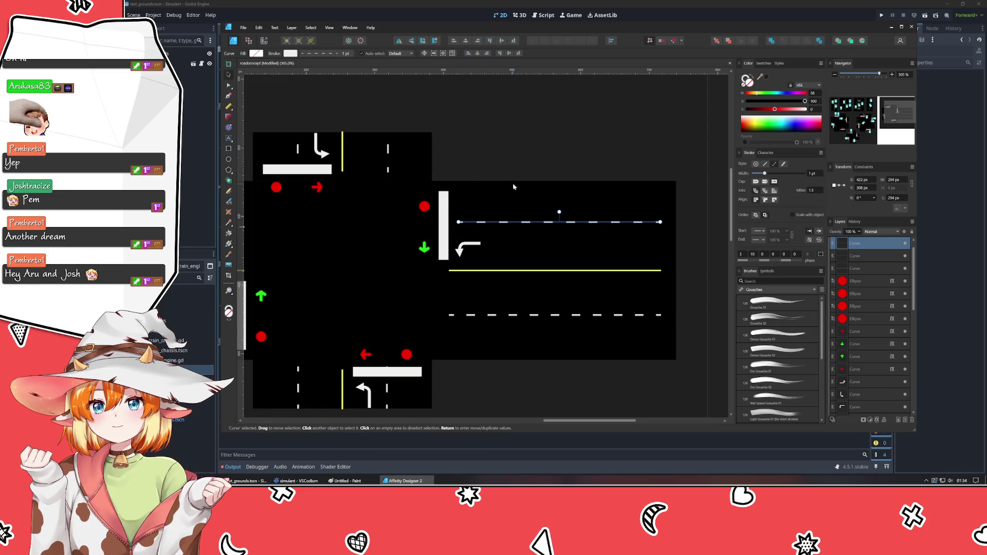
{"action": "left_click", "coordinate": [560, 137]}
Stretch the yellow centre line and lower dashed line to the right artboard edge.
{"action": "left_click", "coordinate": [652, 271]}
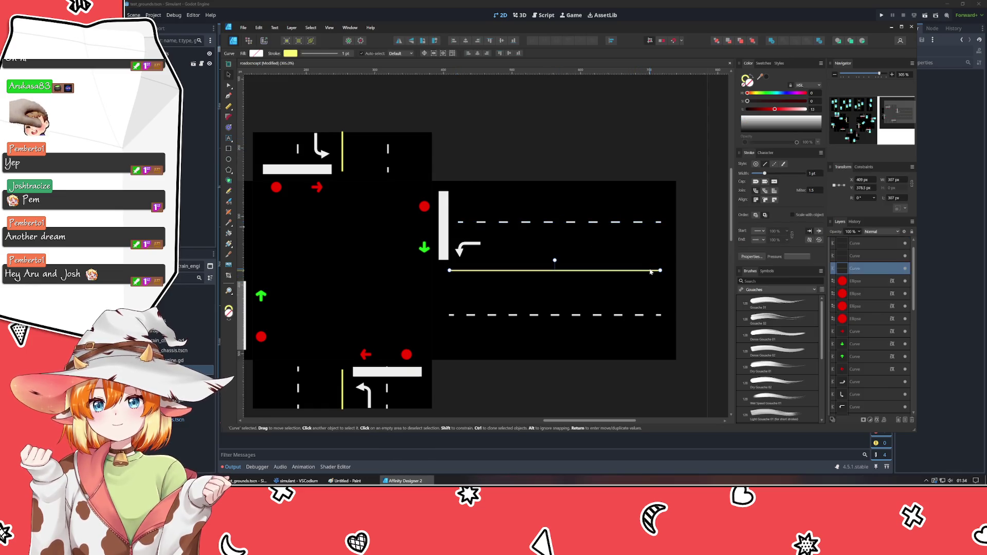
{"action": "left_click_drag", "start_coordinate": [651, 271], "coordinate": [675, 268]}
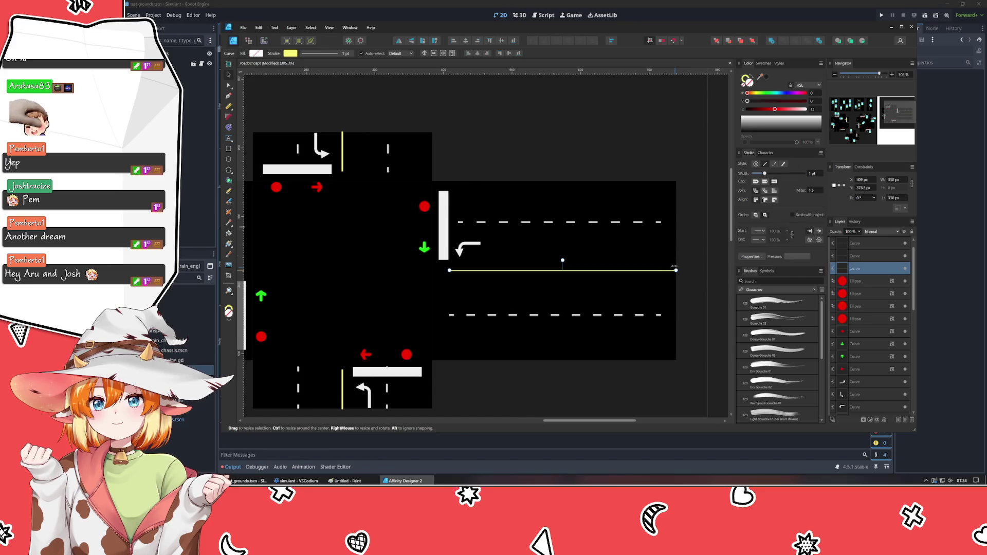
{"action": "left_click", "coordinate": [668, 219]}
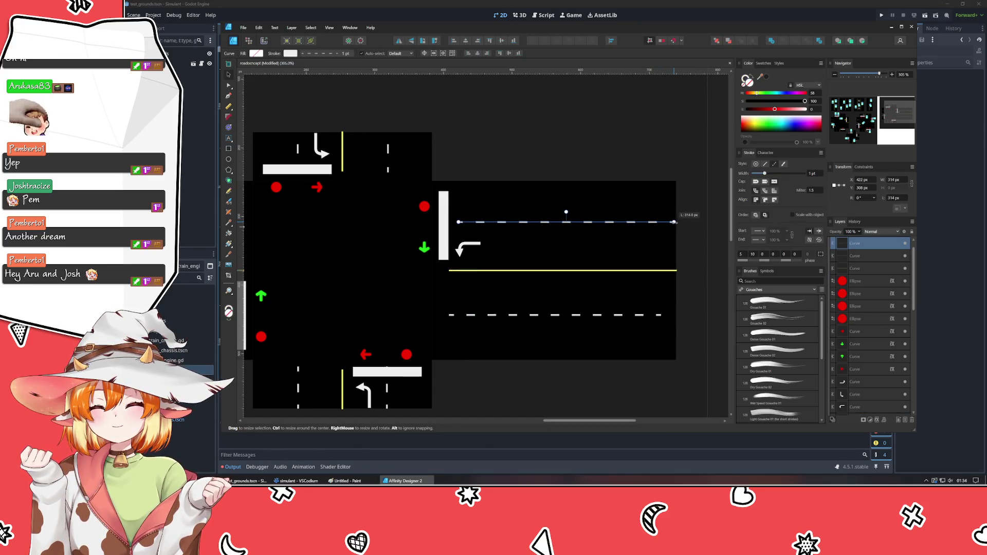
{"action": "left_click", "coordinate": [655, 315]}
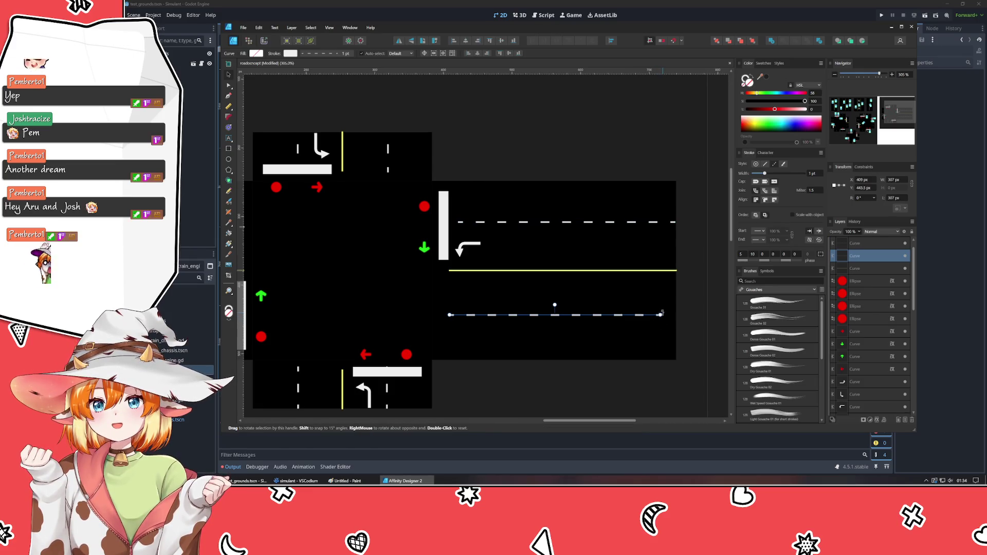
{"action": "left_click_drag", "start_coordinate": [662, 313], "coordinate": [673, 315]}
{"action": "left_click", "coordinate": [705, 284]}
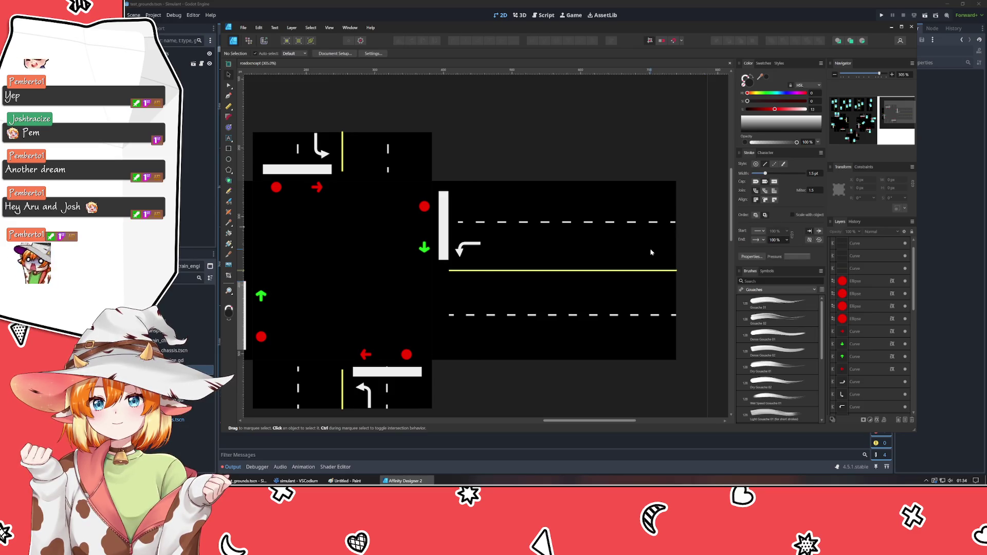
{"action": "left_click", "coordinate": [465, 319]}
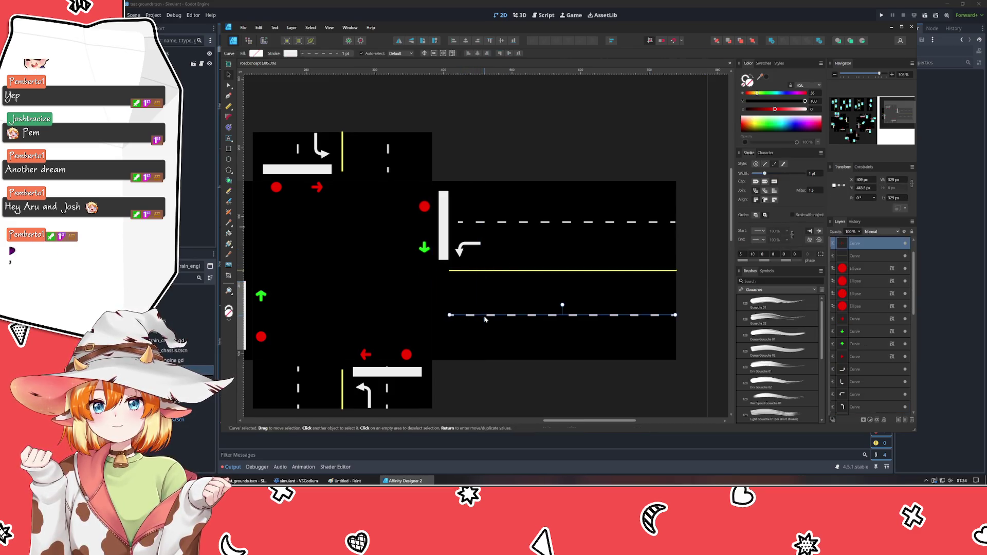
{"action": "left_click", "coordinate": [464, 384]}
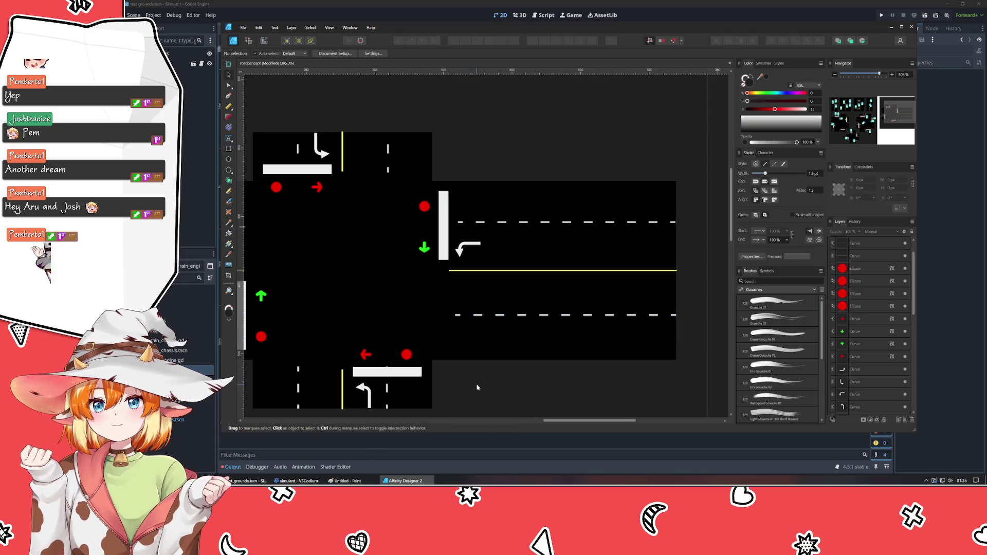
{"action": "left_click_drag", "start_coordinate": [497, 384], "coordinate": [575, 337]}
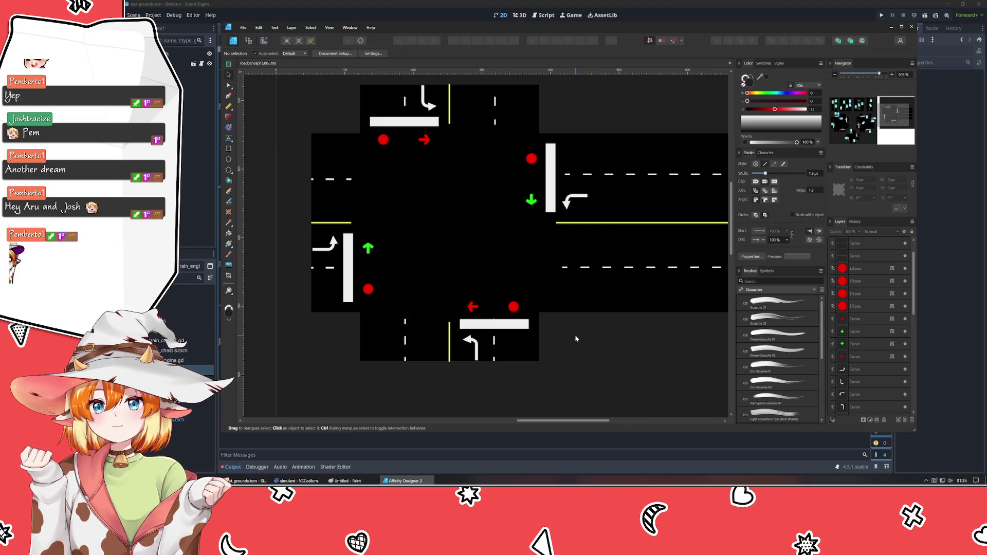
{"action": "left_click", "coordinate": [369, 289]}
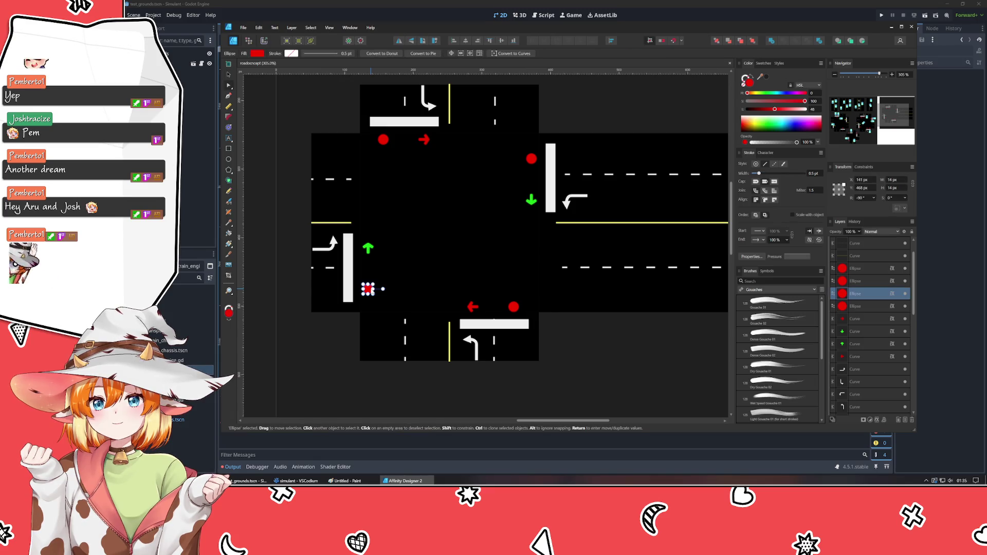
{"action": "left_click", "coordinate": [383, 289]}
{"action": "left_click_drag", "start_coordinate": [557, 227], "coordinate": [540, 281]}
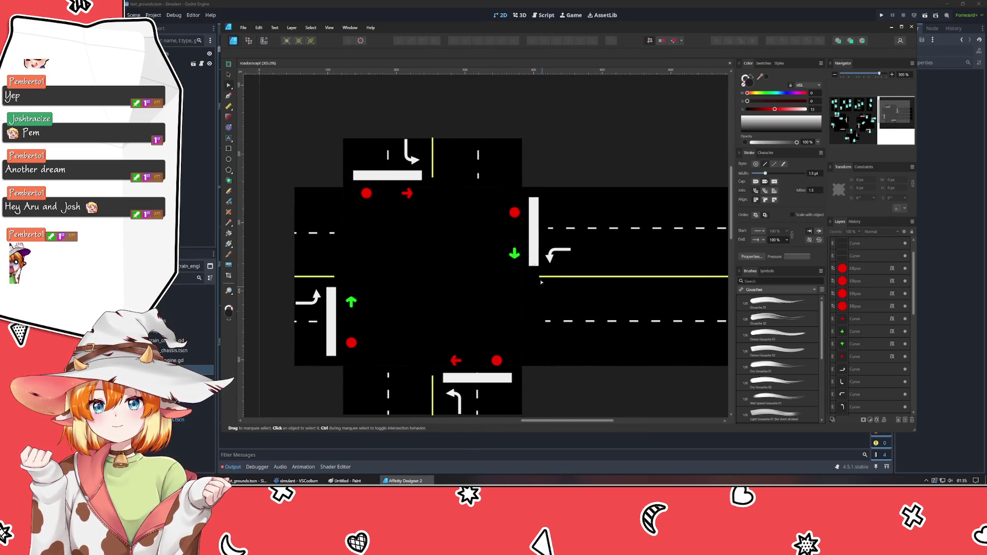
{"action": "left_click", "coordinate": [366, 193]}
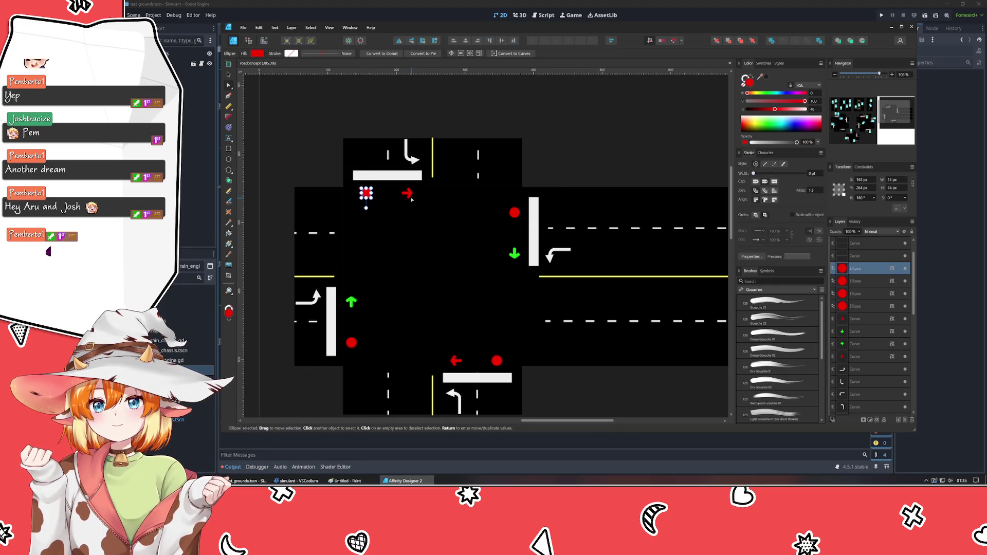
{"action": "left_click", "coordinate": [411, 197]}
{"action": "key", "text": "Escape"}
{"action": "left_click", "coordinate": [351, 342]}
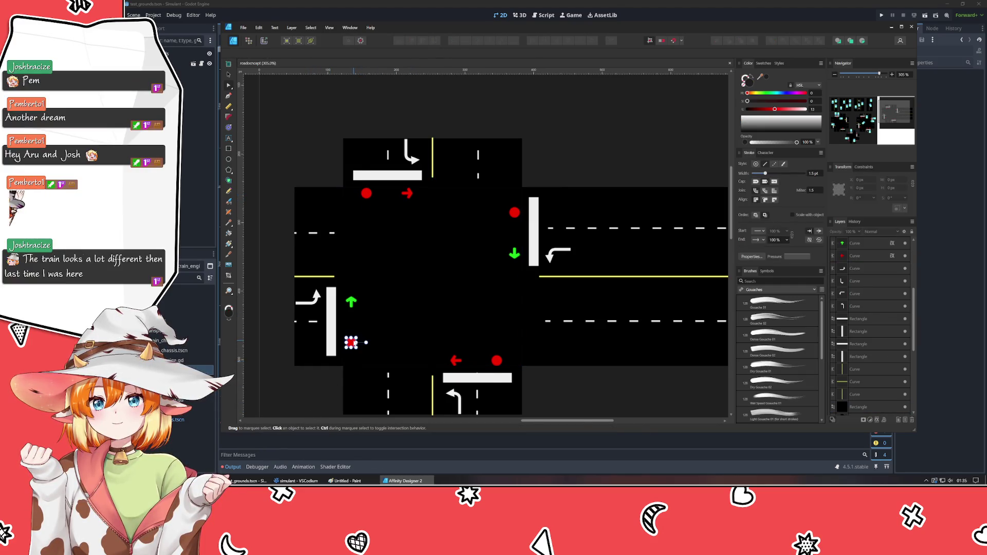
{"action": "left_click", "coordinate": [258, 409]}
{"action": "scroll", "coordinate": [376, 353], "scroll_direction": "down", "scroll_amount": 3}
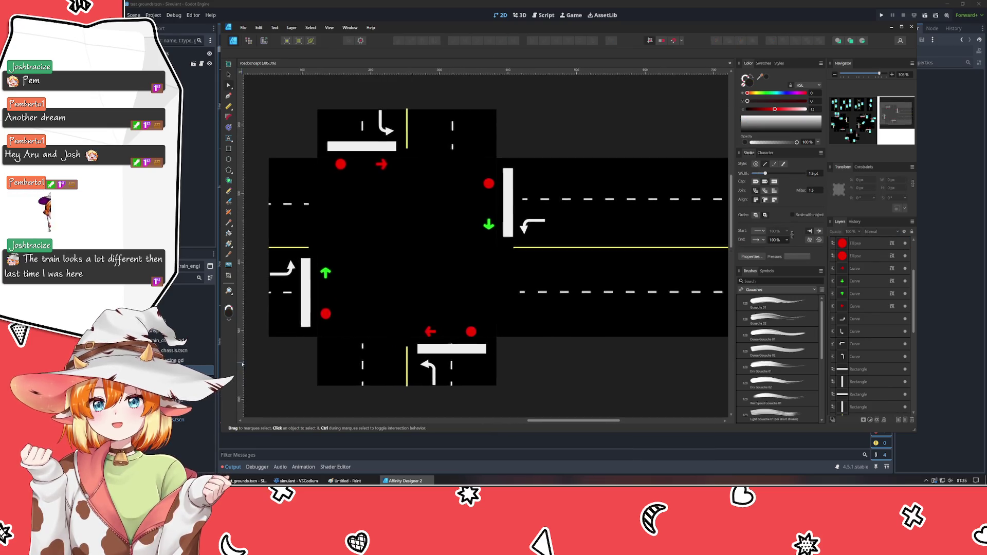
{"action": "scroll", "coordinate": [375, 353], "scroll_direction": "down", "scroll_amount": 4}
{"action": "scroll", "coordinate": [376, 354], "scroll_direction": "down", "scroll_amount": 2}
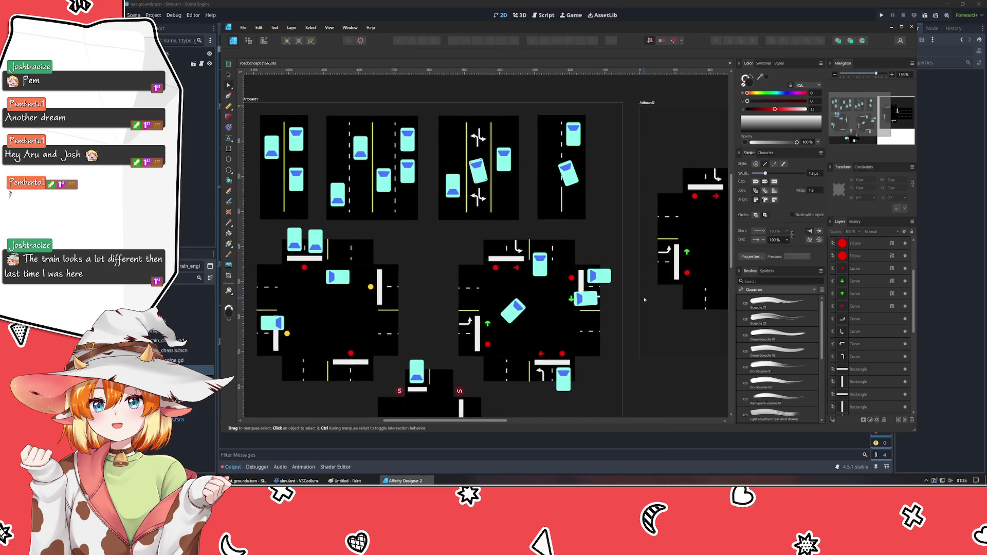
{"action": "scroll", "coordinate": [396, 286], "scroll_direction": "up", "scroll_amount": 4}
{"action": "scroll", "coordinate": [395, 286], "scroll_direction": "up", "scroll_amount": 3}
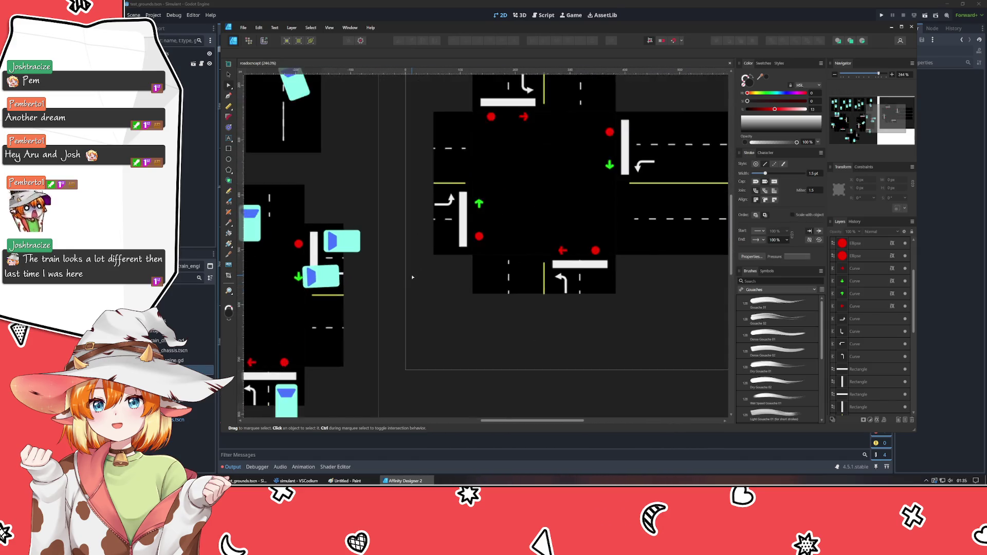
{"action": "scroll", "coordinate": [411, 274], "scroll_direction": "up", "scroll_amount": 2}
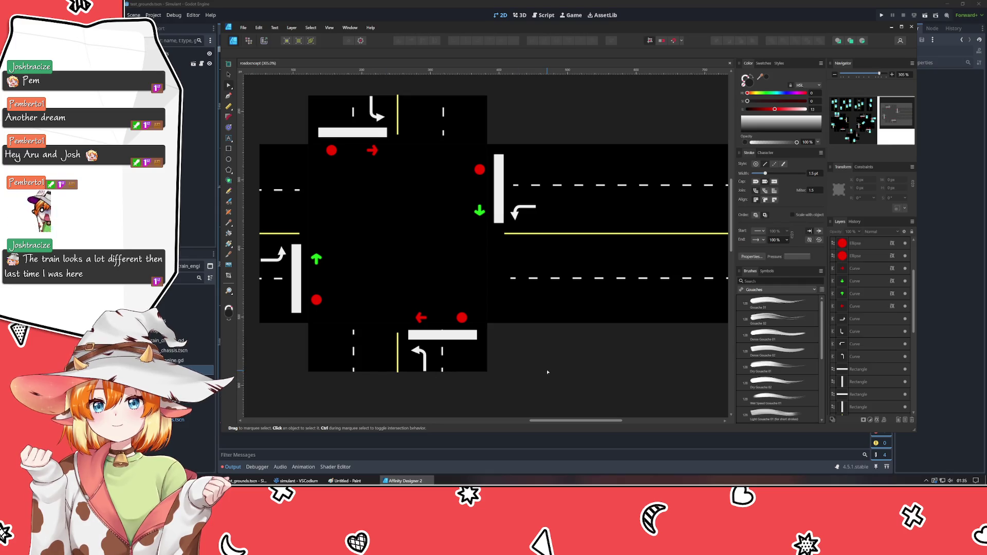
{"action": "scroll", "coordinate": [547, 370], "scroll_direction": "down", "scroll_amount": 1}
{"action": "scroll", "coordinate": [547, 369], "scroll_direction": "down", "scroll_amount": 2}
{"action": "left_click_drag", "start_coordinate": [547, 368], "coordinate": [540, 354]}
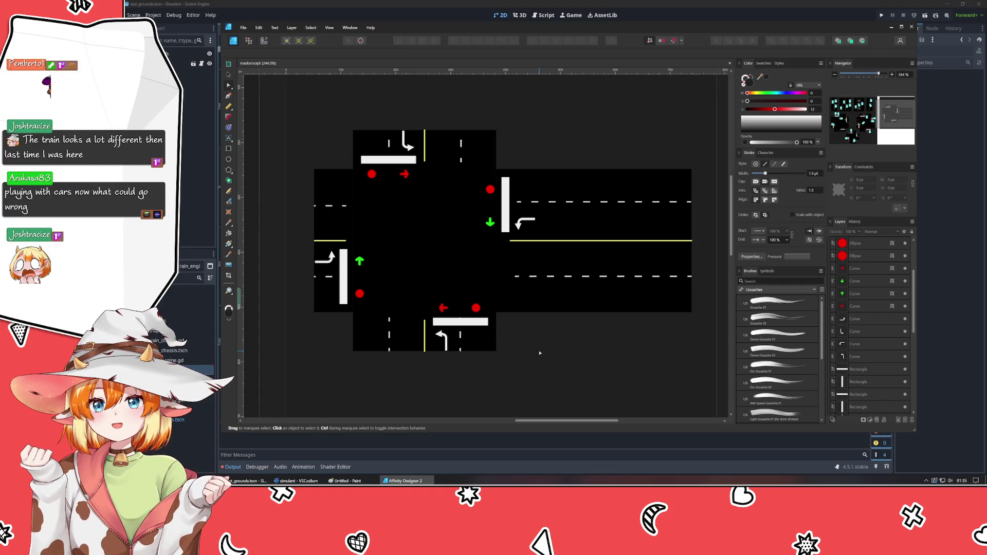
Review the right dashed line's nodes and the dashes in the top, left and bottom arms.
{"action": "double_click", "coordinate": [585, 203]}
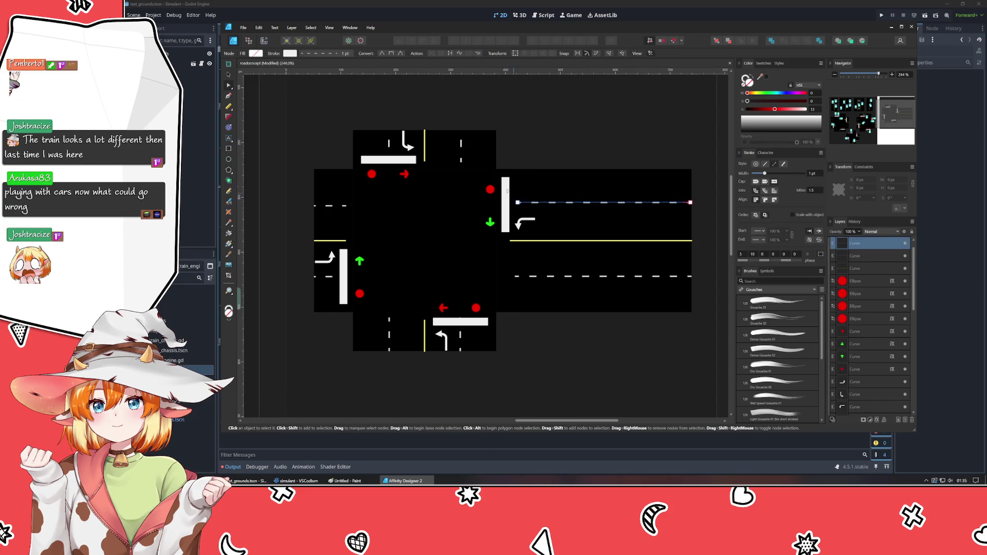
{"action": "left_click", "coordinate": [355, 106]}
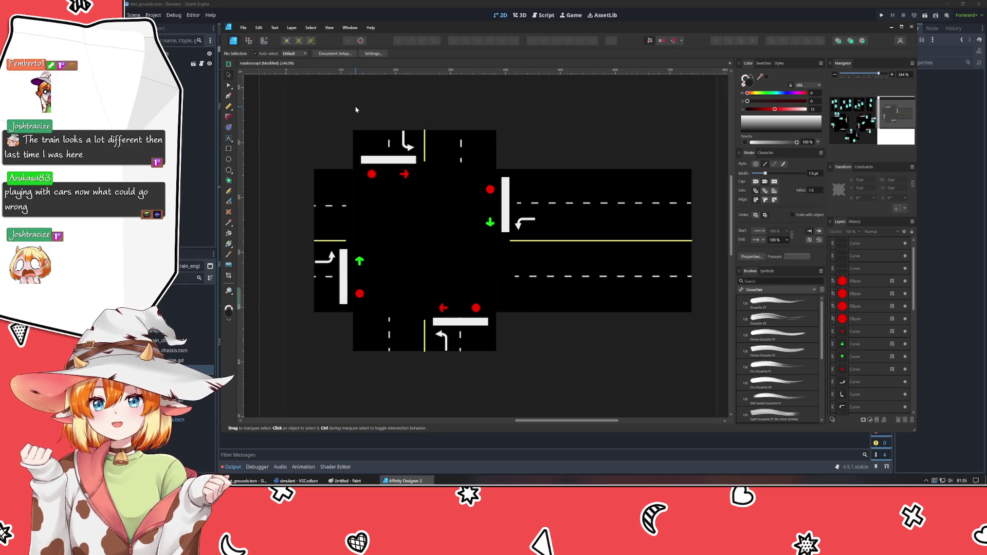
{"action": "left_click", "coordinate": [461, 157]}
{"action": "left_click", "coordinate": [461, 149]}
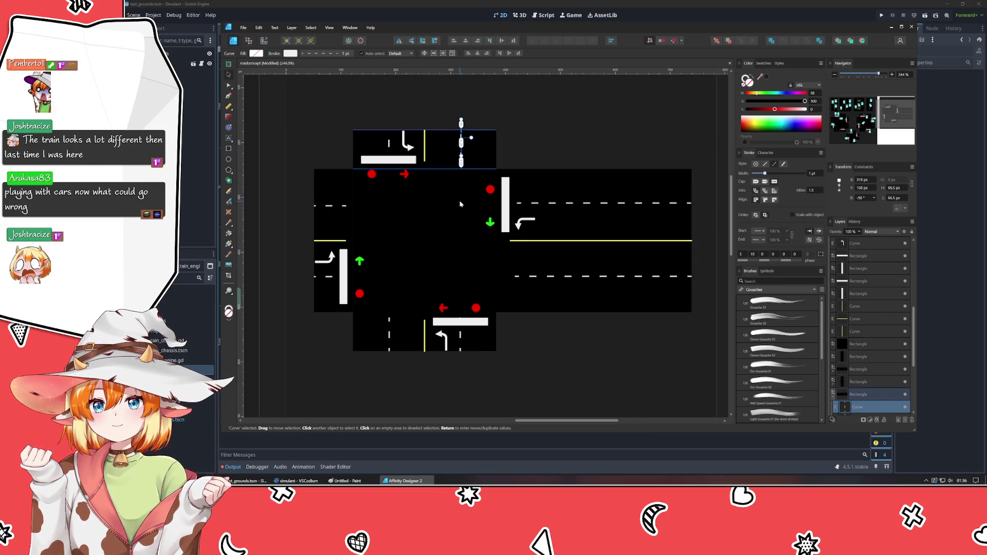
{"action": "left_click", "coordinate": [324, 209]}
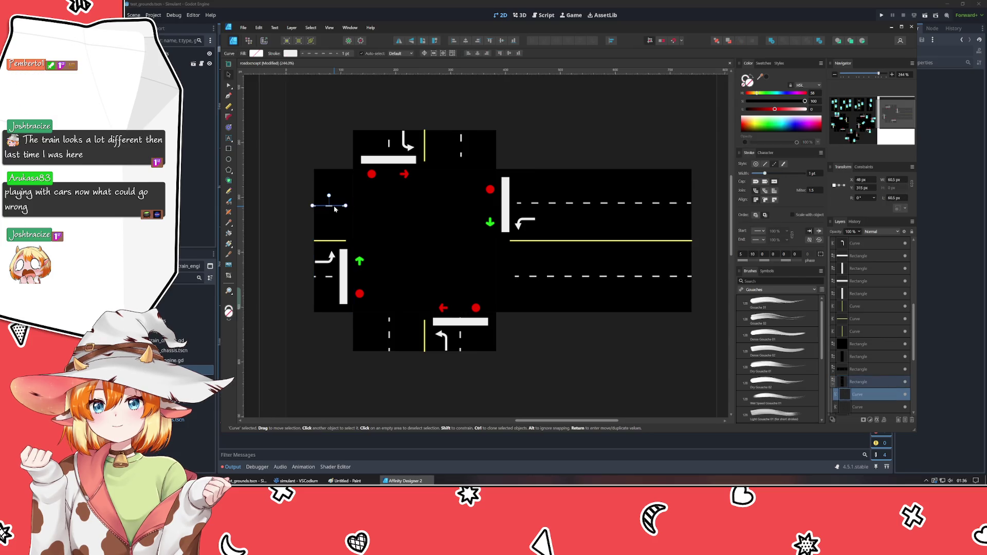
{"action": "left_click", "coordinate": [388, 339]}
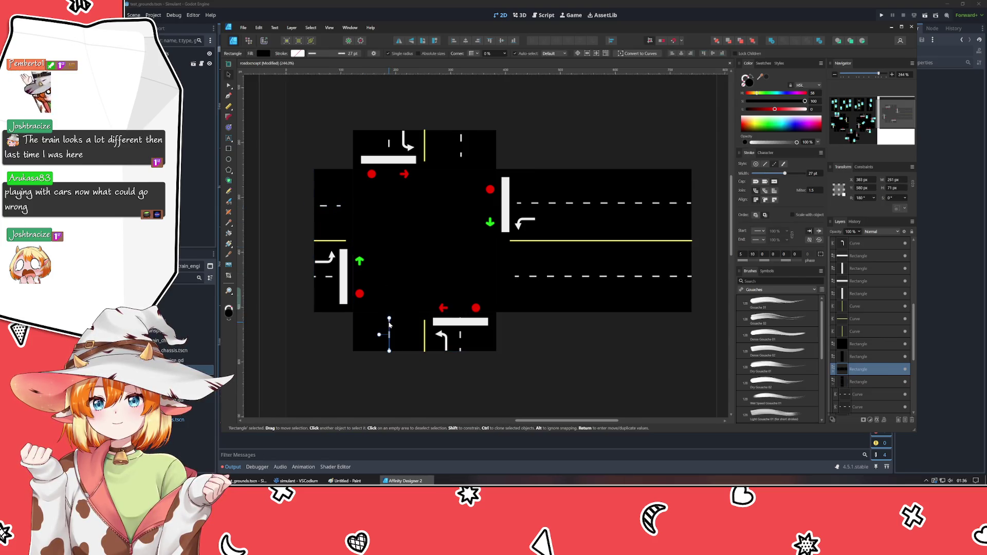
Check the bottom road rectangle and select the lower-left red dot.
{"action": "left_click", "coordinate": [590, 357]}
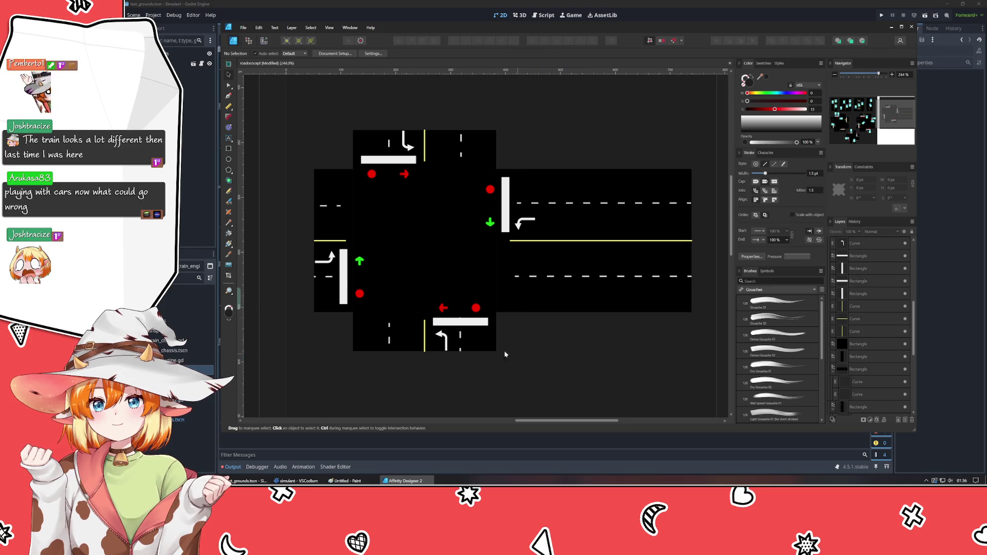
{"action": "left_click", "coordinate": [460, 337]}
{"action": "left_click", "coordinate": [548, 342]}
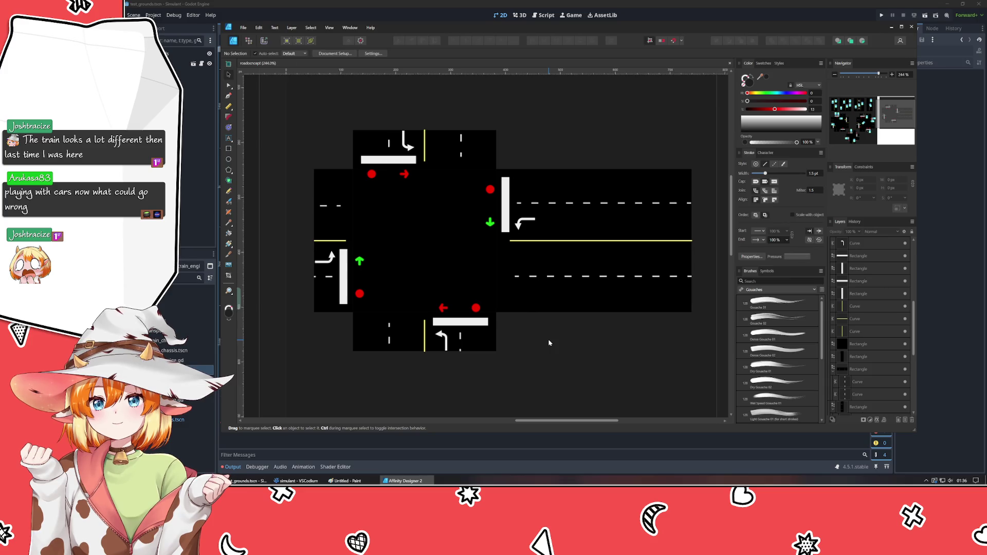
{"action": "left_click", "coordinate": [359, 295]}
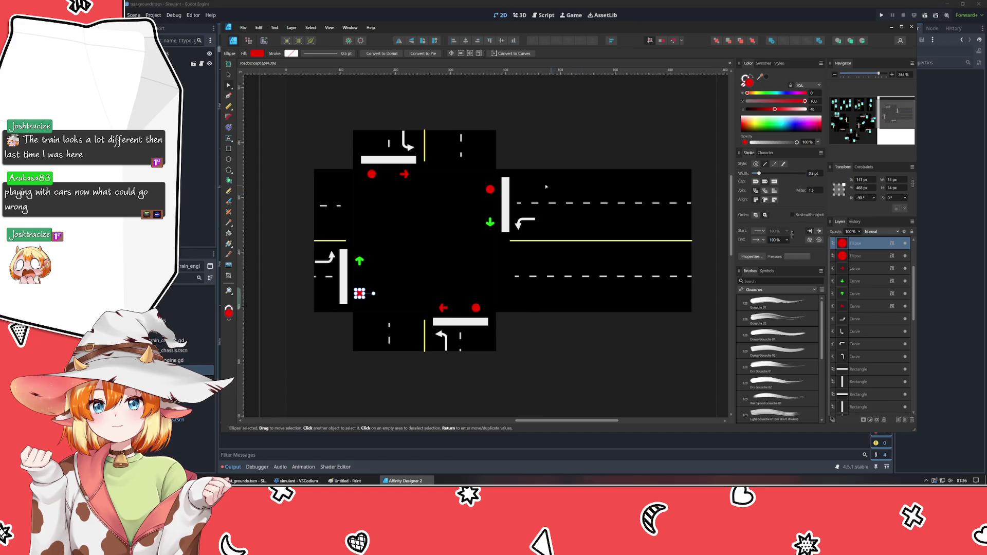
Recolour the right-lane arrow yellow from Swatches and fill the lower-left dot green, opening its fx settings.
{"action": "double_click", "coordinate": [490, 223]}
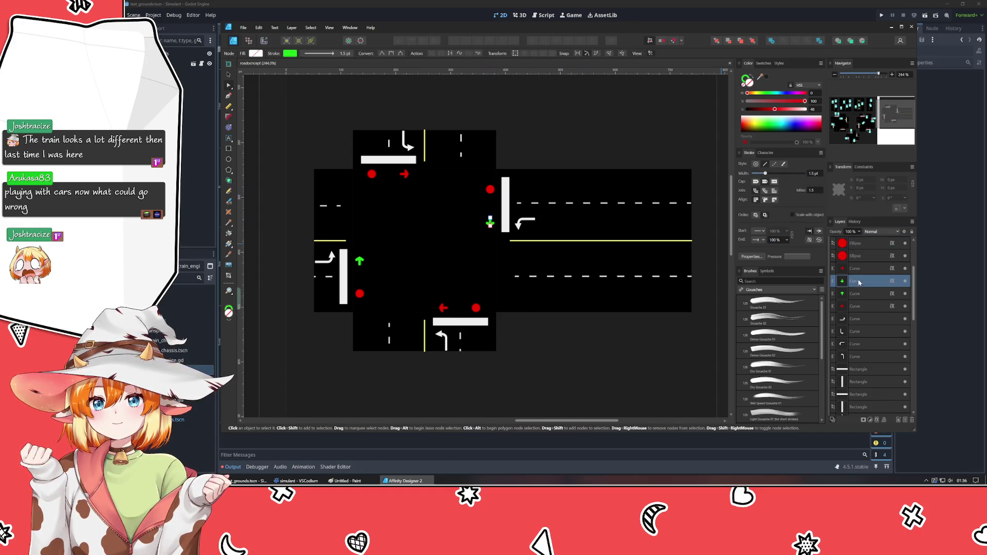
{"action": "left_click", "coordinate": [763, 63]}
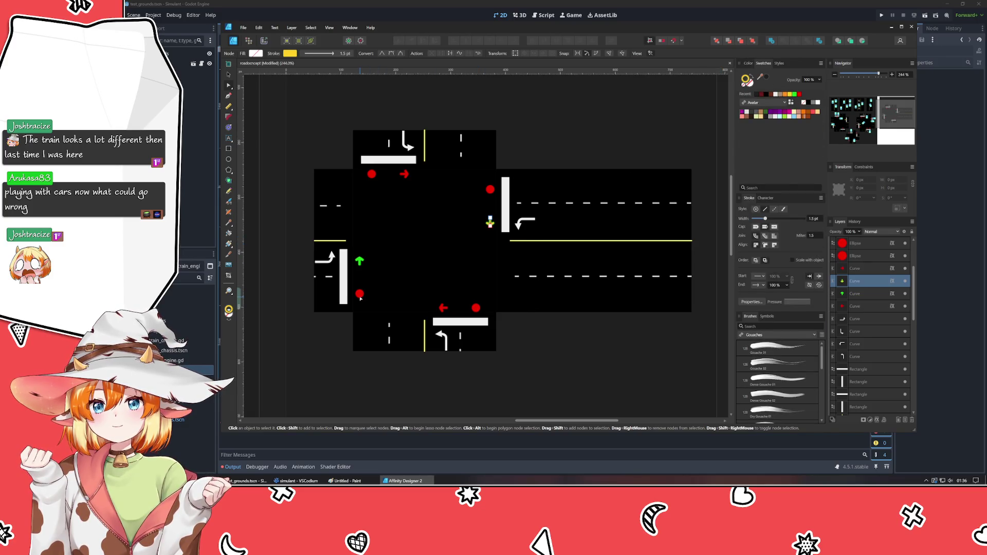
{"action": "key", "text": "ctrl+z"}
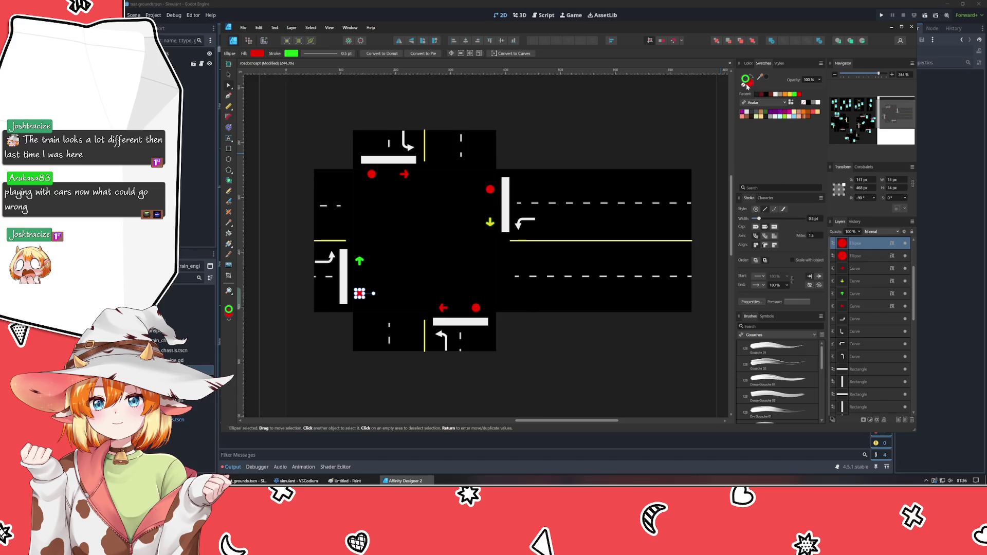
{"action": "left_click", "coordinate": [756, 77]}
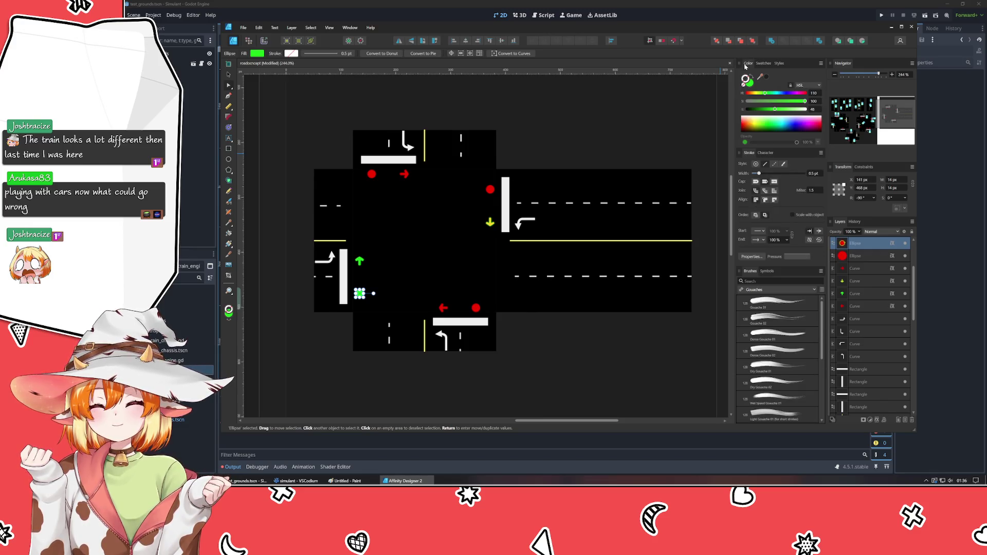
{"action": "left_click", "coordinate": [892, 244]}
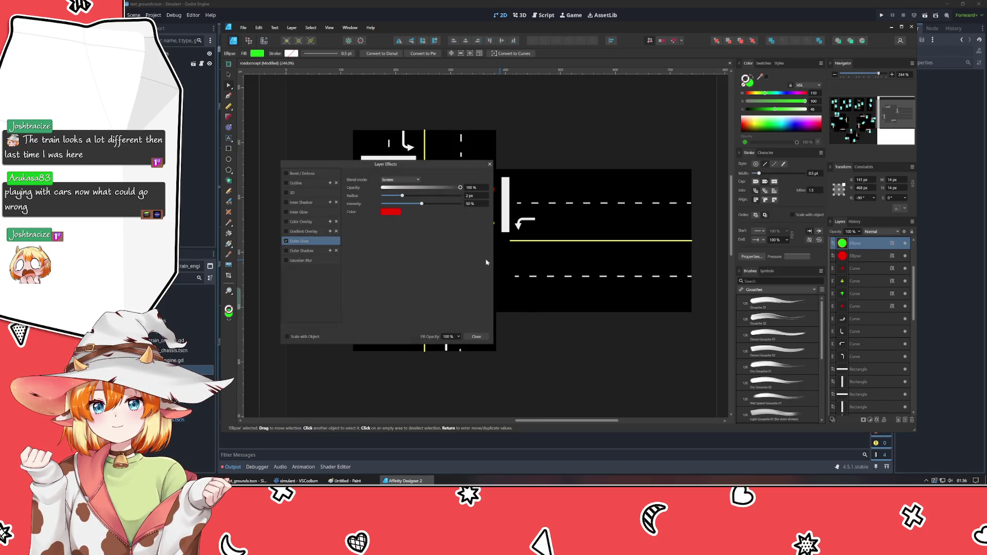
Sample green for the dot's Outer Glow and yellow for the arrow curve's glow with the eyedropper.
{"action": "left_click", "coordinate": [391, 213]}
{"action": "left_click_drag", "start_coordinate": [421, 224], "coordinate": [747, 81]}
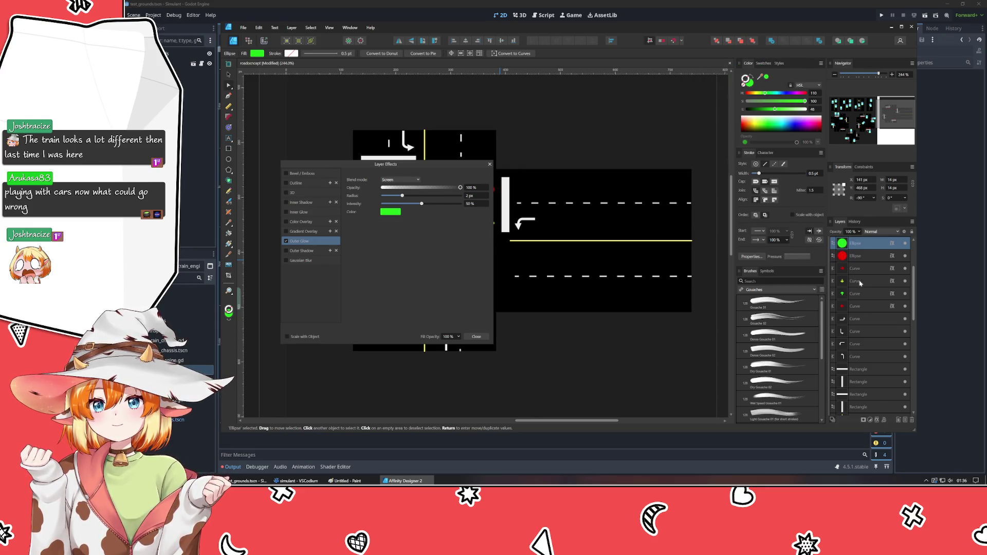
{"action": "left_click", "coordinate": [872, 281]}
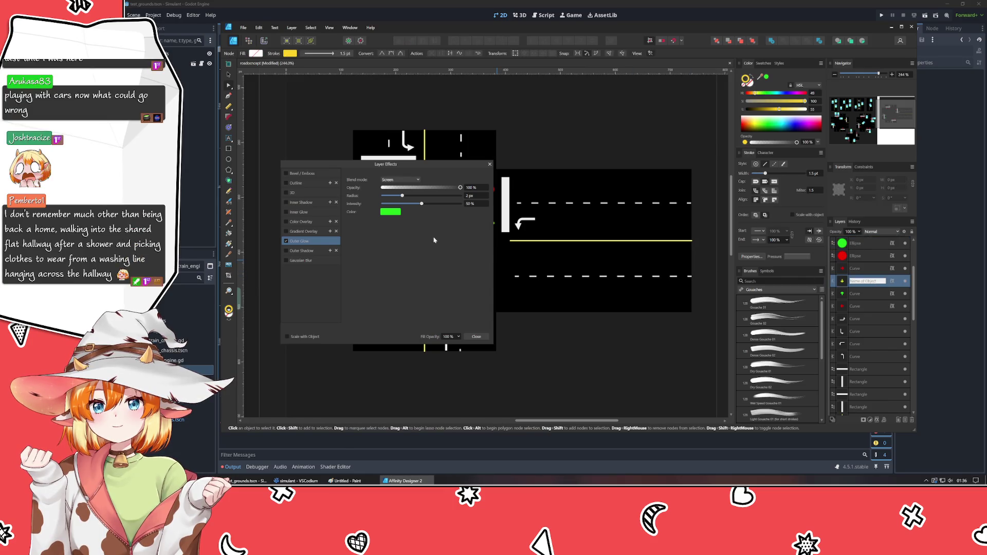
{"action": "left_click", "coordinate": [388, 214]}
{"action": "left_click_drag", "start_coordinate": [421, 223], "coordinate": [285, 54]}
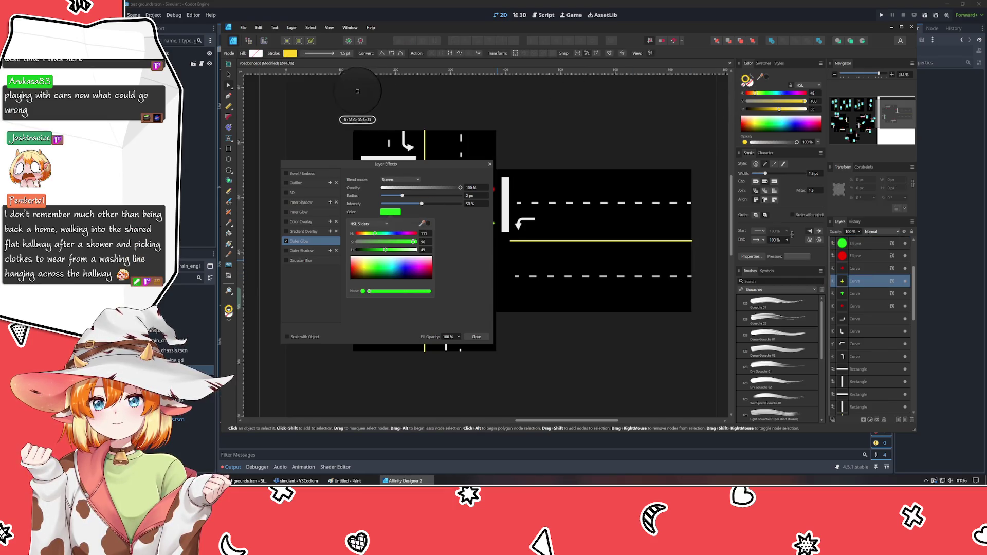
{"action": "left_click", "coordinate": [455, 325]}
Close the Layer Effects dialog and clear the selection.
{"action": "left_click", "coordinate": [475, 336]}
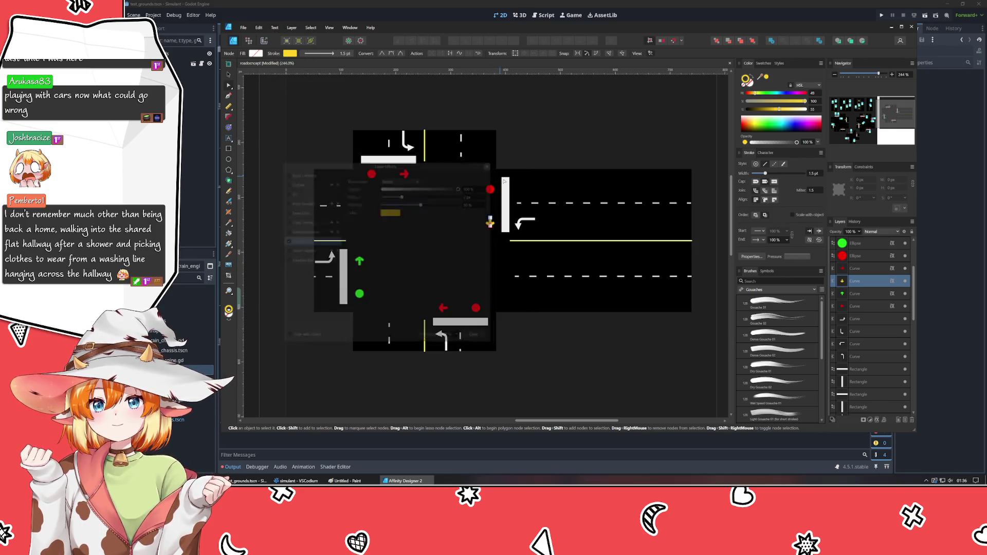
{"action": "left_click", "coordinate": [598, 357]}
{"action": "left_click", "coordinate": [229, 75]}
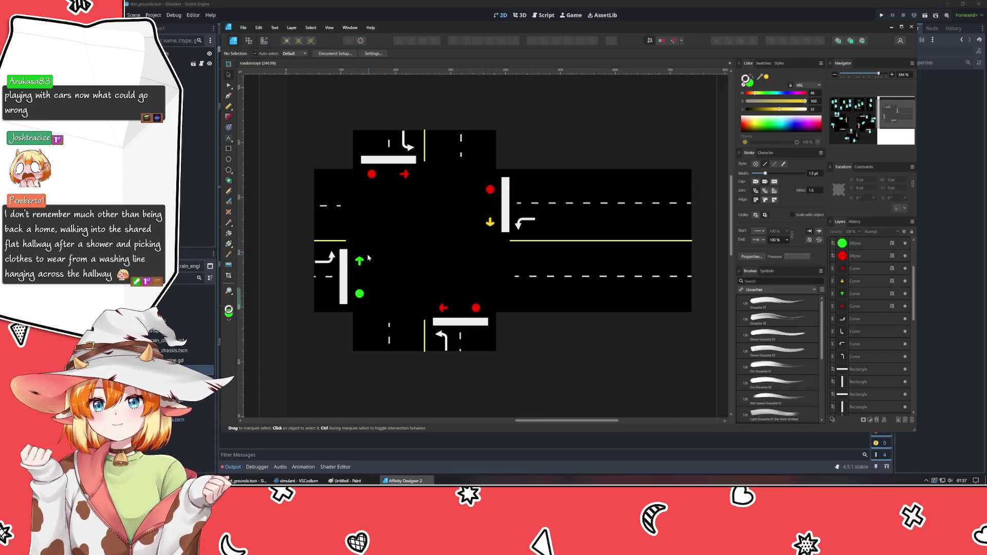
Deselect the green arrow and pan so the first artboard with cyan cars comes into view.
{"action": "left_click", "coordinate": [359, 261]}
{"action": "left_click", "coordinate": [568, 353]}
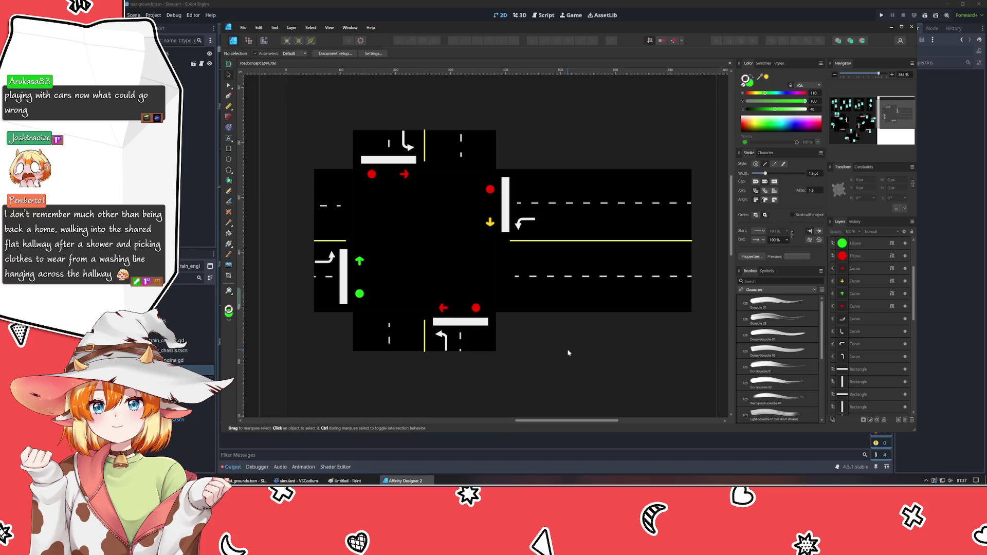
{"action": "left_click_drag", "start_coordinate": [568, 348], "coordinate": [532, 364]}
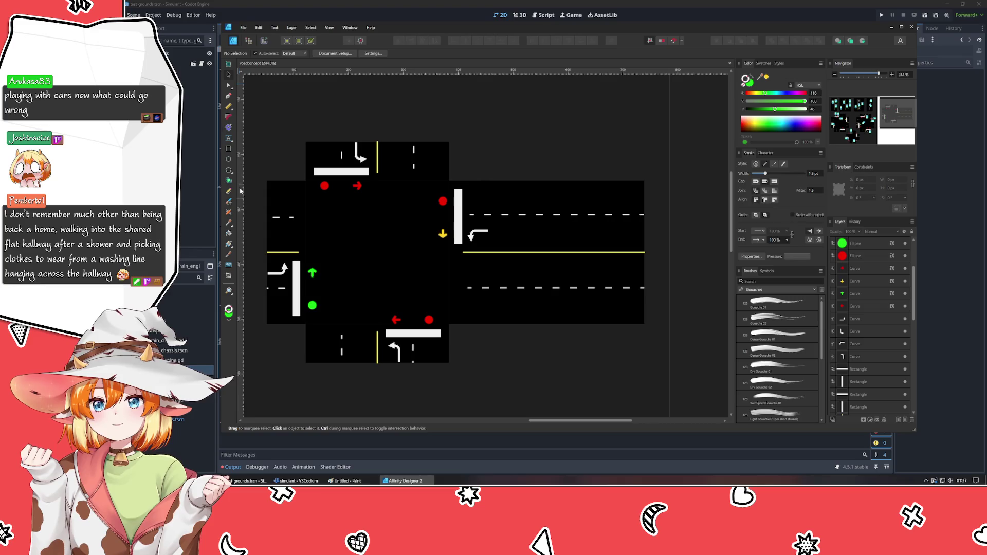
{"action": "scroll", "coordinate": [423, 256], "scroll_direction": "left", "scroll_amount": 5}
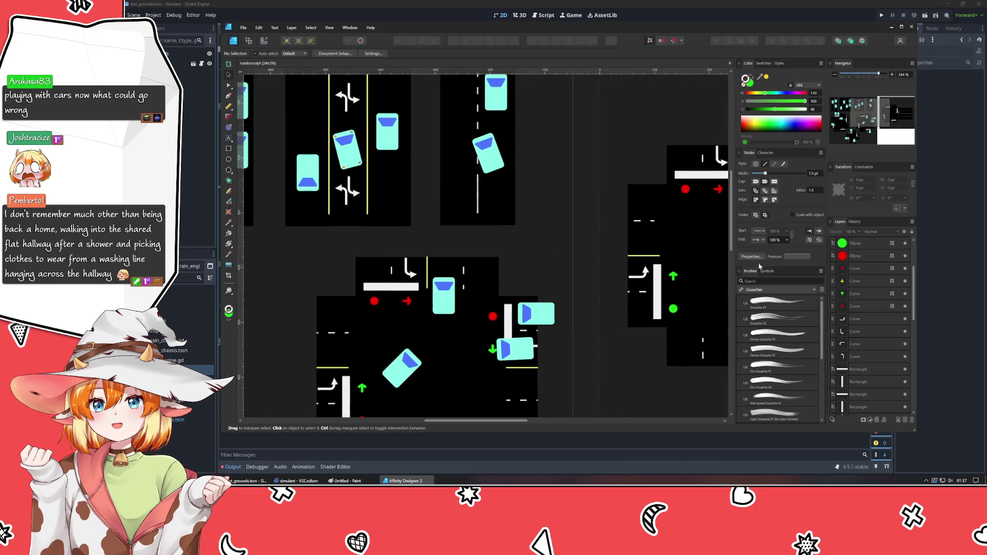
Duplicate a cyan car from the first artboard and place copies on the second intersection, one angled at the top.
{"action": "left_click", "coordinate": [521, 317]}
{"action": "scroll", "coordinate": [379, 342], "scroll_direction": "up", "scroll_amount": 3}
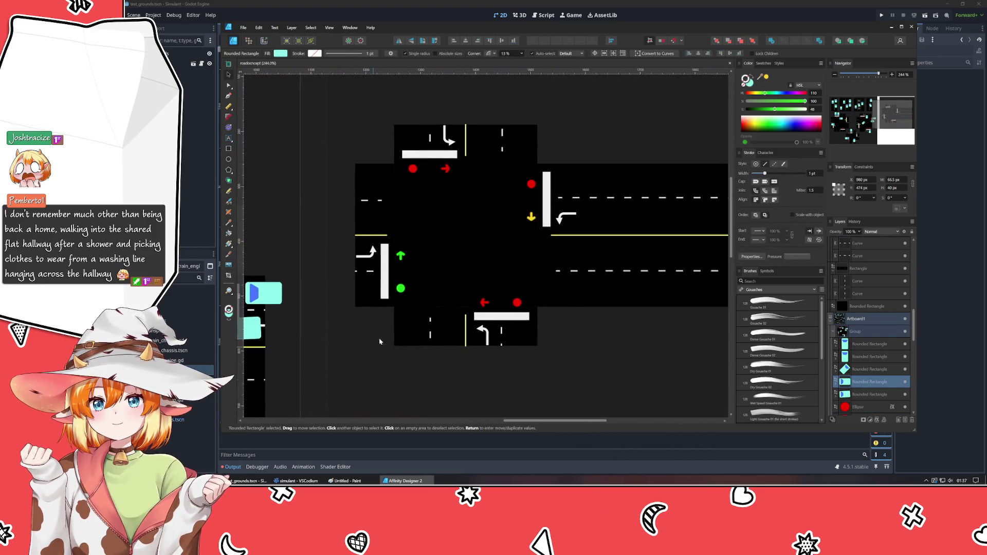
{"action": "key", "text": "ctrl+v"}
{"action": "mouse_move", "coordinate": [487, 368]}
{"action": "left_mouse_down"}
{"action": "mouse_move", "coordinate": [595, 186]}
{"action": "mouse_move", "coordinate": [448, 296]}
{"action": "mouse_move", "coordinate": [448, 316]}
{"action": "mouse_move", "coordinate": [435, 289]}
{"action": "mouse_move", "coordinate": [702, 288]}
{"action": "left_mouse_up"}
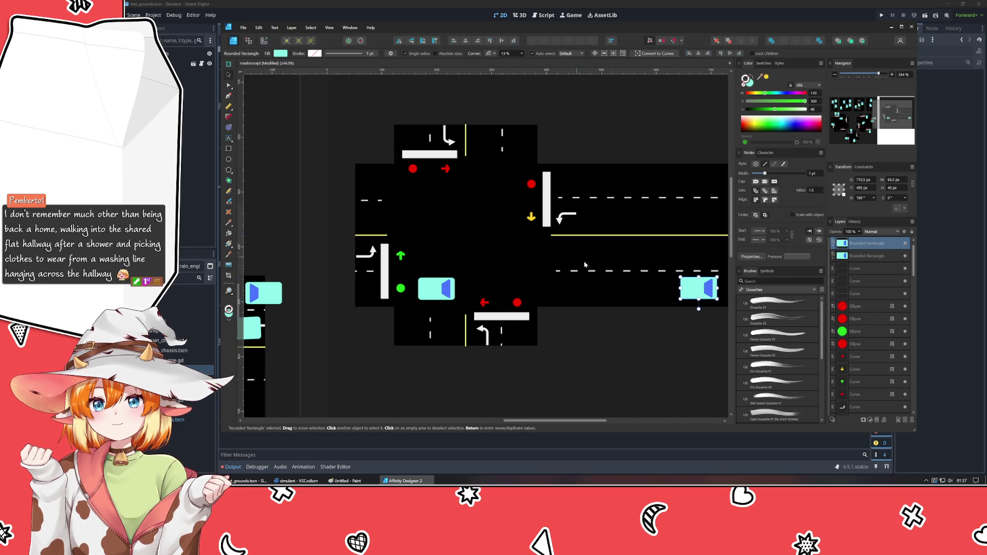
{"action": "scroll", "coordinate": [694, 305], "scroll_direction": "down", "scroll_amount": 2}
{"action": "mouse_move", "coordinate": [683, 281]}
{"action": "left_mouse_down"}
{"action": "mouse_move", "coordinate": [438, 266]}
{"action": "mouse_move", "coordinate": [444, 259]}
{"action": "mouse_move", "coordinate": [411, 251]}
{"action": "left_mouse_up"}
{"action": "scroll", "coordinate": [438, 267], "scroll_direction": "left", "scroll_amount": 2}
{"action": "scroll", "coordinate": [437, 266], "scroll_direction": "up", "scroll_amount": 1}
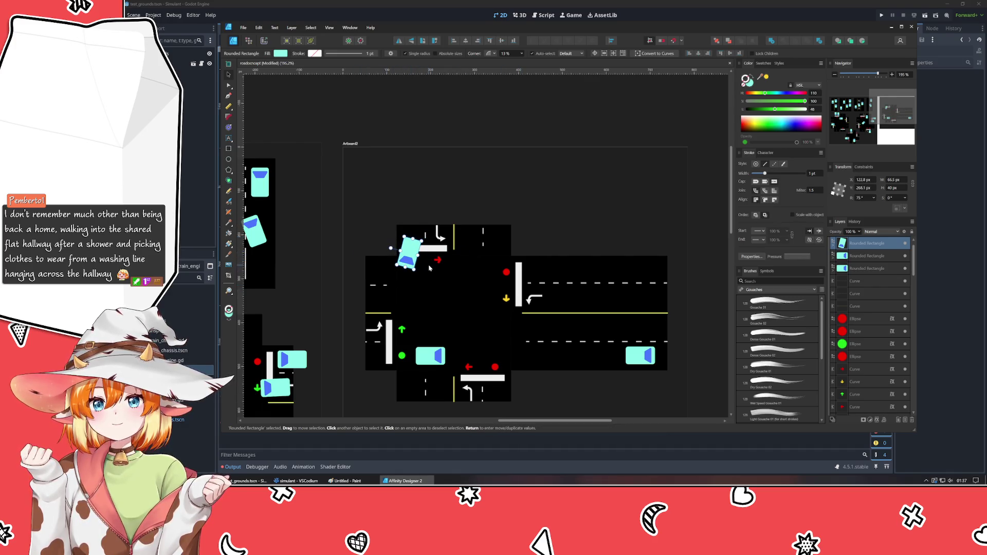
Add further car copies to the upper-right lane, undoing an unwanted duplicate, and deselect.
{"action": "key", "text": "ctrl+v"}
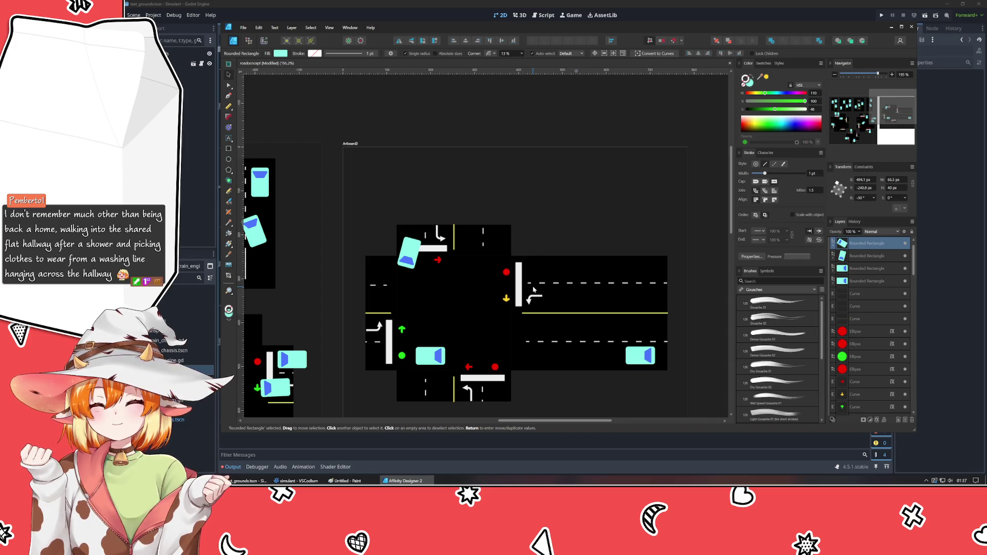
{"action": "key", "text": "ctrl+z"}
{"action": "mouse_move", "coordinate": [635, 361]}
{"action": "left_mouse_down"}
{"action": "mouse_move", "coordinate": [571, 283]}
{"action": "mouse_move", "coordinate": [596, 294]}
{"action": "mouse_move", "coordinate": [551, 277]}
{"action": "mouse_move", "coordinate": [652, 274]}
{"action": "left_mouse_up"}
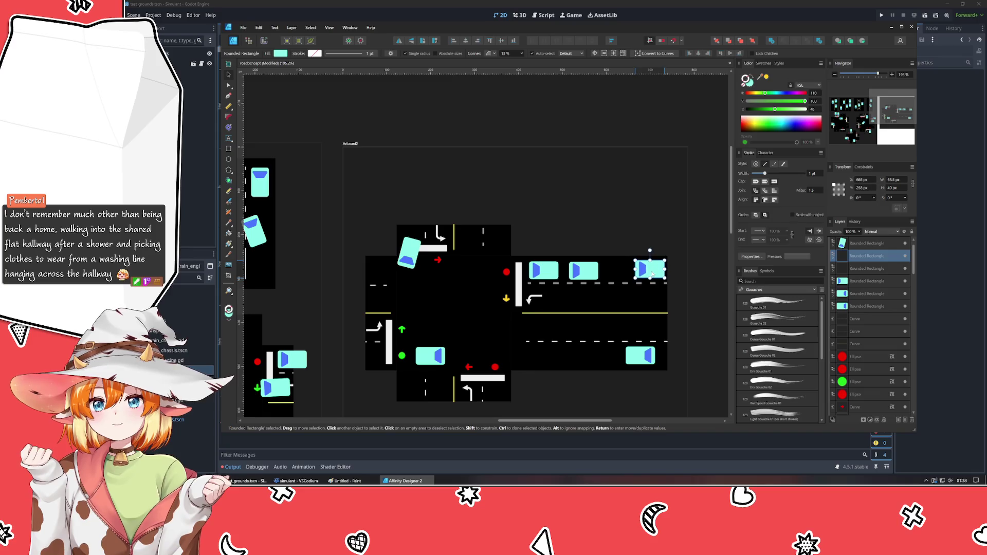
{"action": "key", "text": "Escape"}
{"action": "left_click_drag", "start_coordinate": [583, 324], "coordinate": [613, 276]}
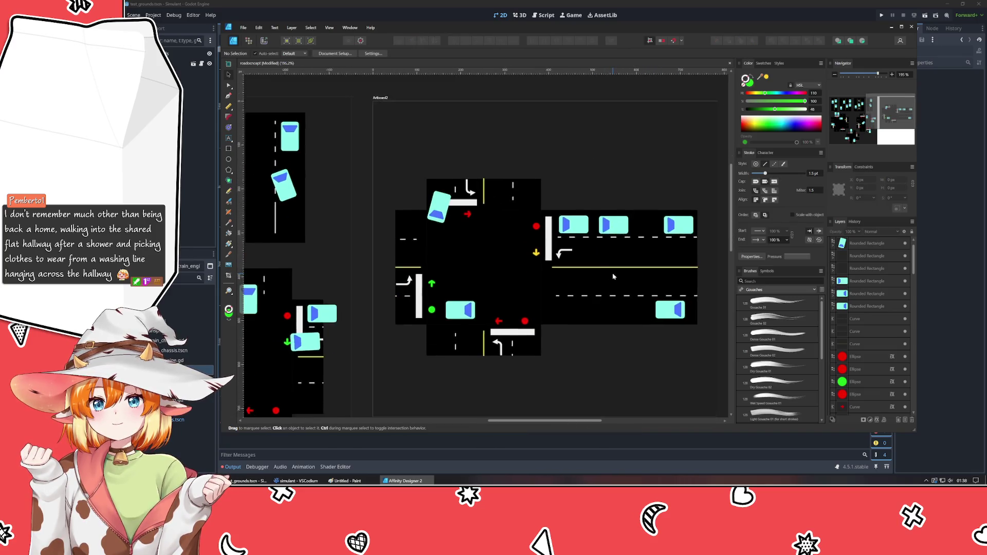
{"action": "scroll", "coordinate": [593, 352], "scroll_direction": "up", "scroll_amount": 2}
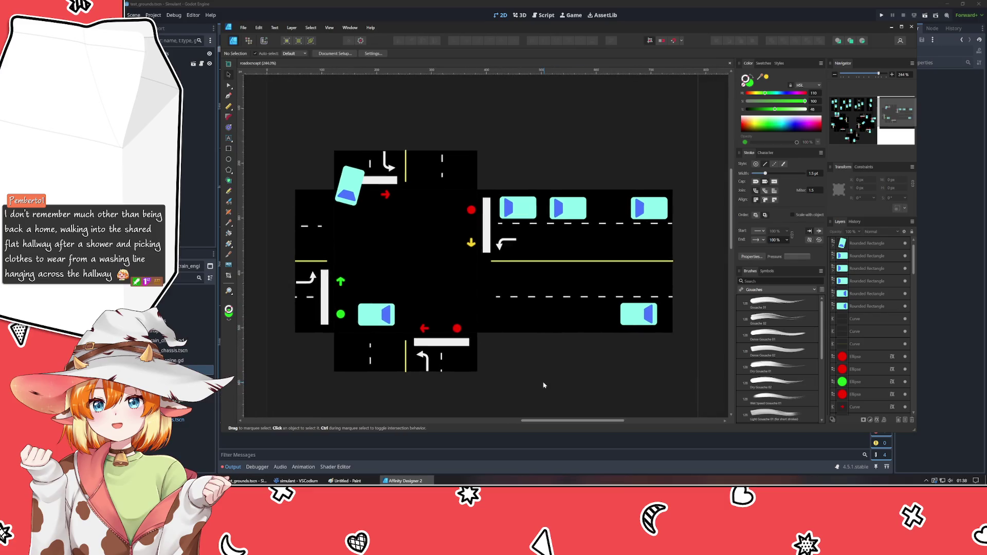
{"action": "left_click_drag", "start_coordinate": [543, 384], "coordinate": [541, 385]}
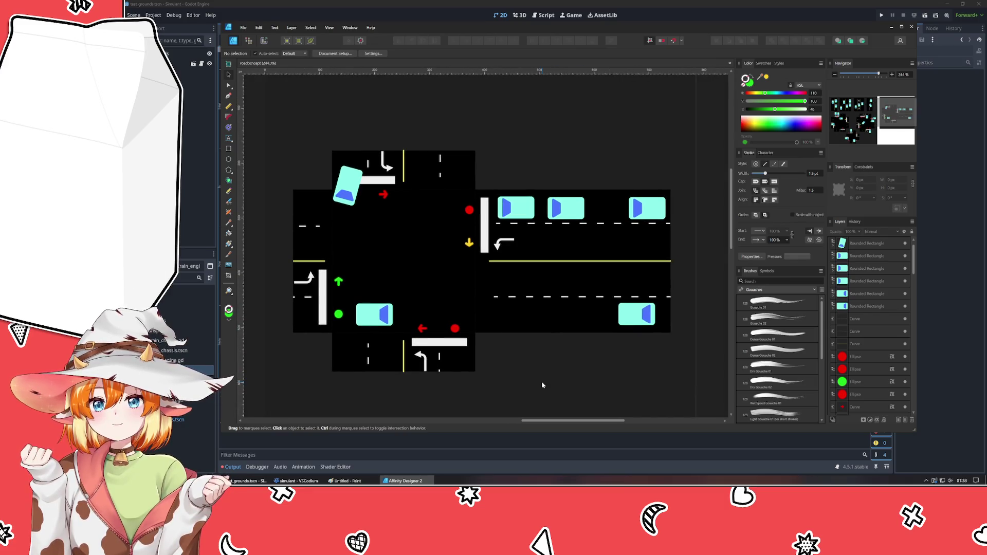
Select the second intersection's whole group and add an HSL adjustment via Layer > New Adjustment.
{"action": "mouse_move", "coordinate": [686, 398]}
{"action": "left_mouse_down"}
{"action": "mouse_move", "coordinate": [265, 157]}
{"action": "mouse_move", "coordinate": [260, 125]}
{"action": "left_mouse_up"}
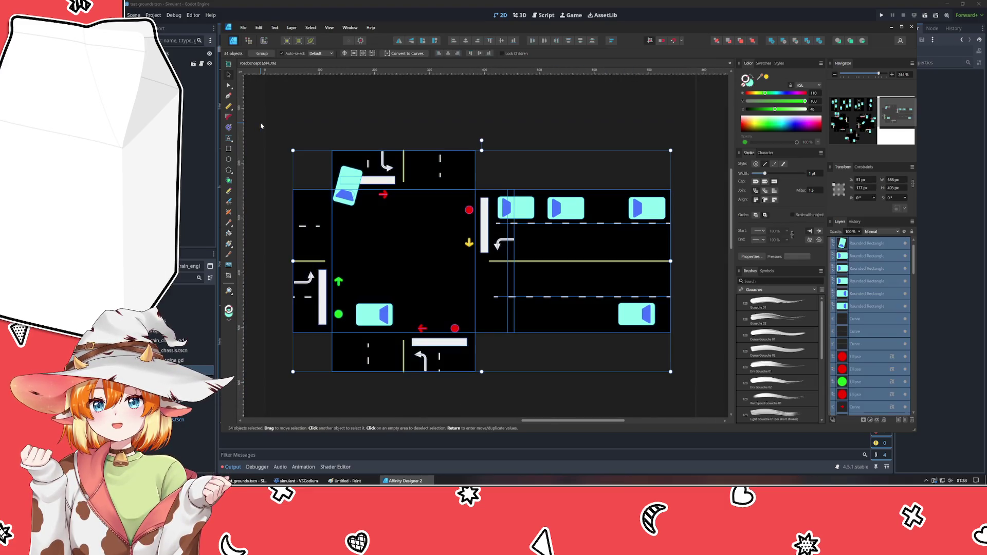
{"action": "left_click", "coordinate": [529, 114]}
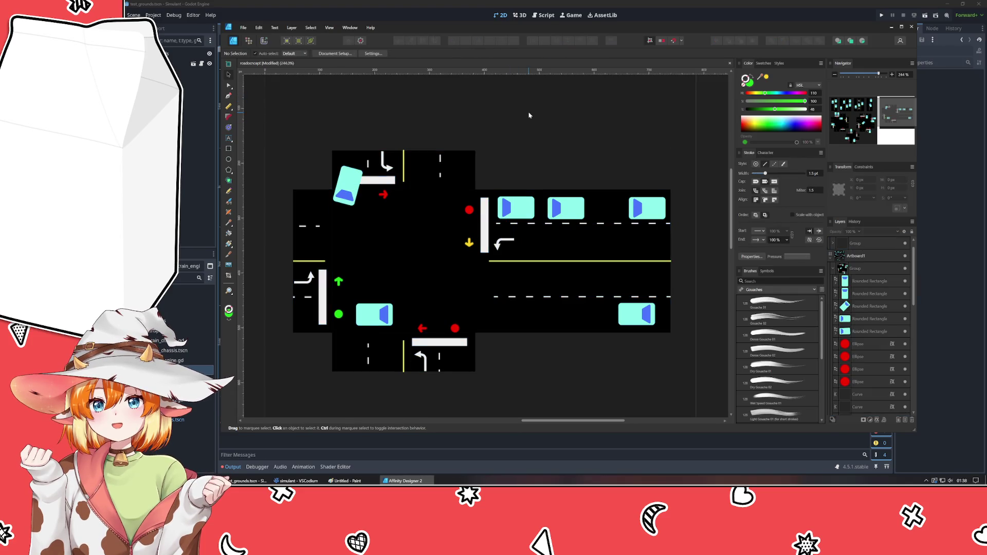
{"action": "left_click", "coordinate": [847, 243]}
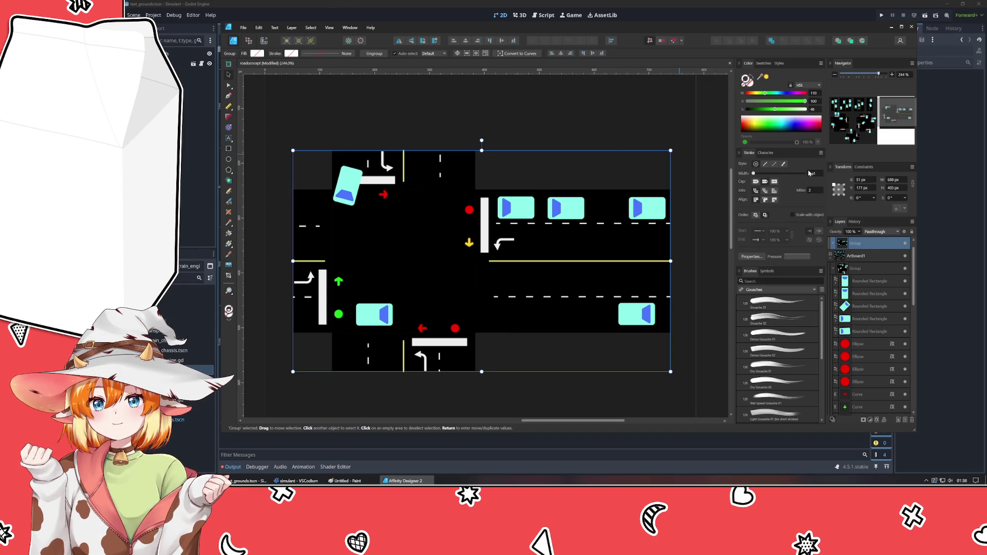
{"action": "left_click", "coordinate": [291, 27]}
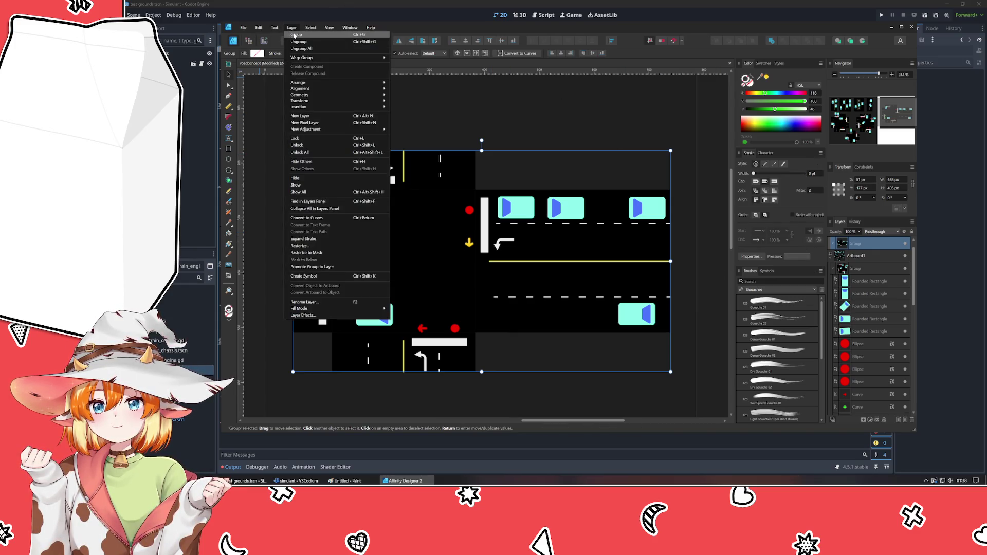
{"action": "mouse_move", "coordinate": [332, 129]}
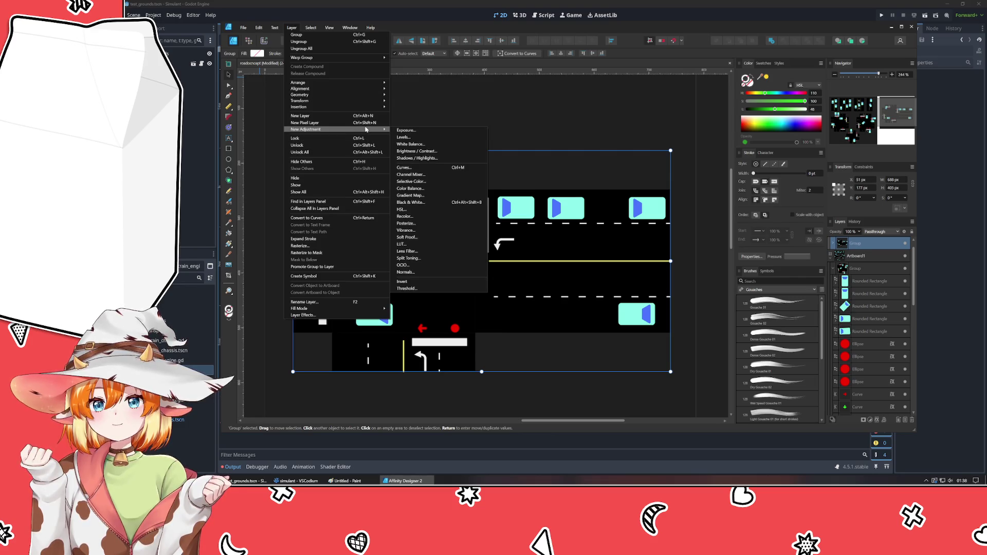
{"action": "left_click", "coordinate": [402, 209]}
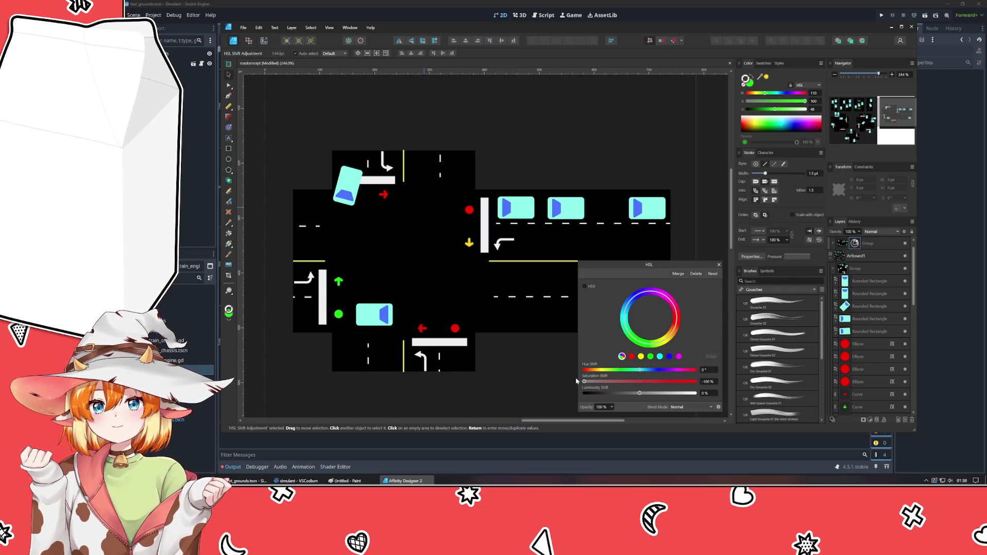
Reduce Saturation Shift to about -73% and close the HSL panel.
{"action": "left_click_drag", "start_coordinate": [584, 381], "coordinate": [599, 383]}
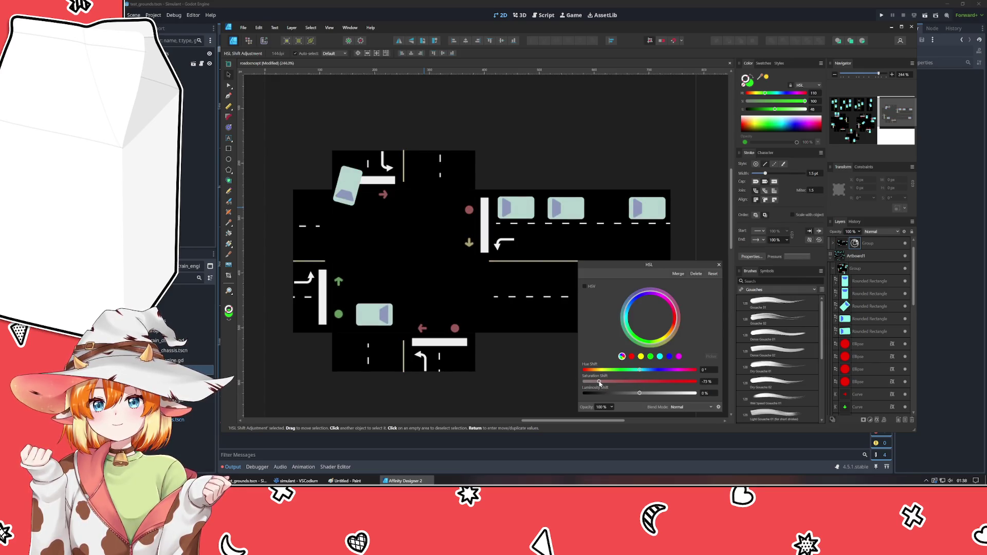
{"action": "left_click", "coordinate": [719, 266]}
{"action": "left_click", "coordinate": [652, 150]}
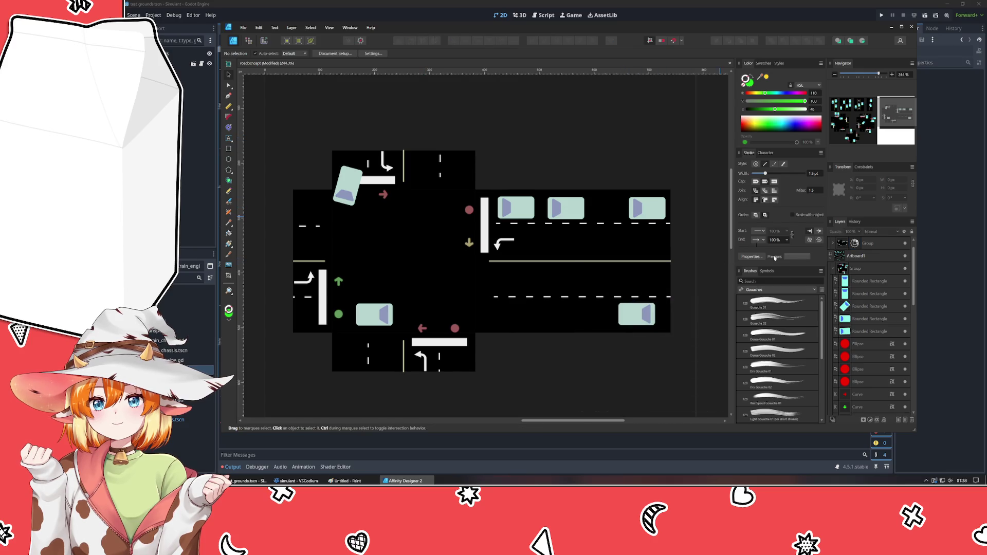
{"action": "left_click_drag", "start_coordinate": [552, 137], "coordinate": [594, 146]}
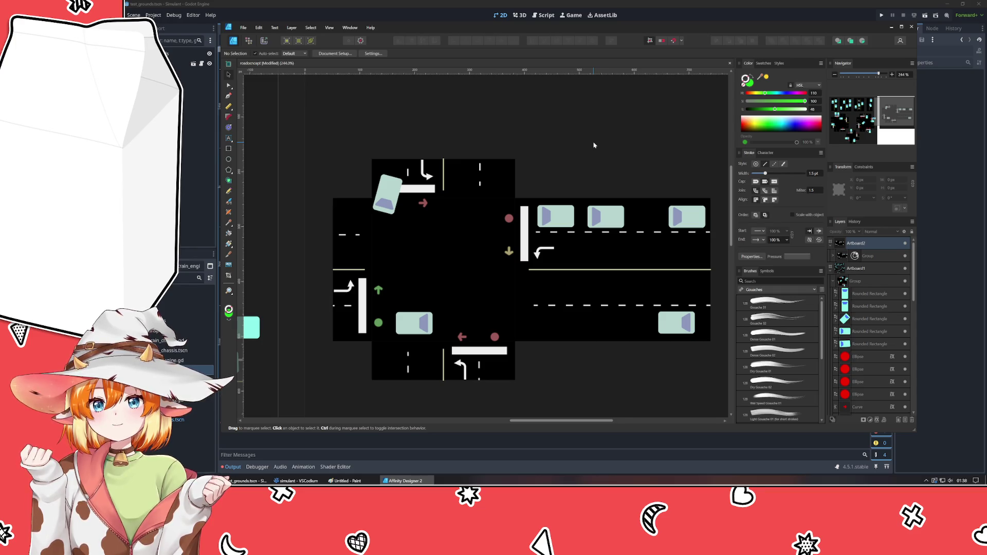
Draw a new ellipse dot and shift its hue from green to magenta.
{"action": "left_click", "coordinate": [229, 159]}
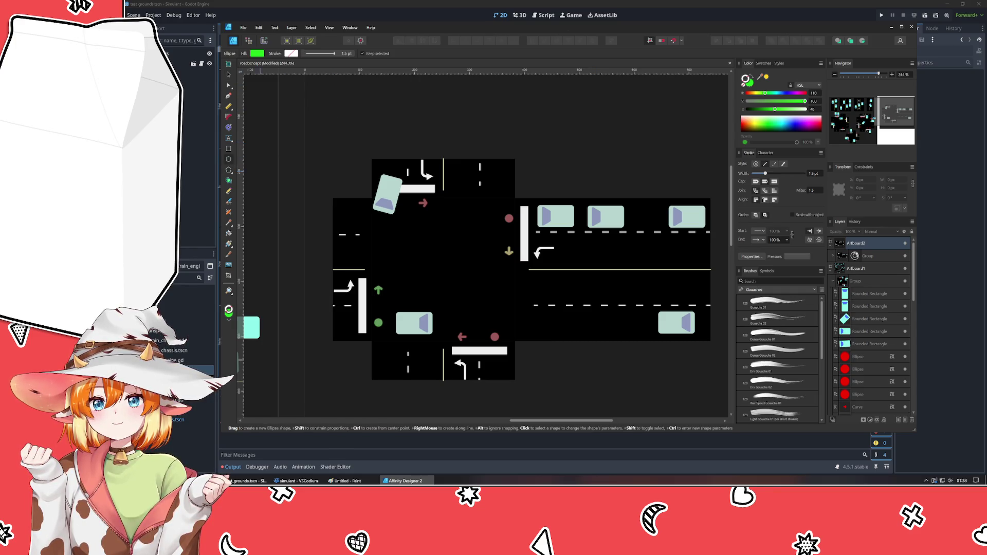
{"action": "left_click_drag", "start_coordinate": [455, 217], "coordinate": [473, 234]}
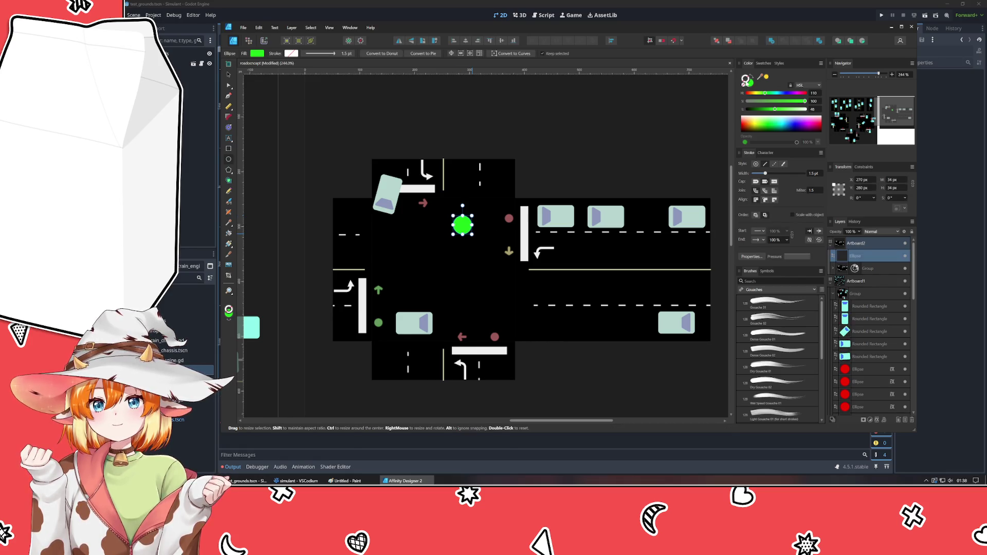
{"action": "left_click_drag", "start_coordinate": [802, 93], "coordinate": [777, 110]}
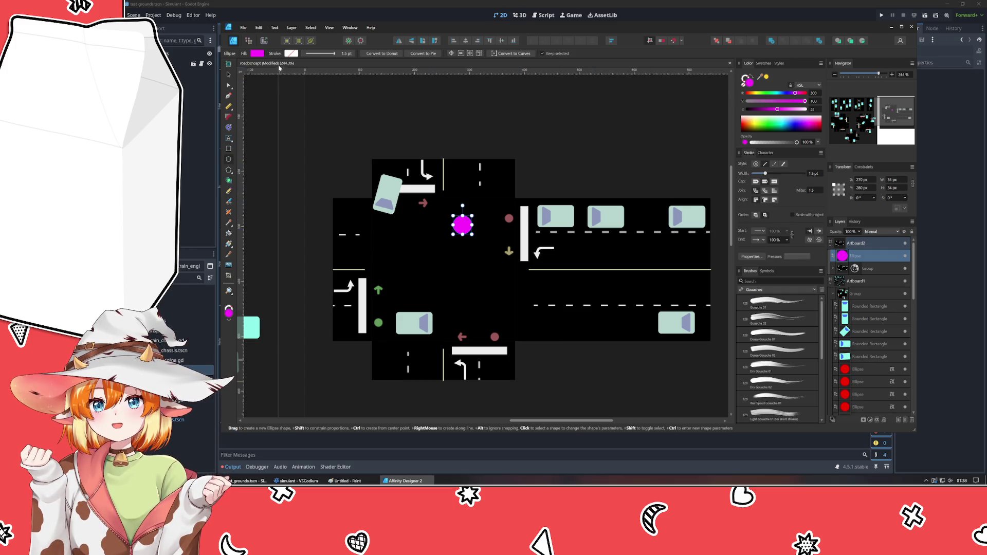
Move the magenta dot onto the right road's top lane and duplicate it along the lane with Ctrl+J.
{"action": "left_click", "coordinate": [228, 75]}
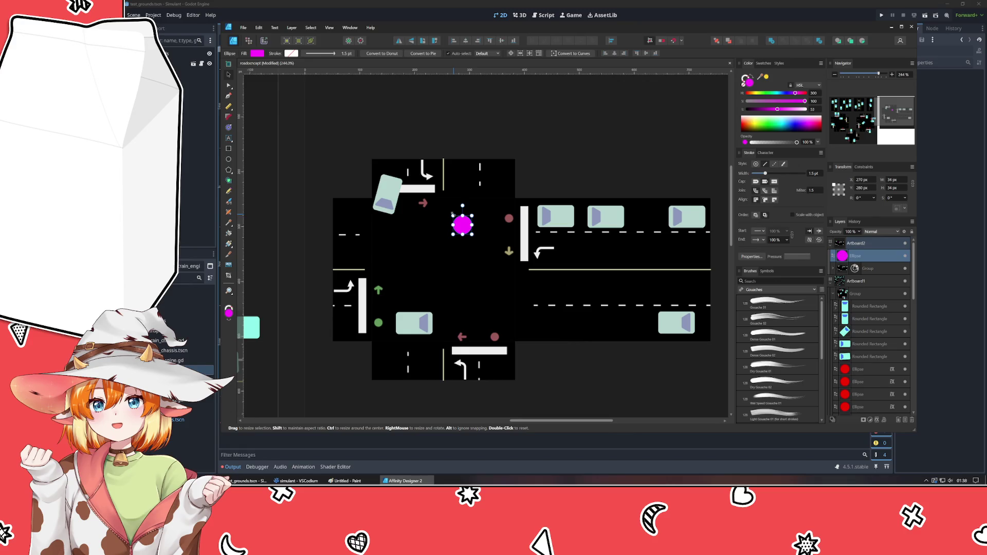
{"action": "mouse_move", "coordinate": [463, 224]}
{"action": "left_mouse_down"}
{"action": "mouse_move", "coordinate": [602, 227]}
{"action": "mouse_move", "coordinate": [540, 220]}
{"action": "mouse_move", "coordinate": [586, 222]}
{"action": "left_mouse_up"}
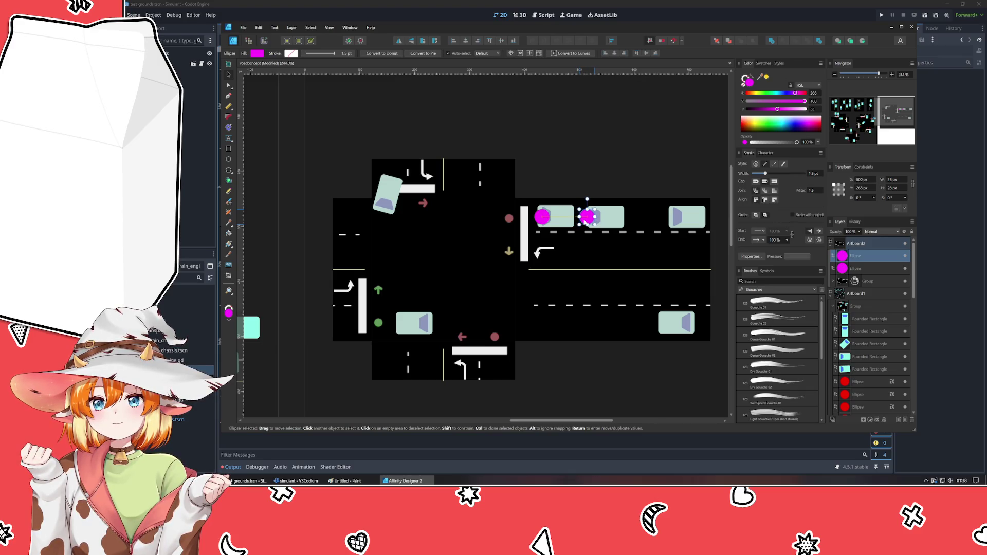
{"action": "key", "text": "ctrl+j"}
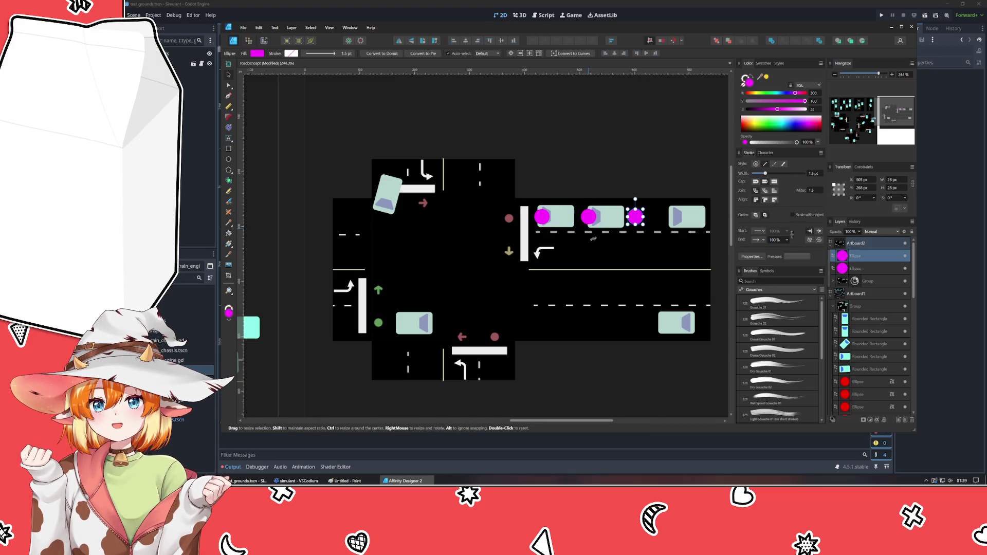
Repeat the duplicate to get four evenly spaced dots and delete the extra one past the road's end.
{"action": "key", "text": "ctrl+j"}
{"action": "key", "text": "ctrl+j"}
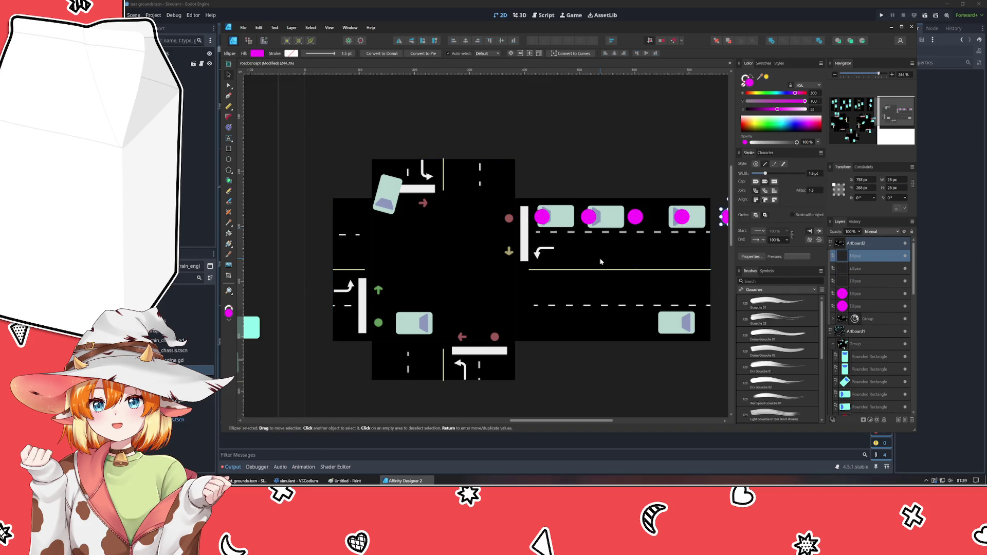
{"action": "left_click_drag", "start_coordinate": [599, 262], "coordinate": [528, 249]}
{"action": "key", "text": "ctrl+j"}
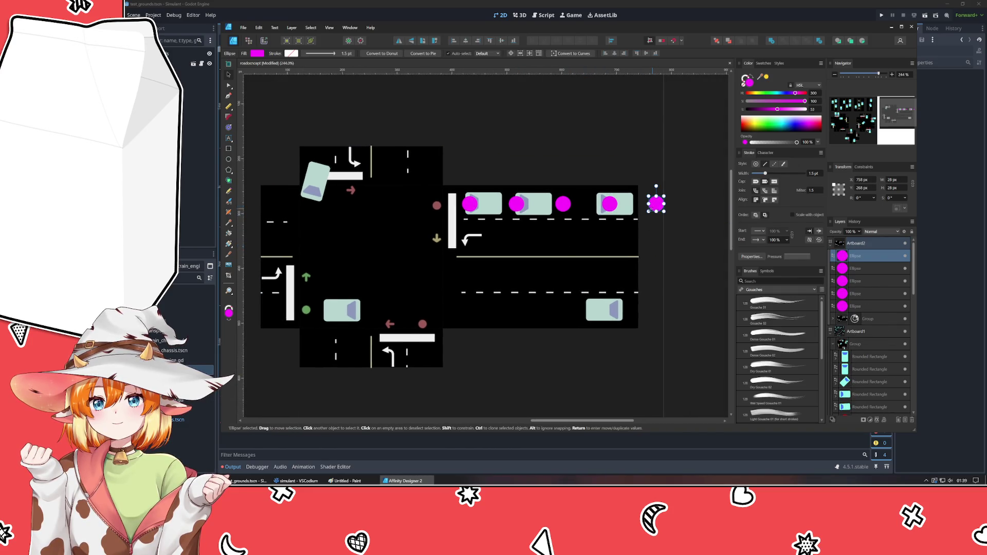
{"action": "key", "text": "Delete"}
Select all four dots, try copying the row down a lane, then undo the copy and deselect.
{"action": "left_click", "coordinate": [564, 206], "text": "shift"}
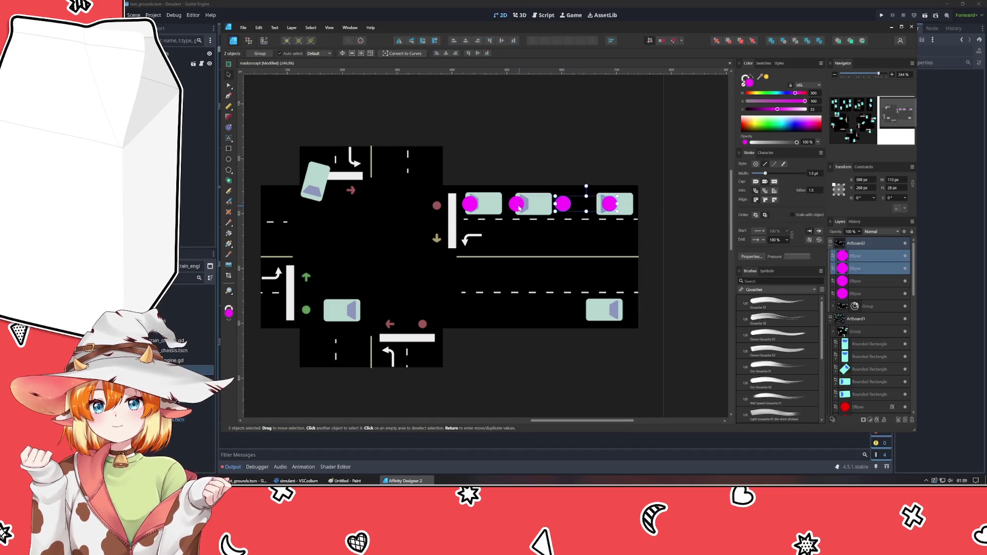
{"action": "left_click", "coordinate": [517, 204], "text": "shift"}
{"action": "left_click", "coordinate": [471, 205], "text": "shift"}
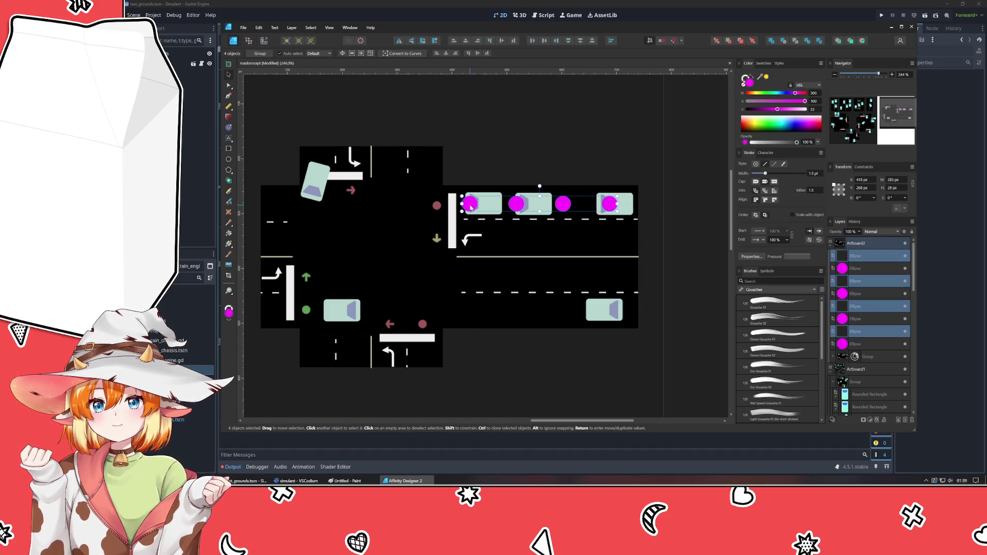
{"action": "left_click_drag", "start_coordinate": [471, 205], "coordinate": [472, 240]}
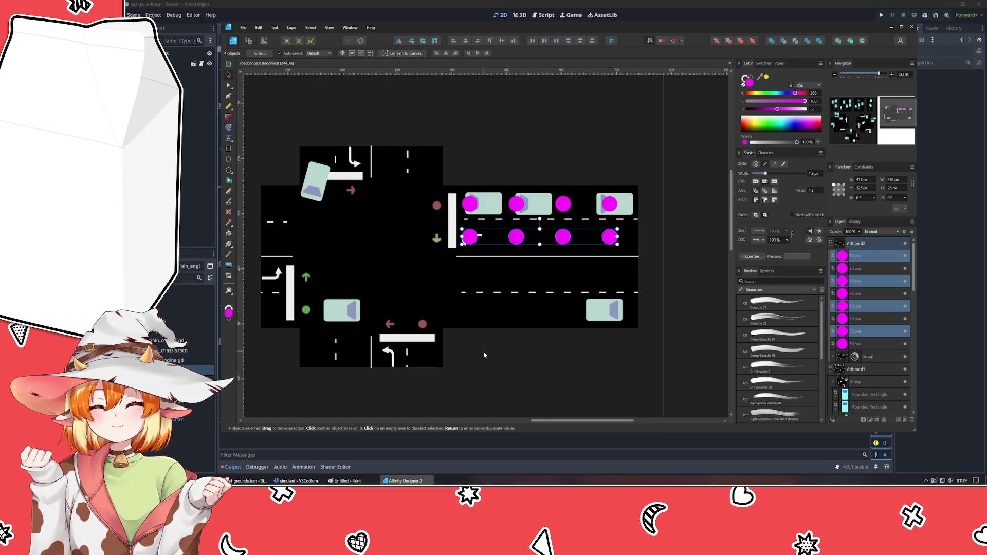
{"action": "key", "text": "ctrl+z"}
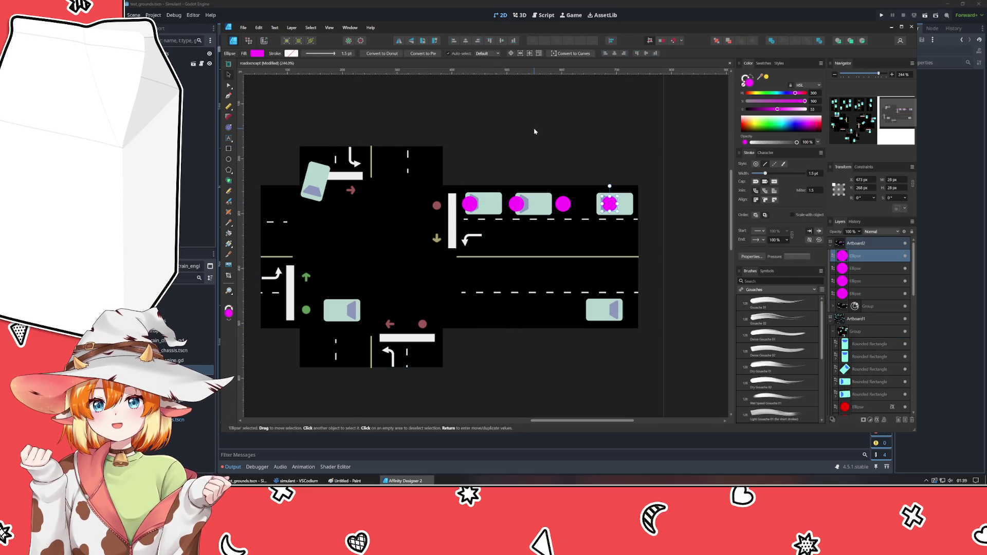
{"action": "left_click", "coordinate": [472, 170]}
{"action": "scroll", "coordinate": [473, 170], "scroll_direction": "up", "scroll_amount": 3}
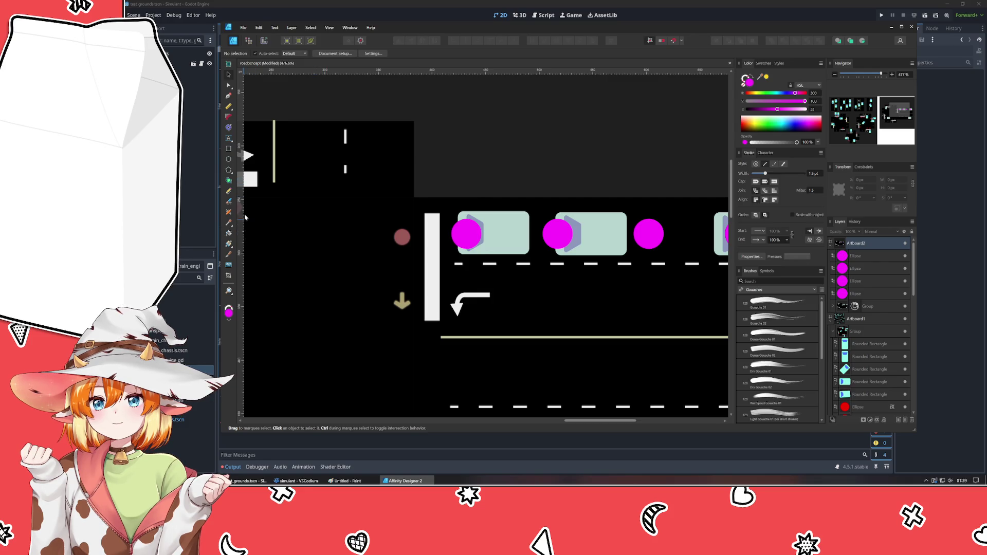
{"action": "left_click", "coordinate": [229, 95]}
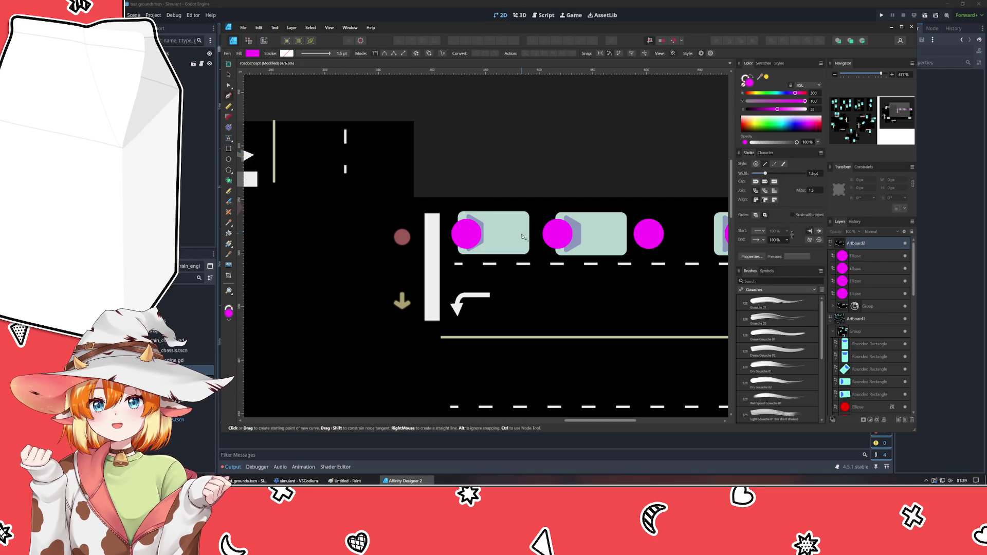
Draw a left-pointing arrow on the first dot with the Pen Tool and colour it bright green.
{"action": "left_click", "coordinate": [462, 234]}
{"action": "key", "text": "v"}
{"action": "left_click", "coordinate": [519, 174]}
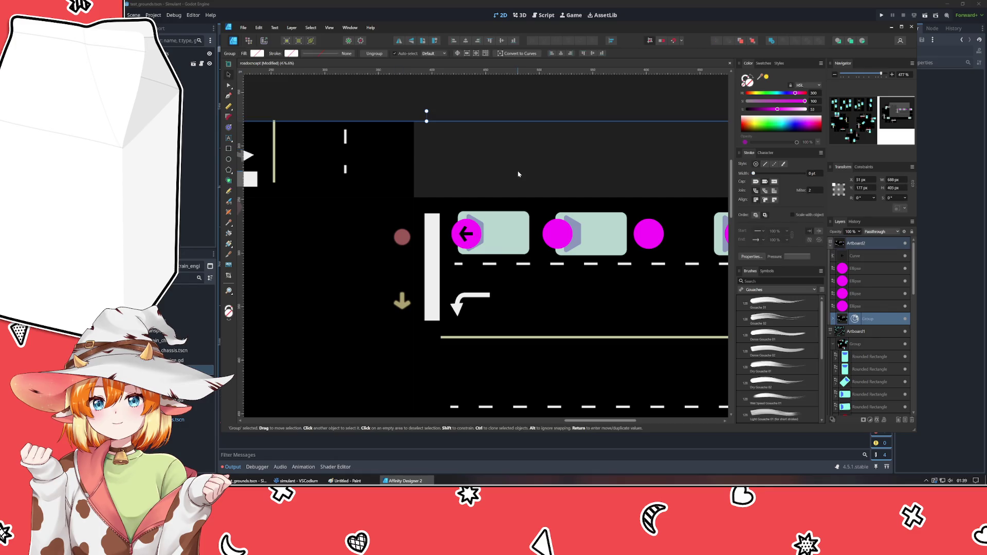
{"action": "left_click", "coordinate": [466, 234]}
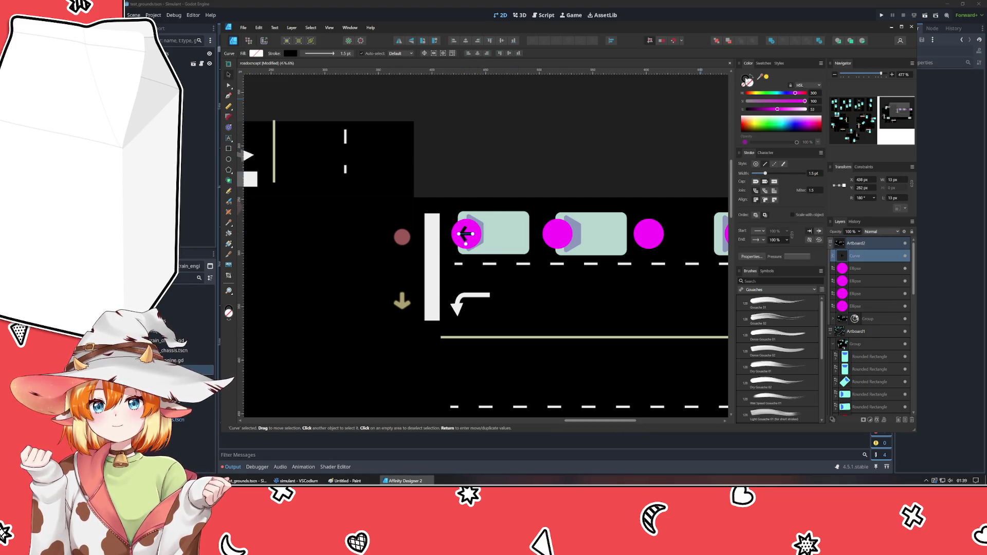
{"action": "left_click", "coordinate": [765, 94]}
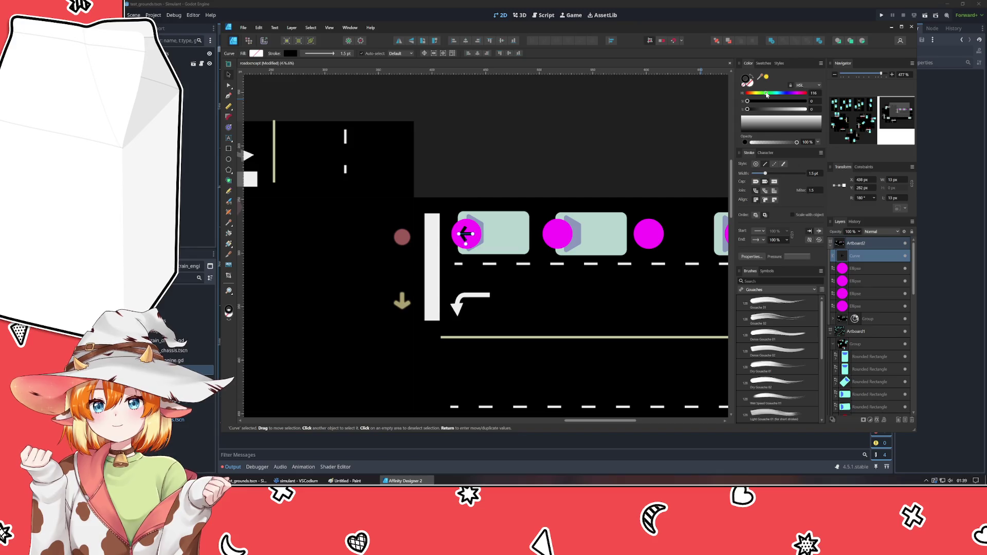
{"action": "mouse_move", "coordinate": [773, 101]}
{"action": "left_mouse_down"}
{"action": "mouse_move", "coordinate": [806, 101]}
{"action": "mouse_move", "coordinate": [776, 110]}
{"action": "left_mouse_up"}
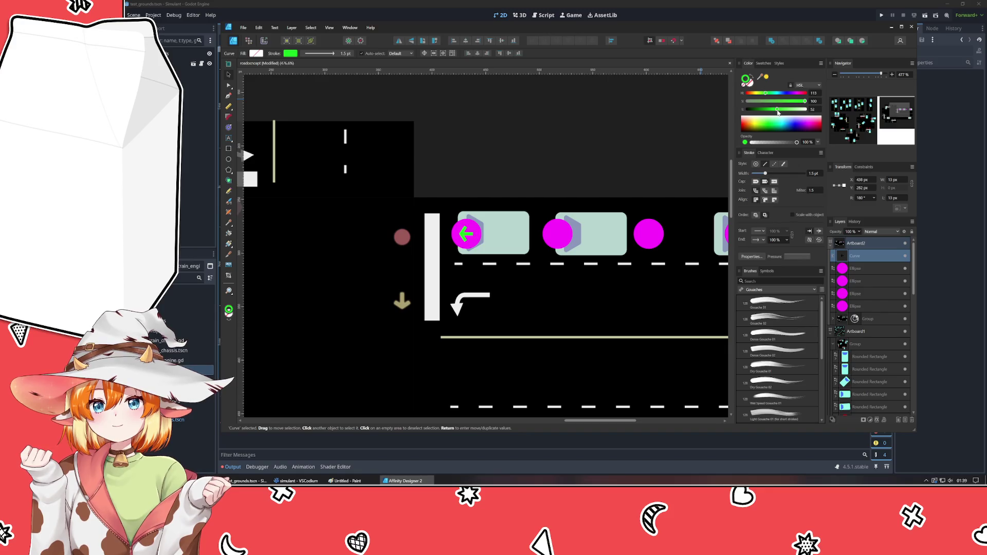
Nest the arrow's Curve layer inside the first Ellipse and select the three plain dots.
{"action": "mouse_move", "coordinate": [869, 262]}
{"action": "left_mouse_down"}
{"action": "mouse_move", "coordinate": [861, 308]}
{"action": "mouse_move", "coordinate": [861, 299]}
{"action": "left_mouse_up"}
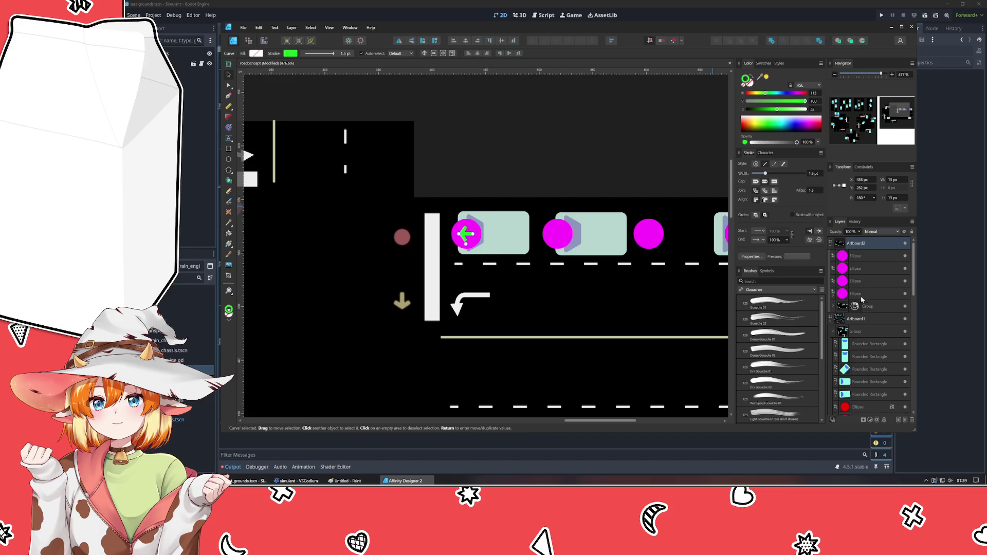
{"action": "left_click", "coordinate": [864, 281]}
{"action": "left_click", "coordinate": [860, 269], "text": "shift"}
{"action": "left_click", "coordinate": [859, 255], "text": "shift"}
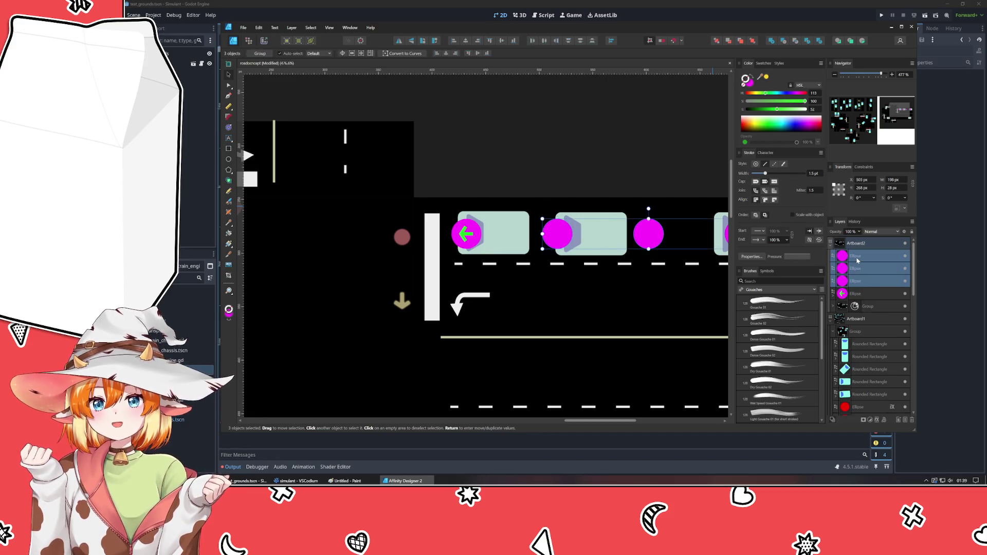
Delete the plain dots and duplicate the arrow dot along the top lane to make four.
{"action": "key", "text": "Delete"}
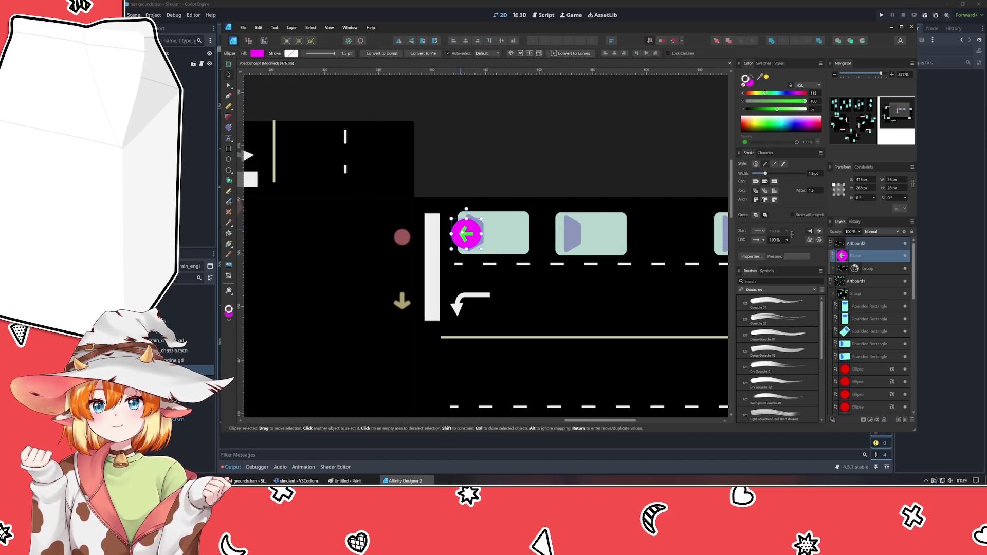
{"action": "key", "text": "ctrl+j"}
{"action": "mouse_move", "coordinate": [472, 241]}
{"action": "left_mouse_down"}
{"action": "mouse_move", "coordinate": [575, 241]}
{"action": "mouse_move", "coordinate": [563, 242]}
{"action": "left_mouse_up"}
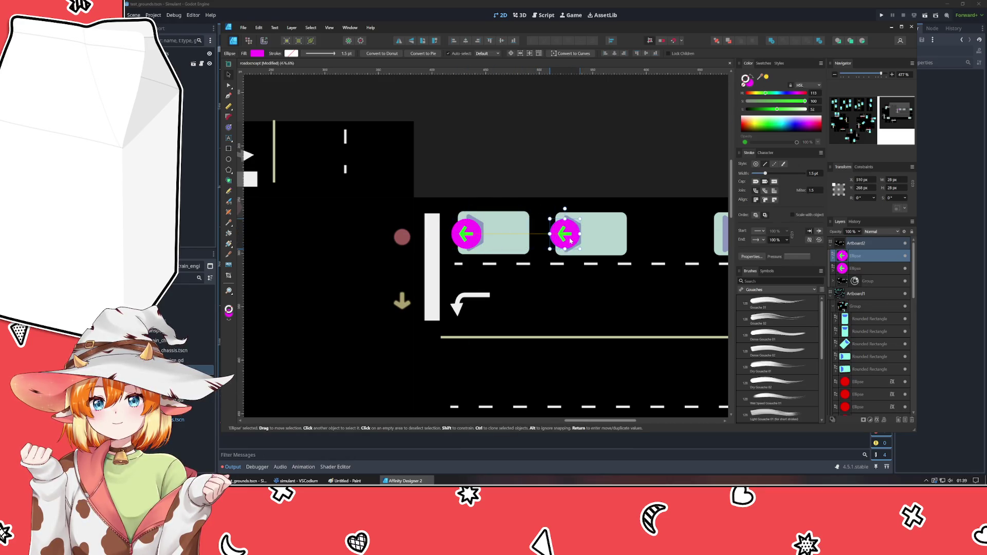
{"action": "scroll", "coordinate": [606, 288], "scroll_direction": "down", "scroll_amount": 2}
{"action": "left_click_drag", "start_coordinate": [605, 288], "coordinate": [512, 299]}
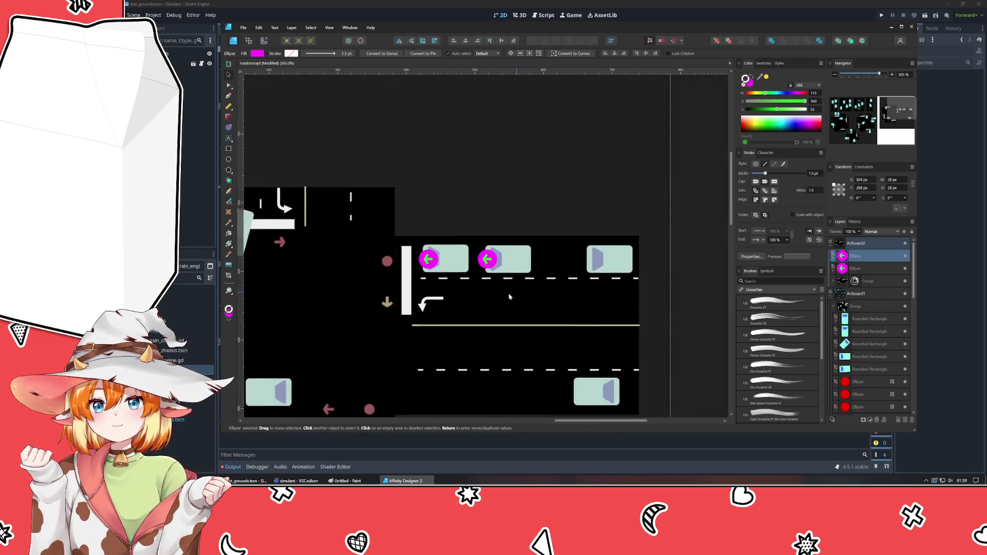
{"action": "key", "text": "ctrl+j"}
{"action": "key", "text": "ctrl+j"}
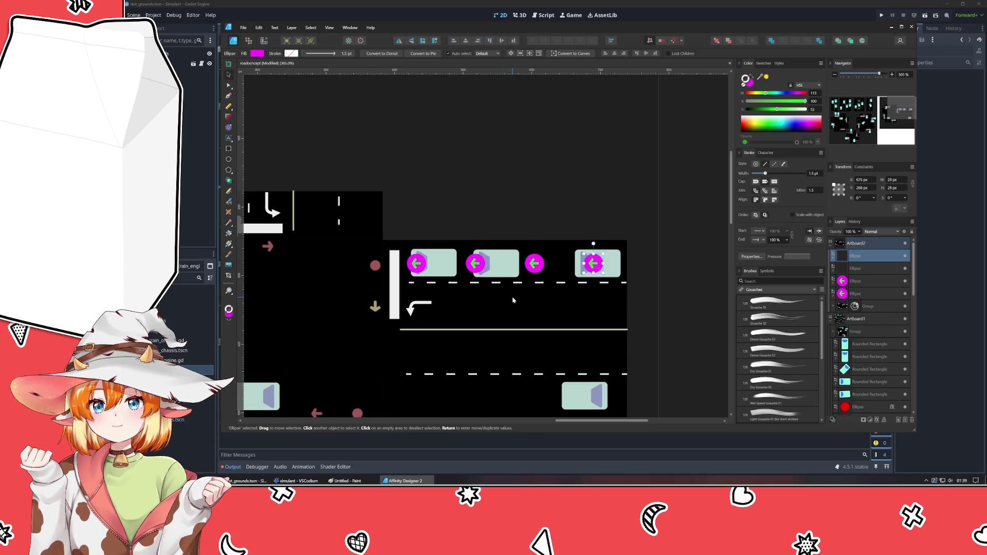
Duplicate the row of four arrow dots down into the second and third lanes, lower row rotated 180°.
{"action": "left_click", "coordinate": [856, 293], "text": "shift"}
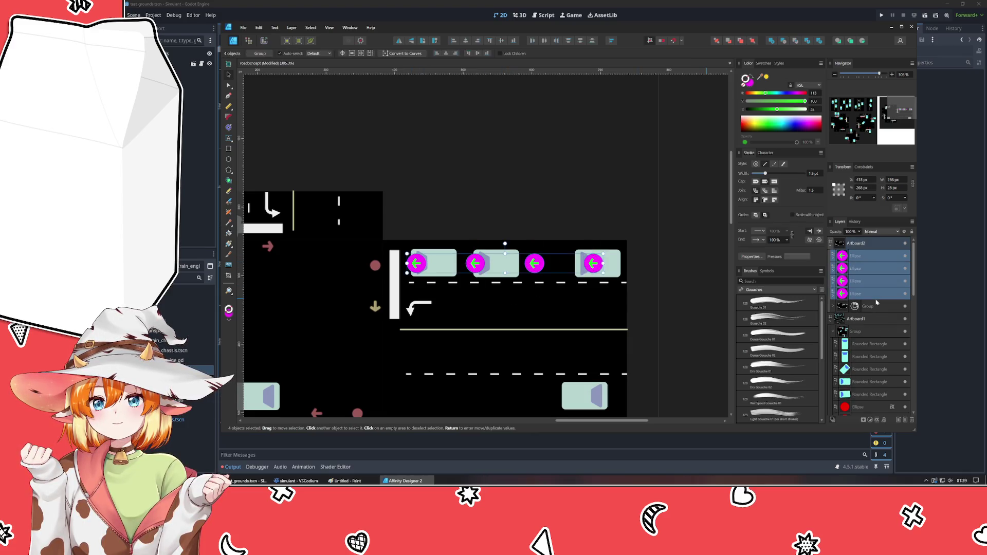
{"action": "key", "text": "ctrl+j"}
{"action": "mouse_move", "coordinate": [528, 264]}
{"action": "left_mouse_down"}
{"action": "mouse_move", "coordinate": [528, 306]}
{"action": "mouse_move", "coordinate": [504, 347]}
{"action": "mouse_move", "coordinate": [521, 355]}
{"action": "mouse_move", "coordinate": [514, 353]}
{"action": "left_mouse_up"}
{"action": "key", "text": "ctrl+j"}
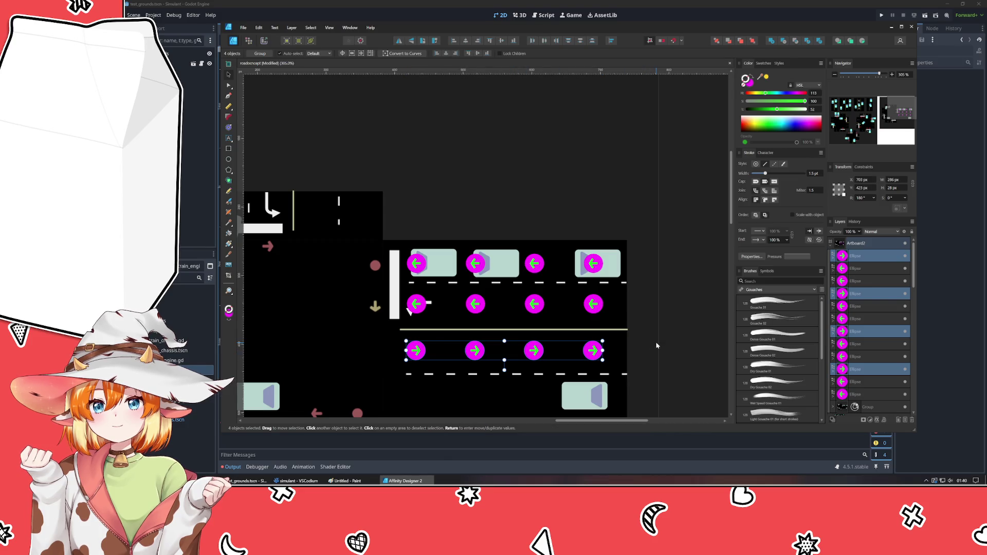
{"action": "left_click_drag", "start_coordinate": [655, 346], "coordinate": [760, 261]}
Select the right-pointing third row and Ctrl-drag a copy into the bottom lane, nudging it into place.
{"action": "left_click", "coordinate": [696, 269]}
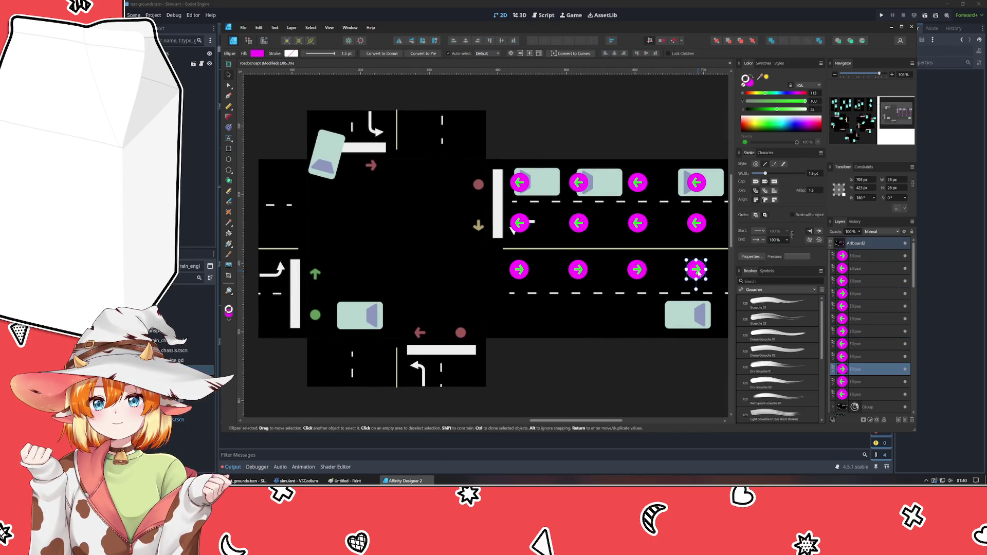
{"action": "left_click", "coordinate": [636, 268], "text": "shift"}
{"action": "left_click", "coordinate": [577, 272], "text": "shift"}
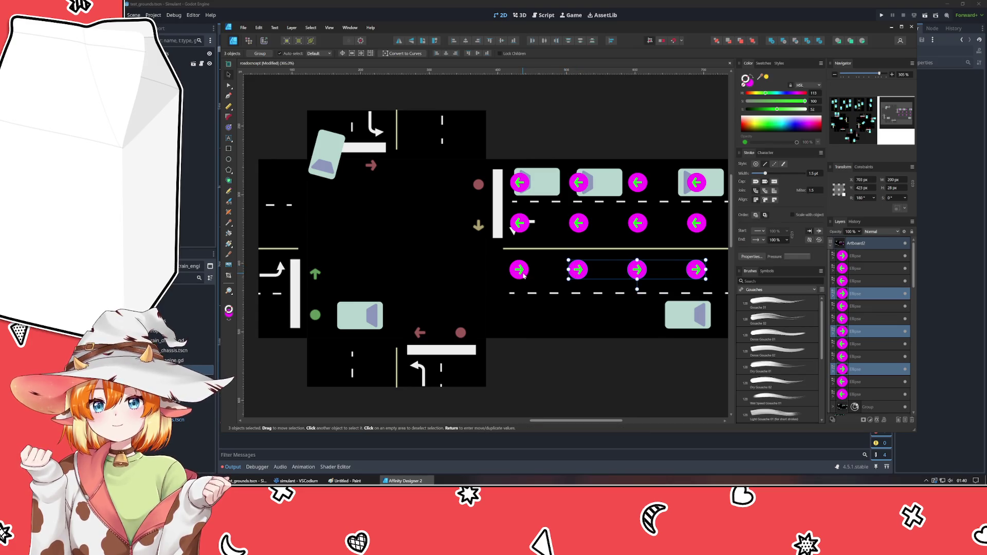
{"action": "left_click", "coordinate": [519, 272], "text": "shift"}
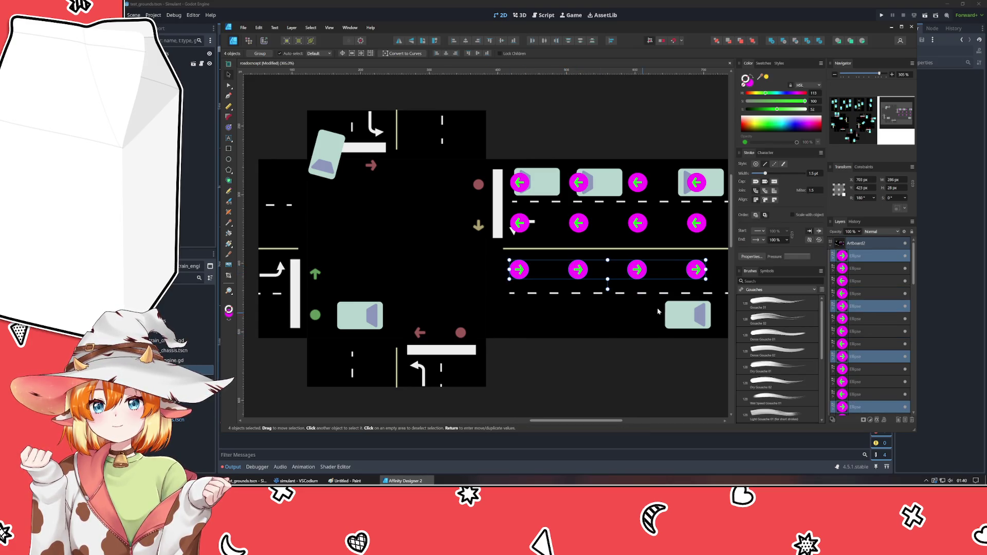
{"action": "left_click_drag", "start_coordinate": [632, 276], "coordinate": [632, 324]}
{"action": "left_click_drag", "start_coordinate": [633, 314], "coordinate": [634, 316]}
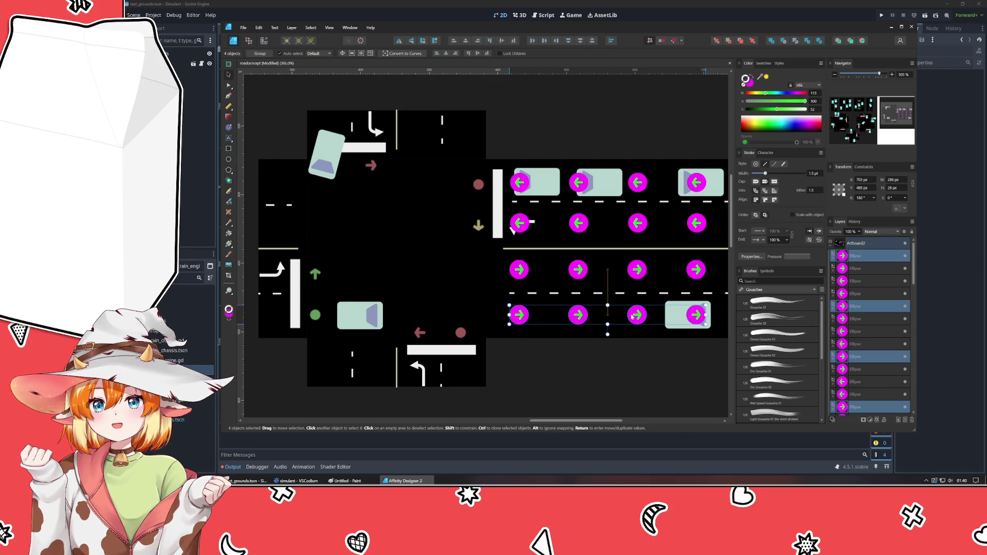
{"action": "left_click", "coordinate": [561, 371]}
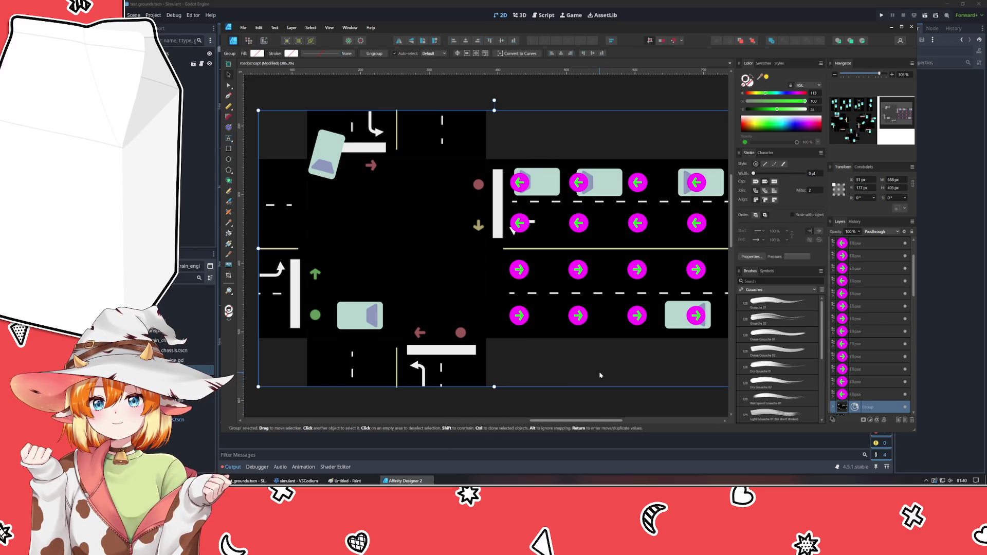
{"action": "scroll", "coordinate": [599, 375], "scroll_direction": "down", "scroll_amount": 1}
Move one right-arrow dot from the right lanes onto the left road.
{"action": "left_click_drag", "start_coordinate": [599, 371], "coordinate": [634, 362]}
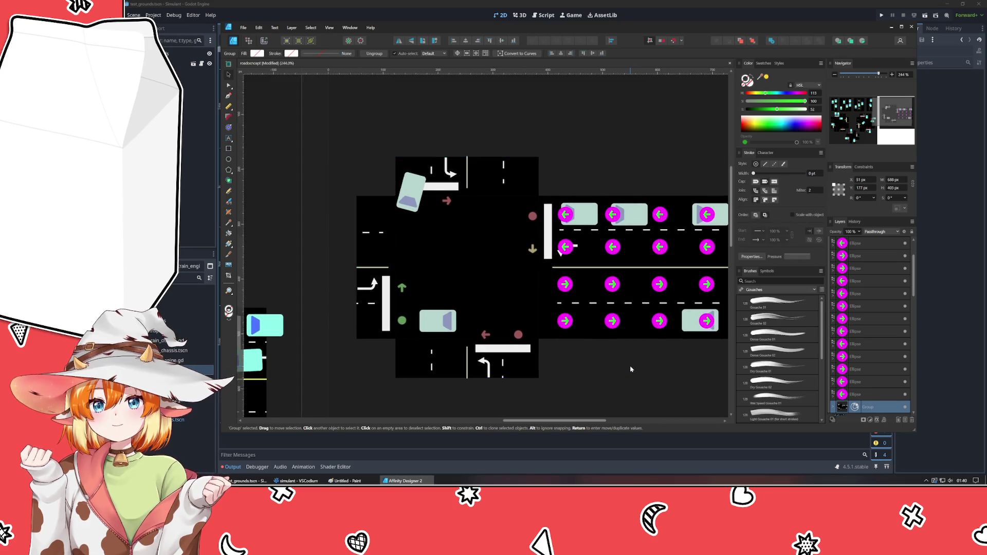
{"action": "left_click", "coordinate": [587, 364]}
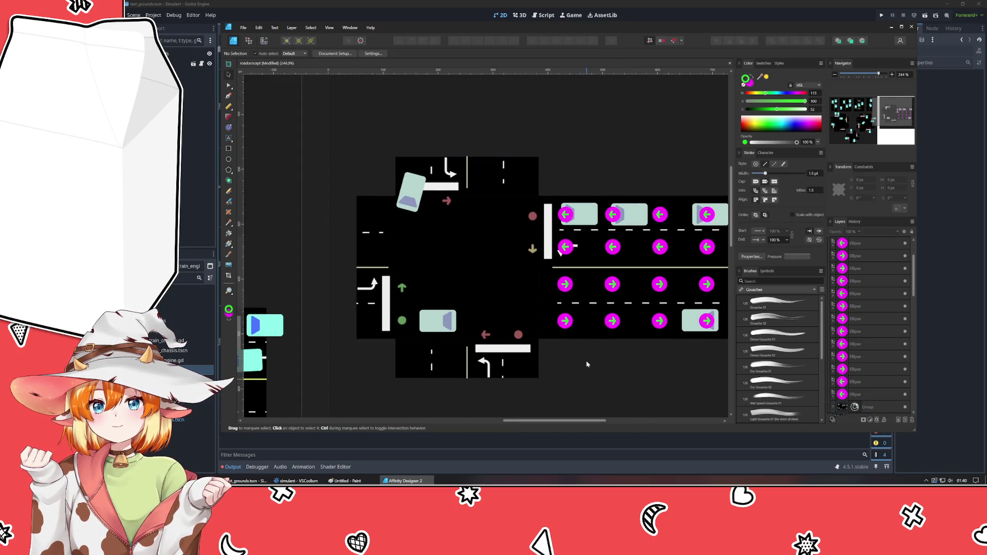
{"action": "left_click", "coordinate": [563, 287]}
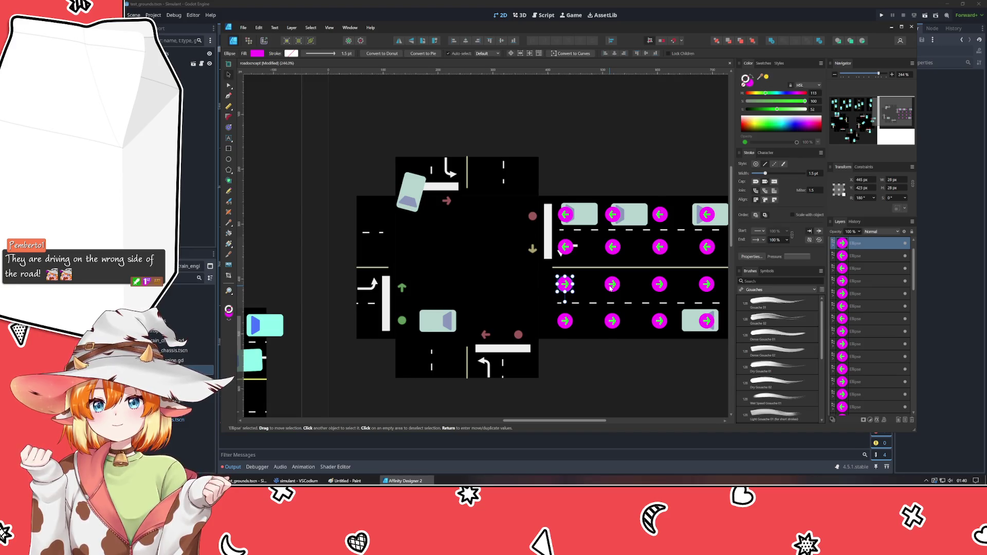
{"action": "left_click_drag", "start_coordinate": [565, 287], "coordinate": [368, 287]}
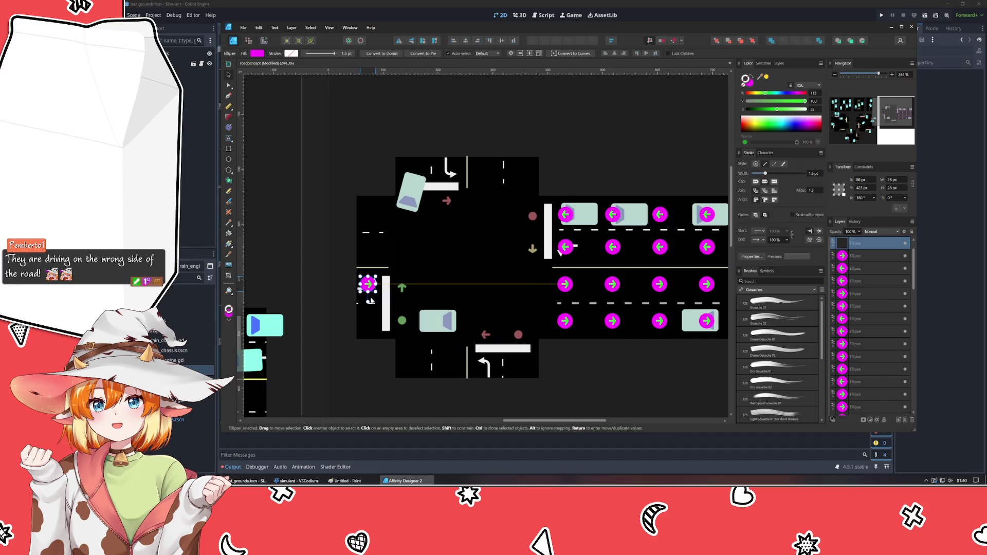
{"action": "key", "text": "Escape"}
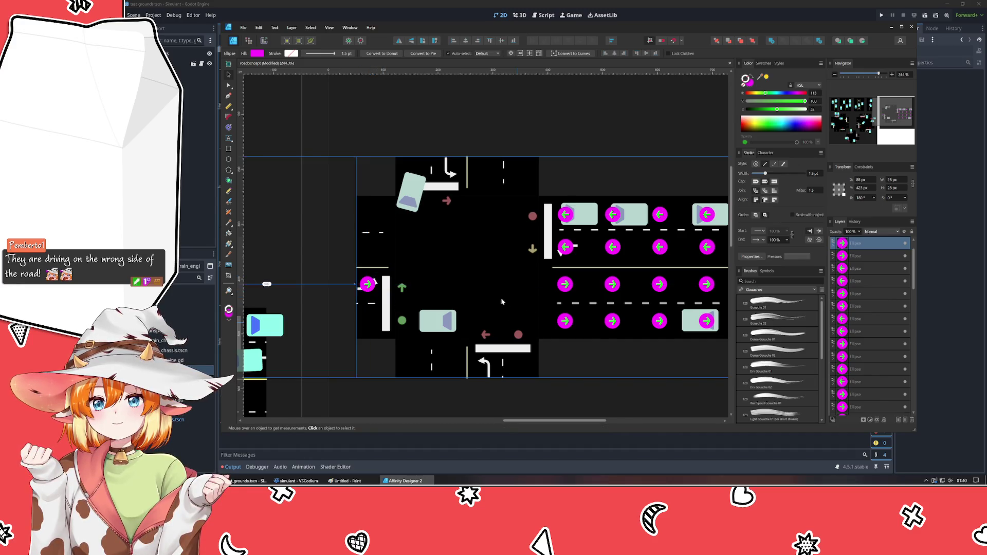
Place a copy of a dot in the lower left lane and select both left-road dots.
{"action": "left_click", "coordinate": [540, 308]}
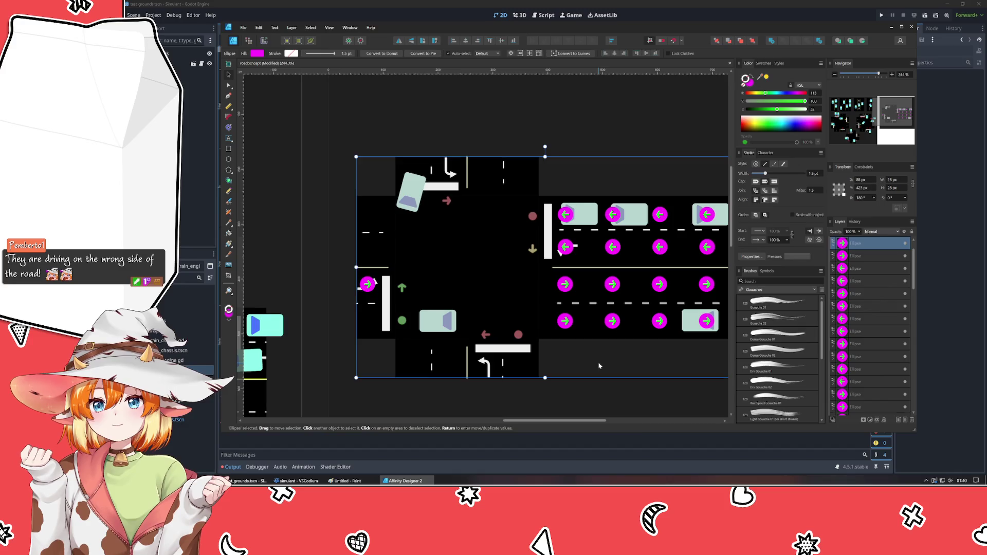
{"action": "left_click", "coordinate": [565, 284]}
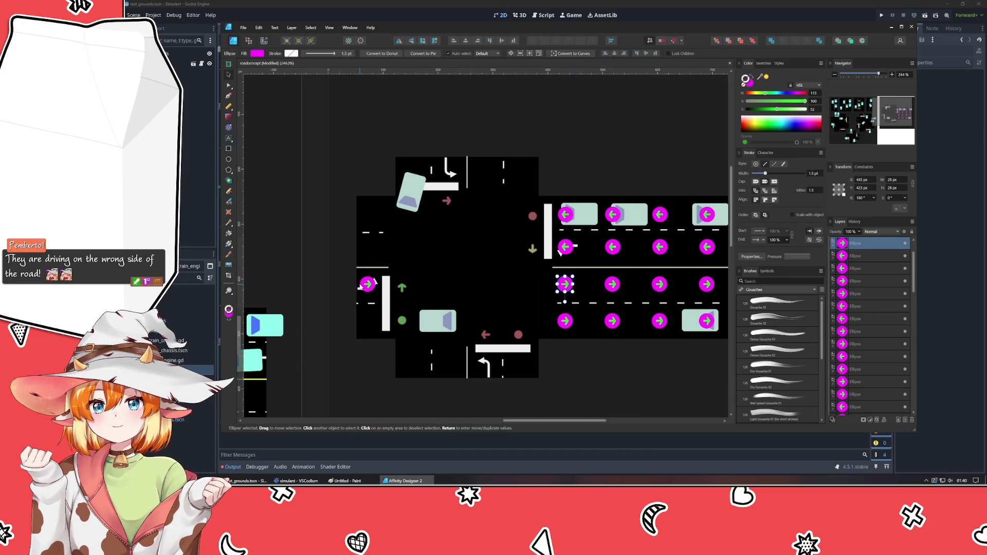
{"action": "left_click_drag", "start_coordinate": [361, 285], "coordinate": [362, 285]}
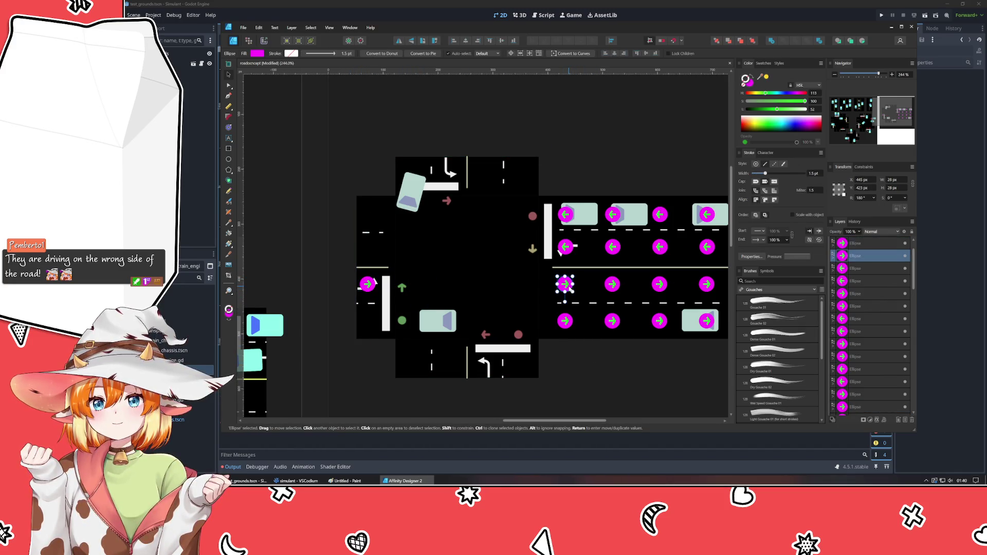
{"action": "left_click_drag", "start_coordinate": [564, 284], "coordinate": [367, 321]}
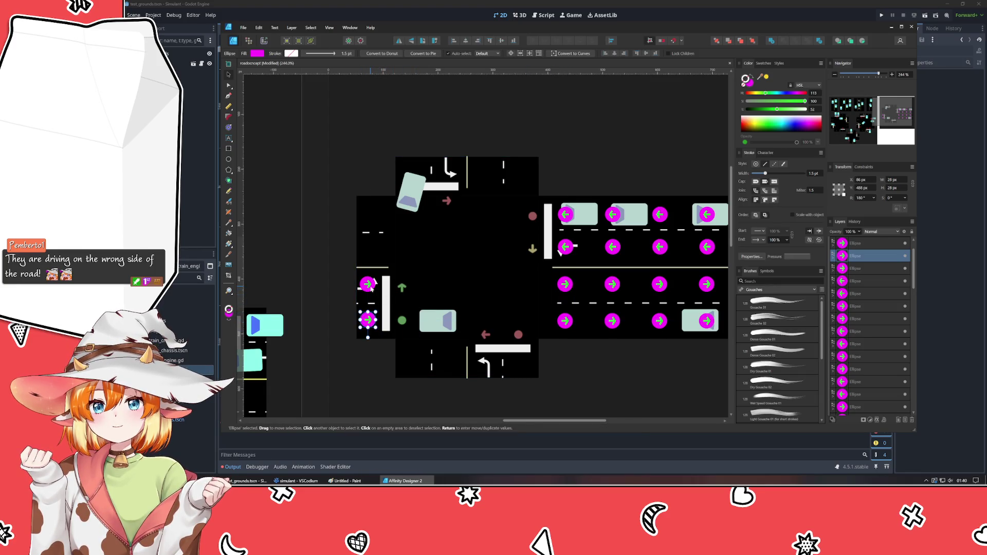
{"action": "left_click", "coordinate": [367, 285], "text": "shift"}
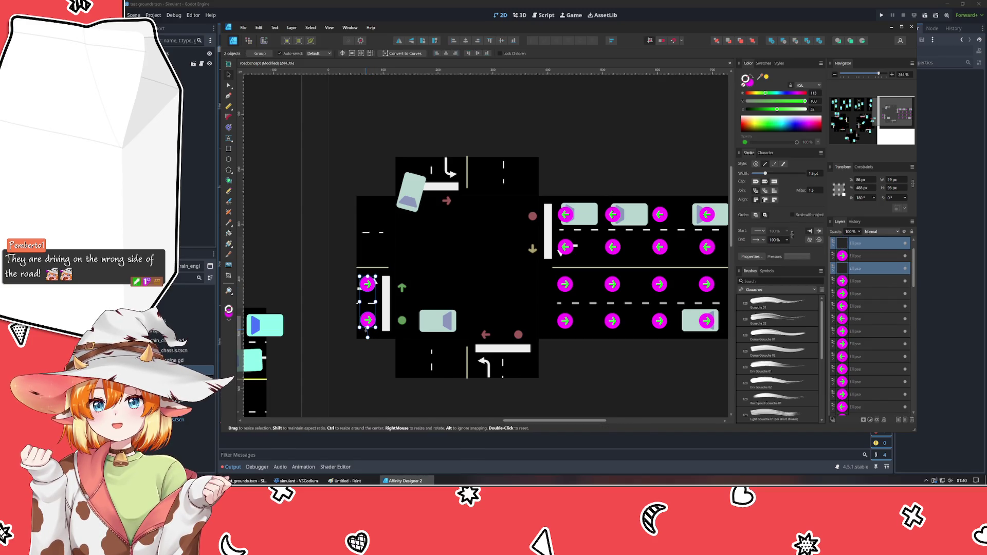
{"action": "key", "text": "ctrl+g"}
{"action": "key", "text": "ctrl+shift+g"}
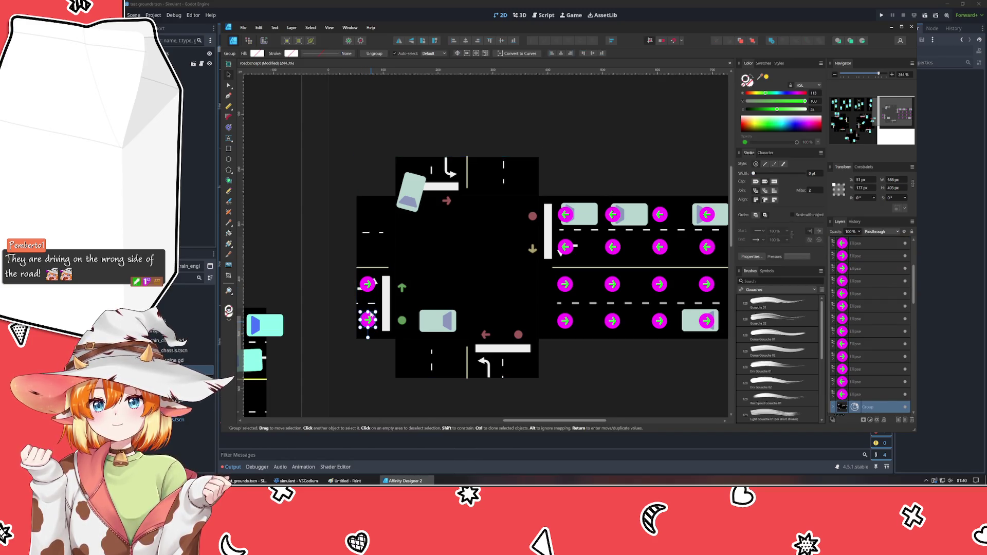
Duplicate the pair and move the 180°-rotated copy into the upper left lanes.
{"action": "key", "text": "ctrl+j"}
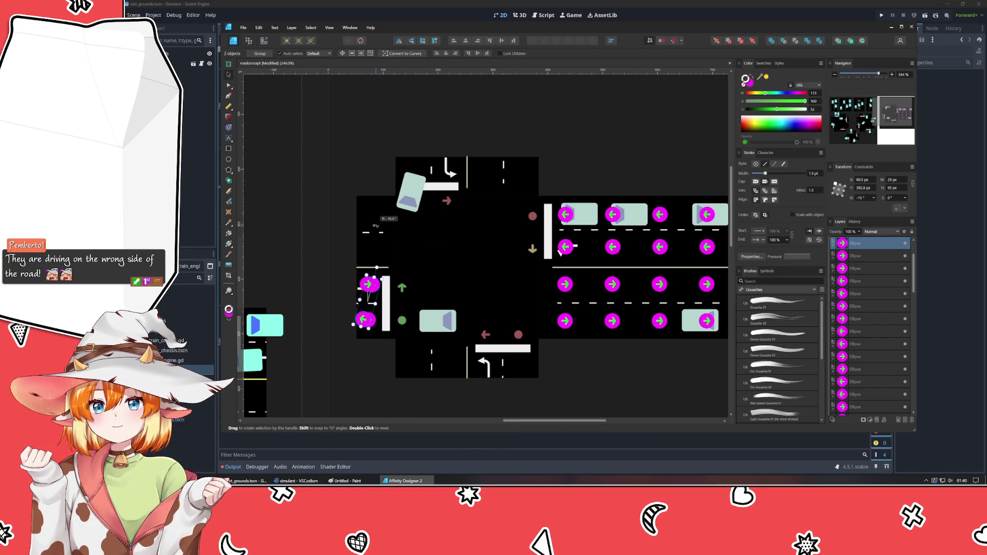
{"action": "left_click_drag", "start_coordinate": [367, 337], "coordinate": [370, 215]}
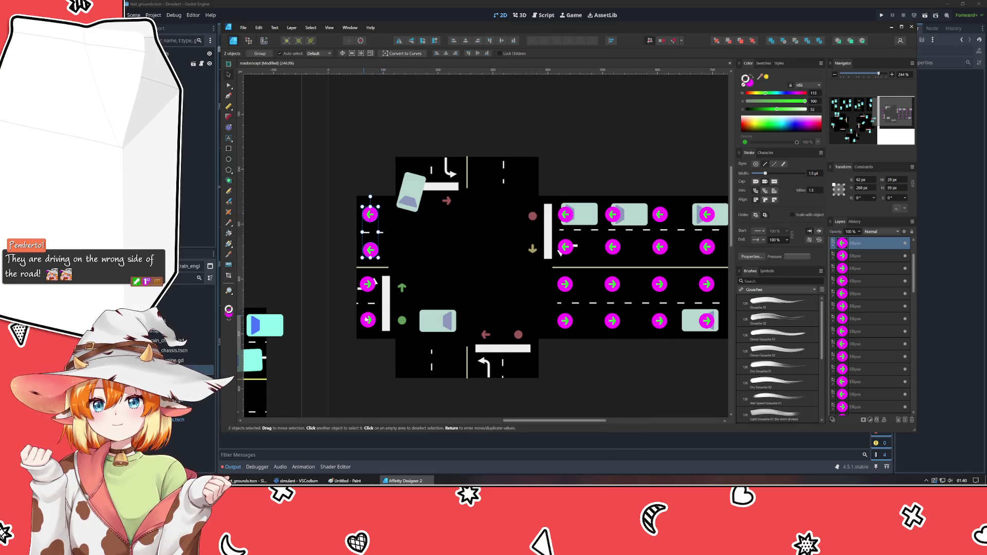
Copy a dot pair, rotate it to point down and place it on the top road.
{"action": "left_click", "coordinate": [367, 285]}
{"action": "mouse_move", "coordinate": [369, 285]}
{"action": "left_mouse_down"}
{"action": "mouse_move", "coordinate": [472, 205]}
{"action": "mouse_move", "coordinate": [398, 246]}
{"action": "mouse_move", "coordinate": [393, 219]}
{"action": "left_mouse_up"}
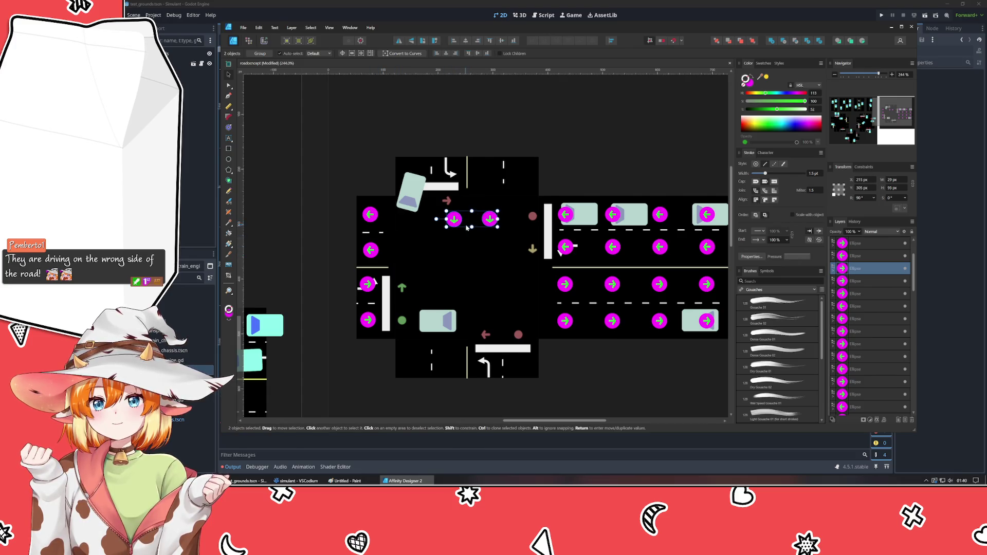
{"action": "left_click_drag", "start_coordinate": [470, 221], "coordinate": [430, 170]}
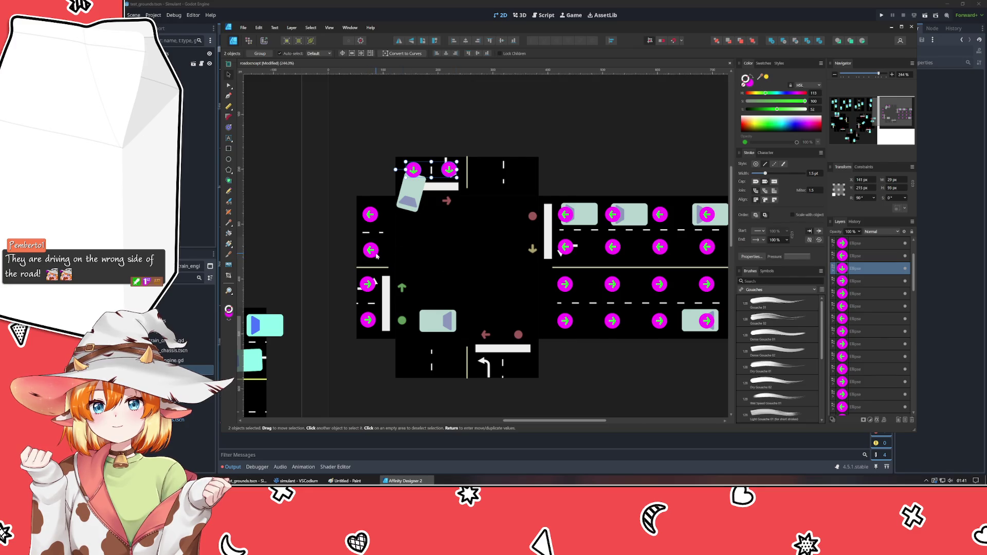
Copy a left-arrow pair, rotate it to point up, group it and place it on the bottom road.
{"action": "left_click", "coordinate": [565, 247]}
{"action": "left_click_drag", "start_coordinate": [560, 228], "coordinate": [489, 256]}
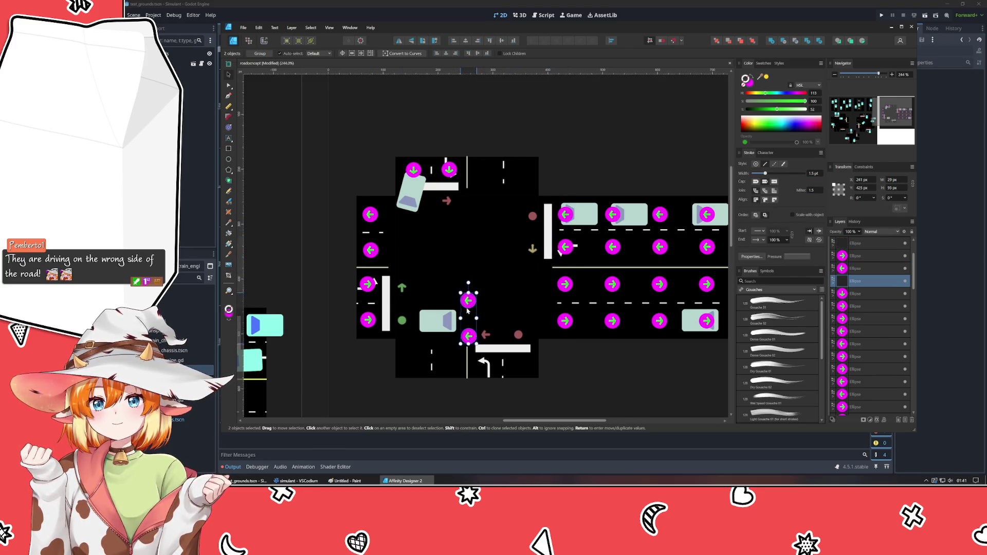
{"action": "left_click", "coordinate": [489, 256]}
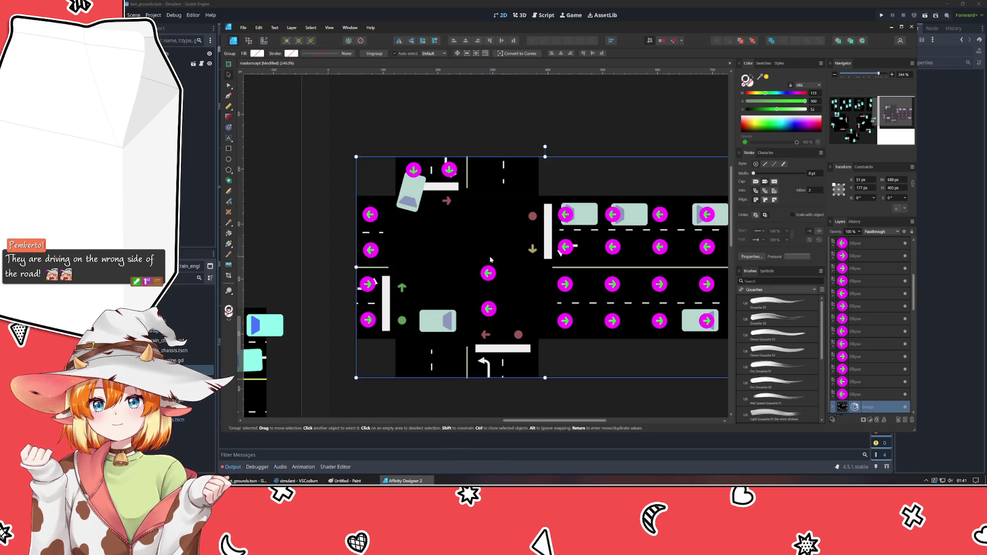
{"action": "left_click", "coordinate": [490, 274]}
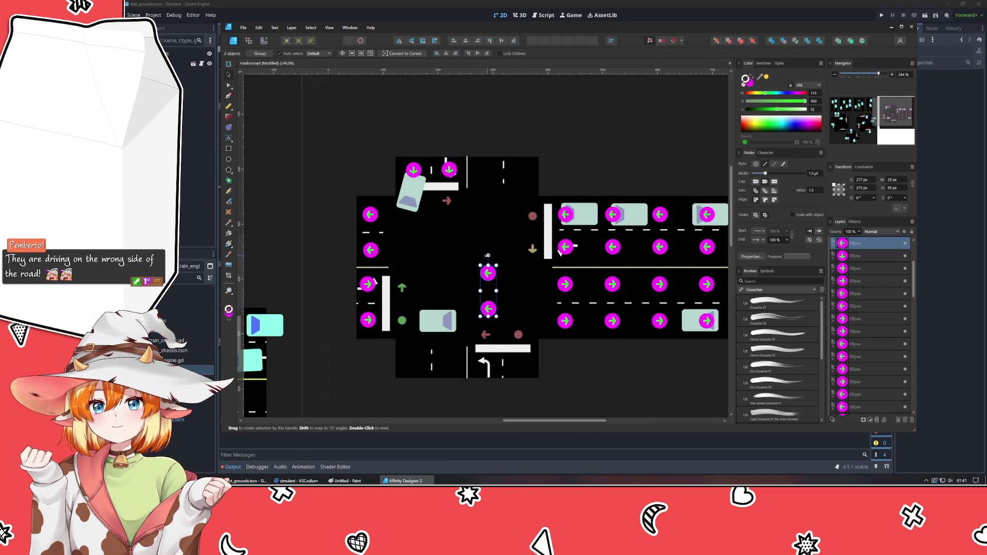
{"action": "mouse_move", "coordinate": [481, 256]}
{"action": "left_mouse_down"}
{"action": "mouse_move", "coordinate": [523, 284]}
{"action": "mouse_move", "coordinate": [499, 371]}
{"action": "left_mouse_up"}
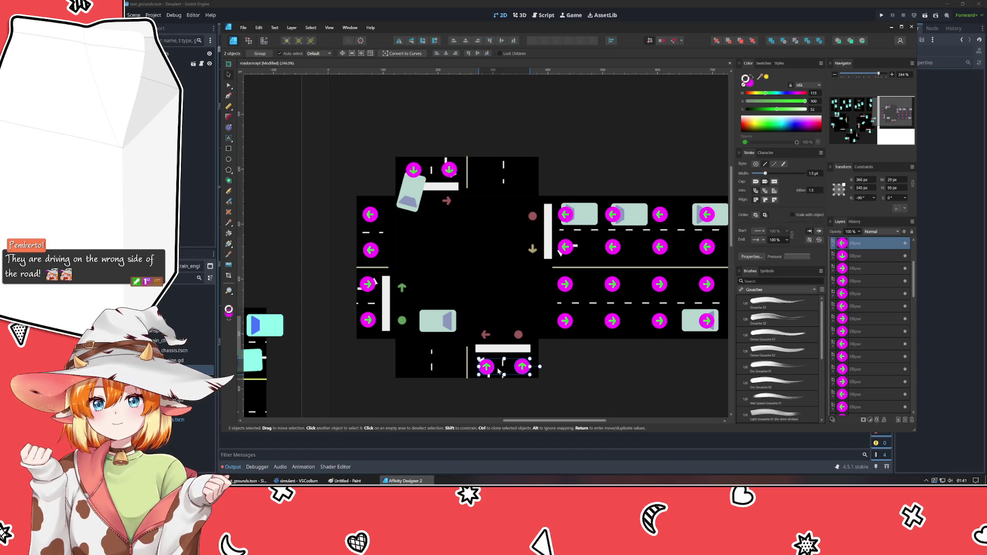
{"action": "key", "text": "ctrl+g"}
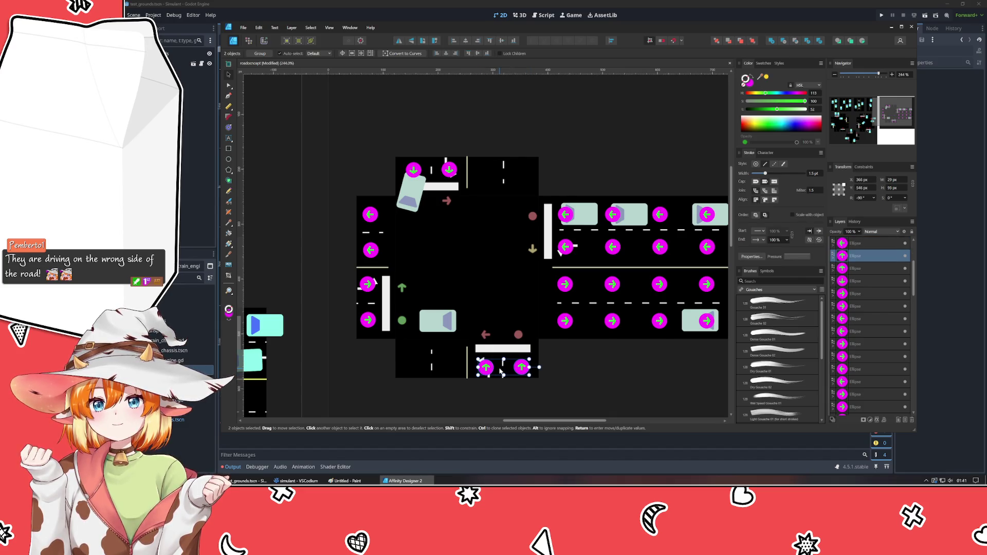
{"action": "mouse_move", "coordinate": [500, 372]}
{"action": "left_mouse_down"}
{"action": "mouse_move", "coordinate": [480, 362]}
{"action": "mouse_move", "coordinate": [460, 255]}
{"action": "mouse_move", "coordinate": [491, 177]}
{"action": "left_mouse_up"}
Duplicate the top road's down-arrow pair onto the bottom road and deselect.
{"action": "left_click", "coordinate": [430, 172]}
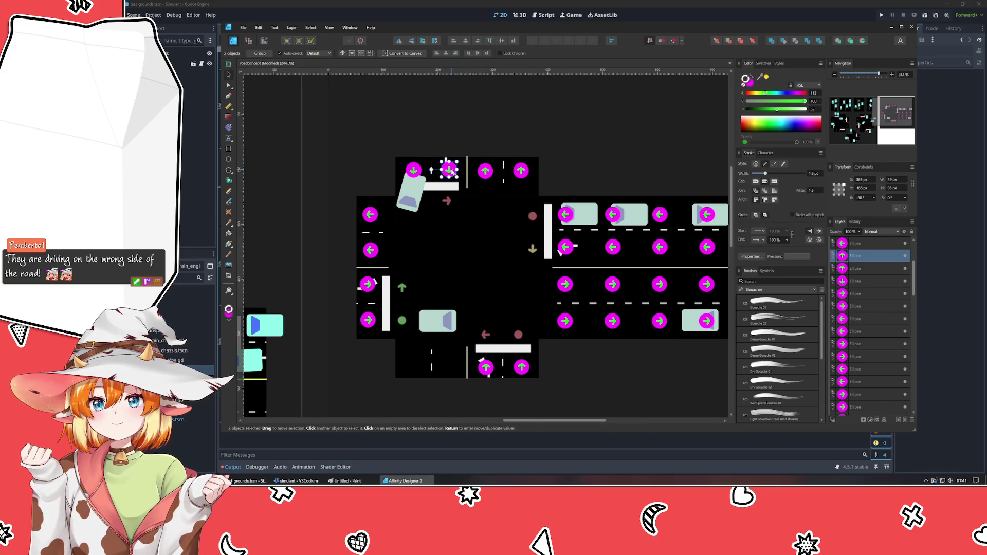
{"action": "key", "text": "ctrl+j"}
{"action": "left_click_drag", "start_coordinate": [430, 171], "coordinate": [431, 371]}
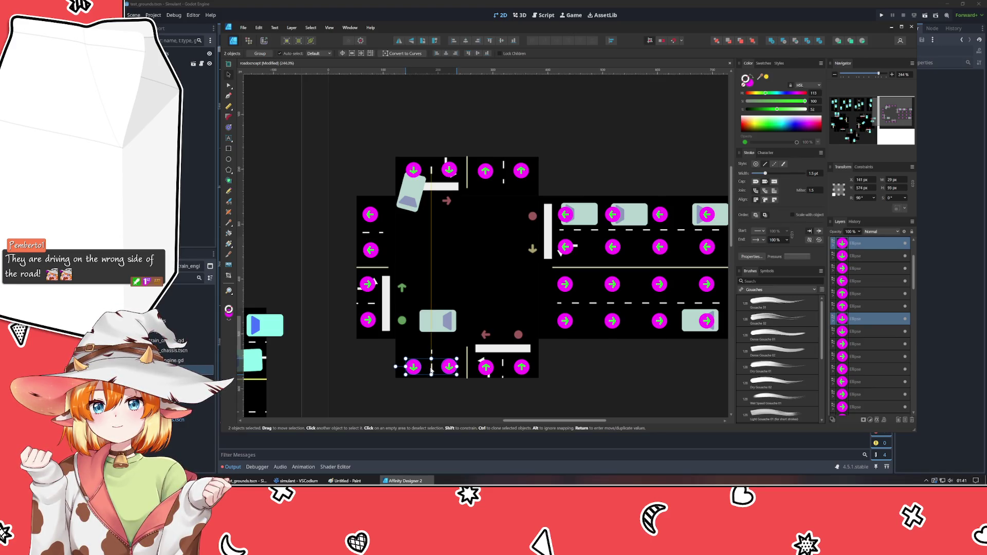
{"action": "left_click", "coordinate": [655, 391]}
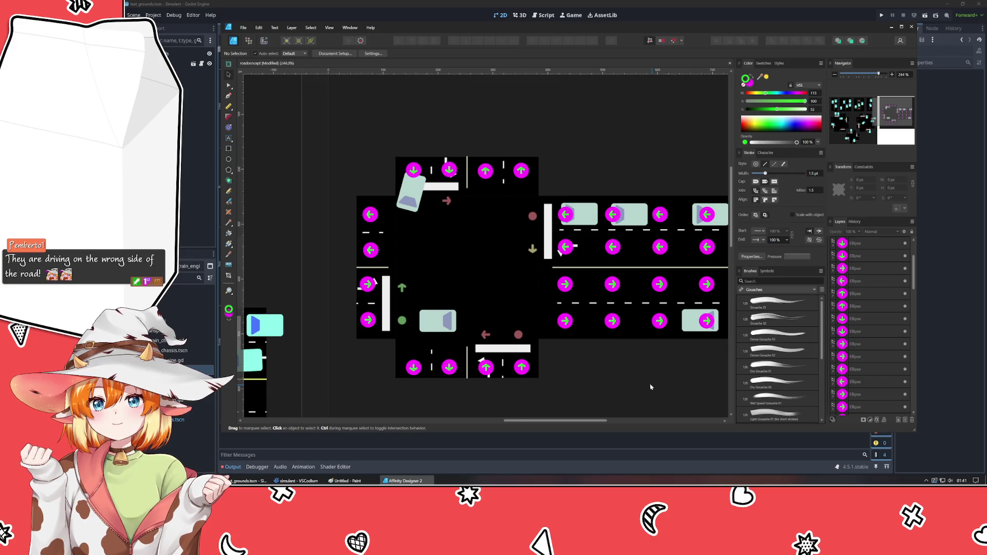
Pan the view, activate the Pen tool and select a dot ellipse in the Layers panel.
{"action": "left_click_drag", "start_coordinate": [654, 391], "coordinate": [620, 371]}
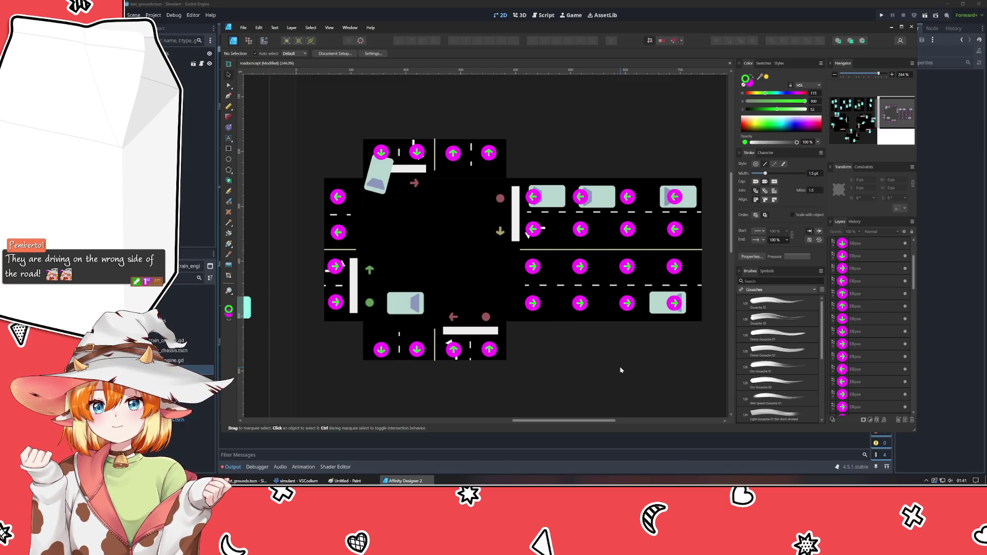
{"action": "left_click", "coordinate": [228, 97]}
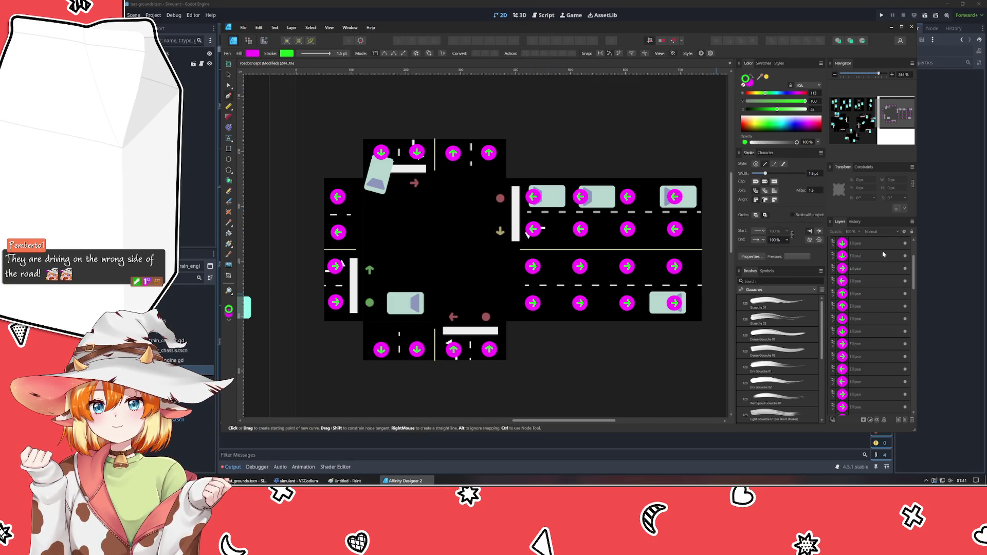
{"action": "scroll", "coordinate": [883, 255], "scroll_direction": "up", "scroll_amount": 2}
{"action": "left_click", "coordinate": [865, 318]}
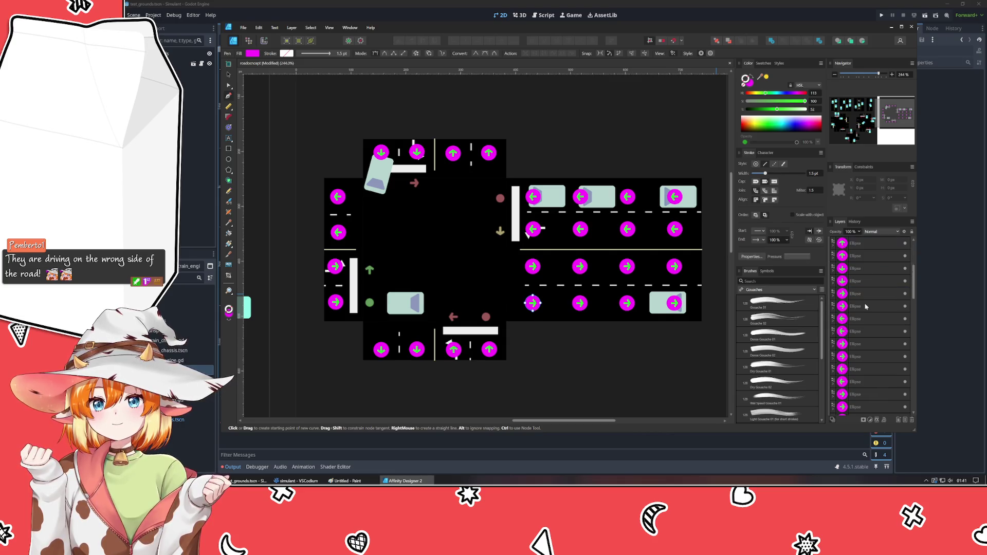
{"action": "scroll", "coordinate": [866, 307], "scroll_direction": "down", "scroll_amount": 2}
{"action": "scroll", "coordinate": [865, 309], "scroll_direction": "down", "scroll_amount": 2}
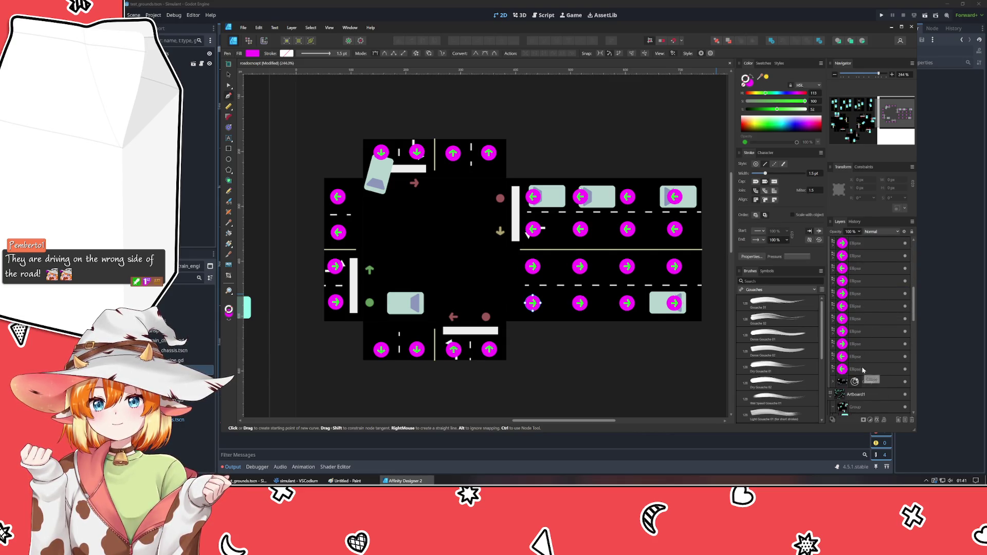
{"action": "left_click", "coordinate": [862, 371], "text": "shift"}
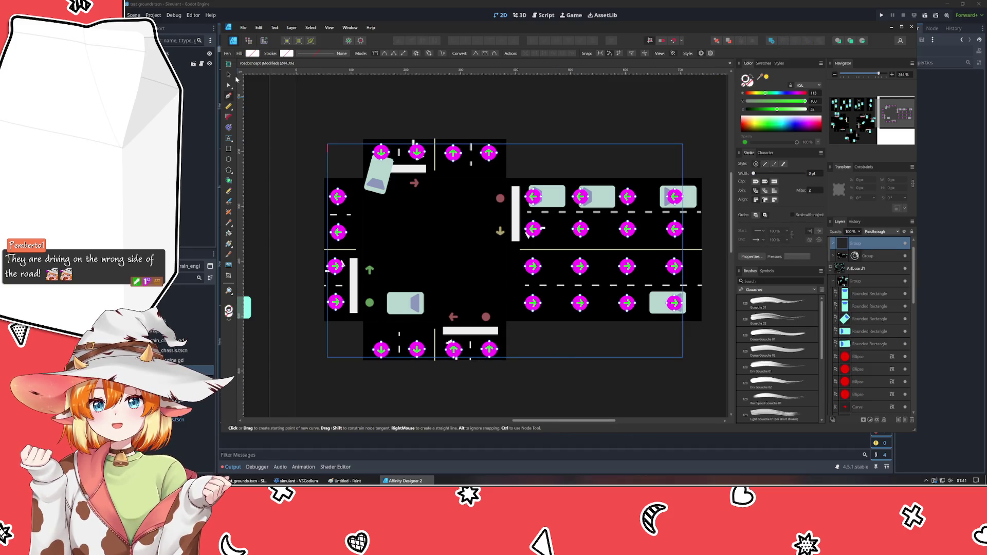
{"action": "key", "text": "v"}
{"action": "key", "text": "Escape"}
{"action": "scroll", "coordinate": [495, 194], "scroll_direction": "right", "scroll_amount": 2}
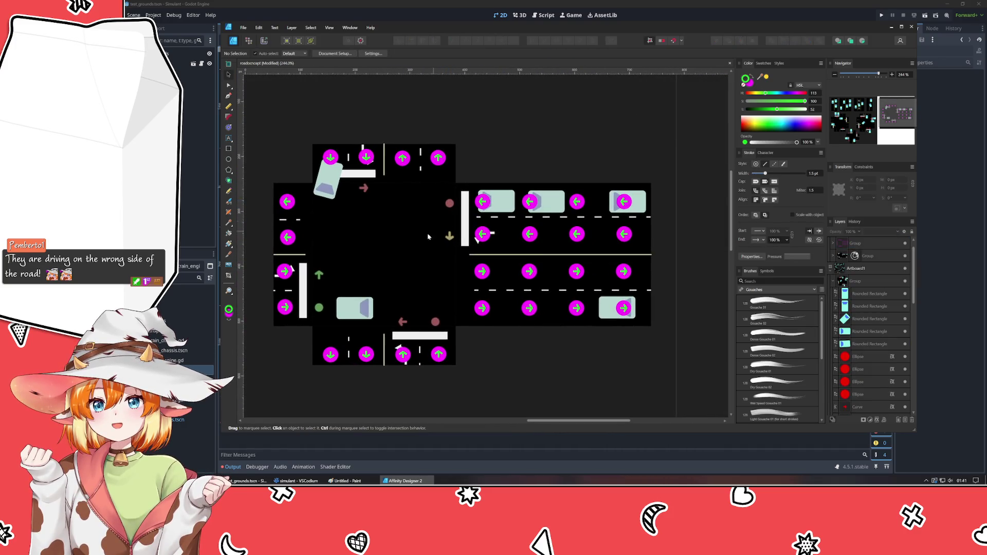
{"action": "left_click", "coordinate": [229, 95]}
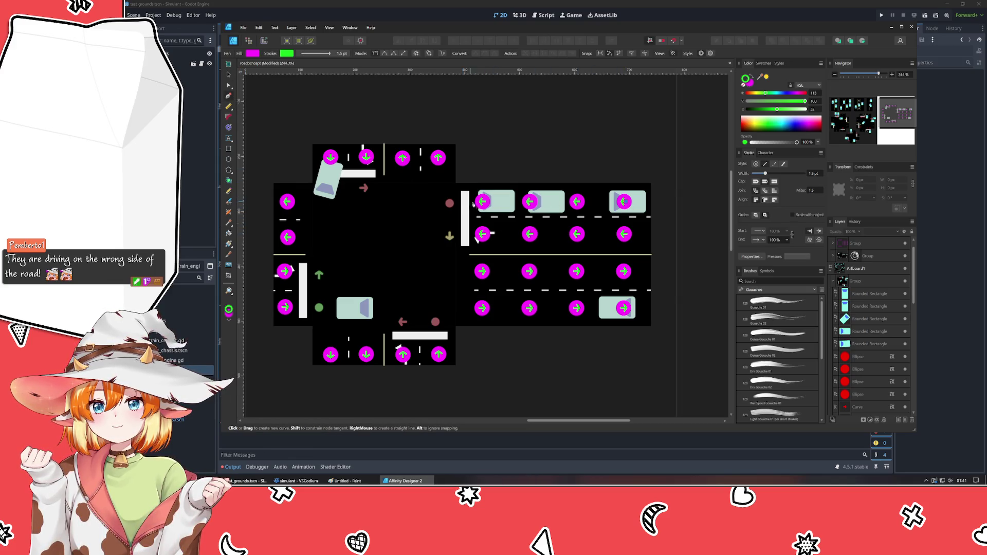
{"action": "left_click", "coordinate": [482, 202]}
End the path at the far top-lane dot, make the line dashed and recolour its stroke.
{"action": "left_click", "coordinate": [623, 202]}
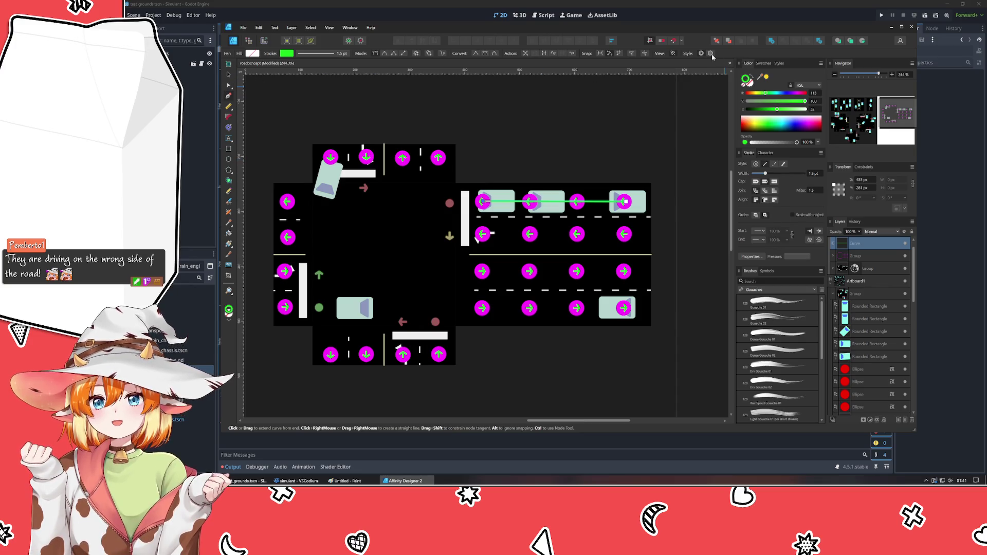
{"action": "left_click", "coordinate": [775, 164]}
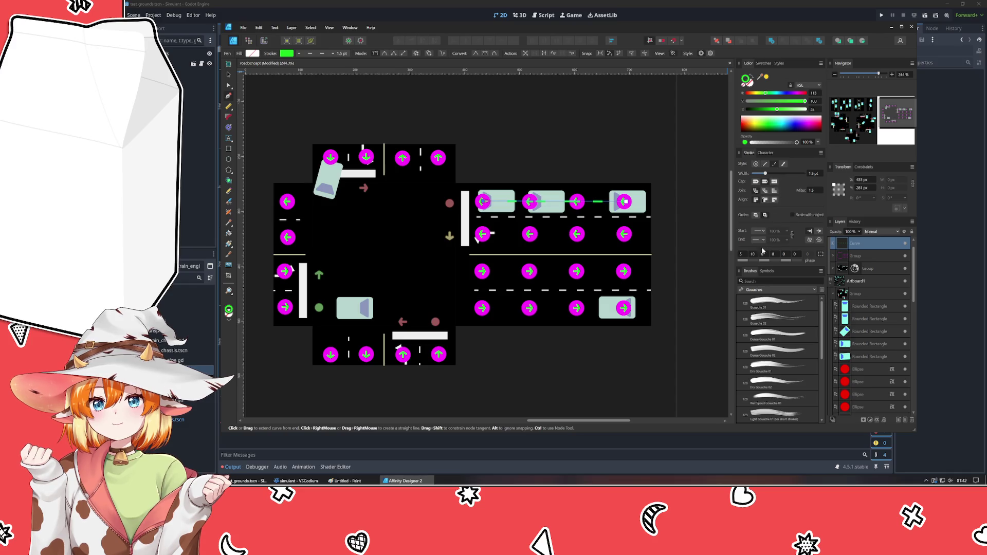
{"action": "scroll", "coordinate": [754, 256], "scroll_direction": "up", "scroll_amount": 2}
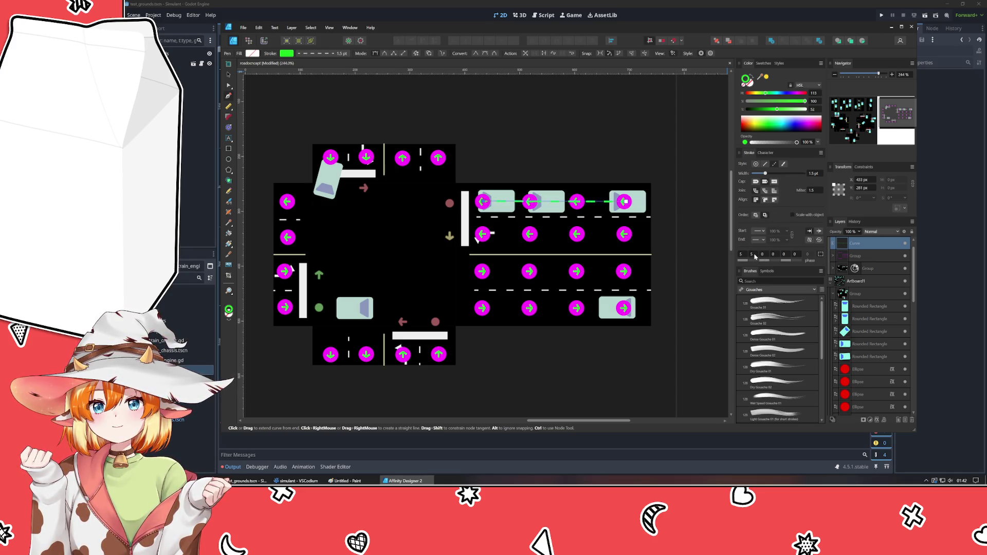
{"action": "scroll", "coordinate": [754, 256], "scroll_direction": "up", "scroll_amount": 2}
{"action": "scroll", "coordinate": [746, 256], "scroll_direction": "up", "scroll_amount": 2}
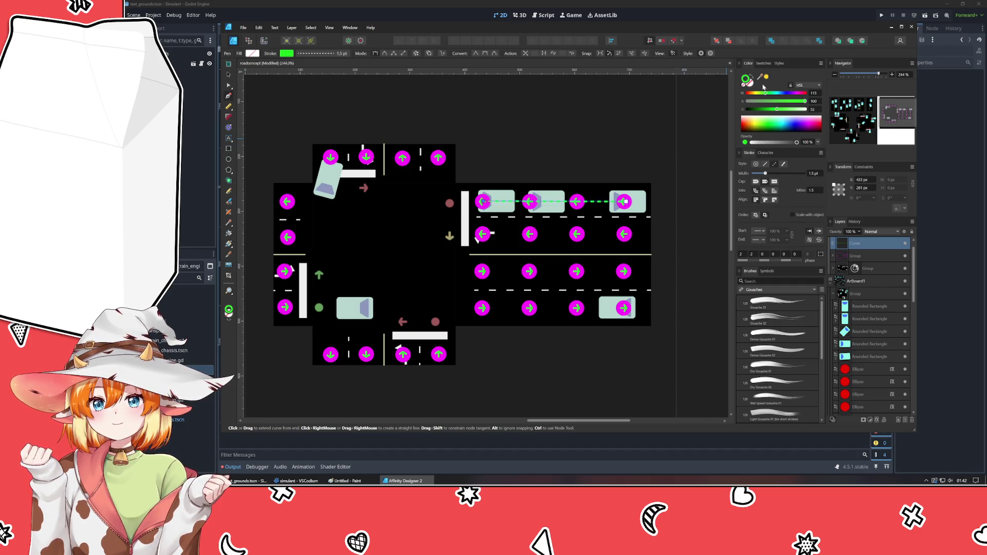
{"action": "left_click", "coordinate": [777, 93]}
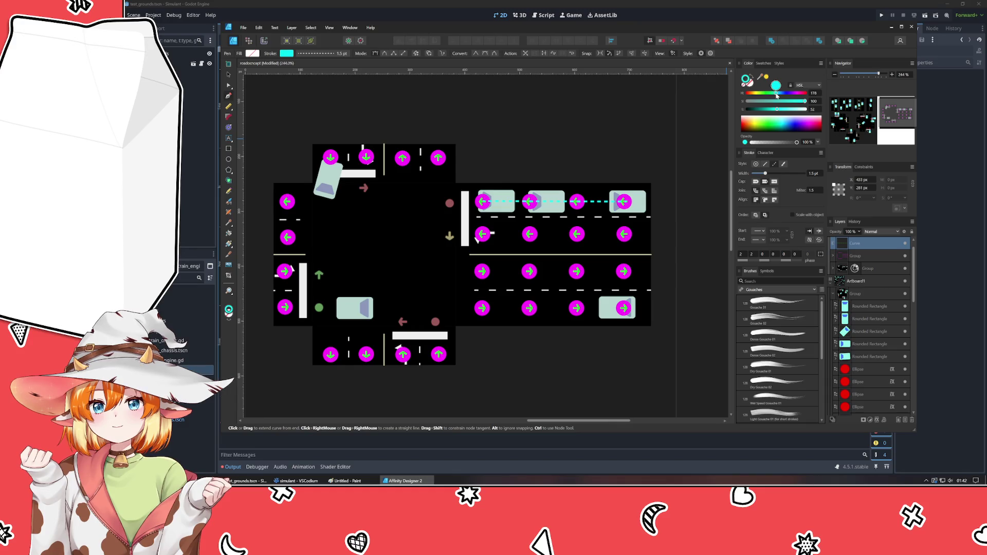
{"action": "left_click_drag", "start_coordinate": [775, 95], "coordinate": [810, 101]}
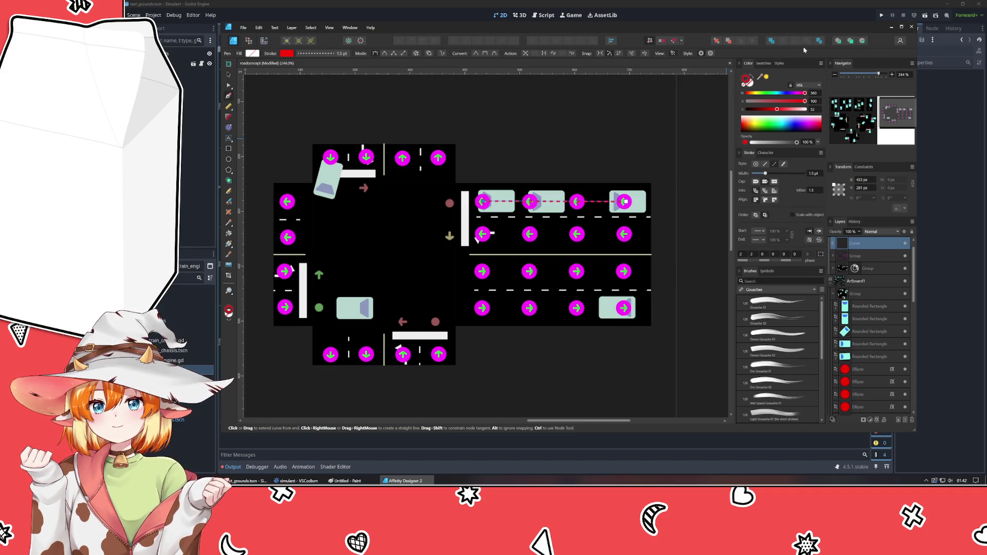
Move the curve below the group, finish the pen curve and return to the Move tool.
{"action": "left_click", "coordinate": [717, 44]}
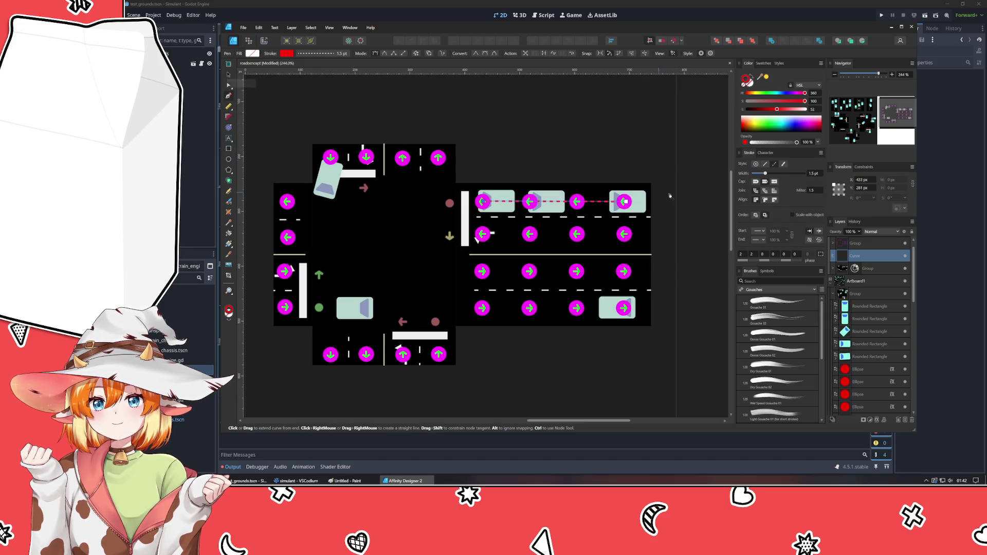
{"action": "key", "text": "Escape"}
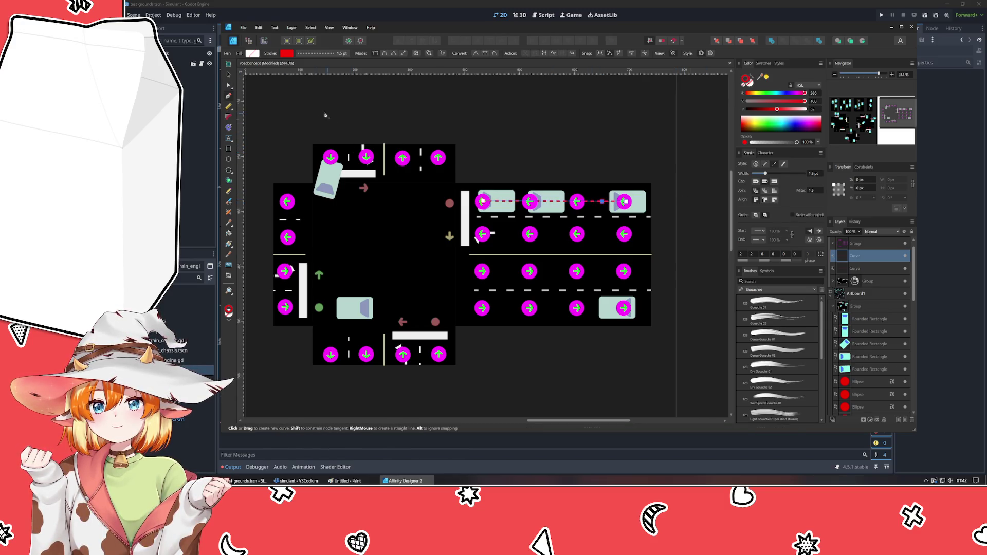
{"action": "left_click", "coordinate": [227, 66]}
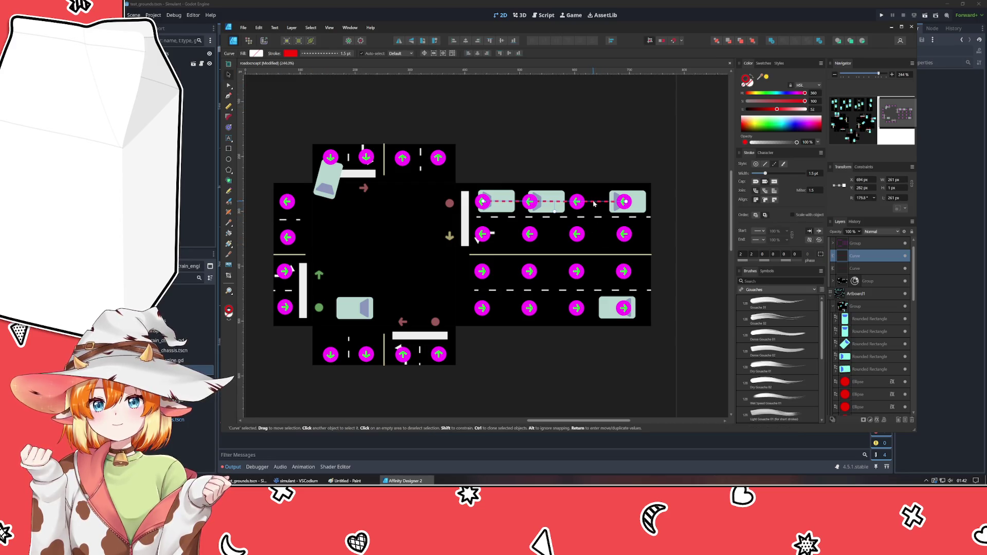
Alt-drag a copy of the red dashed line into the lower lane, zoom in and deselect.
{"action": "left_click_drag", "start_coordinate": [596, 217], "coordinate": [599, 236]}
{"action": "scroll", "coordinate": [600, 235], "scroll_direction": "up", "scroll_amount": 2}
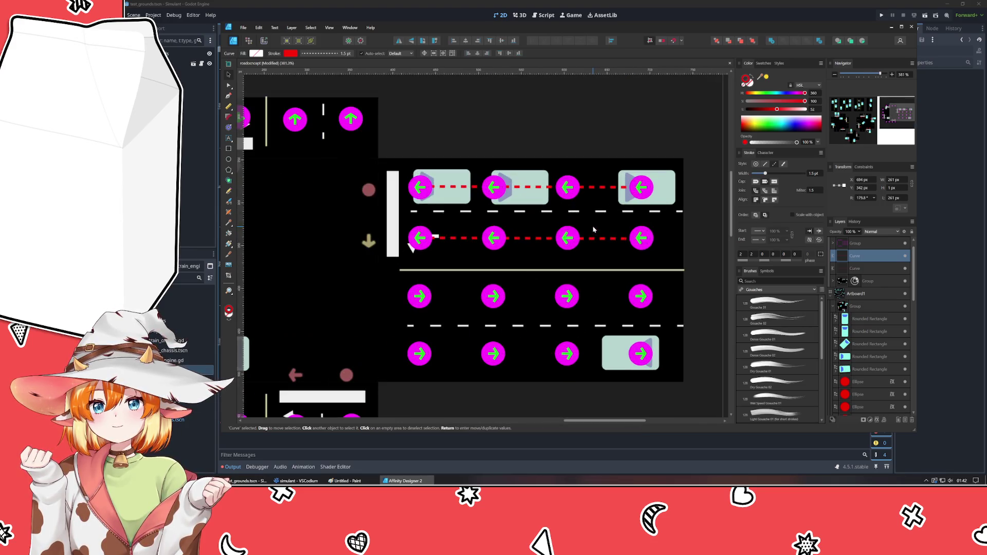
{"action": "left_click", "coordinate": [524, 177]}
{"action": "left_click", "coordinate": [459, 93]}
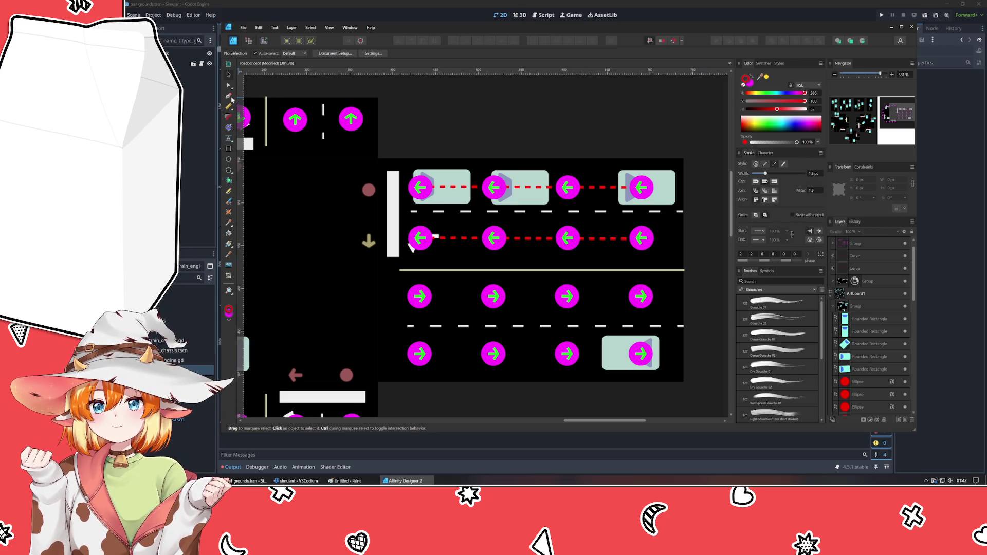
{"action": "key", "text": "p"}
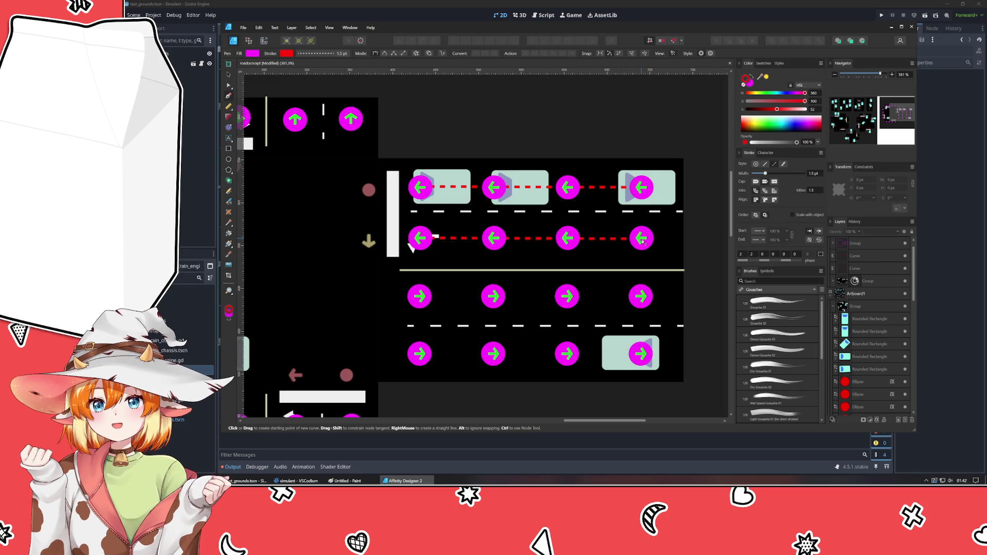
Draw a zigzag pen curve between lower- and upper-lane dots across four nodes.
{"action": "left_click", "coordinate": [640, 237]}
{"action": "left_click", "coordinate": [567, 188]}
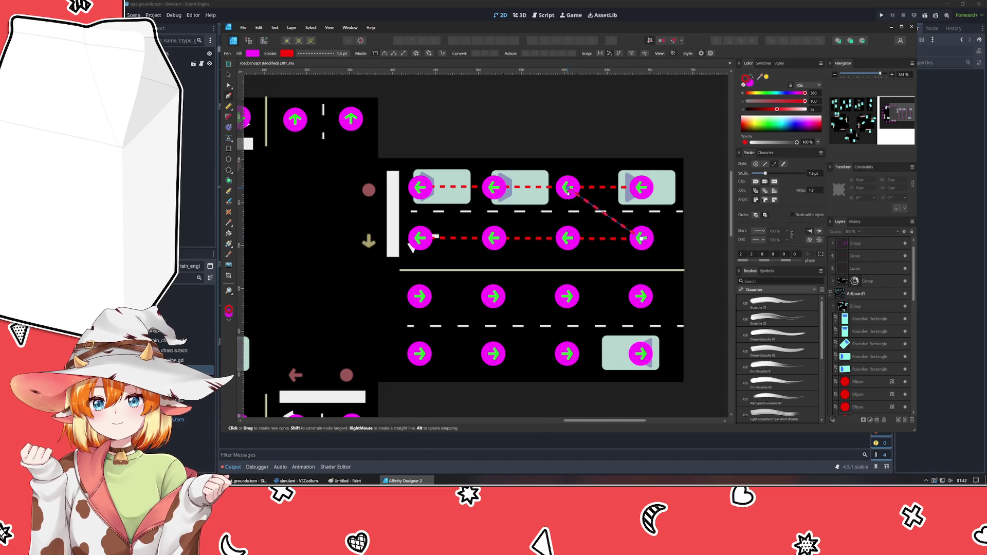
{"action": "left_click", "coordinate": [493, 239]}
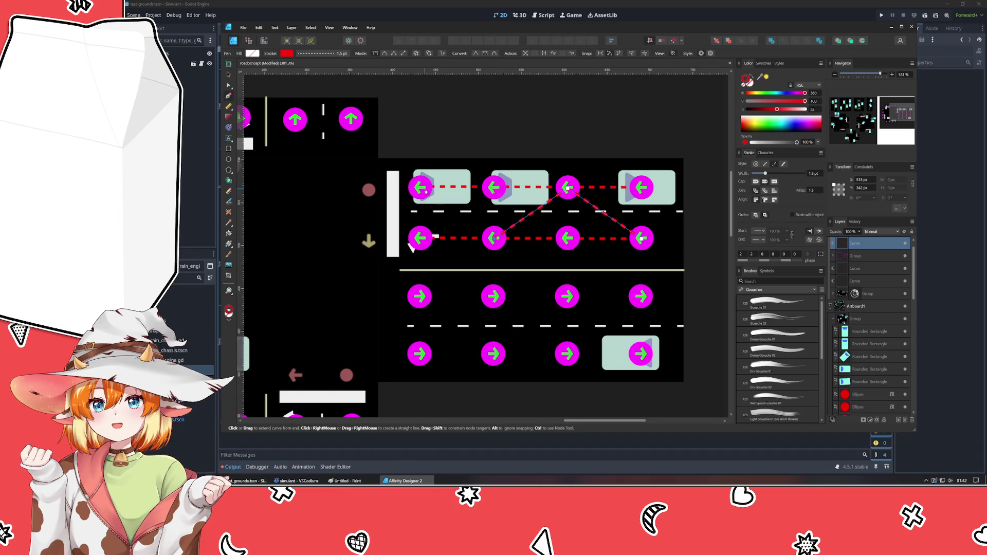
{"action": "left_click", "coordinate": [423, 192]}
{"action": "key", "text": "Escape"}
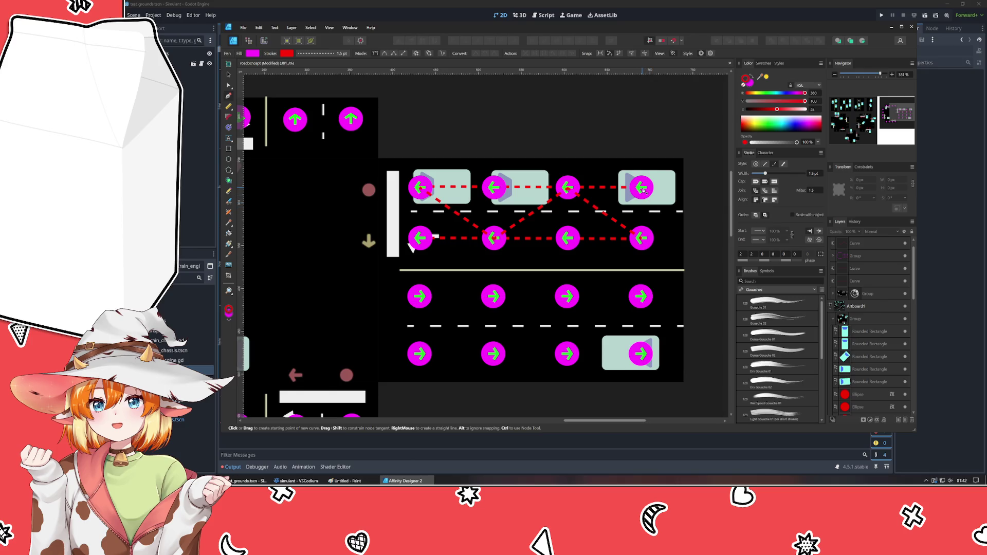
Draw a second crossing line from a lower-lane dot to an upper-lane dot, then reselect the group.
{"action": "left_click", "coordinate": [550, 251]}
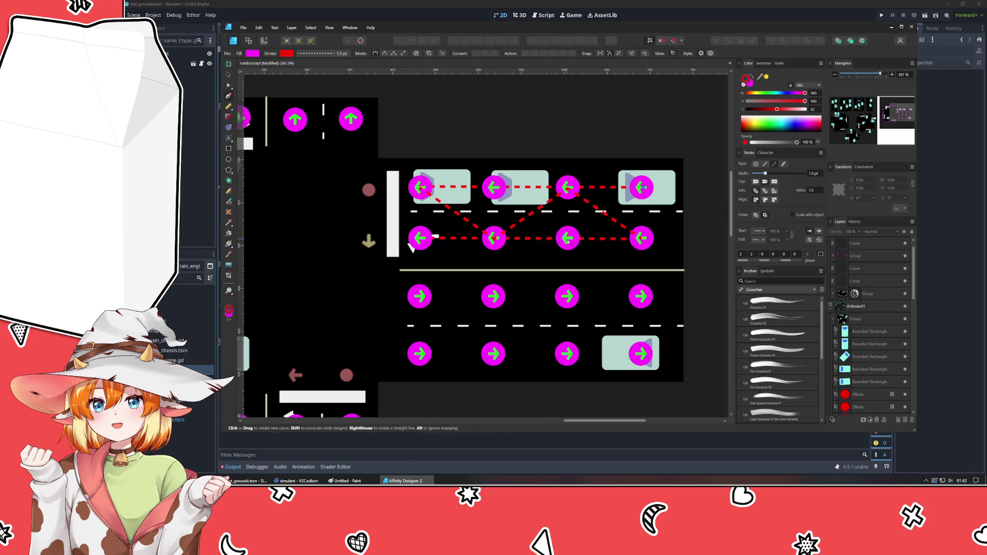
{"action": "left_click", "coordinate": [567, 239]}
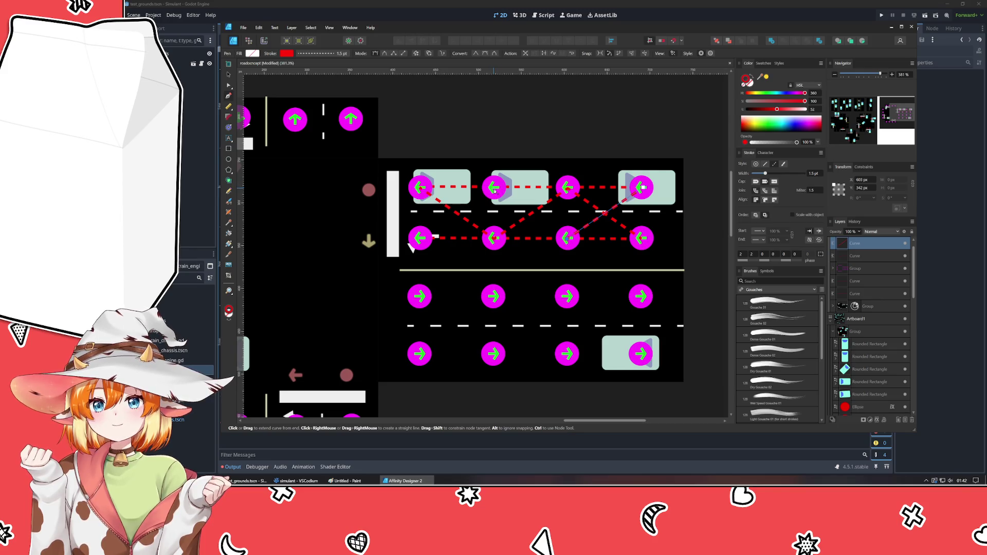
{"action": "left_click", "coordinate": [494, 188]}
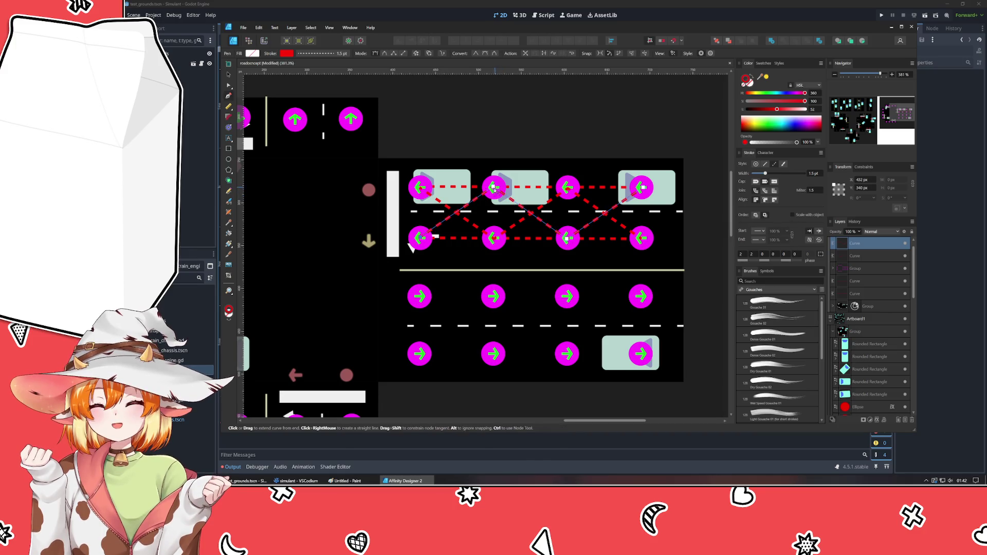
{"action": "key", "text": "v"}
{"action": "left_click", "coordinate": [494, 187]}
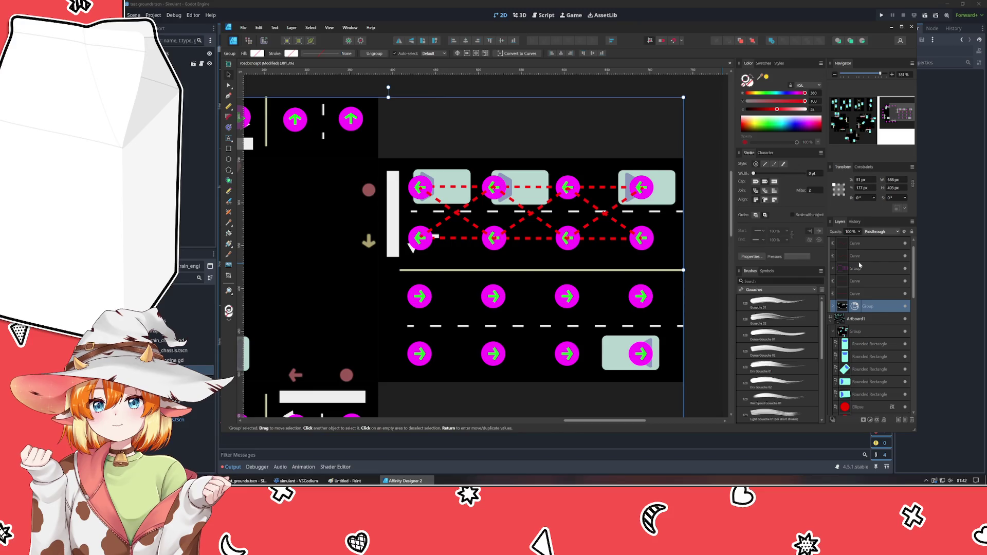
{"action": "scroll", "coordinate": [858, 265], "scroll_direction": "up", "scroll_amount": 1}
Group the four crossing curve layers with Ctrl+G, deselect, then select the central road rectangle.
{"action": "left_click", "coordinate": [864, 276]}
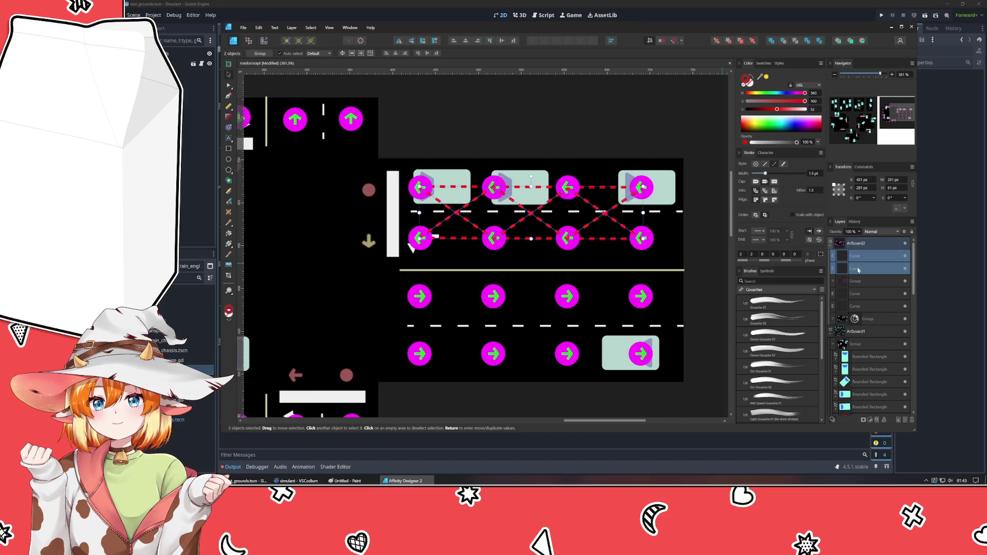
{"action": "left_click", "coordinate": [838, 291], "text": "shift"}
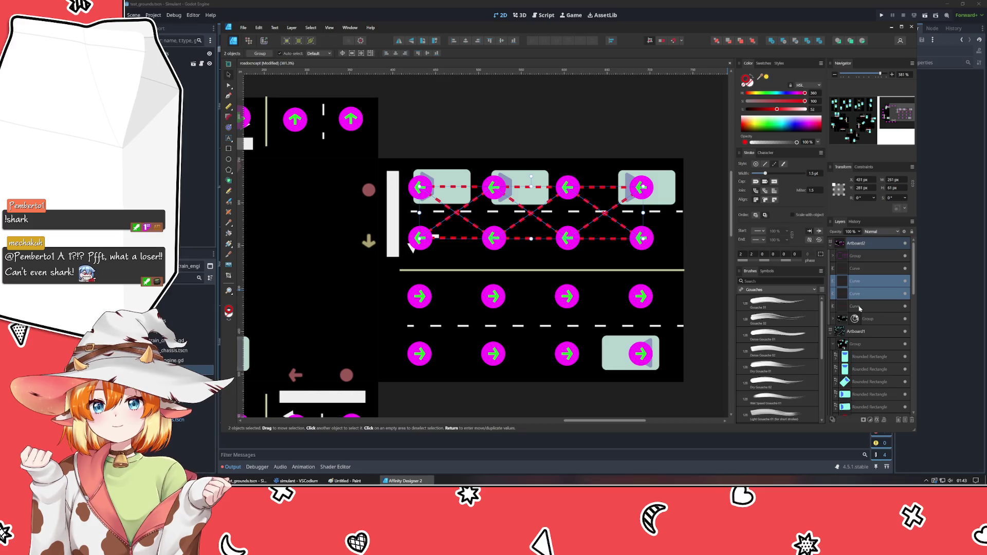
{"action": "left_click", "coordinate": [858, 308]}
{"action": "left_click", "coordinate": [858, 280], "text": "shift"}
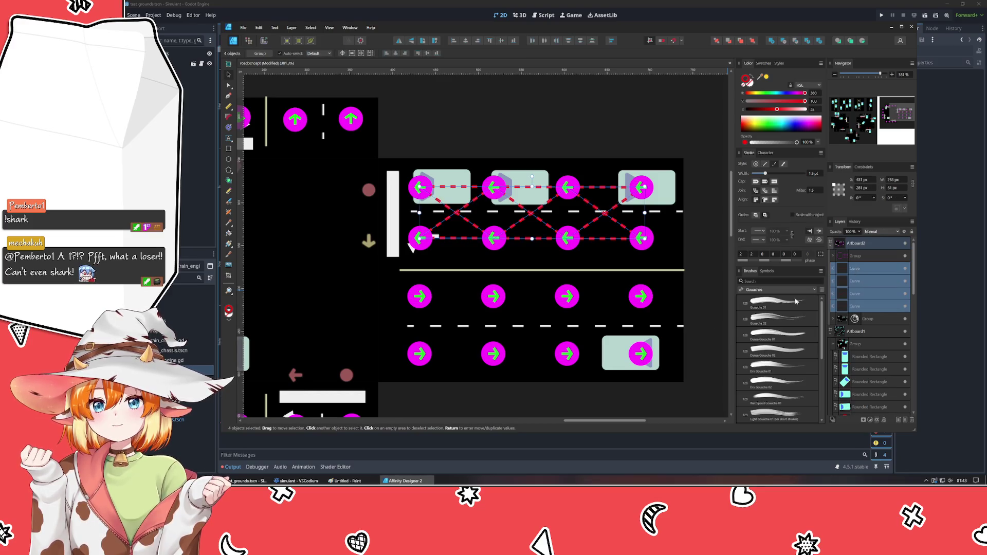
{"action": "key", "text": "ctrl+g"}
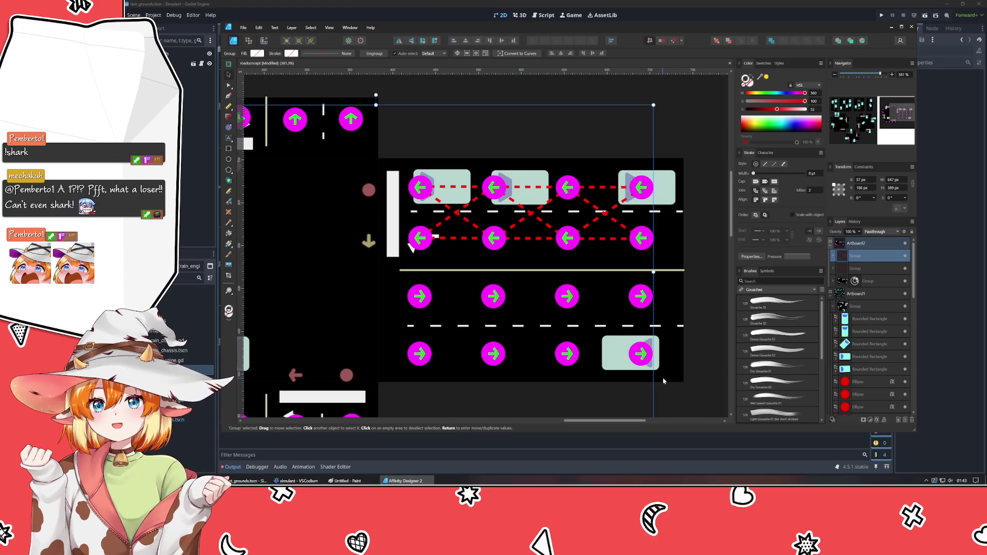
{"action": "left_click", "coordinate": [686, 374]}
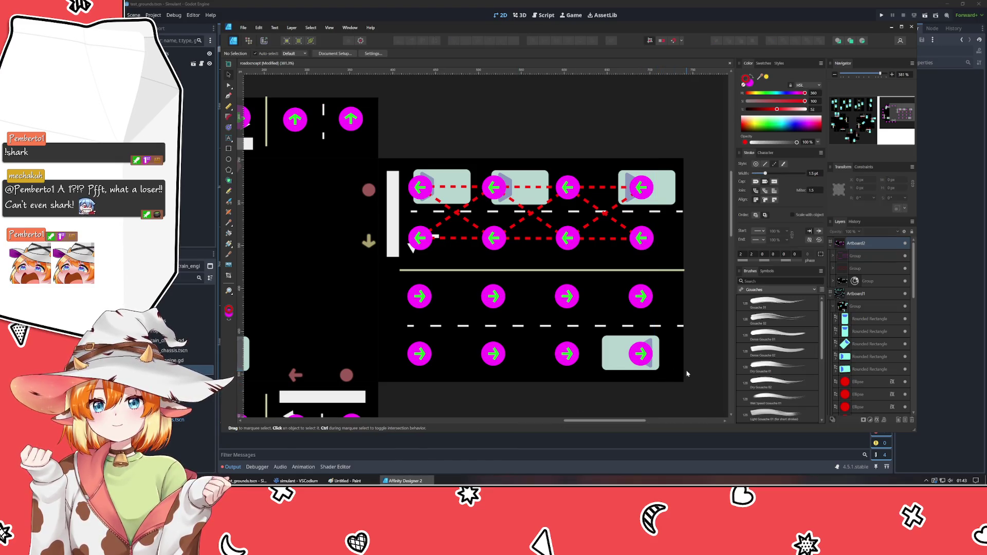
{"action": "scroll", "coordinate": [487, 316], "scroll_direction": "down", "scroll_amount": 3}
{"action": "scroll", "coordinate": [488, 316], "scroll_direction": "up", "scroll_amount": 3}
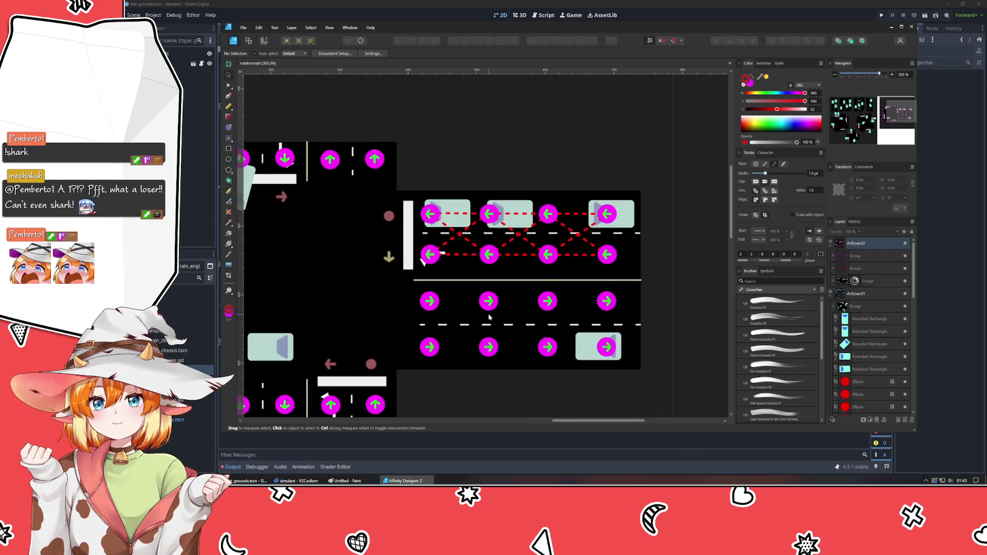
{"action": "scroll", "coordinate": [488, 316], "scroll_direction": "down", "scroll_amount": 3}
{"action": "scroll", "coordinate": [540, 301], "scroll_direction": "left", "scroll_amount": 3}
{"action": "scroll", "coordinate": [592, 286], "scroll_direction": "up", "scroll_amount": 2}
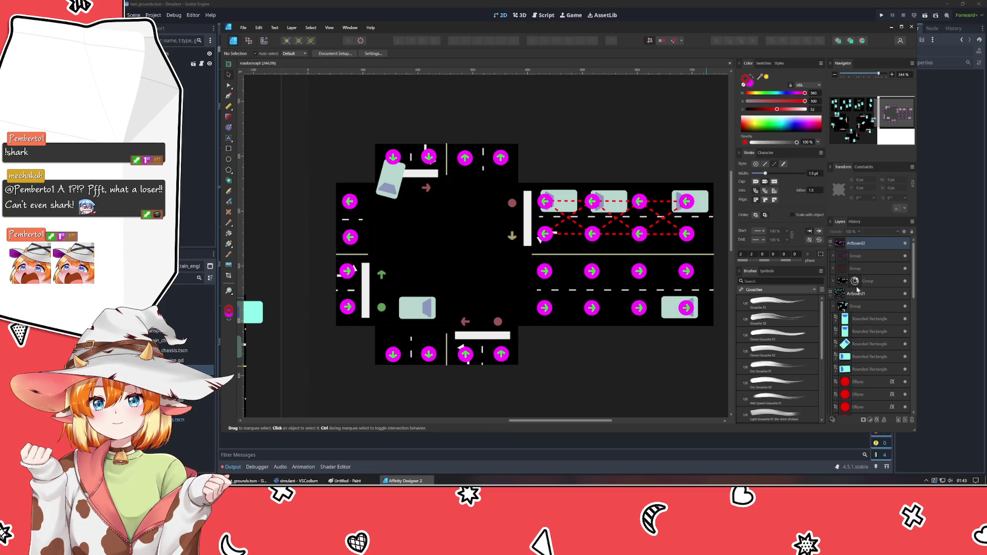
{"action": "left_click", "coordinate": [469, 270]}
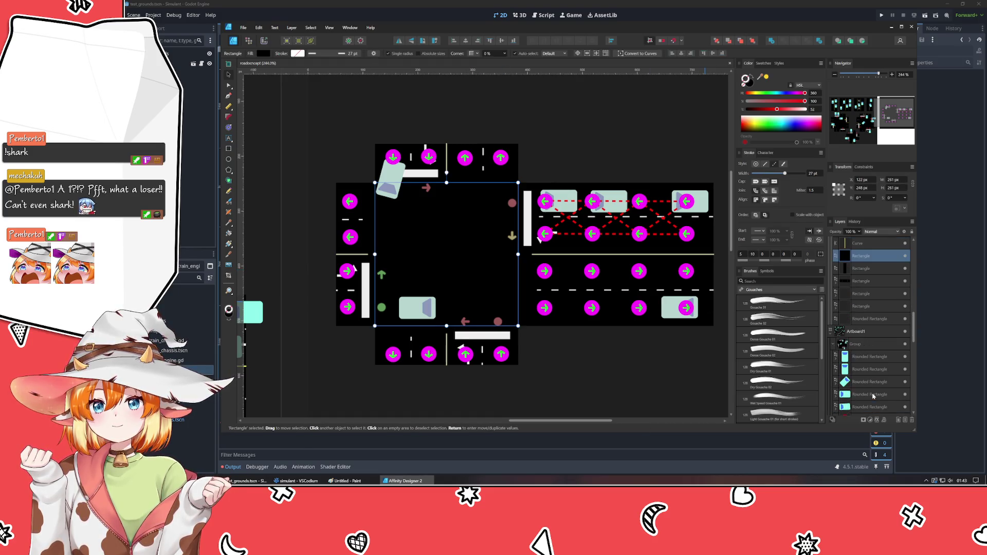
Change the six road rectangles' fill from black to dark grey and deselect.
{"action": "left_click", "coordinate": [854, 321], "text": "shift"}
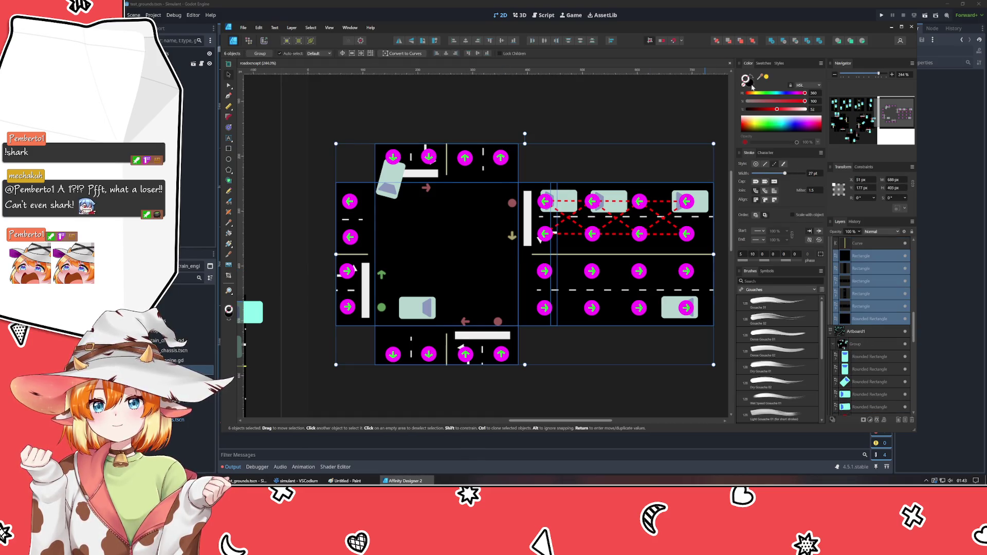
{"action": "left_click", "coordinate": [752, 86]}
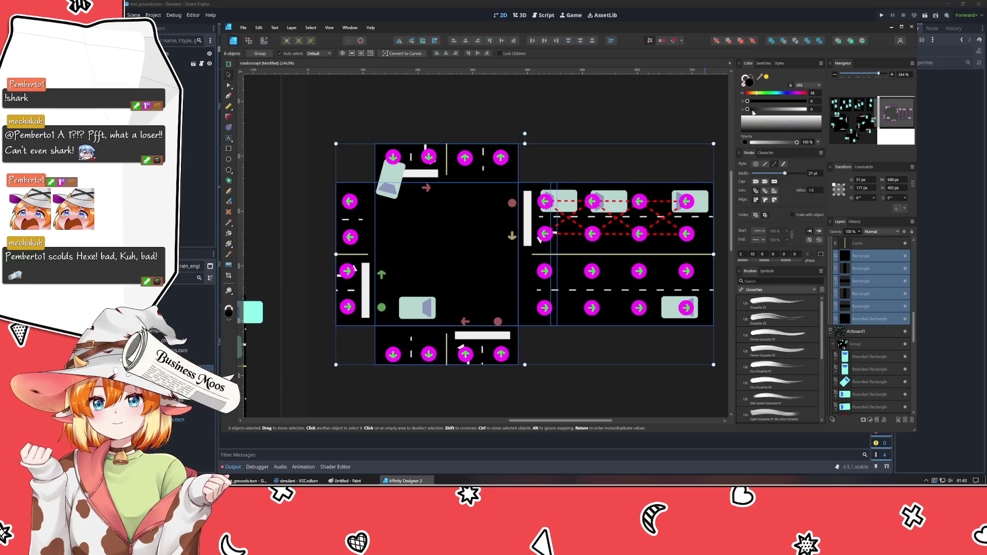
{"action": "left_click", "coordinate": [752, 109]}
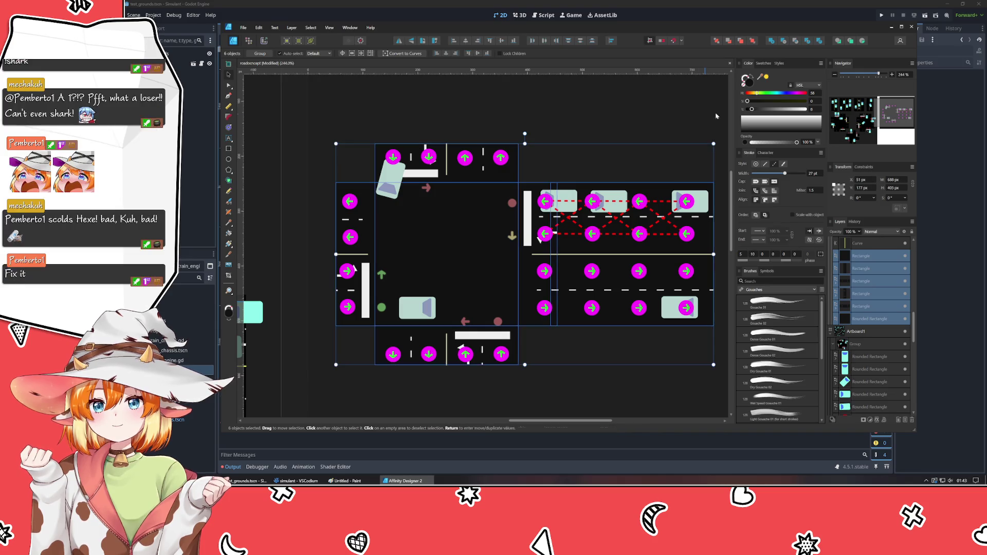
{"action": "key", "text": "ctrl+d"}
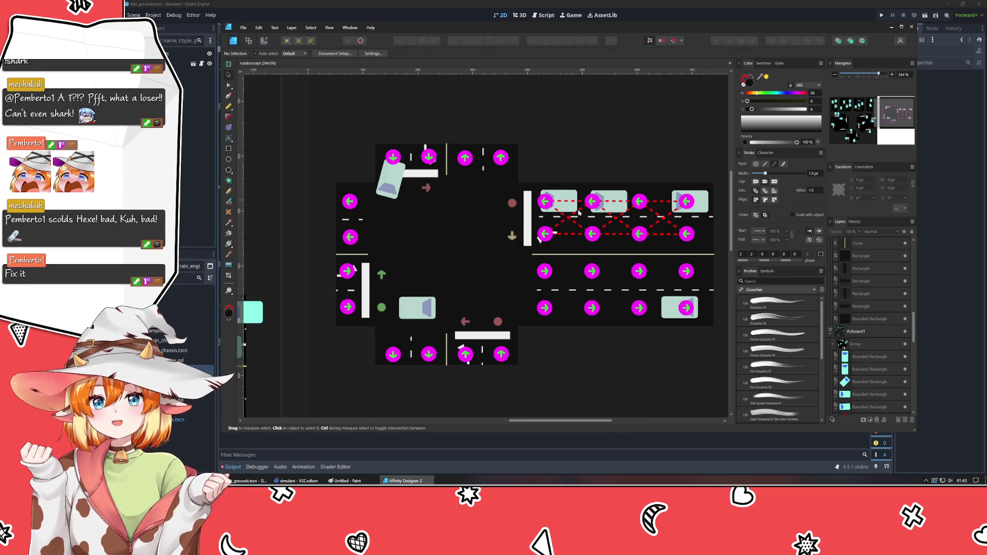
{"action": "scroll", "coordinate": [610, 337], "scroll_direction": "right", "scroll_amount": 2}
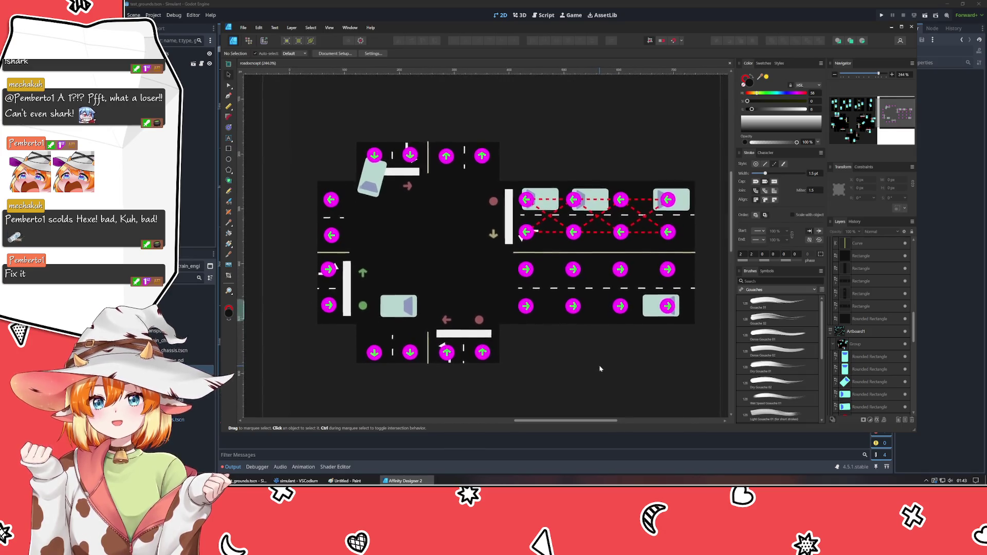
{"action": "scroll", "coordinate": [600, 368], "scroll_direction": "down", "scroll_amount": 1}
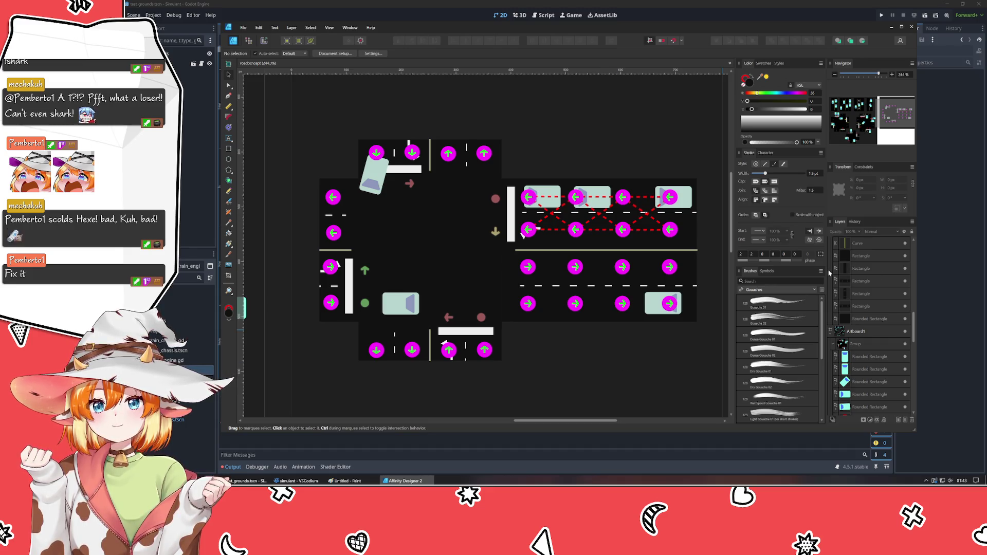
{"action": "scroll", "coordinate": [833, 324], "scroll_direction": "down", "scroll_amount": 3}
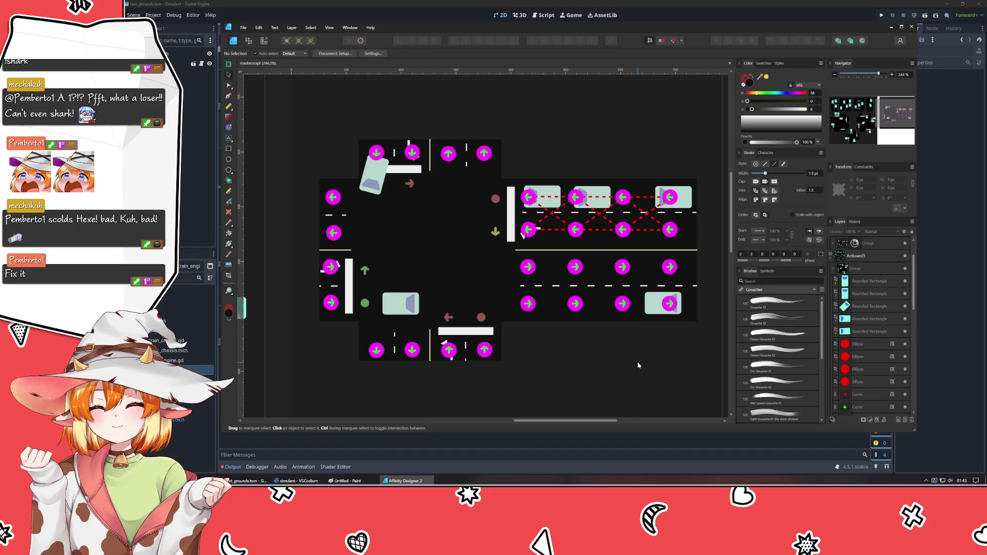
Collapse the group and Artboard1 in the Layers panel.
{"action": "left_click", "coordinate": [834, 270]}
{"action": "left_click", "coordinate": [833, 296]}
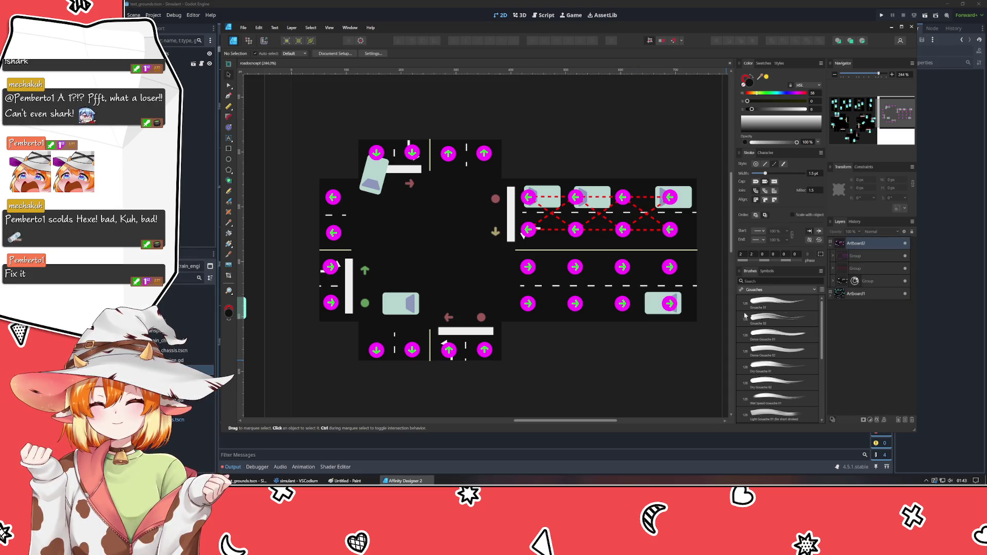
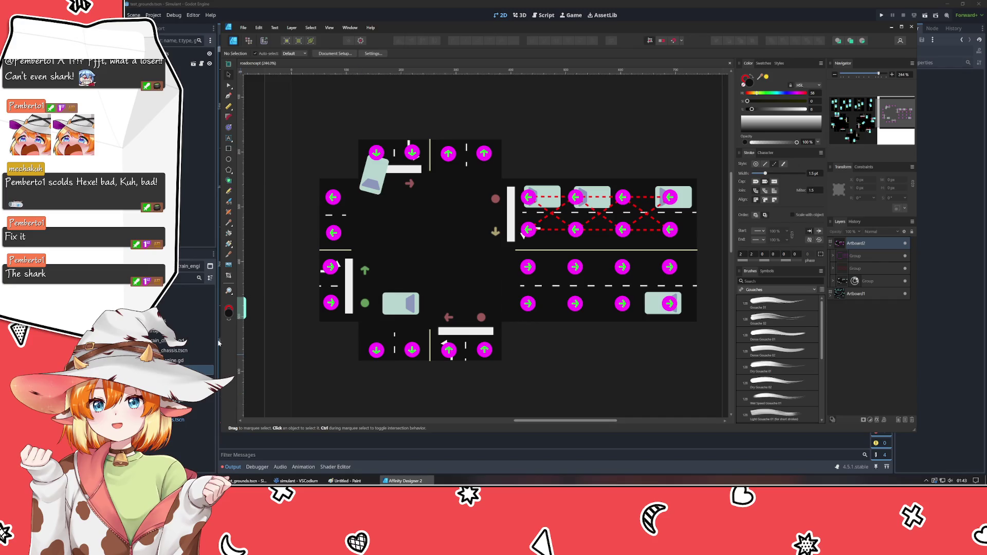
Return to the road map and finish the horizontal red dashed path across the intersection.
{"action": "left_click", "coordinate": [218, 342]}
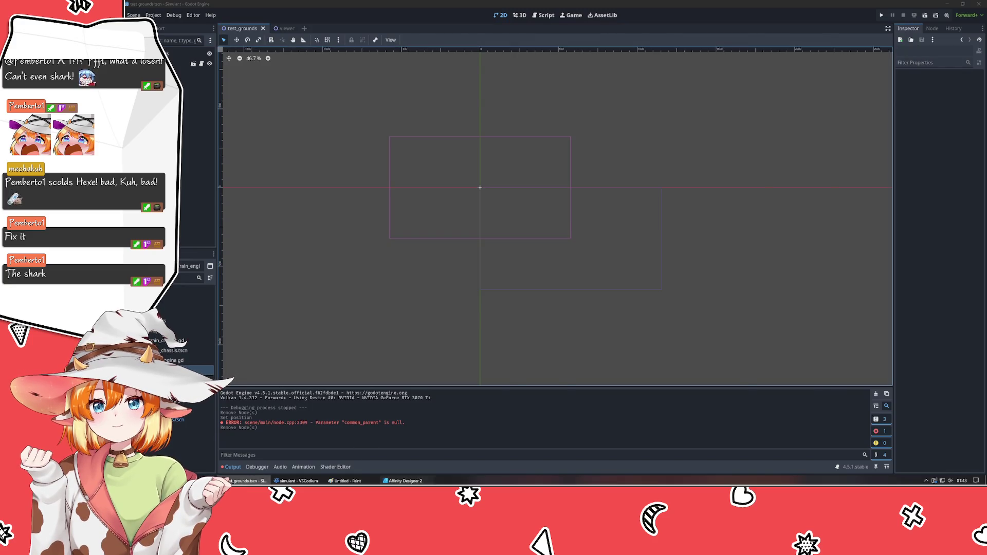
{"action": "left_click", "coordinate": [405, 480]}
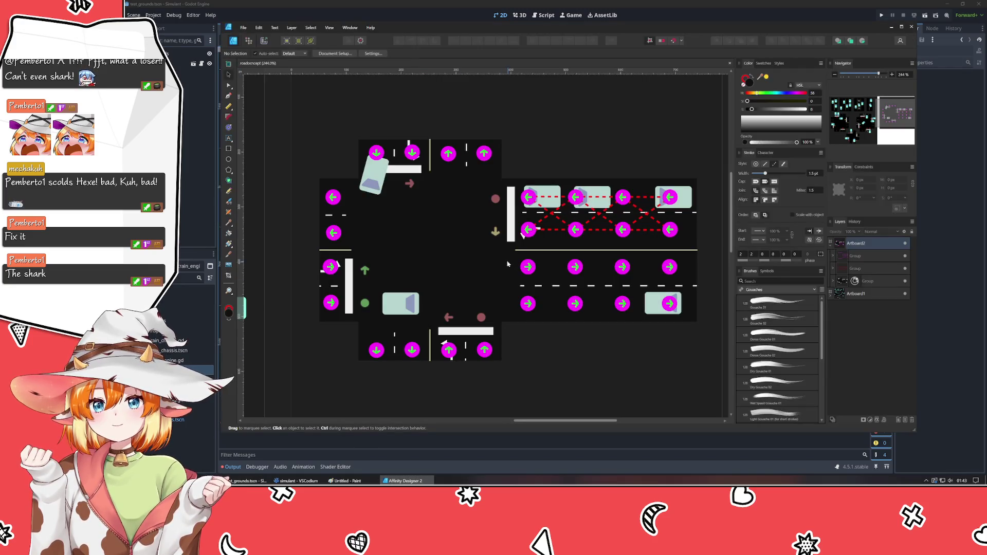
{"action": "left_click", "coordinate": [555, 378]}
{"action": "scroll", "coordinate": [431, 235], "scroll_direction": "up", "scroll_amount": 2}
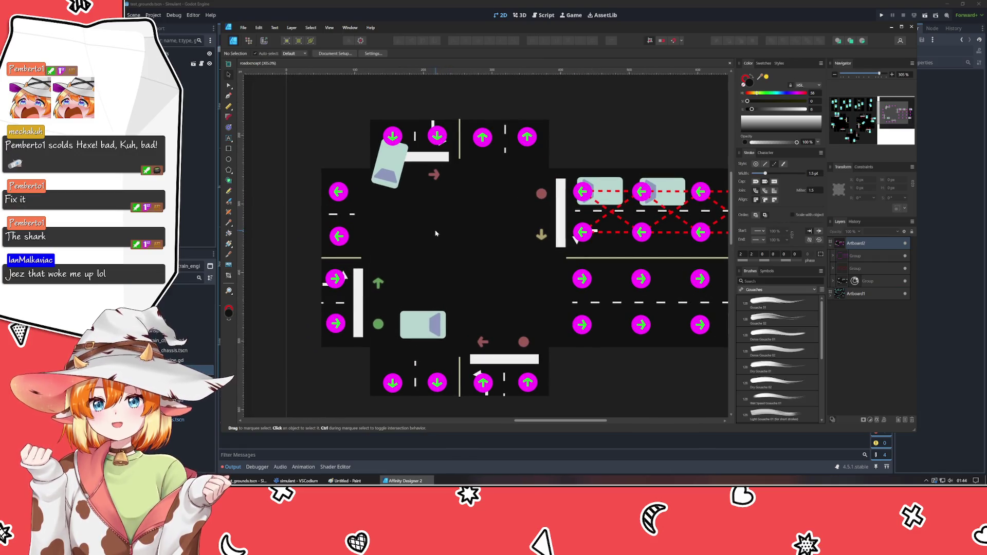
{"action": "key", "text": "p"}
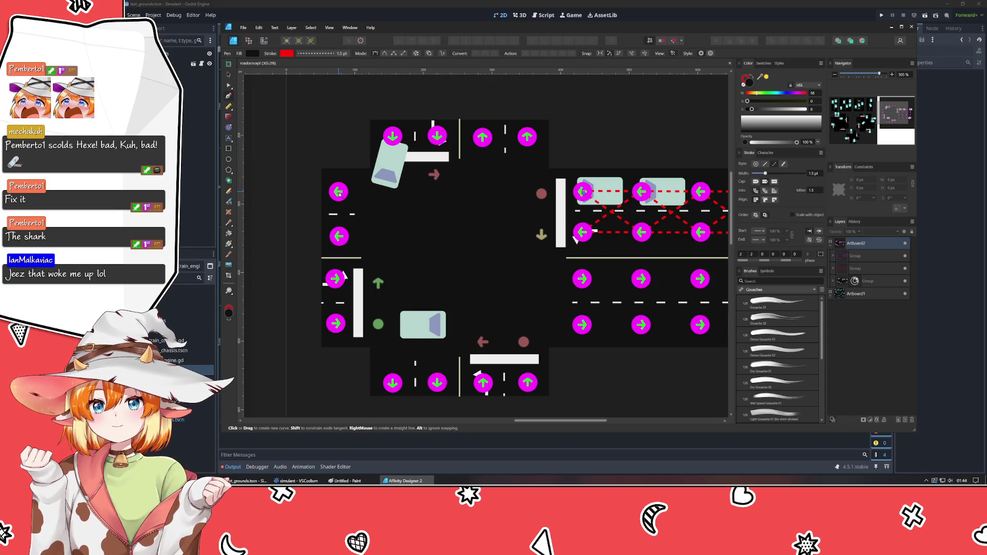
{"action": "left_click", "coordinate": [542, 193]}
{"action": "key", "text": "Escape"}
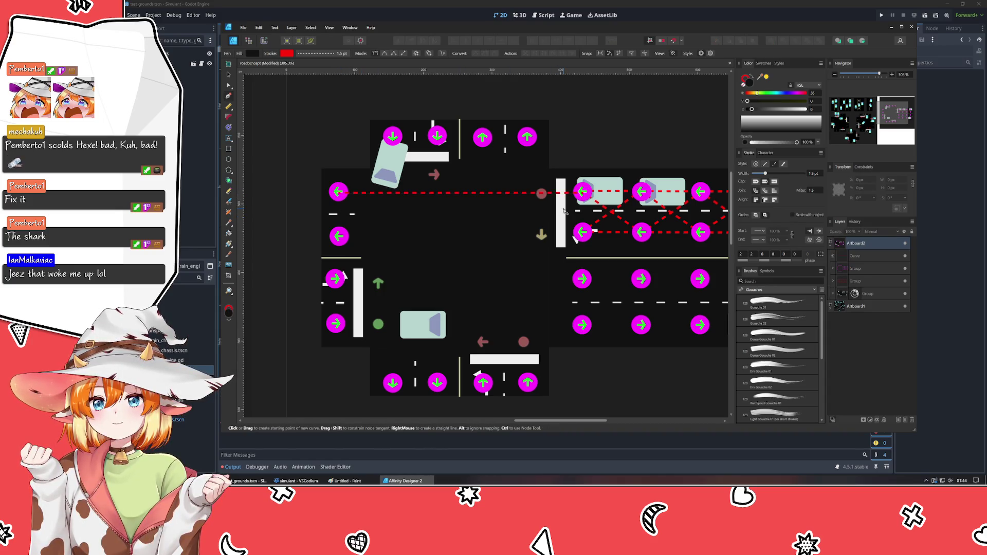
Draw a diagonal path from the upper lane node to the waypoint, reshape it, then delete it.
{"action": "left_click", "coordinate": [527, 138]}
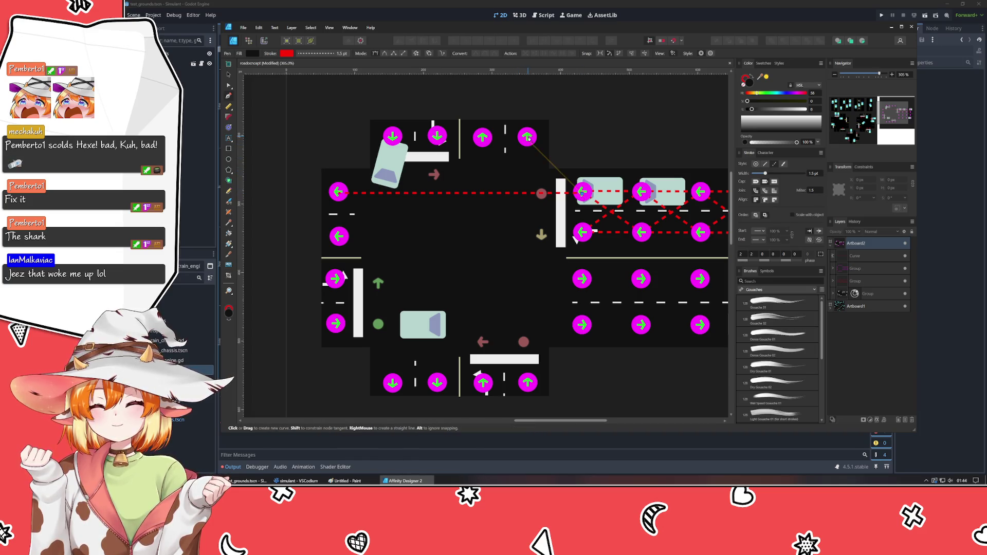
{"action": "left_click", "coordinate": [582, 191]}
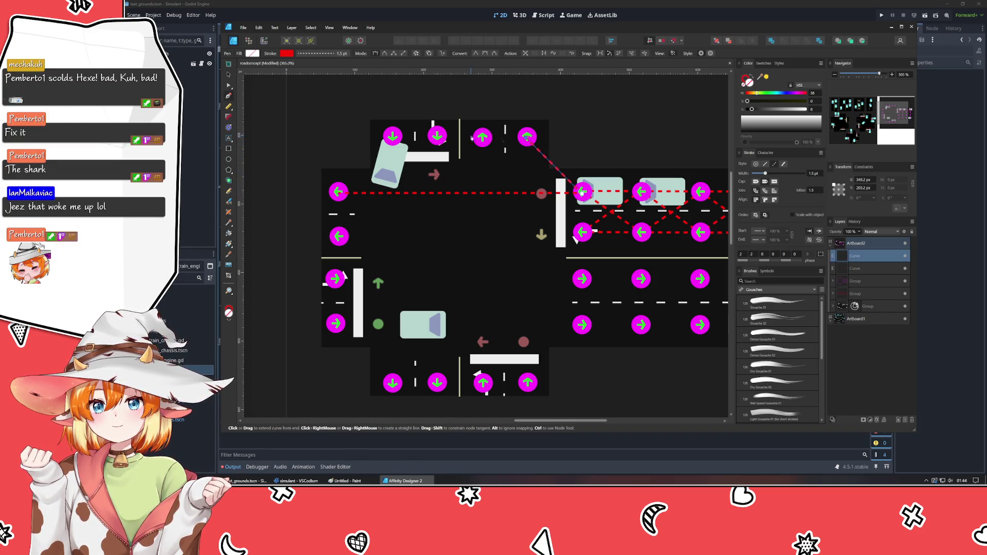
{"action": "key", "text": "a"}
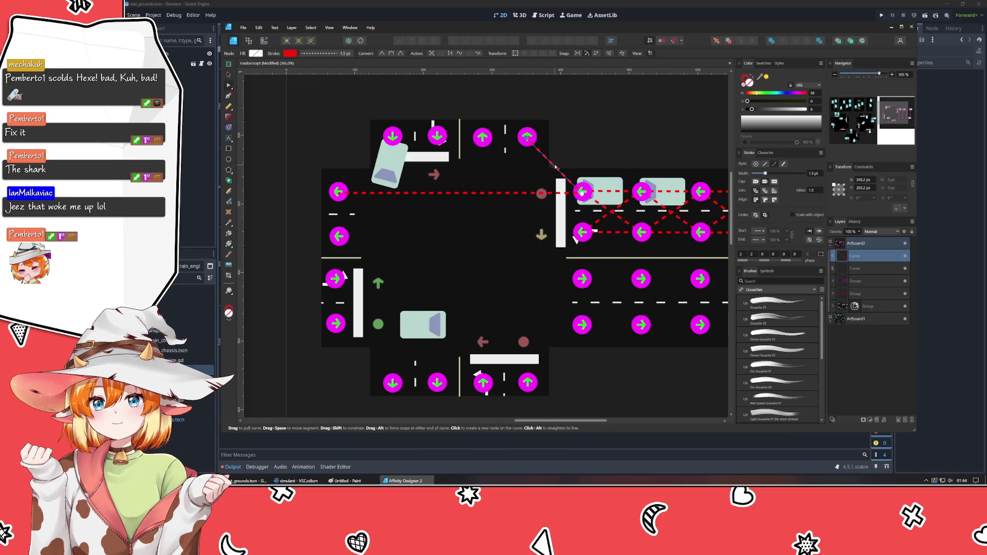
{"action": "left_click_drag", "start_coordinate": [554, 168], "coordinate": [537, 187]}
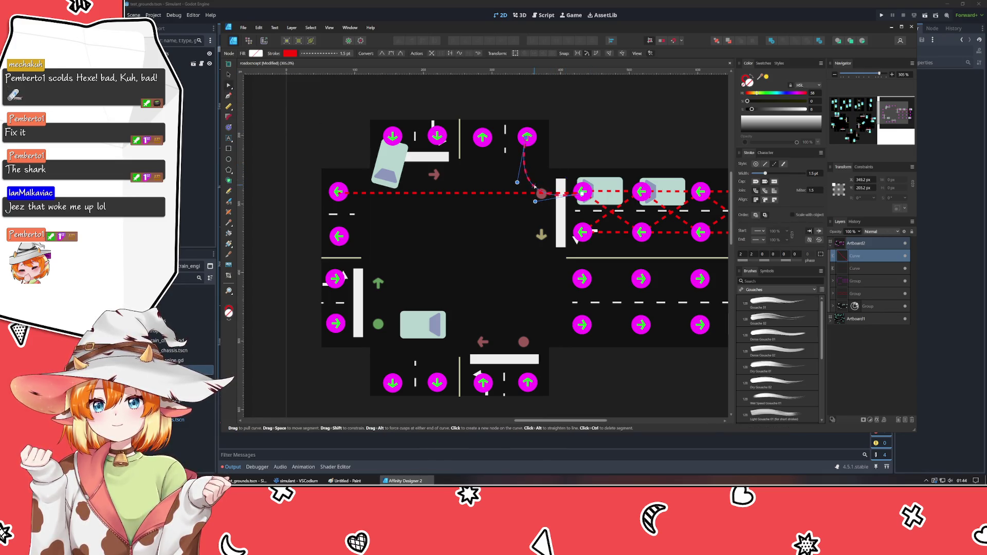
{"action": "key", "text": "Delete"}
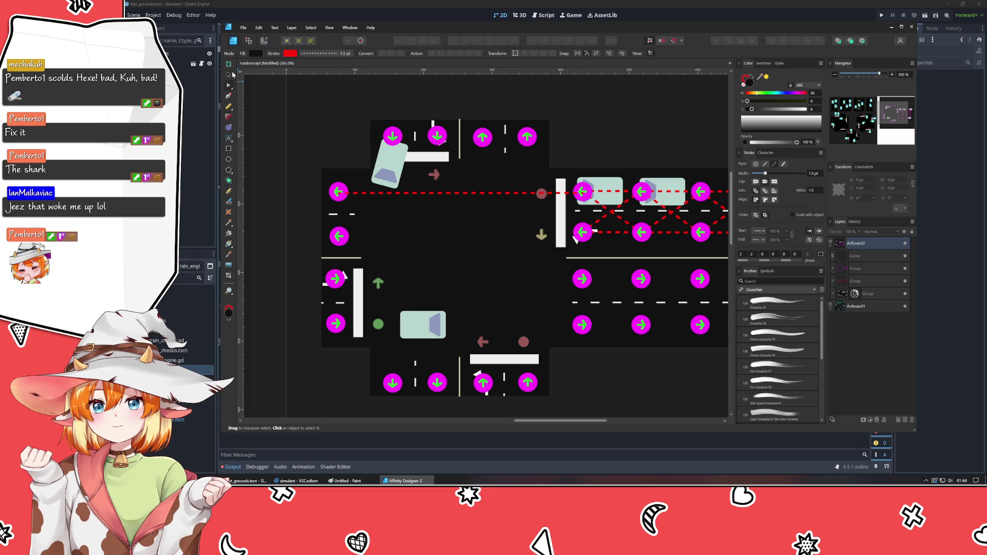
Move the magenta waypoint node left to the intersection edge.
{"action": "key", "text": "v"}
{"action": "left_click", "coordinate": [584, 189]}
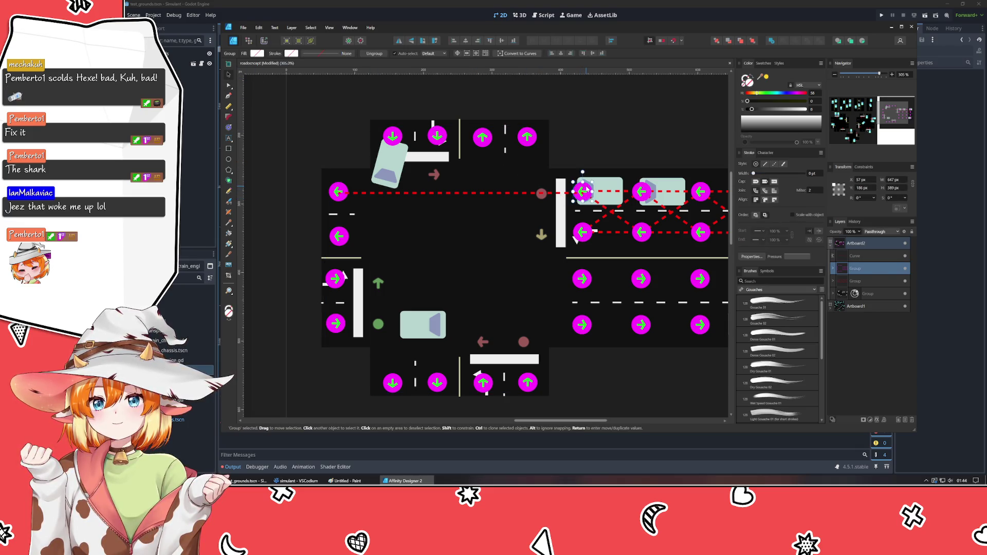
{"action": "double_click", "coordinate": [586, 190]}
{"action": "left_click_drag", "start_coordinate": [587, 191], "coordinate": [553, 189]}
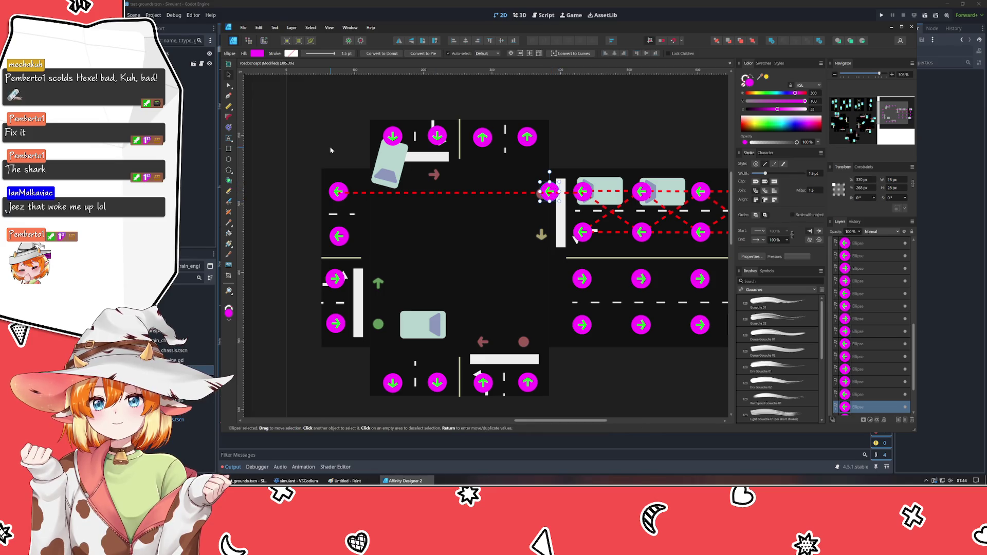
Draw a red dashed diagonal from the upper lane node to the moved waypoint node.
{"action": "left_click", "coordinate": [229, 97]}
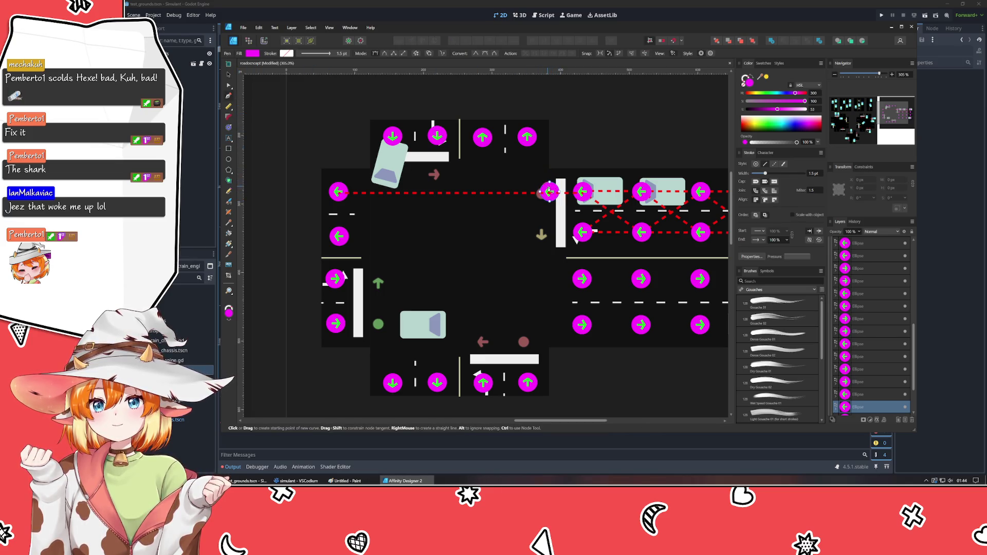
{"action": "key", "text": "ctrl+d"}
{"action": "left_click", "coordinate": [528, 137]}
{"action": "left_click", "coordinate": [548, 191]}
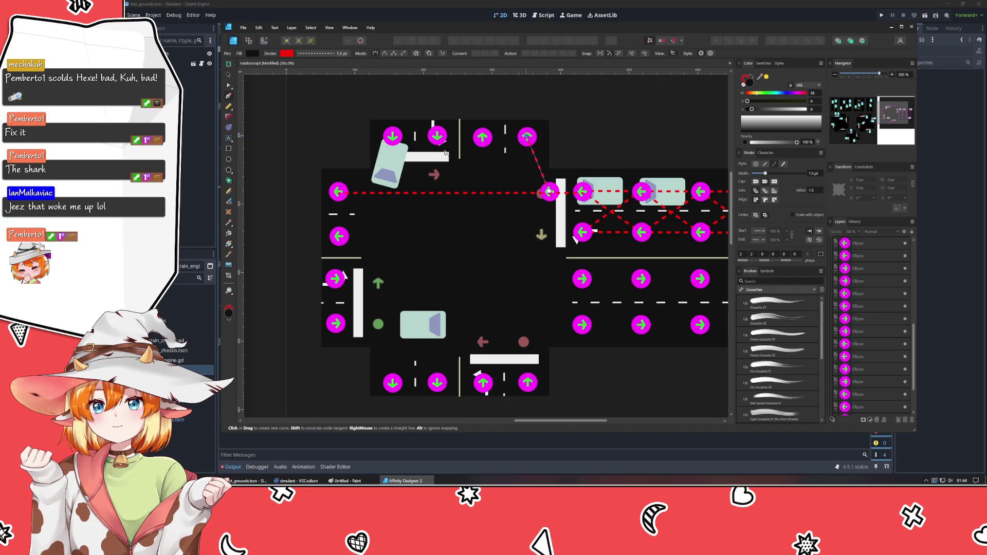
{"action": "left_click", "coordinate": [229, 75]}
{"action": "left_click", "coordinate": [583, 188]}
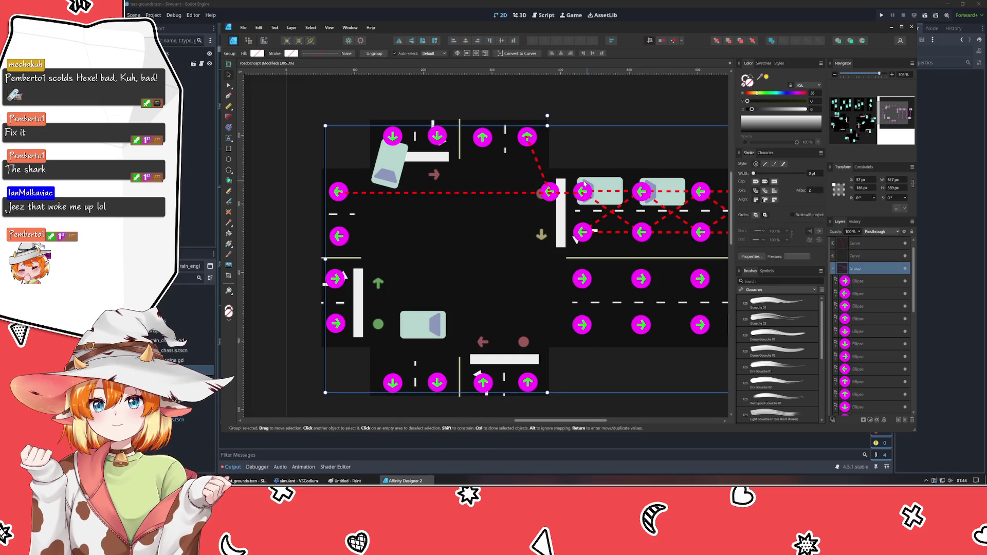
Review the moved waypoint node and the two new dashed paths, undoing a stray change.
{"action": "double_click", "coordinate": [551, 191]}
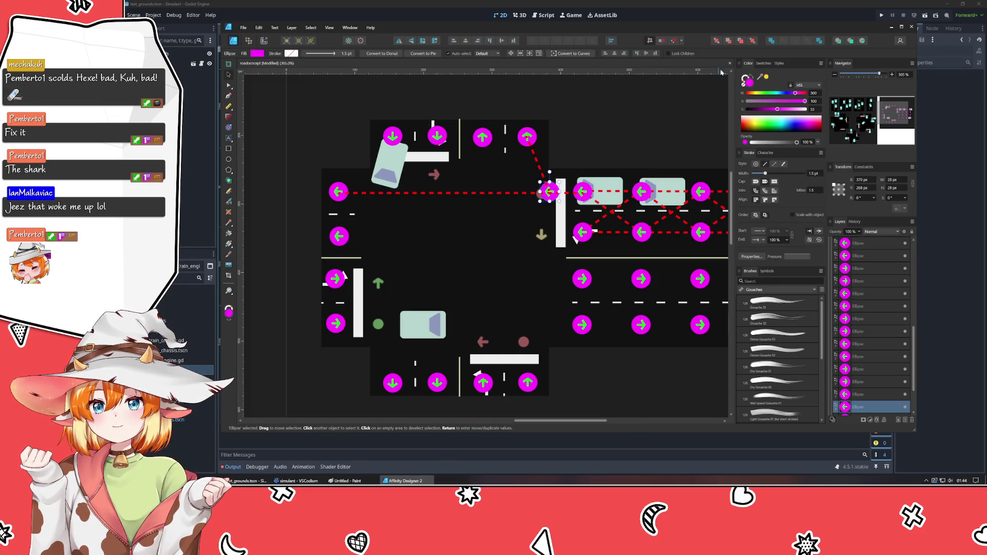
{"action": "left_click", "coordinate": [754, 45]}
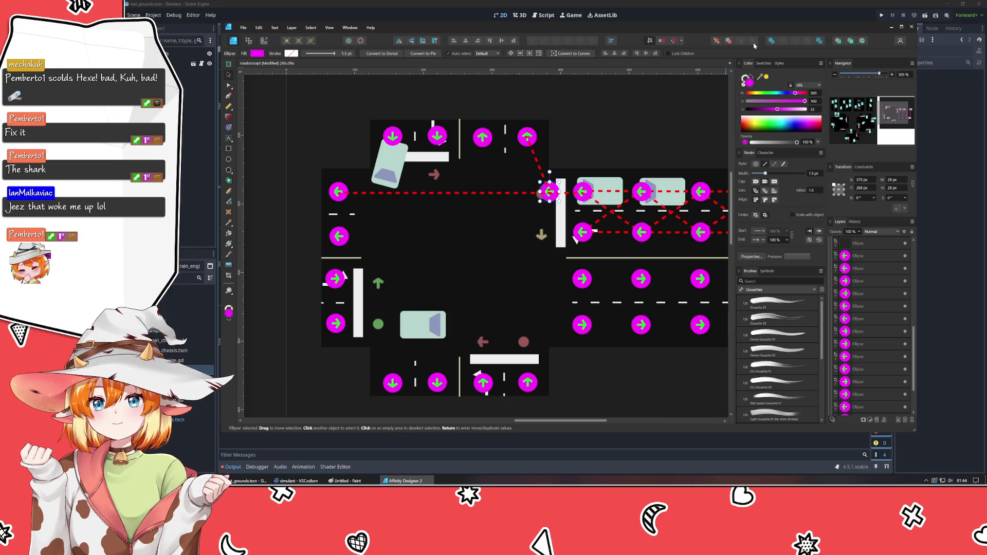
{"action": "key", "text": "ctrl+z"}
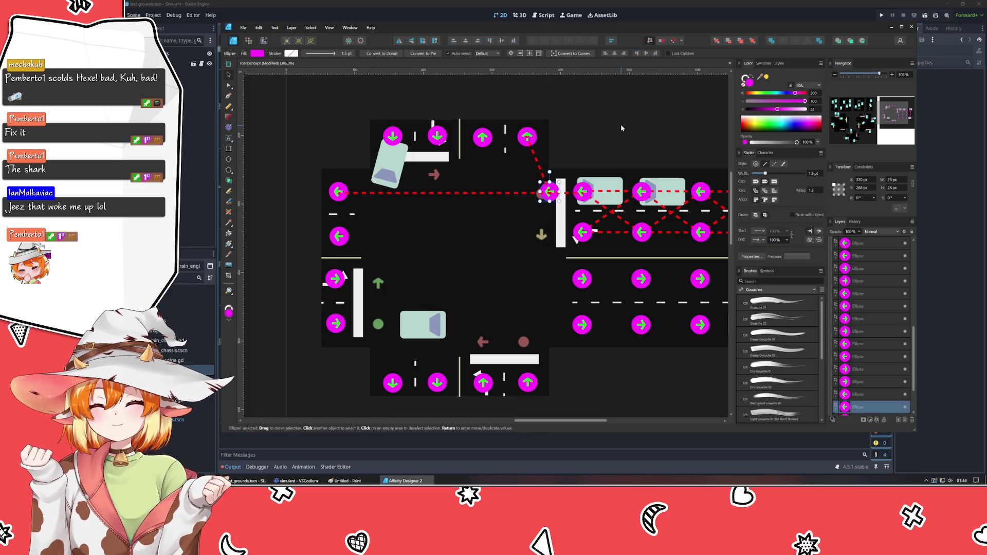
{"action": "left_click", "coordinate": [621, 124]}
{"action": "left_click", "coordinate": [536, 163]}
{"action": "left_click", "coordinate": [520, 193], "text": "shift"}
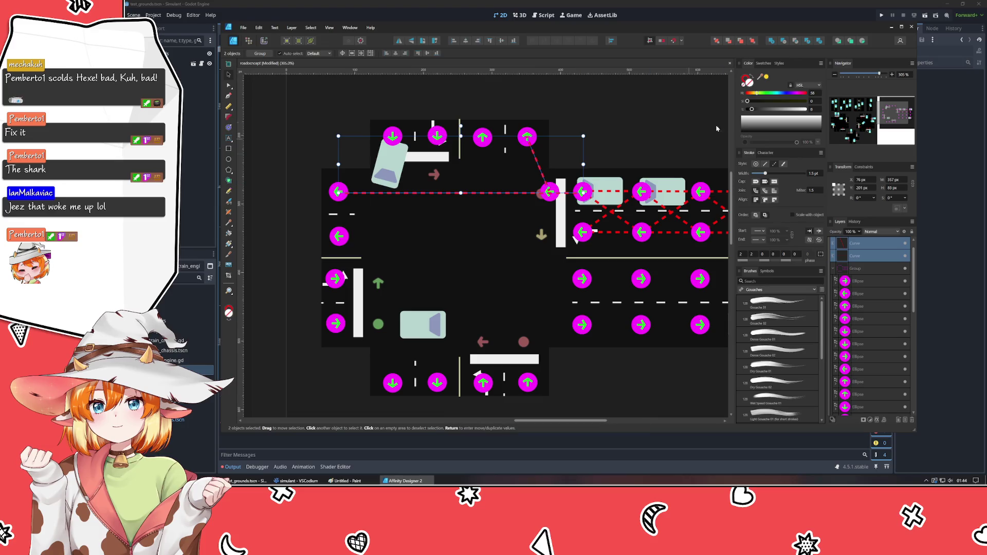
{"action": "left_click", "coordinate": [636, 143]}
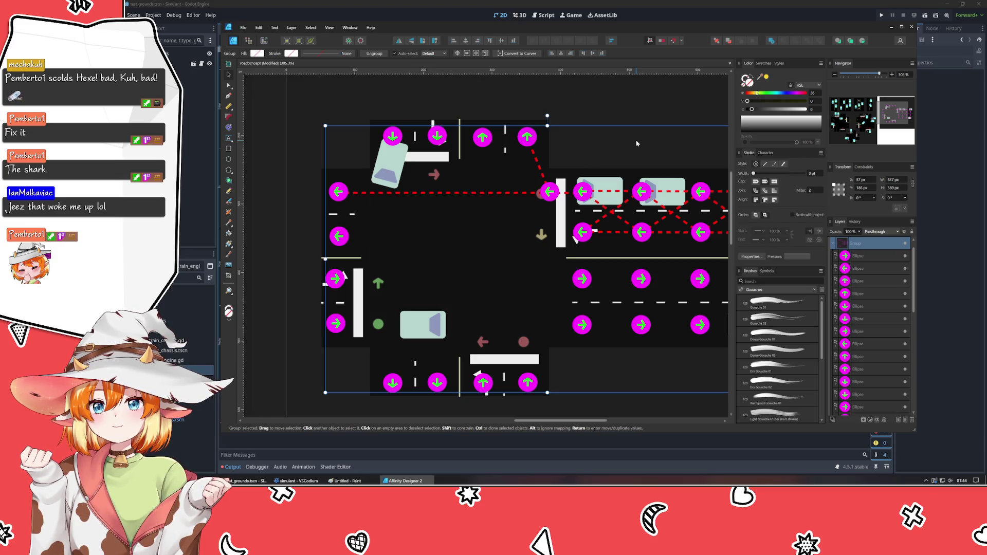
Draw a dashed path from the other upper arrow node down to the junction node and deselect it.
{"action": "key", "text": "p"}
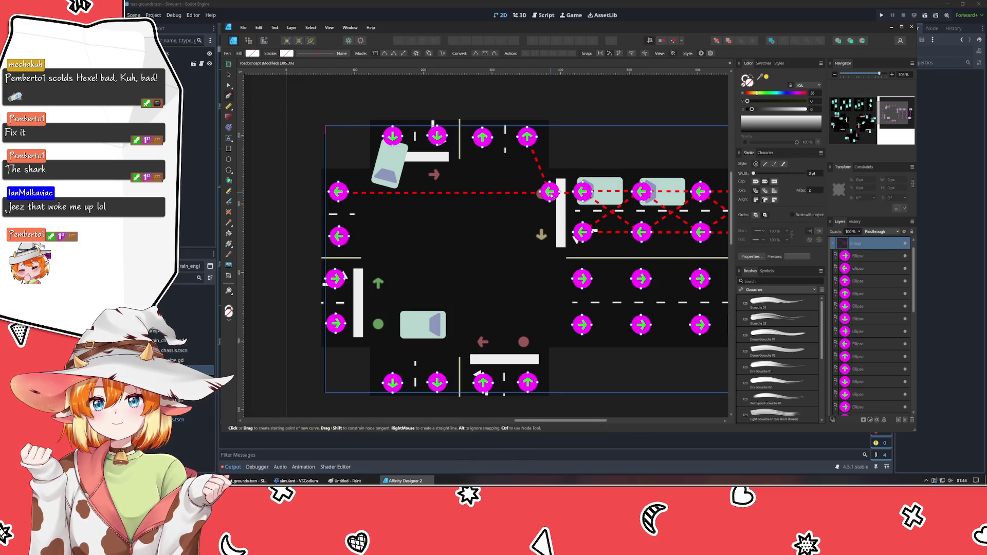
{"action": "key", "text": "ctrl+d"}
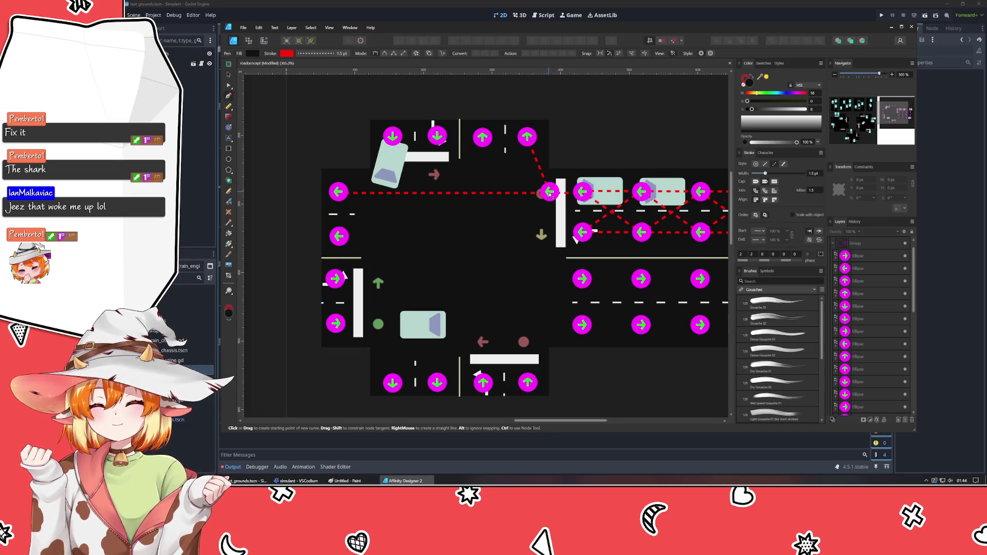
{"action": "left_click", "coordinate": [482, 139]}
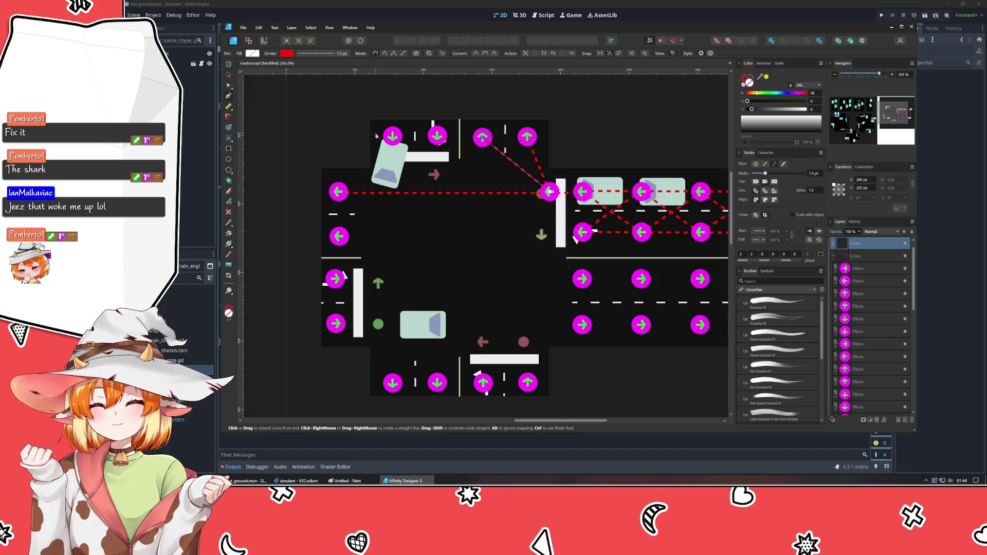
{"action": "left_click", "coordinate": [229, 75]}
{"action": "key", "text": "ctrl+d"}
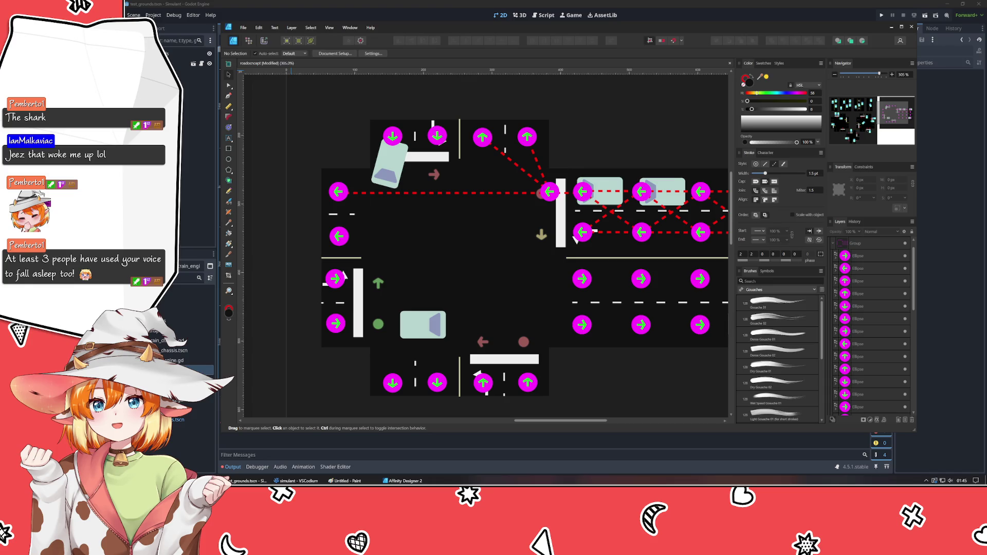
{"action": "left_click", "coordinate": [601, 112]}
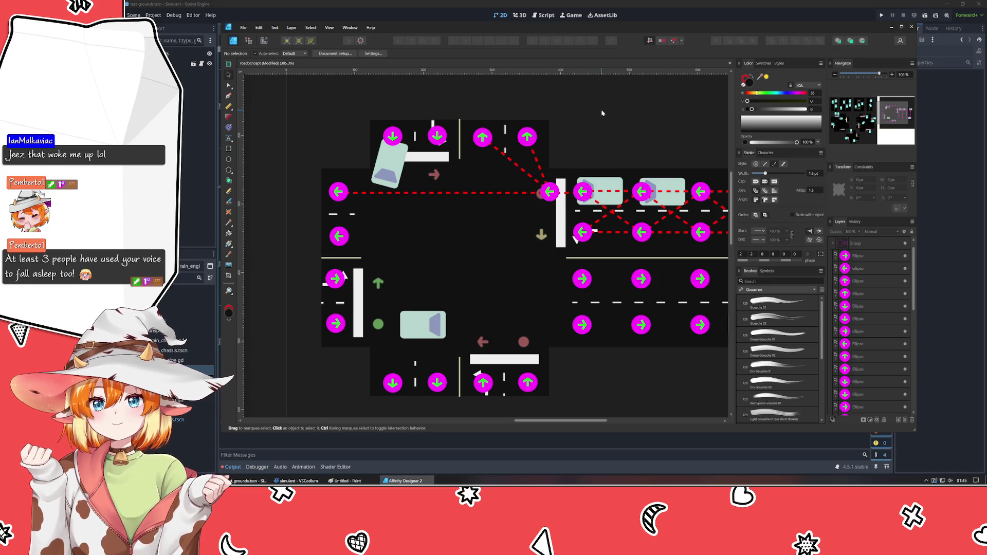
{"action": "scroll", "coordinate": [414, 247], "scroll_direction": "right", "scroll_amount": 3}
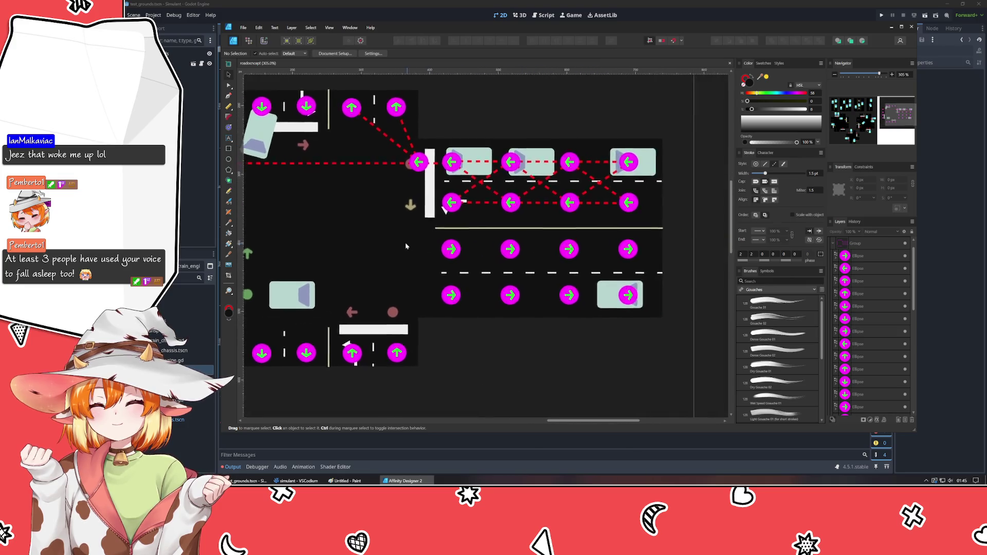
{"action": "left_click_drag", "start_coordinate": [413, 248], "coordinate": [496, 256]}
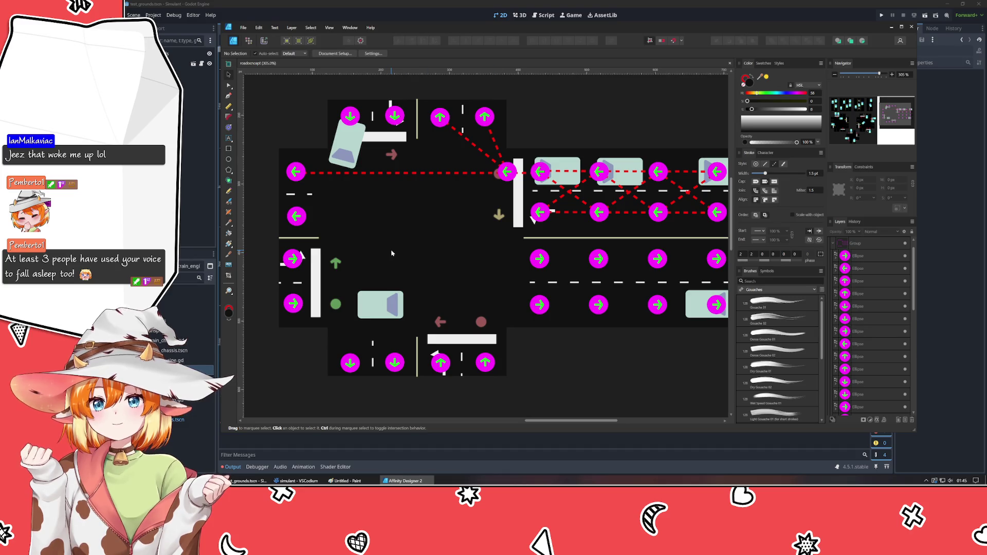
{"action": "scroll", "coordinate": [385, 254], "scroll_direction": "left", "scroll_amount": 2}
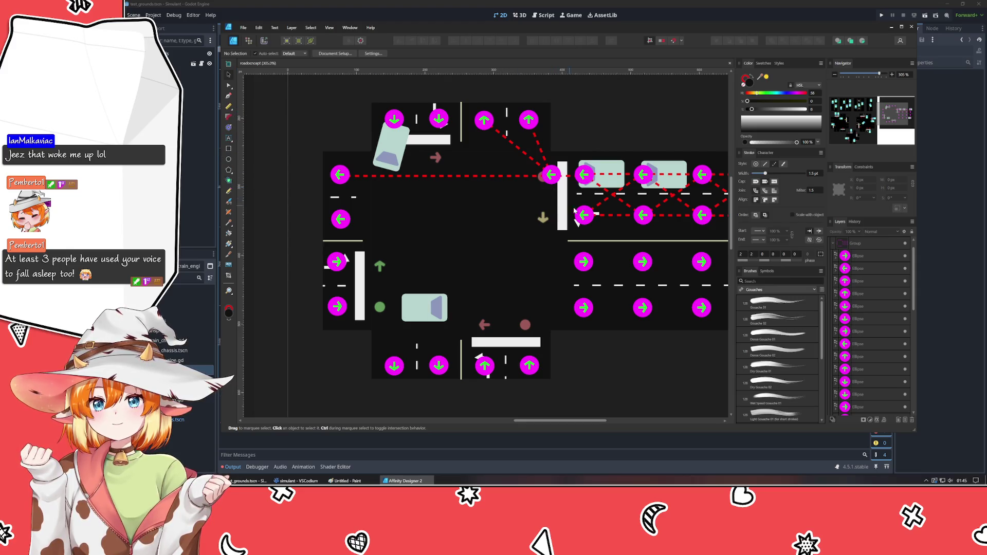
{"action": "left_click", "coordinate": [584, 218]}
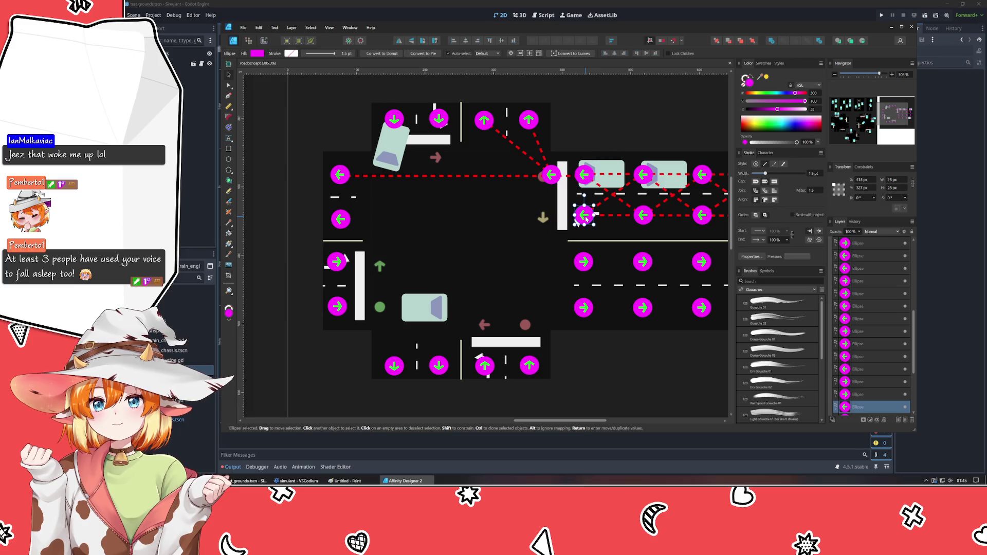
Copy the left-pointing arrow node into the intersection centre and nudge it slightly left.
{"action": "mouse_move", "coordinate": [585, 218]}
{"action": "left_mouse_down"}
{"action": "mouse_move", "coordinate": [464, 217]}
{"action": "mouse_move", "coordinate": [484, 220]}
{"action": "left_mouse_up"}
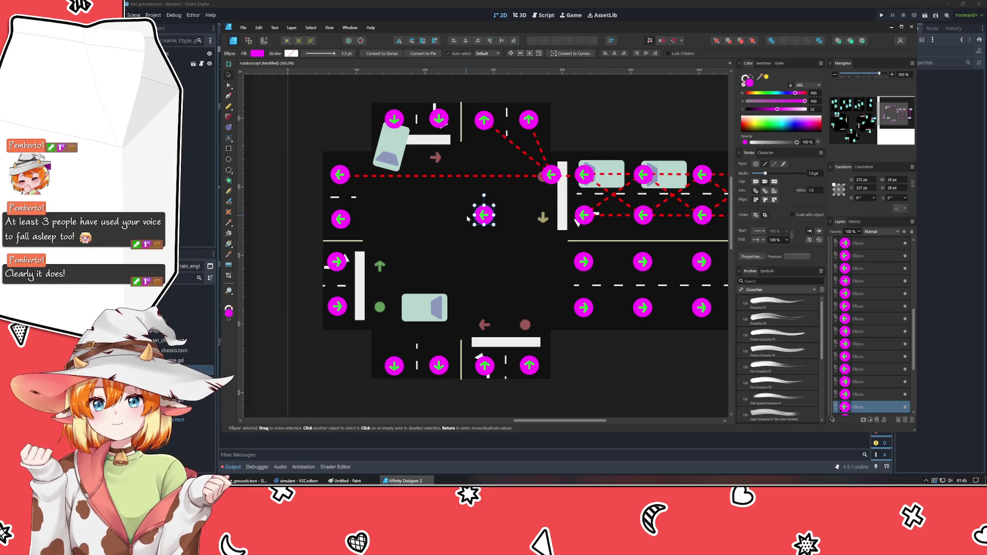
{"action": "left_click_drag", "start_coordinate": [483, 218], "coordinate": [460, 220]}
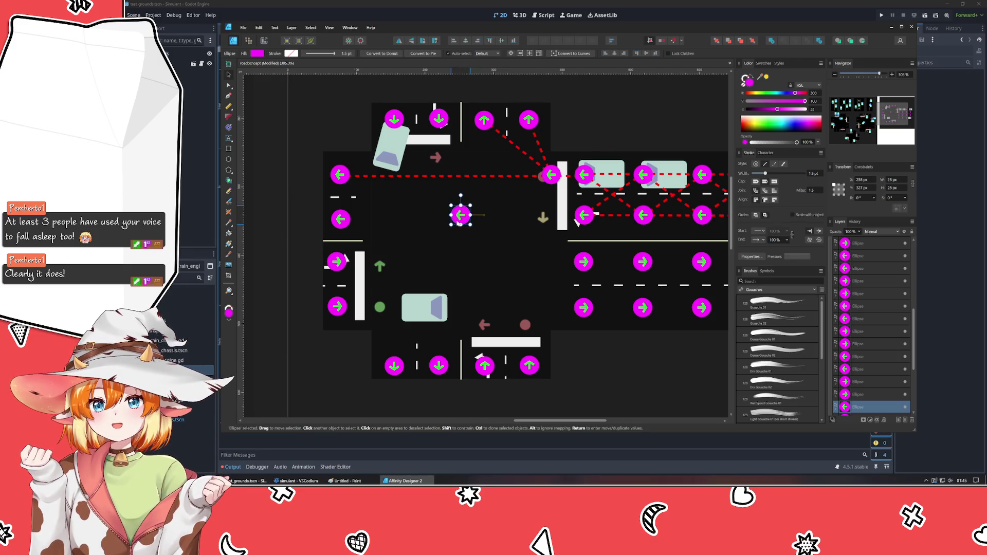
{"action": "left_click", "coordinate": [283, 131]}
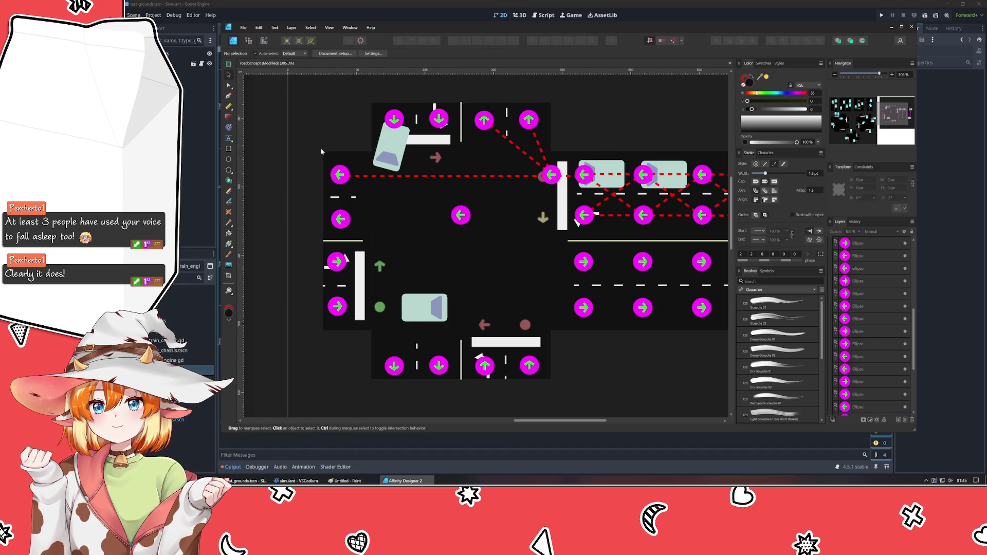
{"action": "key", "text": "p"}
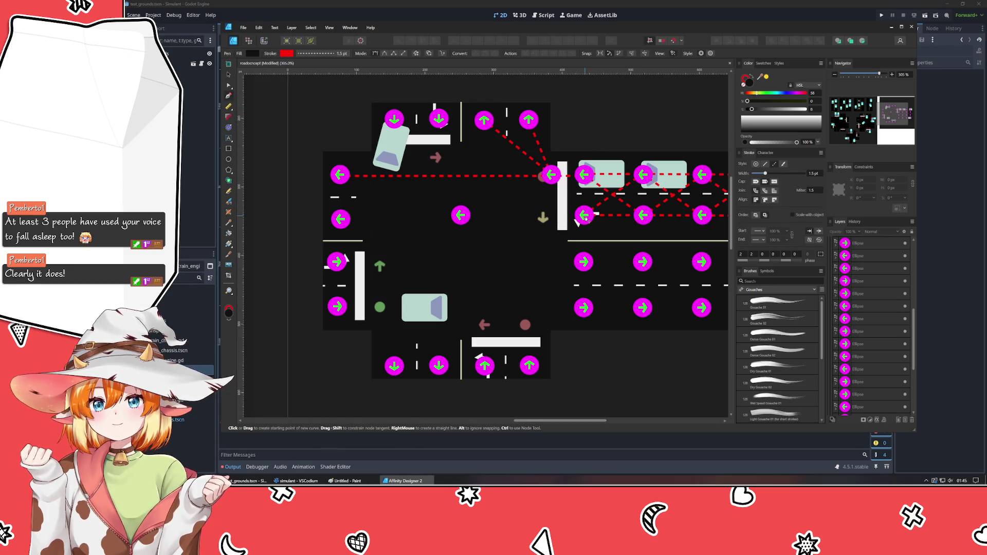
{"action": "left_click", "coordinate": [562, 216]}
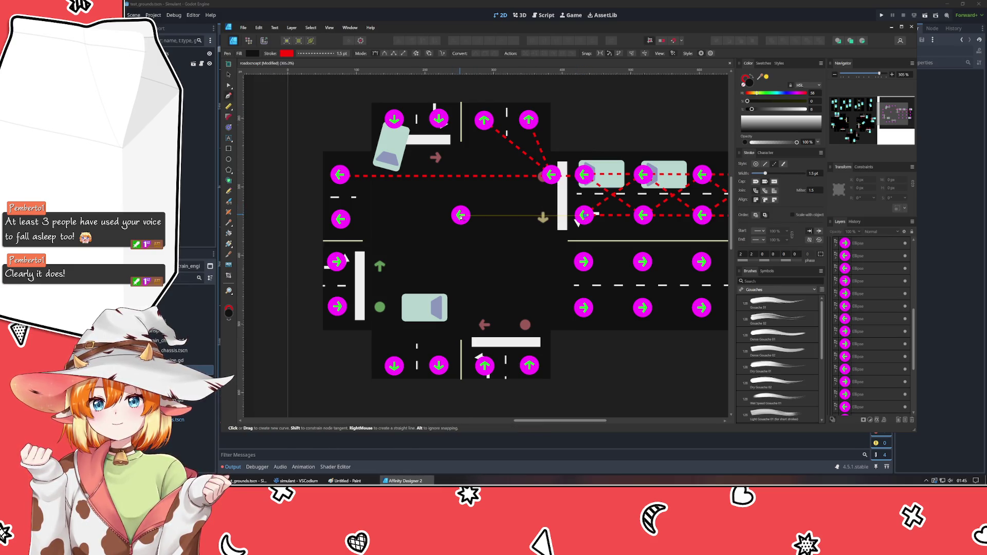
Draw a horizontal dashed path linking the left and right lane nodes through the centre.
{"action": "key", "text": "Escape"}
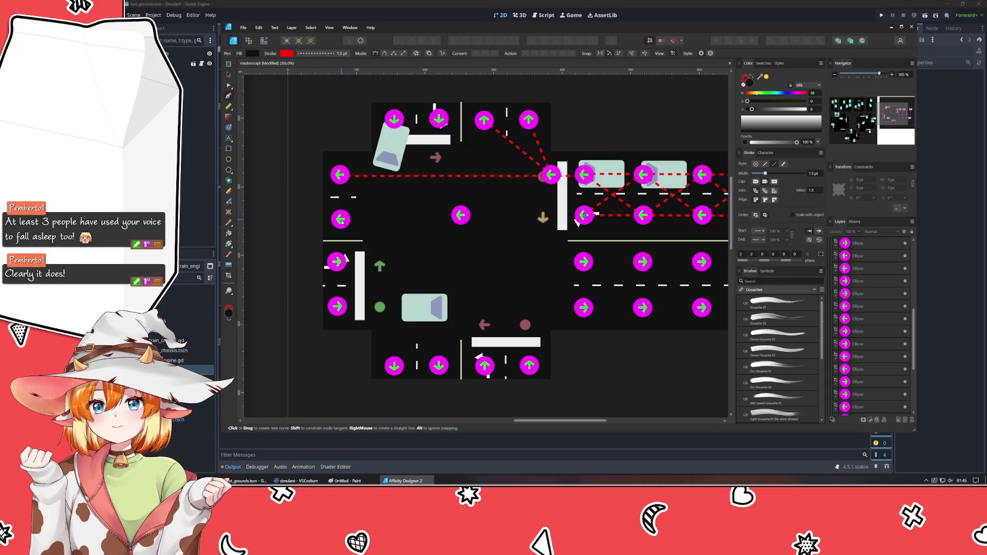
{"action": "left_click", "coordinate": [576, 220]}
{"action": "left_click", "coordinate": [342, 219]}
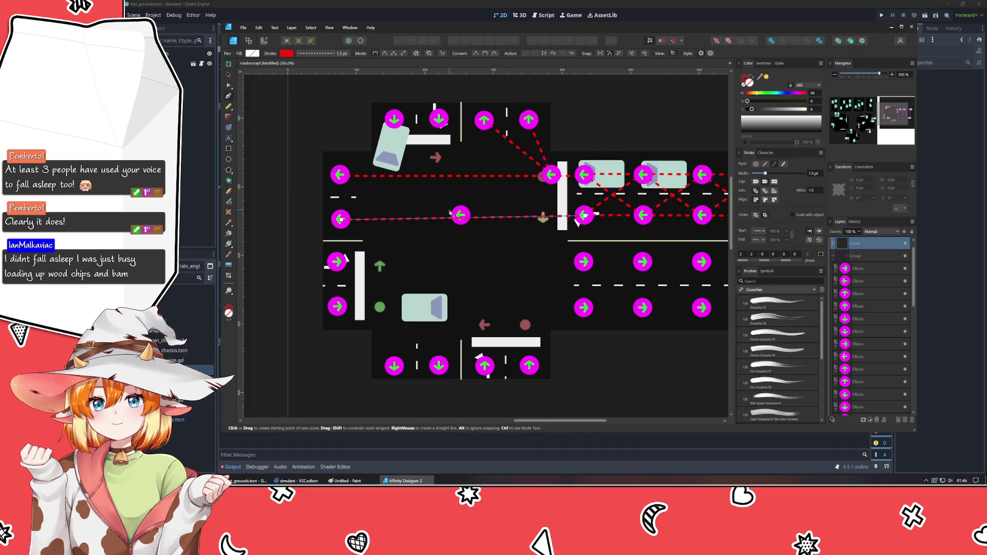
{"action": "key", "text": "Escape"}
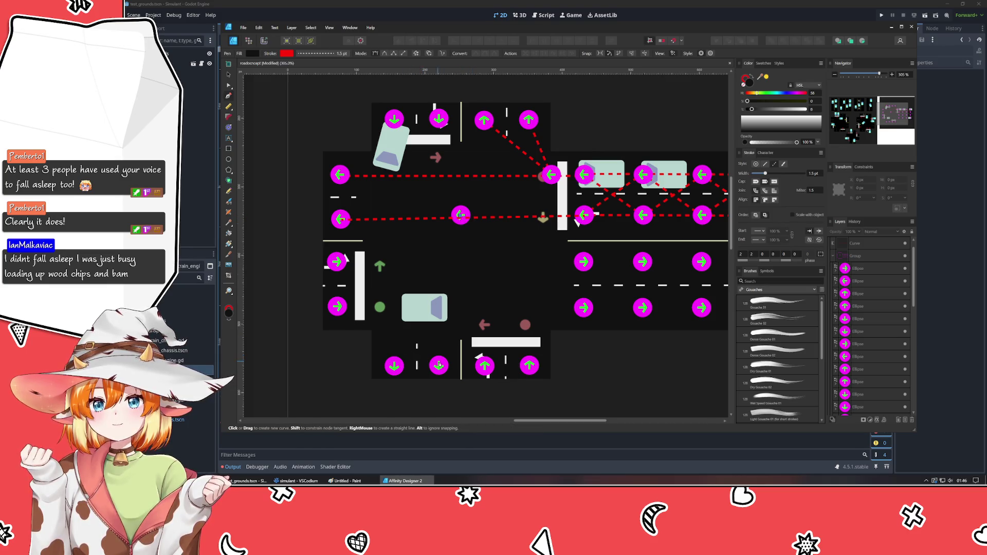
Draw two dashed paths from the centre node down to the bottom and bottom-left arrow nodes.
{"action": "left_click", "coordinate": [460, 215]}
{"action": "left_click", "coordinate": [439, 363]}
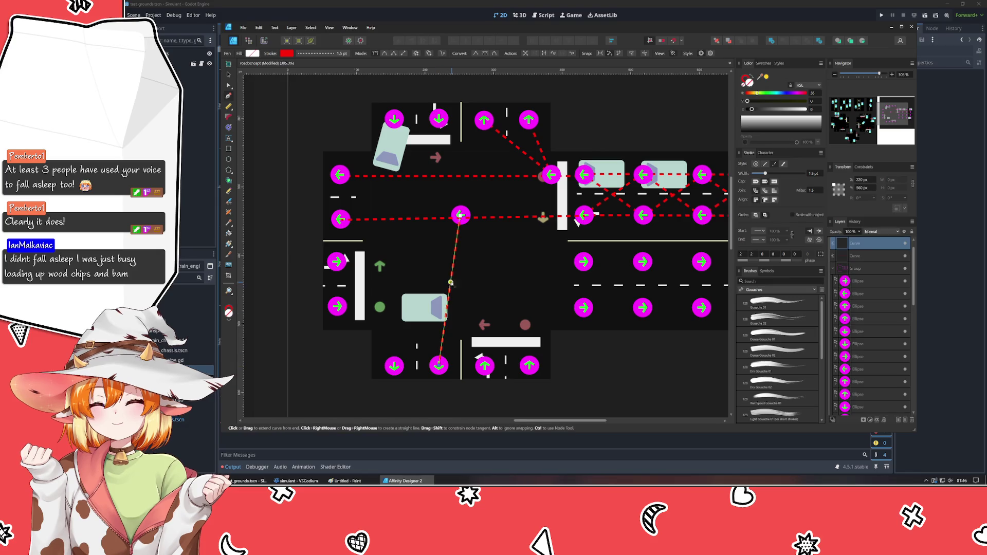
{"action": "key", "text": "Escape"}
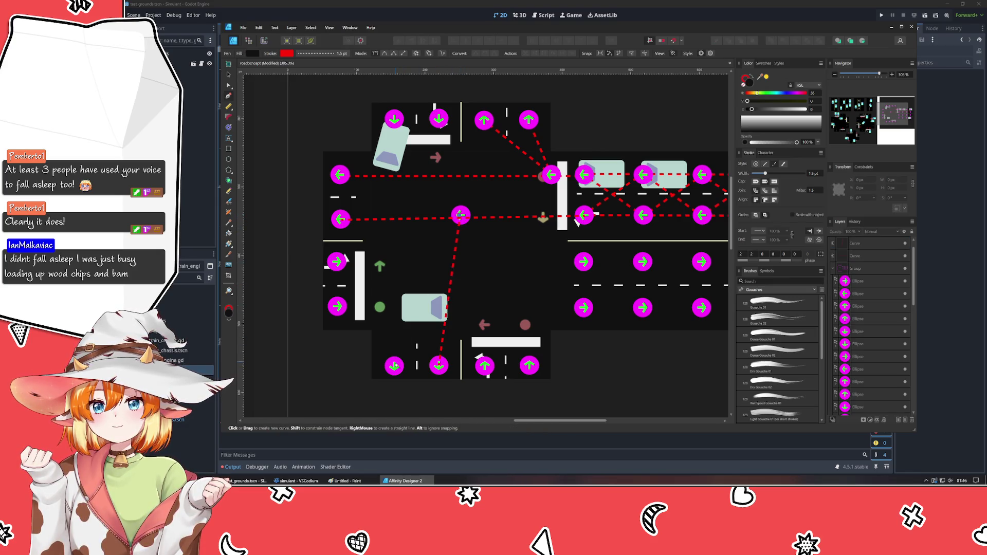
{"action": "left_click", "coordinate": [460, 215]}
{"action": "left_click", "coordinate": [393, 363]}
{"action": "key", "text": "Escape"}
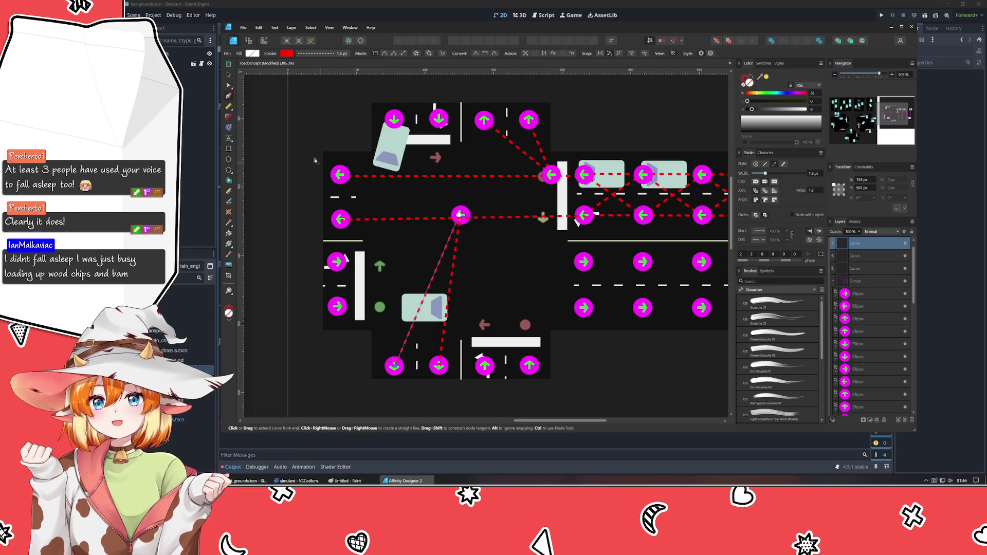
Group the three new dashed paths and clear the selection.
{"action": "left_click", "coordinate": [228, 76]}
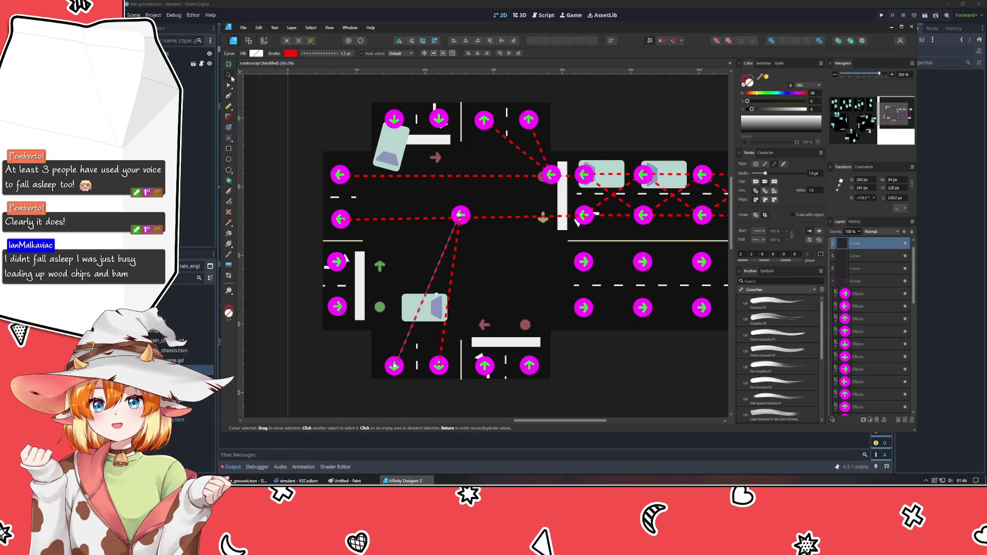
{"action": "left_click", "coordinate": [456, 256], "text": "shift"}
{"action": "left_click", "coordinate": [487, 219], "text": "shift"}
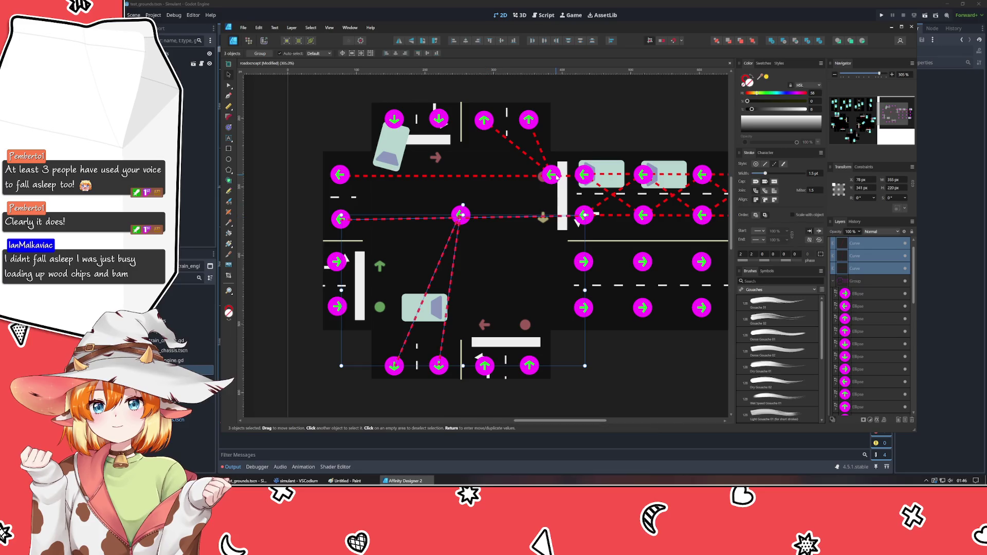
{"action": "left_click", "coordinate": [717, 41]}
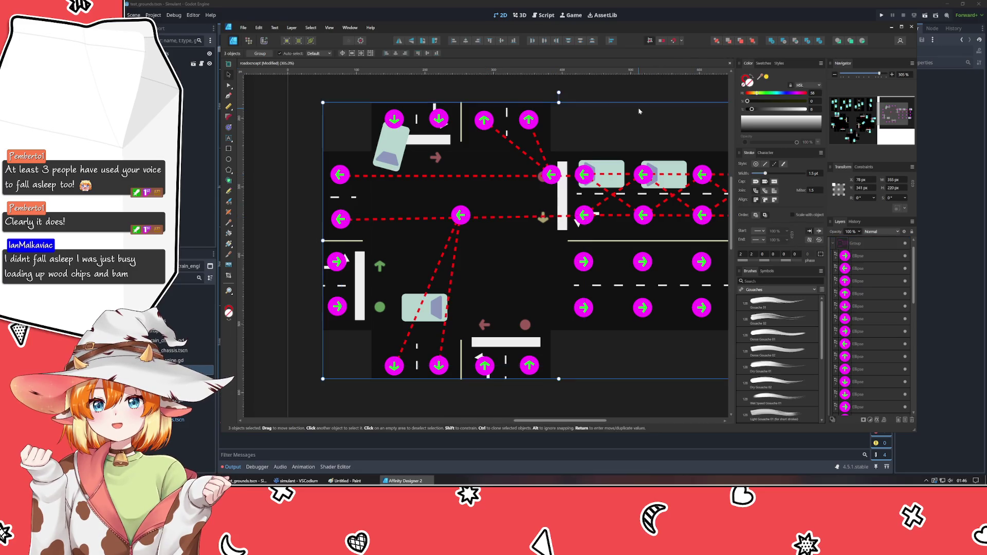
{"action": "left_click", "coordinate": [527, 396]}
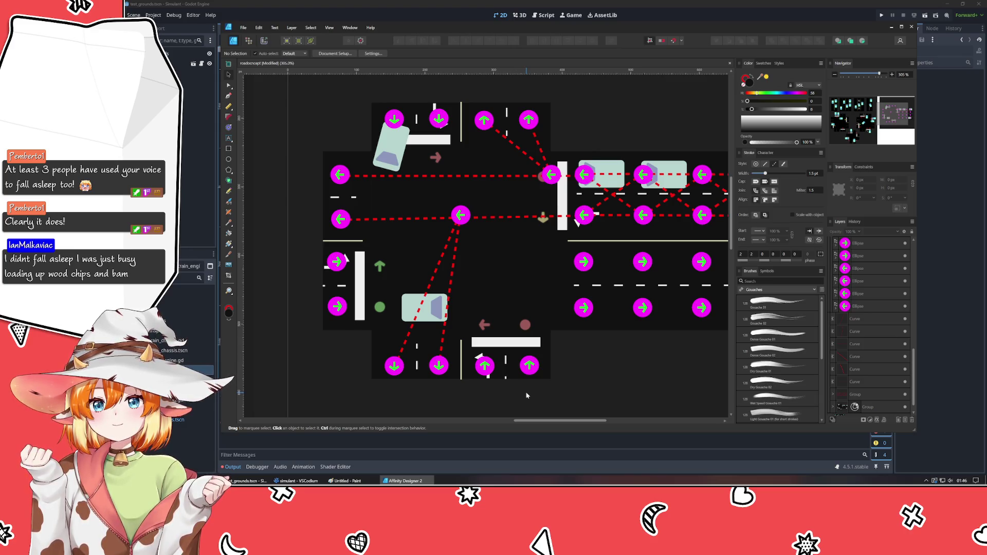
Copy the bottom up-arrow, left-edge right-arrow and top down-arrow nodes into the intersection centre.
{"action": "left_click", "coordinate": [484, 366]}
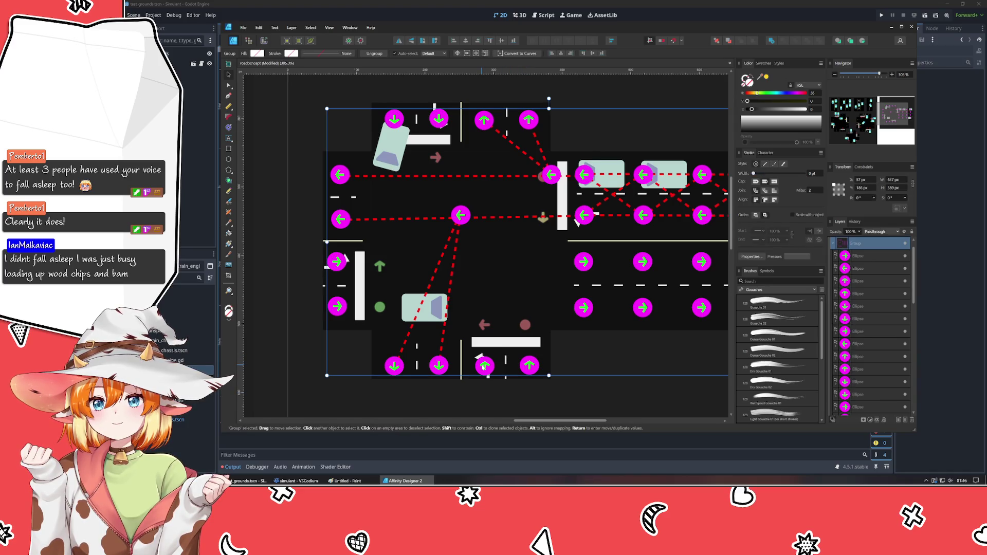
{"action": "double_click", "coordinate": [485, 365]}
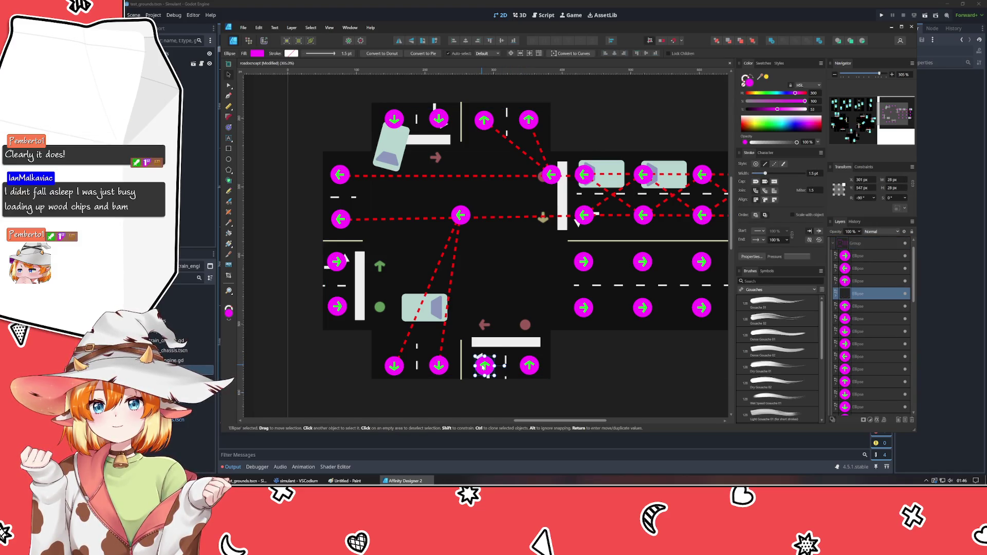
{"action": "left_click_drag", "start_coordinate": [484, 366], "coordinate": [484, 241]}
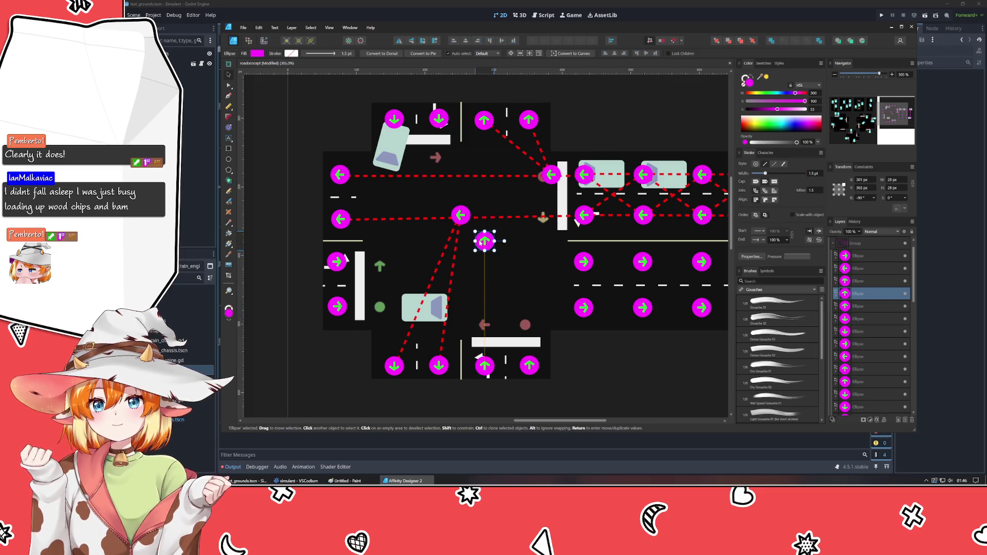
{"action": "left_click", "coordinate": [337, 261]}
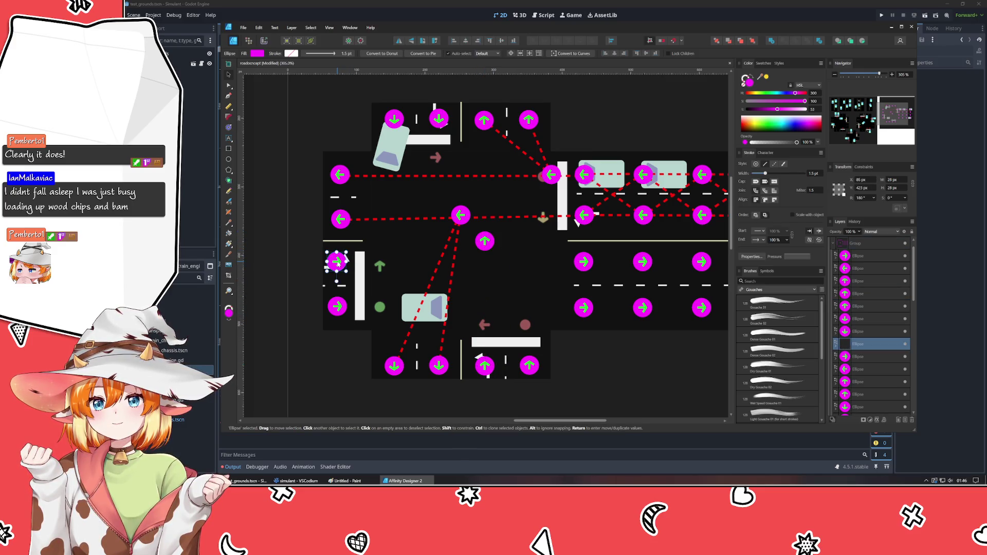
{"action": "left_click_drag", "start_coordinate": [337, 272], "coordinate": [463, 272]}
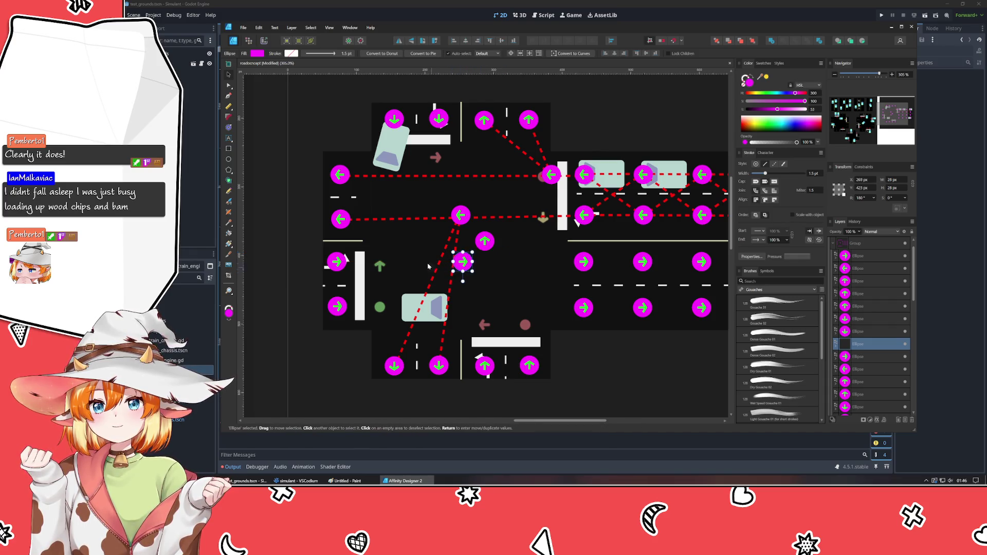
{"action": "left_click", "coordinate": [438, 118]}
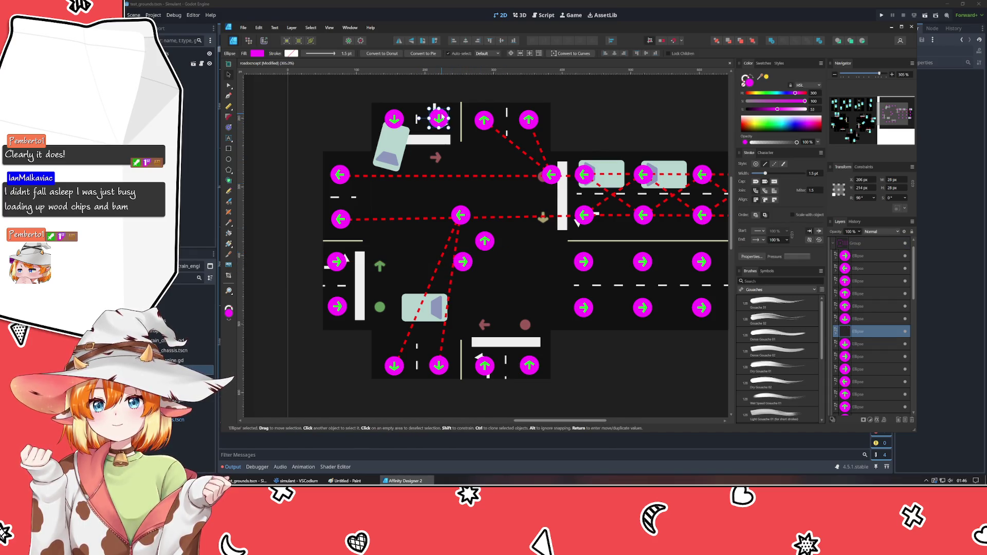
{"action": "left_click_drag", "start_coordinate": [438, 119], "coordinate": [438, 241]}
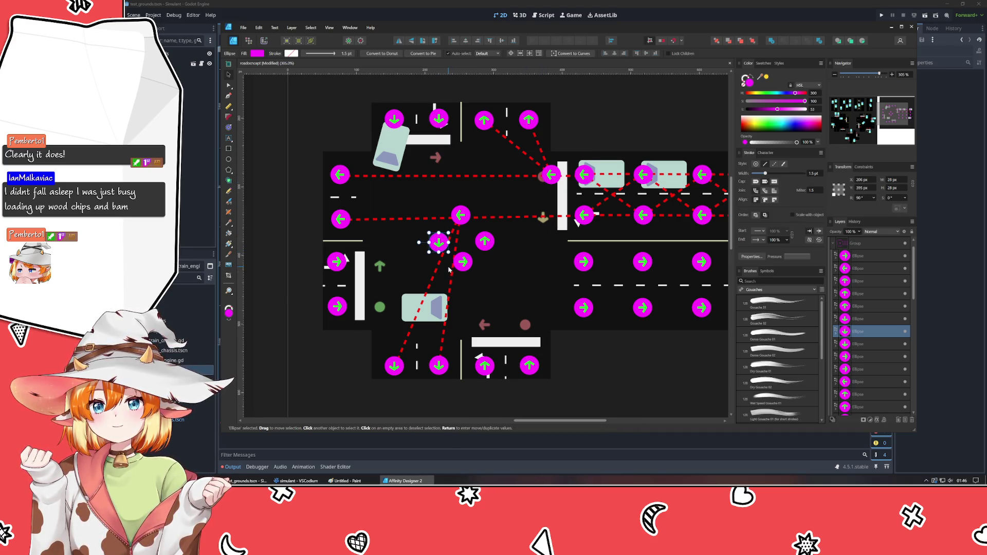
Align the new down-arrow node with its neighbours and group the whole drawing.
{"action": "left_click", "coordinate": [483, 310]}
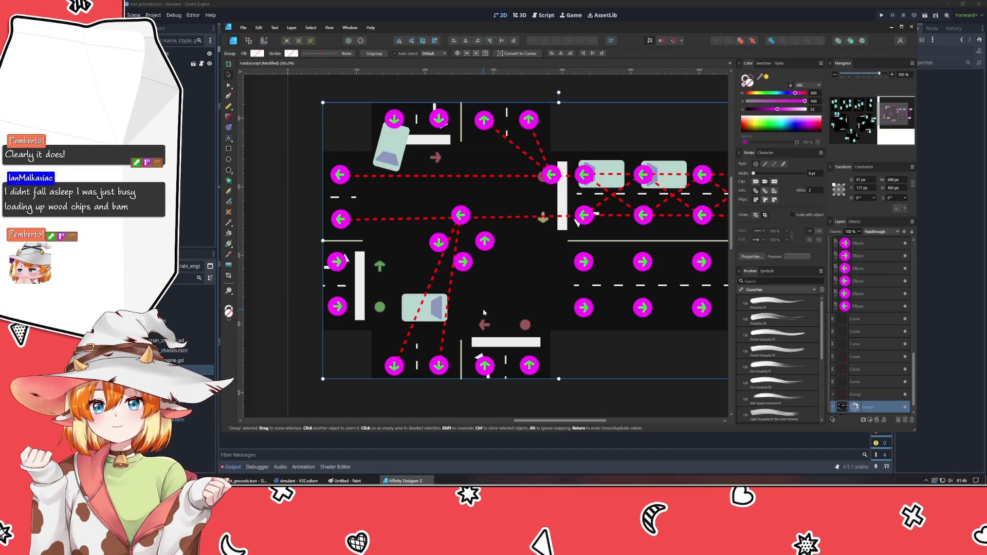
{"action": "double_click", "coordinate": [438, 243]}
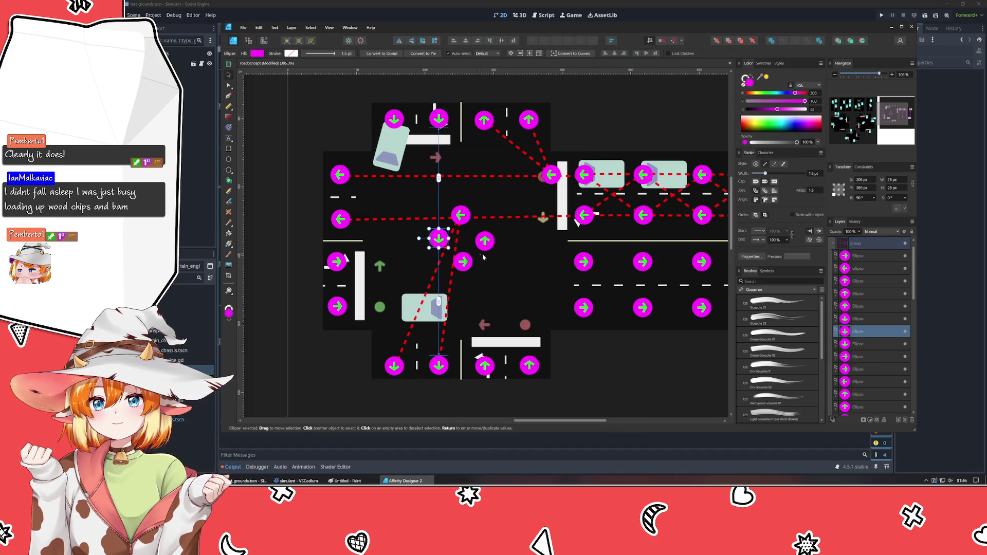
{"action": "mouse_move", "coordinate": [438, 243]}
{"action": "left_mouse_down"}
{"action": "mouse_move", "coordinate": [485, 239]}
{"action": "mouse_move", "coordinate": [464, 263]}
{"action": "left_mouse_up"}
{"action": "left_click", "coordinate": [461, 214]}
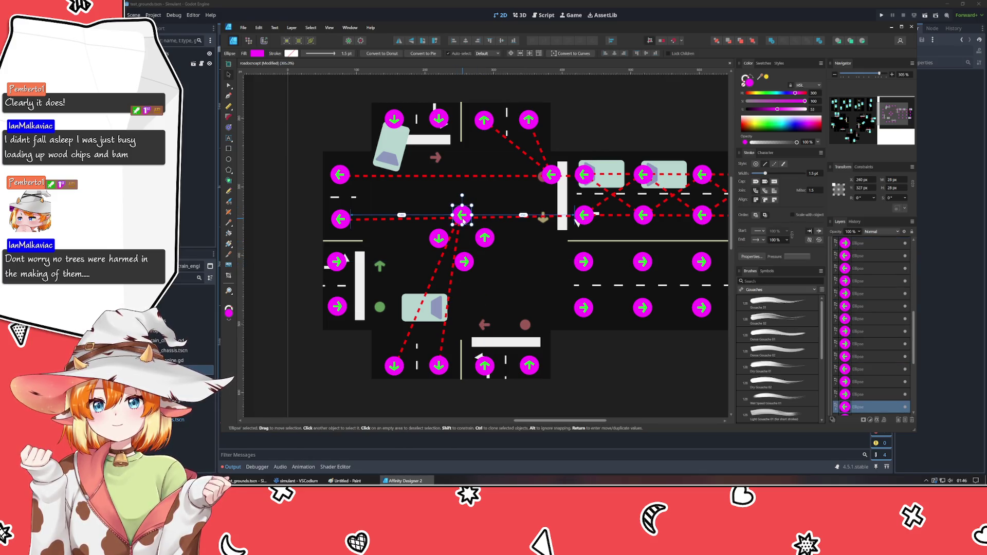
{"action": "left_click", "coordinate": [660, 378]}
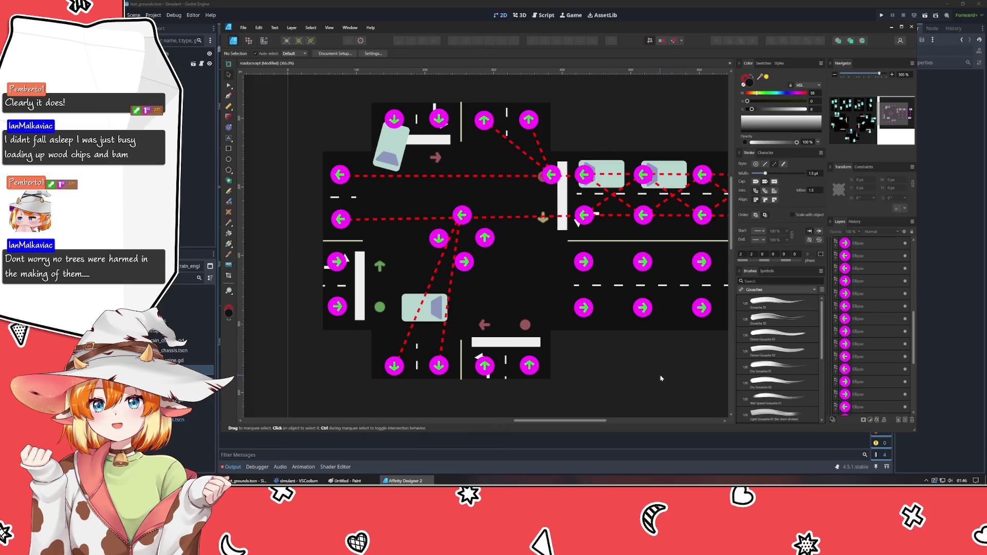
{"action": "key", "text": "ctrl+a"}
{"action": "key", "text": "ctrl+g"}
Check the positions of the new centre arrow nodes, then deselect everything.
{"action": "double_click", "coordinate": [438, 238]}
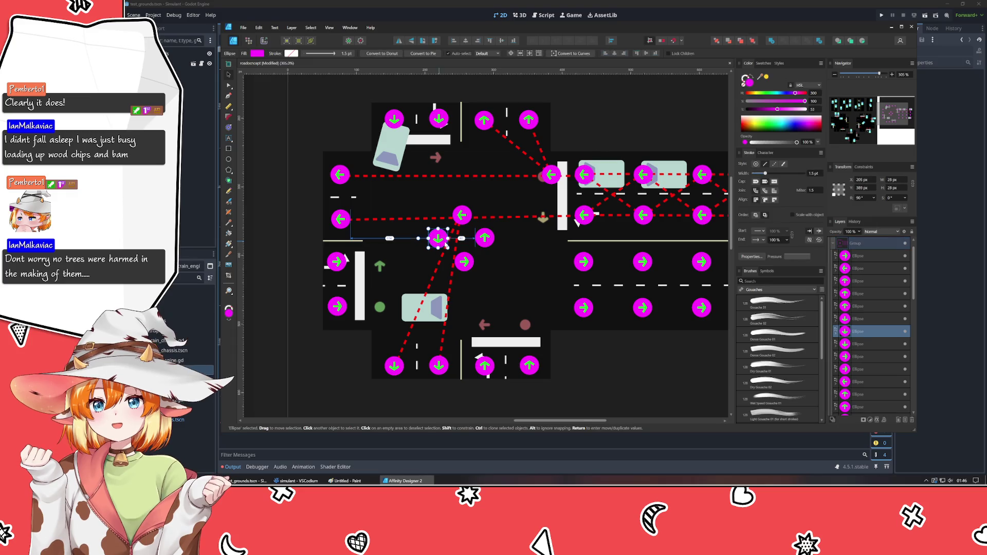
{"action": "left_click", "coordinate": [486, 239]}
{"action": "left_click", "coordinate": [464, 261]}
{"action": "left_click", "coordinate": [485, 238]}
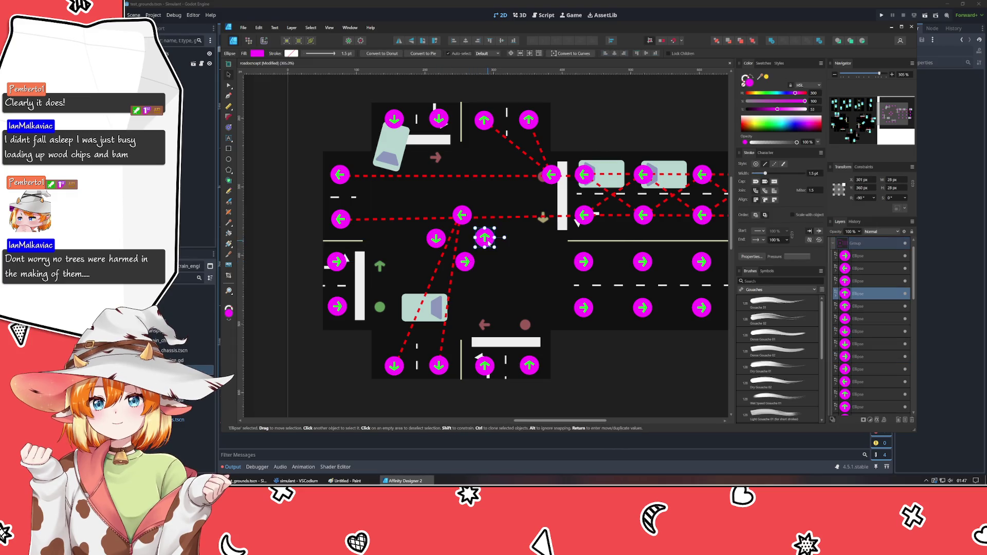
{"action": "left_click", "coordinate": [463, 262]}
{"action": "left_click", "coordinate": [461, 215]}
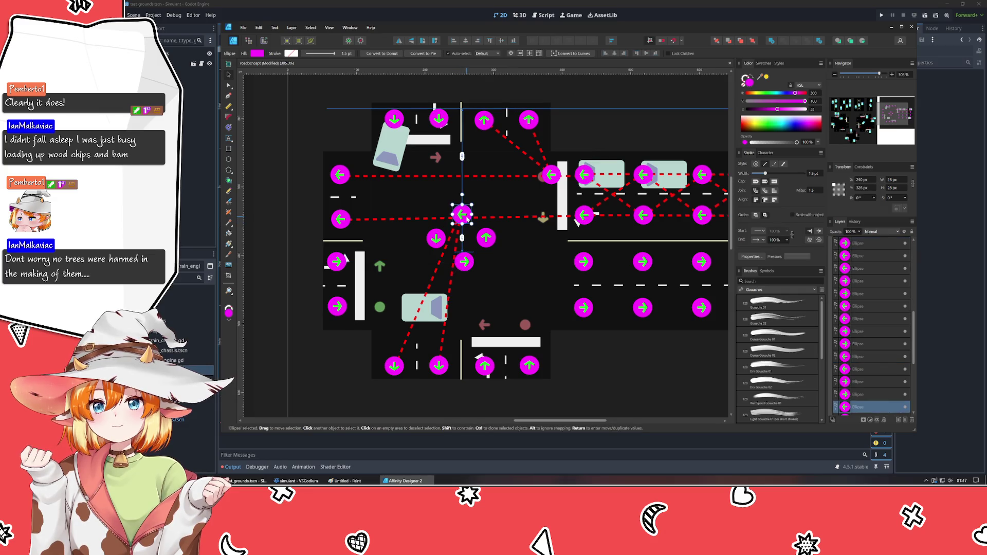
{"action": "left_click", "coordinate": [624, 397]}
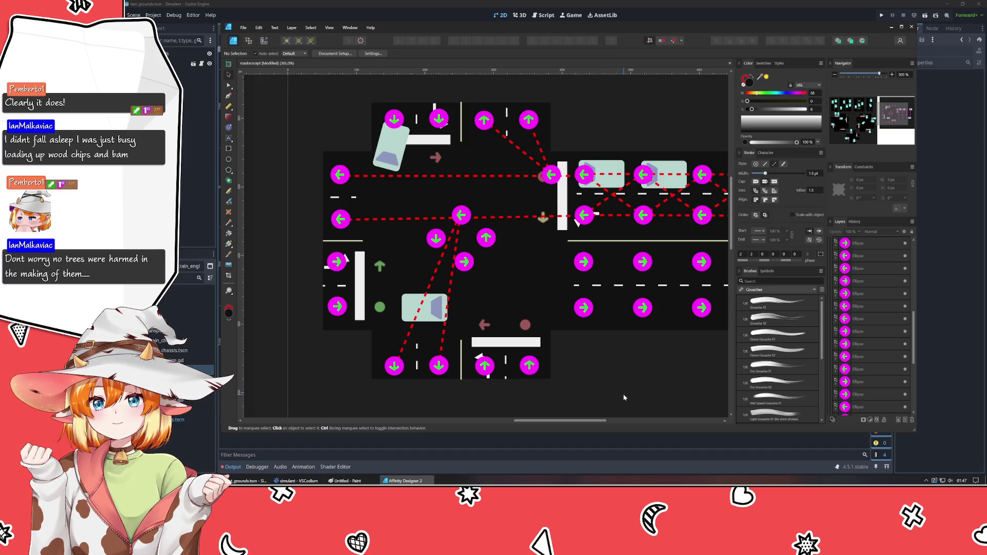
Delete the diagonal dashed line and return to drawing curves.
{"action": "left_click", "coordinate": [442, 270]}
{"action": "key", "text": "Delete"}
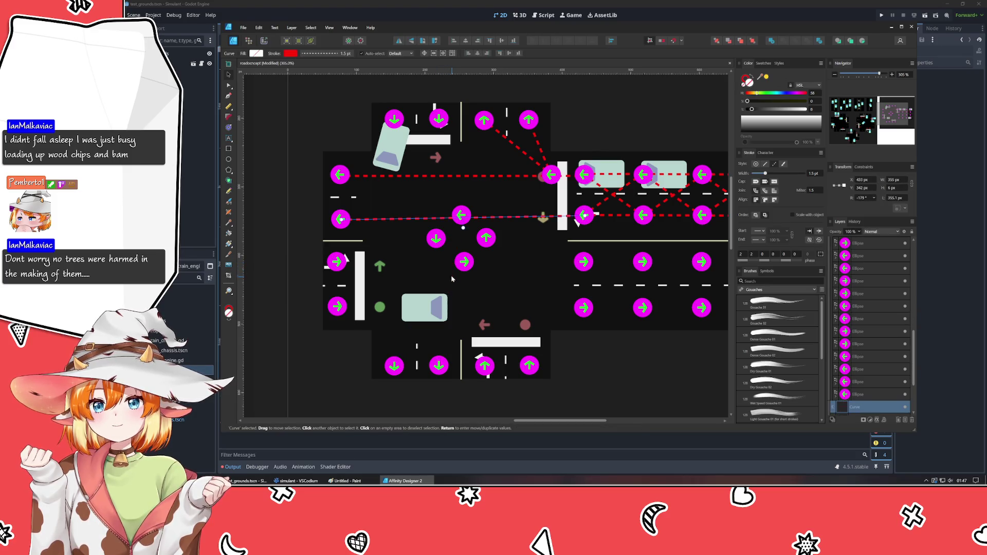
{"action": "left_click", "coordinate": [275, 230]}
{"action": "left_click", "coordinate": [228, 91]}
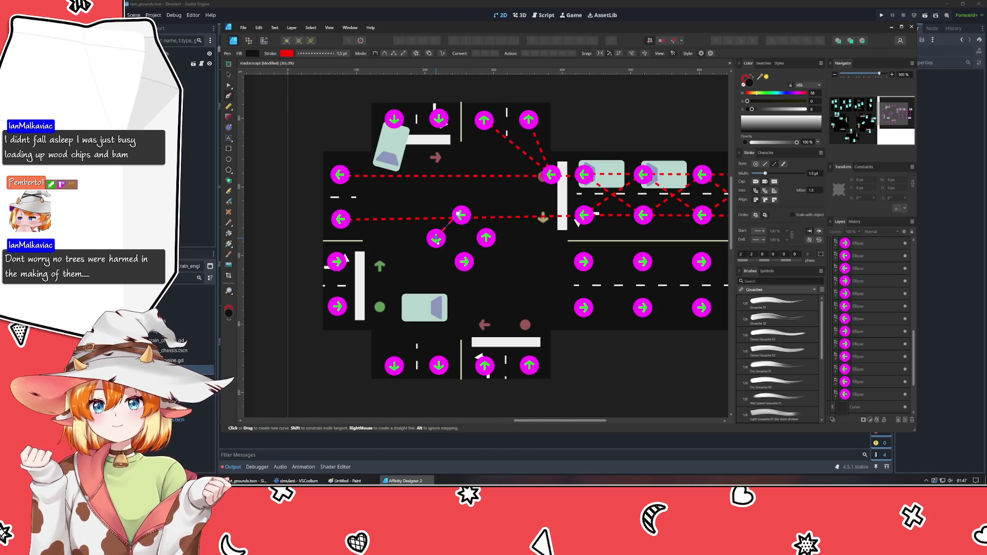
Draw dashed paths from the new down-arrow node to the bottom marker and through the right-arrow node to the right lane.
{"action": "left_click", "coordinate": [446, 308]}
{"action": "left_click", "coordinate": [436, 239]}
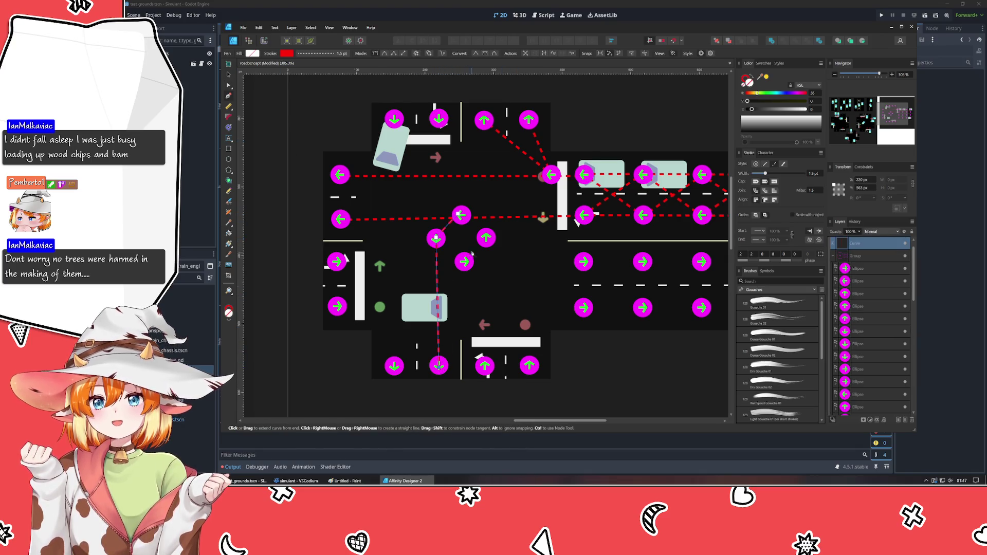
{"action": "key", "text": "Escape"}
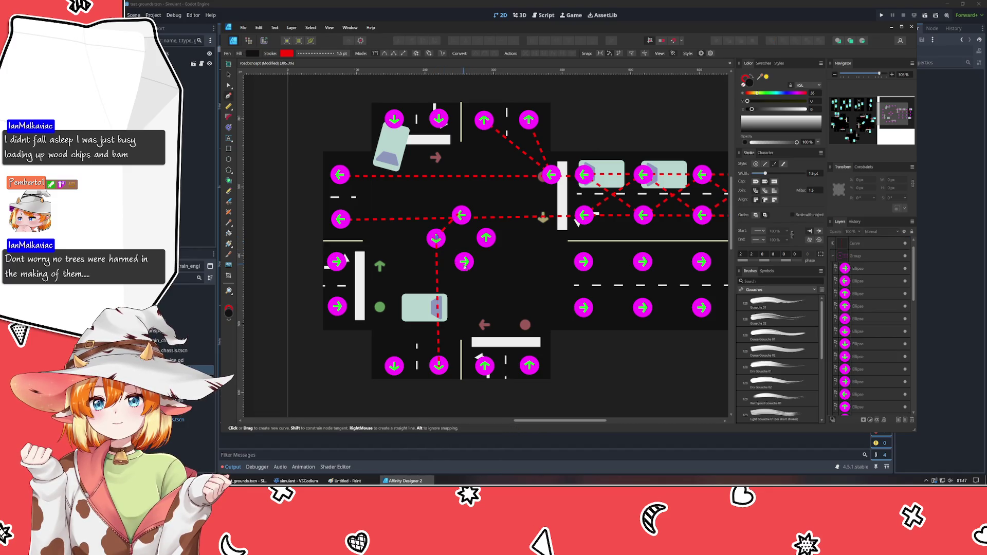
{"action": "left_click", "coordinate": [437, 239]}
{"action": "left_click", "coordinate": [463, 262]}
{"action": "left_click", "coordinate": [584, 261]}
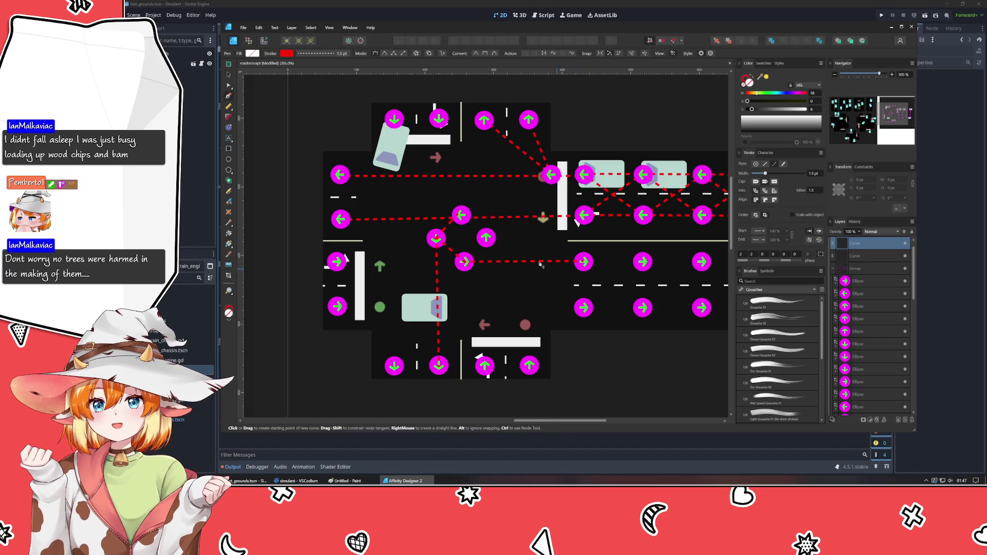
{"action": "key", "text": "Escape"}
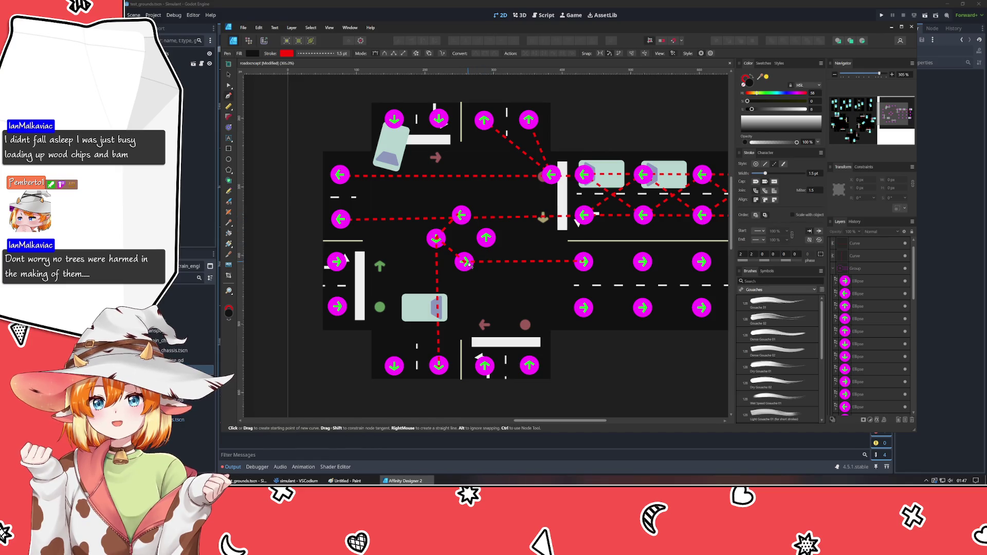
Draw a dashed path from the new up-arrow node to the top up-arrow node.
{"action": "left_click", "coordinate": [486, 237]}
{"action": "left_click", "coordinate": [484, 120]}
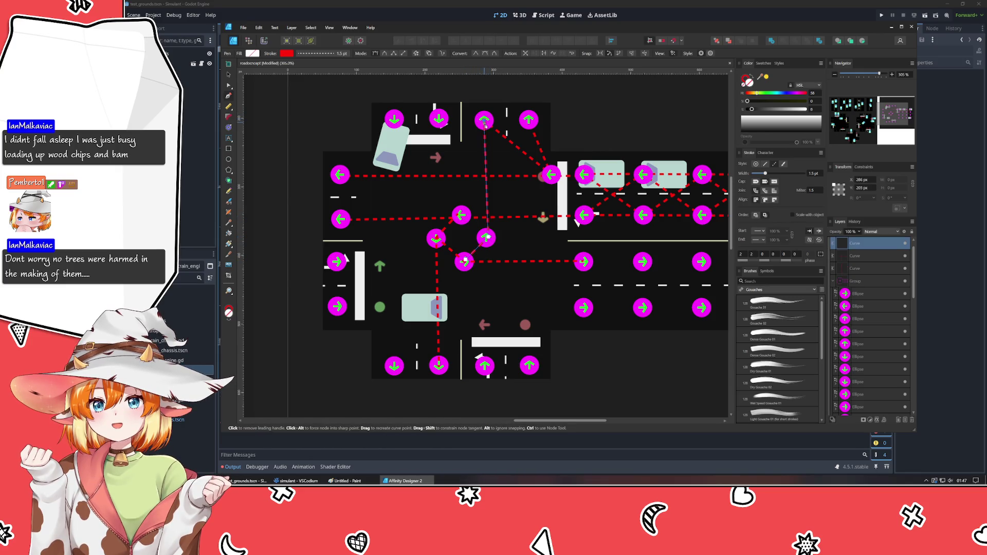
{"action": "key", "text": "Escape"}
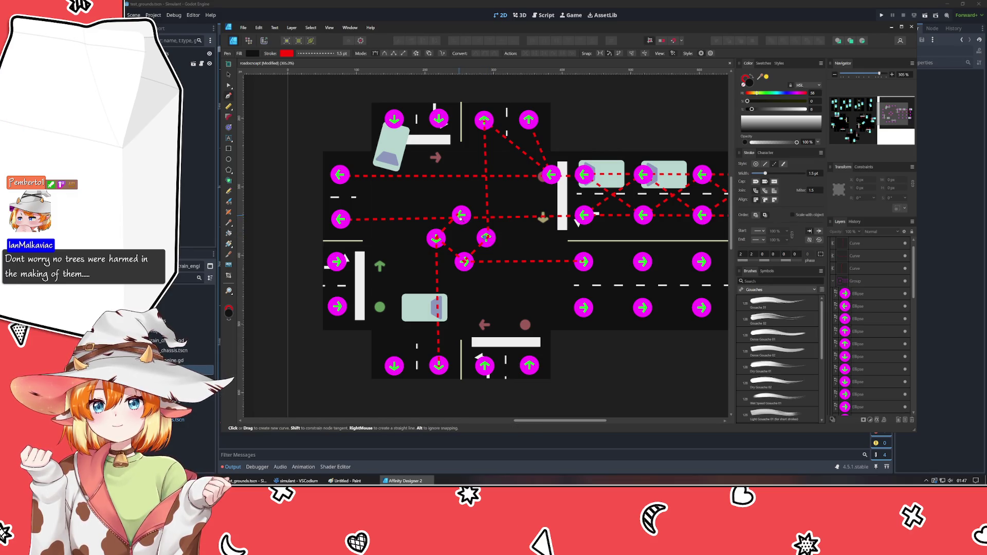